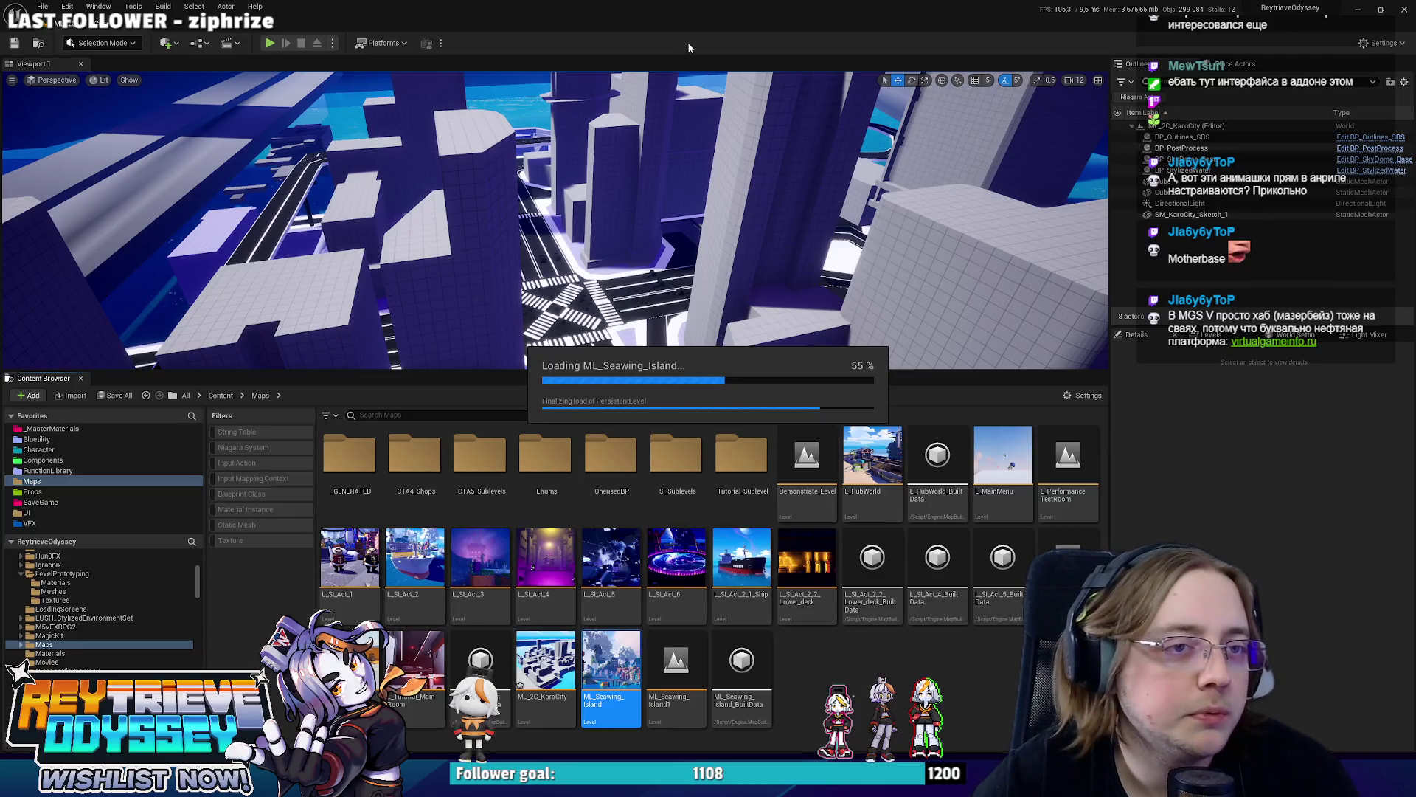
Switch from Unreal to the Blender city blockout, orbit it and select the staircase piece.
key(alt+Tab)
mouse_move(600, 344)
middle_down()
mouse_move(830, 323)
mouse_move(662, 298)
mouse_move(725, 307)
mouse_move(439, 358)
mouse_move(522, 357)
mouse_move(417, 347)
mouse_move(533, 379)
middle_up()
click(439, 358)
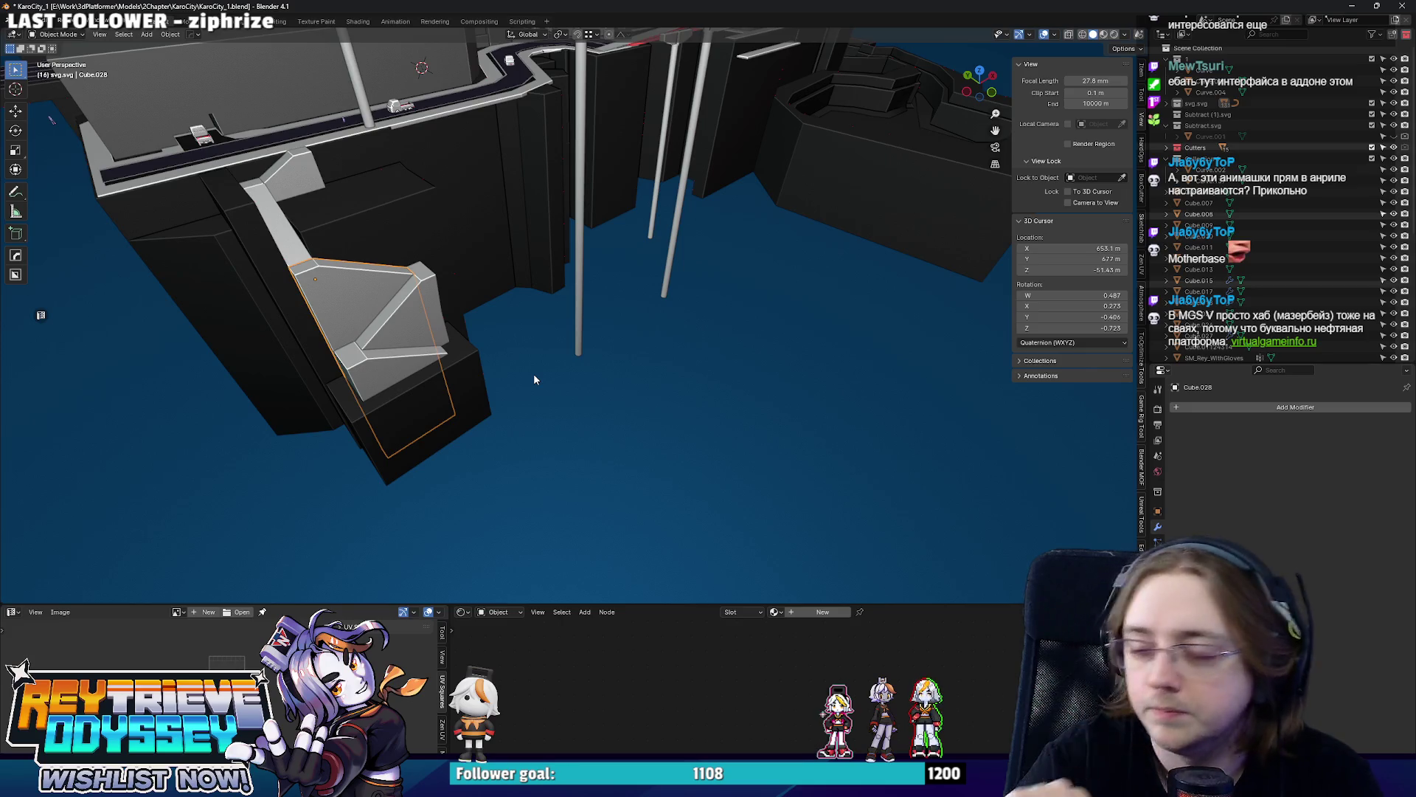
mouse_move(533, 378)
middle_down()
mouse_move(531, 307)
mouse_move(563, 287)
middle_up()
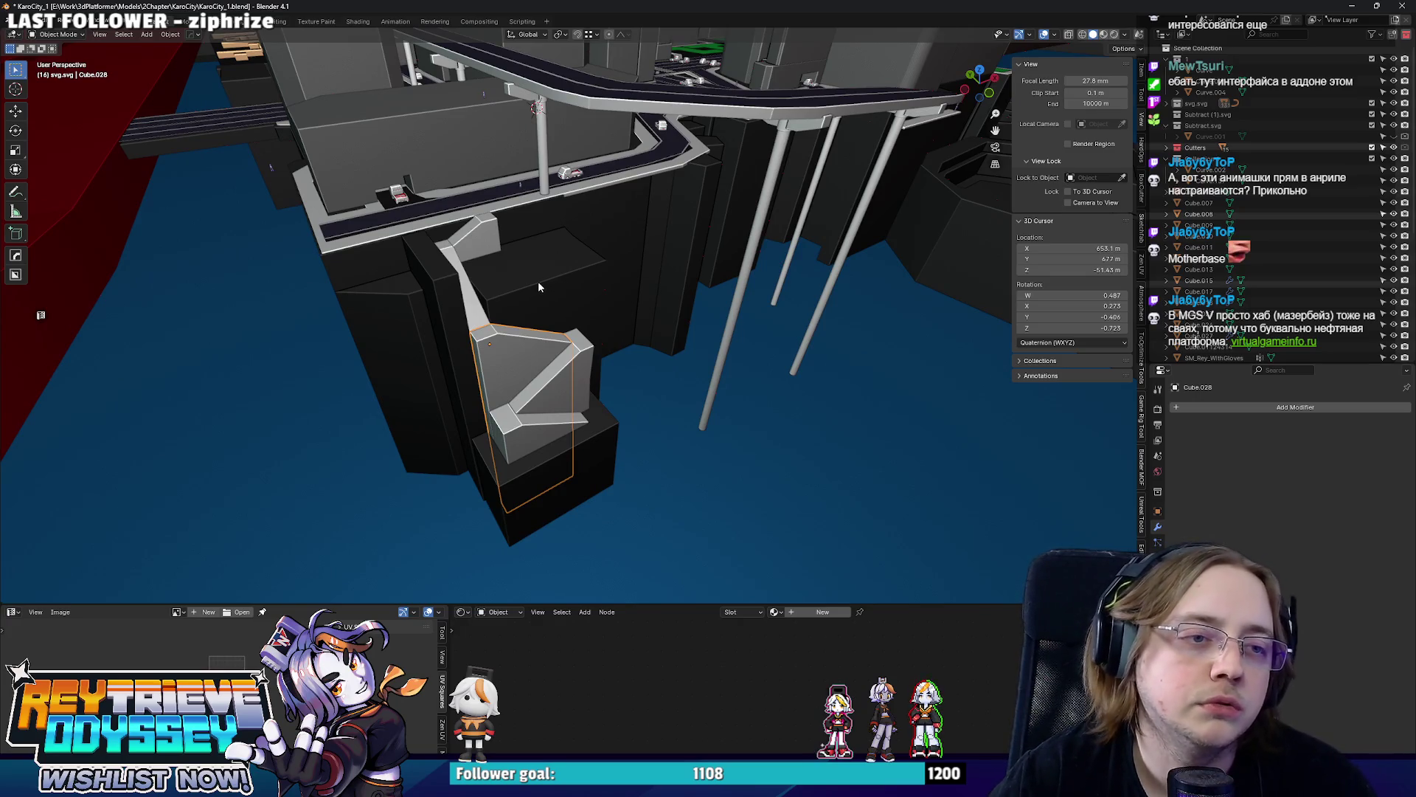
scroll(536, 282, down, 2)
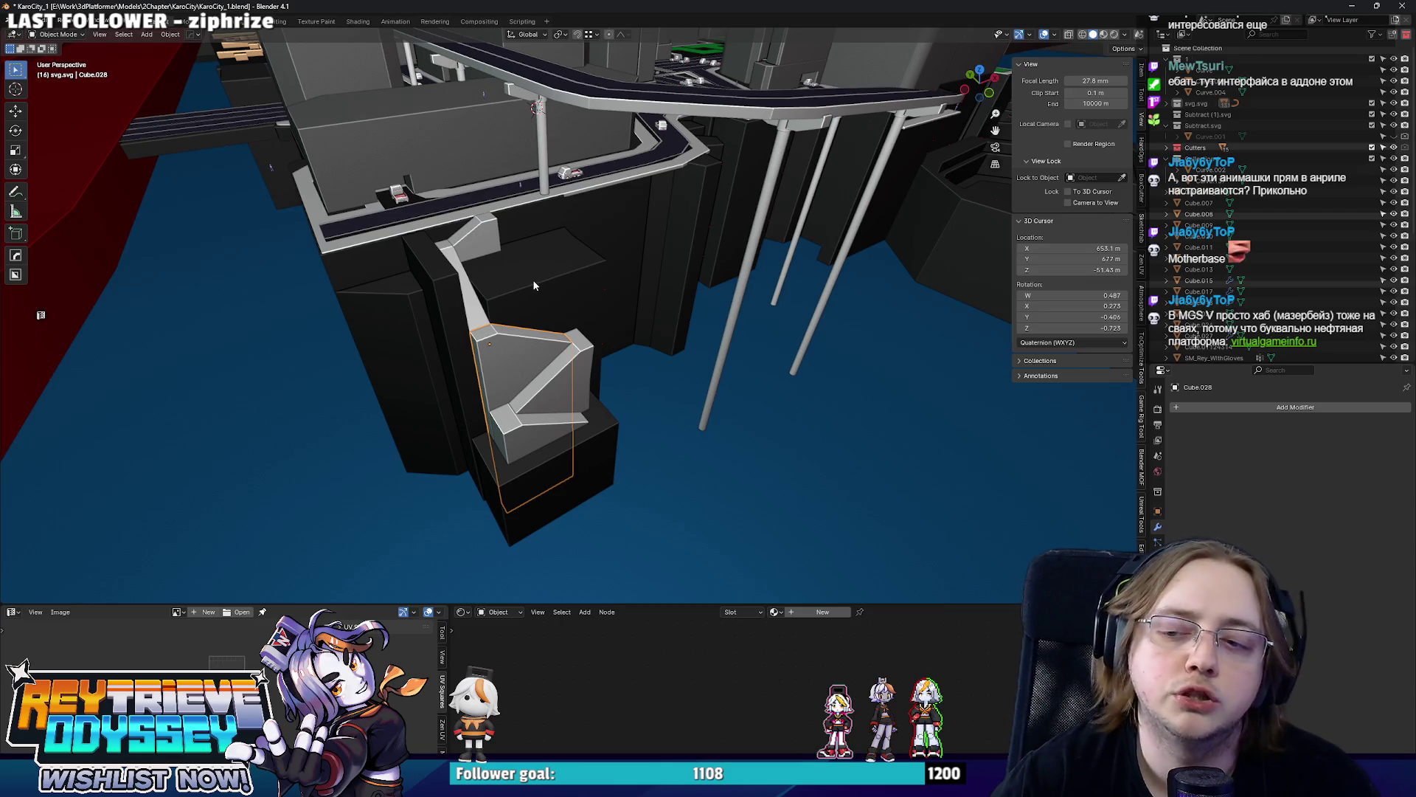
scroll(530, 279, down, 2)
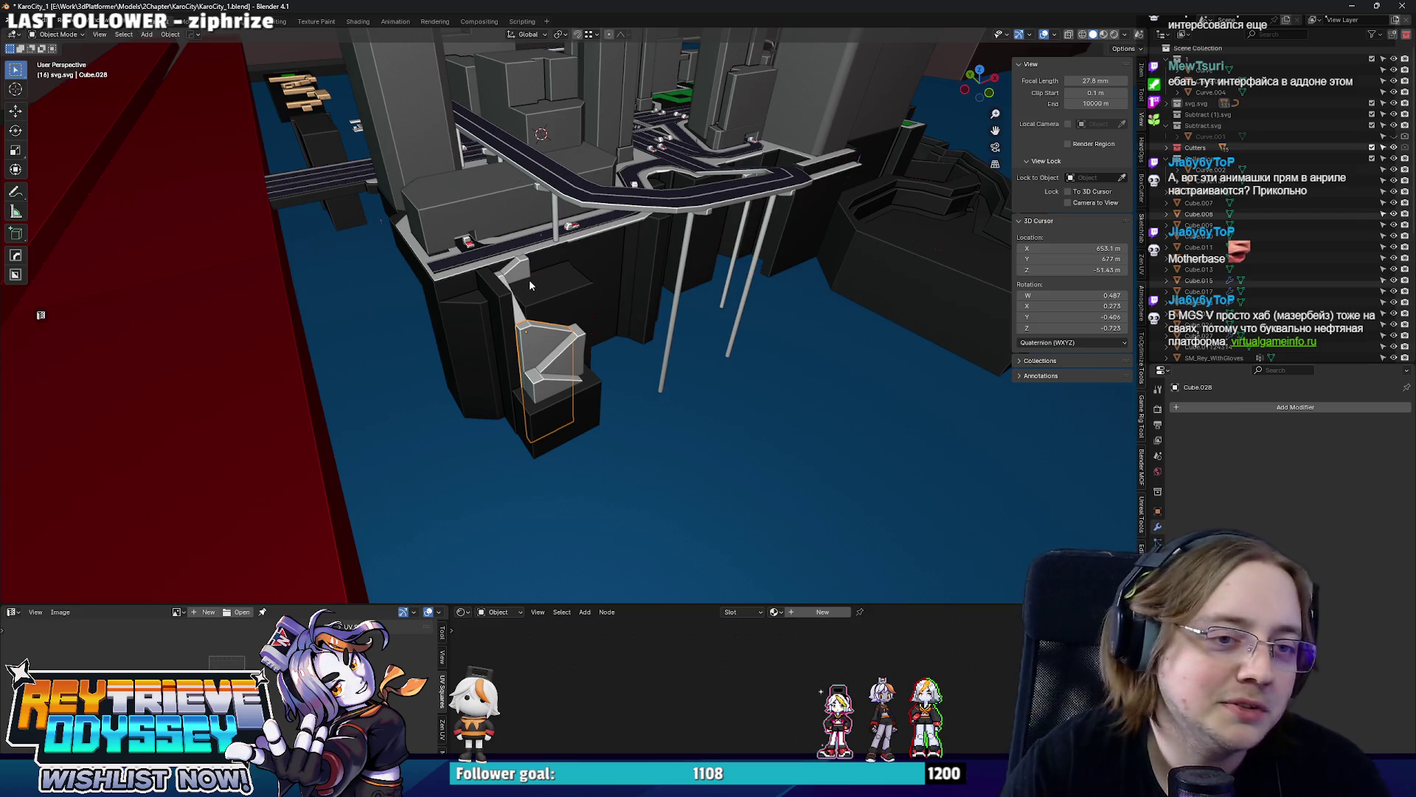
middle_drag(529, 279, 584, 197)
scroll(583, 196, up, 5)
scroll(592, 275, down, 4)
Show the boolean cutter wireframes on the building and look straight down on the city.
mouse_move(592, 276)
middle_down()
mouse_move(578, 347)
mouse_move(647, 351)
middle_up()
click(683, 370)
right_click(684, 369)
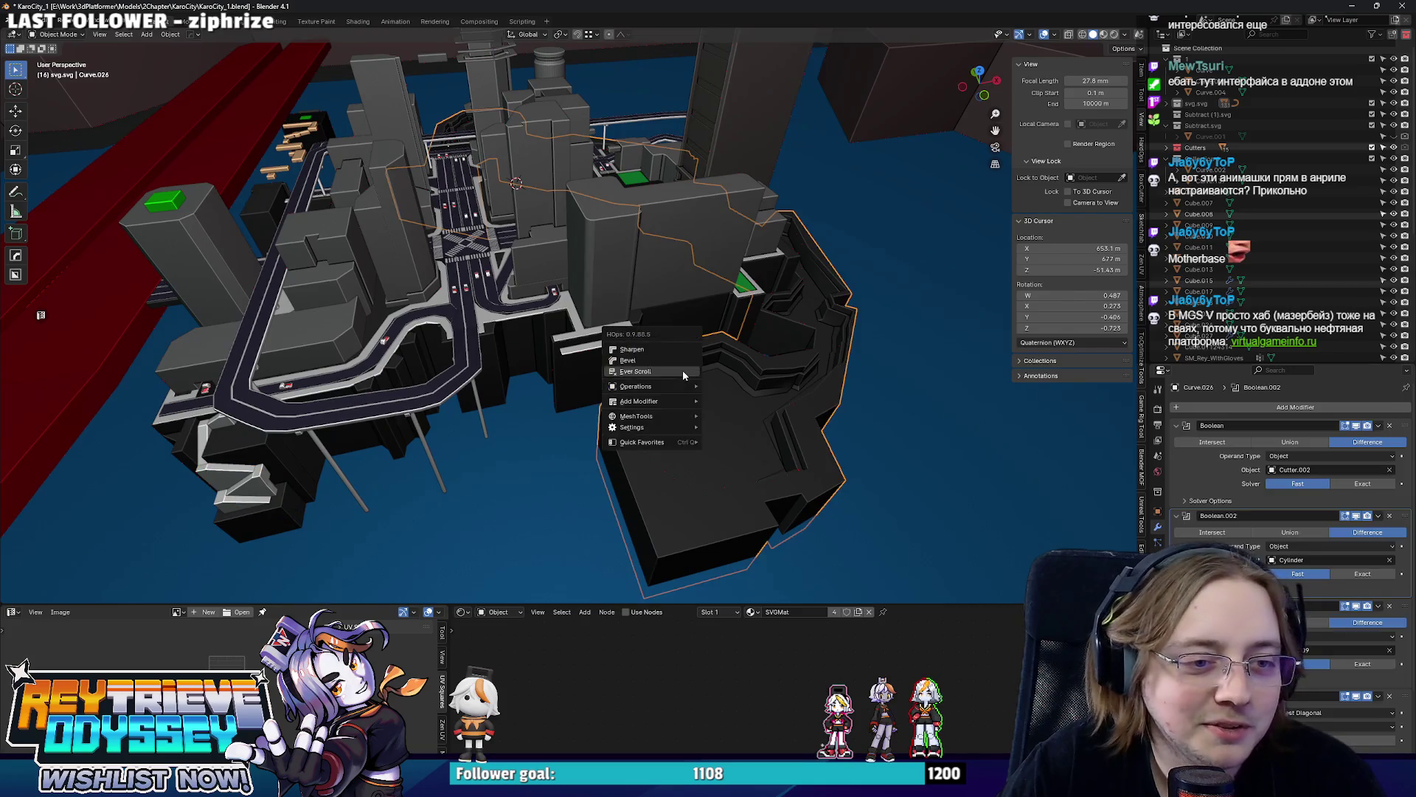
click(683, 370)
key(KP_7)
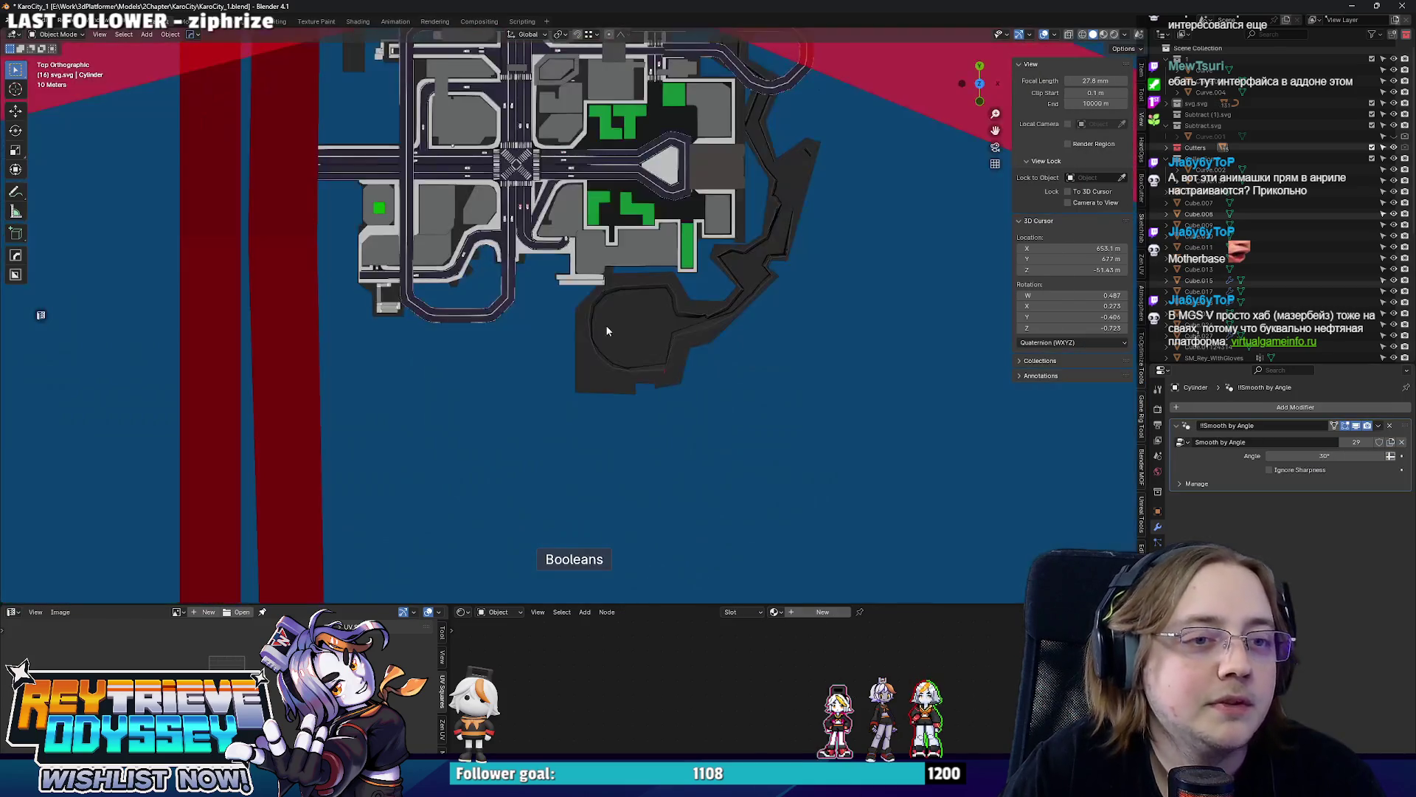
scroll(704, 118, down, 2)
scroll(567, 531, up, 2)
Move the red ring cylinder into the curved basin south of the city blocks.
key(g)
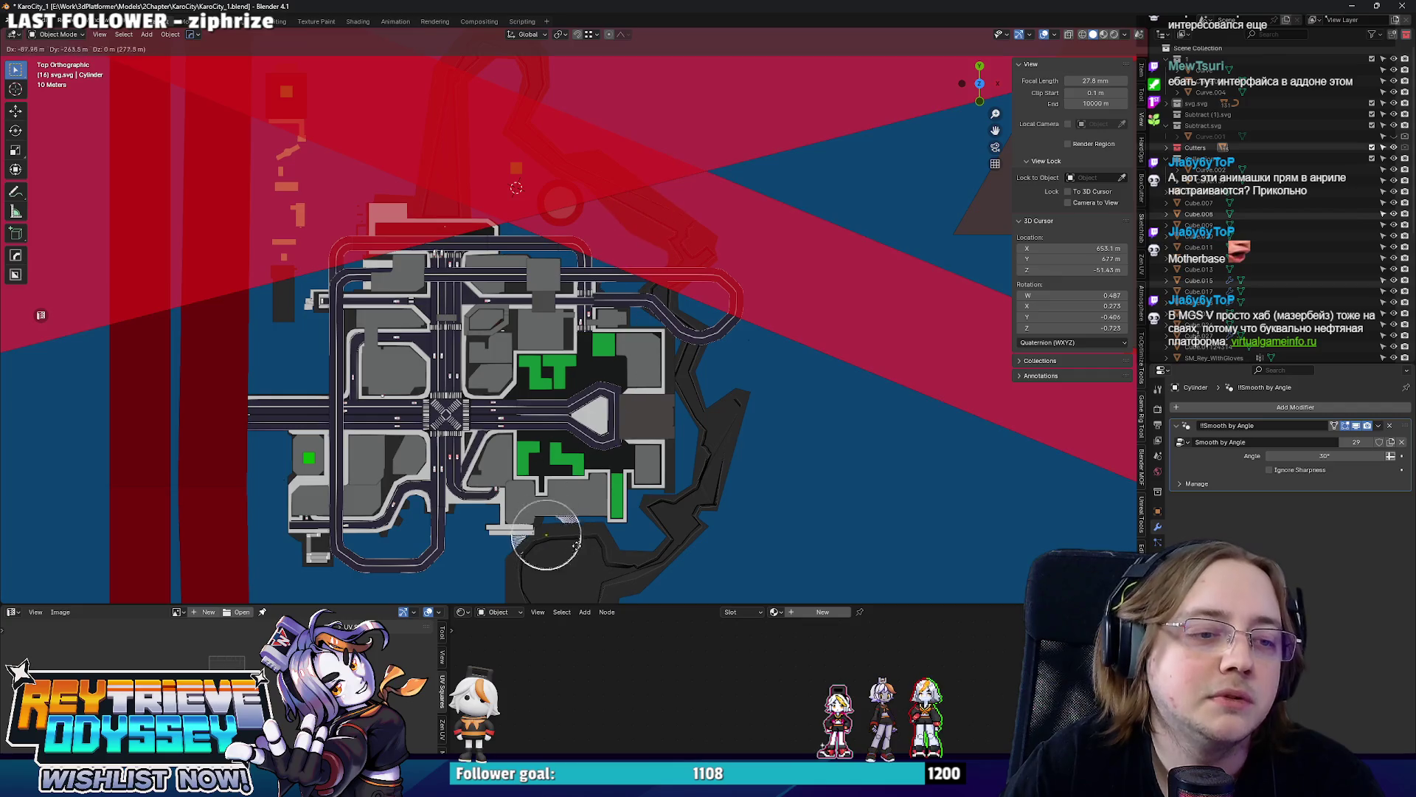
click(515, 188)
scroll(665, 333, up, 5)
scroll(624, 322, up, 2)
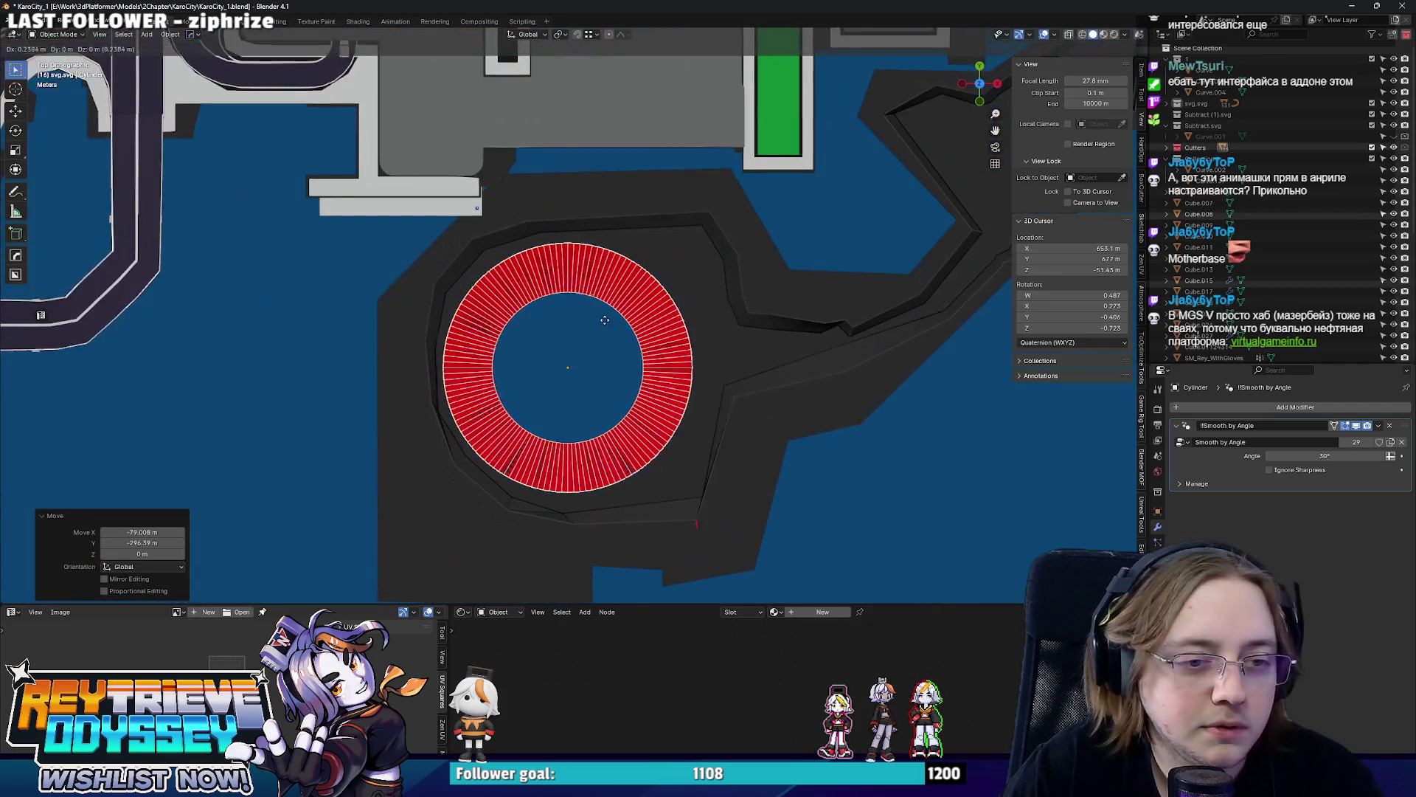
click(624, 322)
mouse_move(625, 322)
middle_down()
mouse_move(553, 263)
mouse_move(546, 296)
mouse_move(695, 272)
mouse_move(622, 307)
mouse_move(654, 273)
mouse_move(588, 296)
mouse_move(1065, 201)
middle_up()
scroll(543, 271, down, 5)
scroll(545, 295, down, 3)
Hide the red cutter objects and select the track's arrayed road piece from above.
click(606, 279)
scroll(651, 304, up, 3)
scroll(651, 304, down, 3)
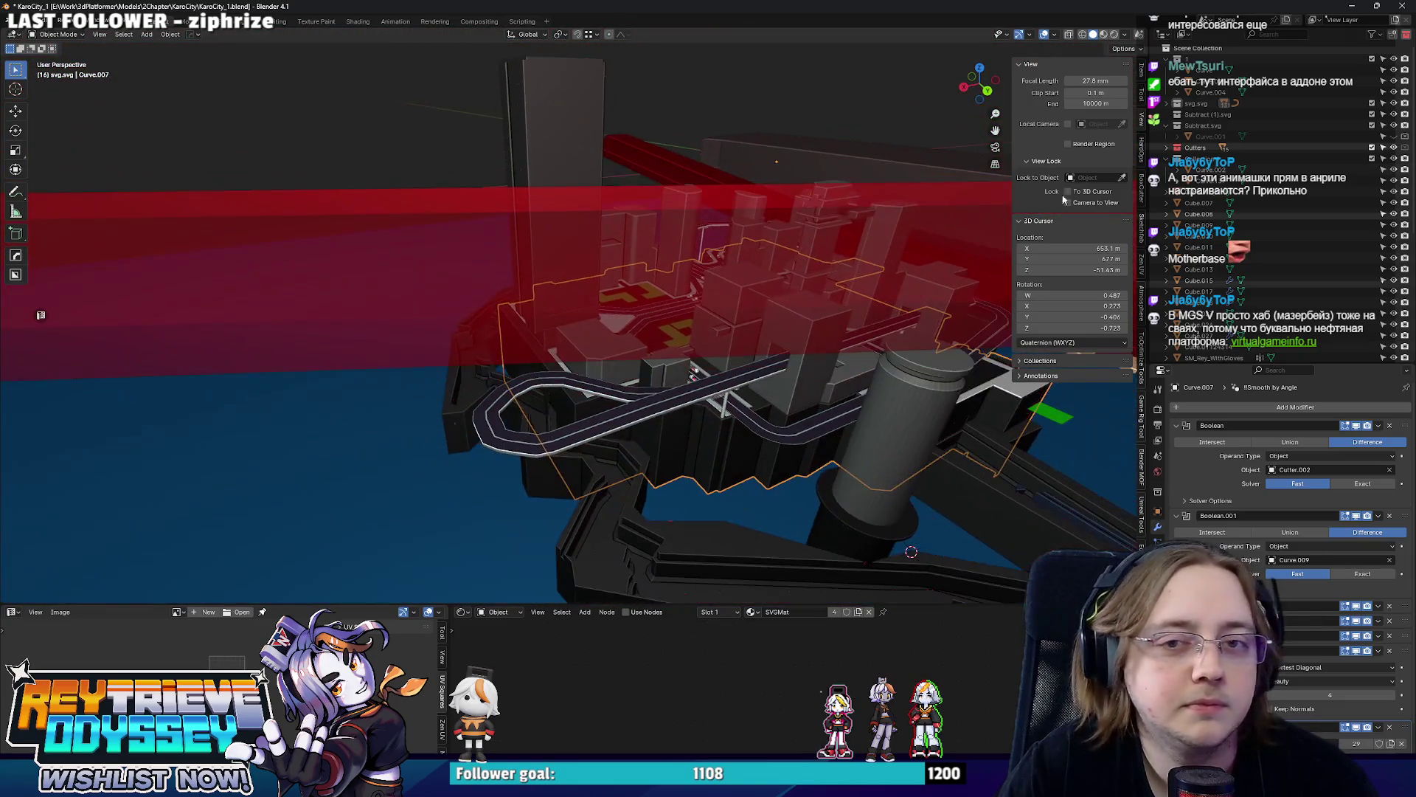
click(1380, 163)
mouse_move(841, 333)
middle_down()
mouse_move(769, 340)
mouse_move(664, 421)
middle_up()
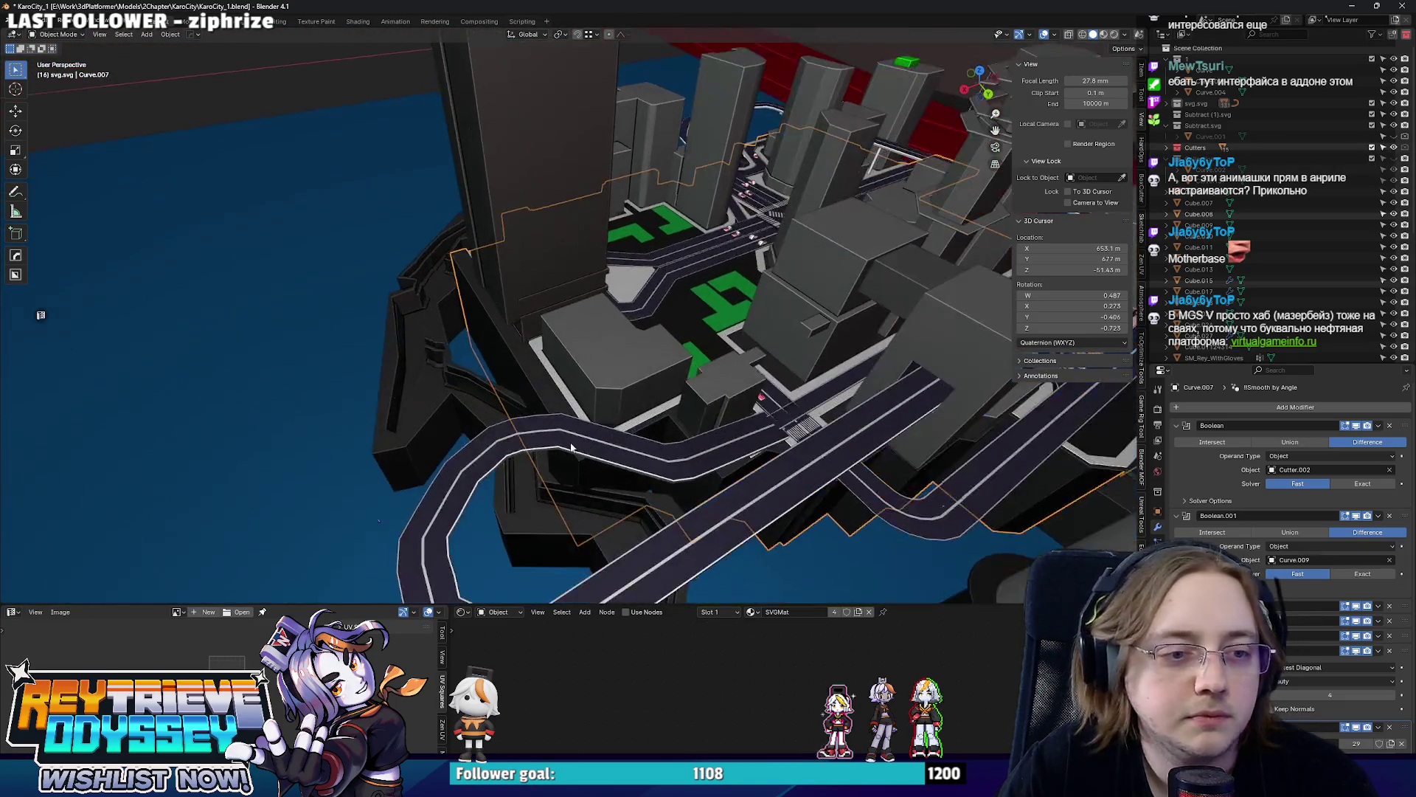
scroll(575, 465, up, 3)
click(538, 492)
key(KP_7)
In wireframe, edit the track guide curve and push the loop's lower points down along Y.
key(Tab)
scroll(543, 499, up, 3)
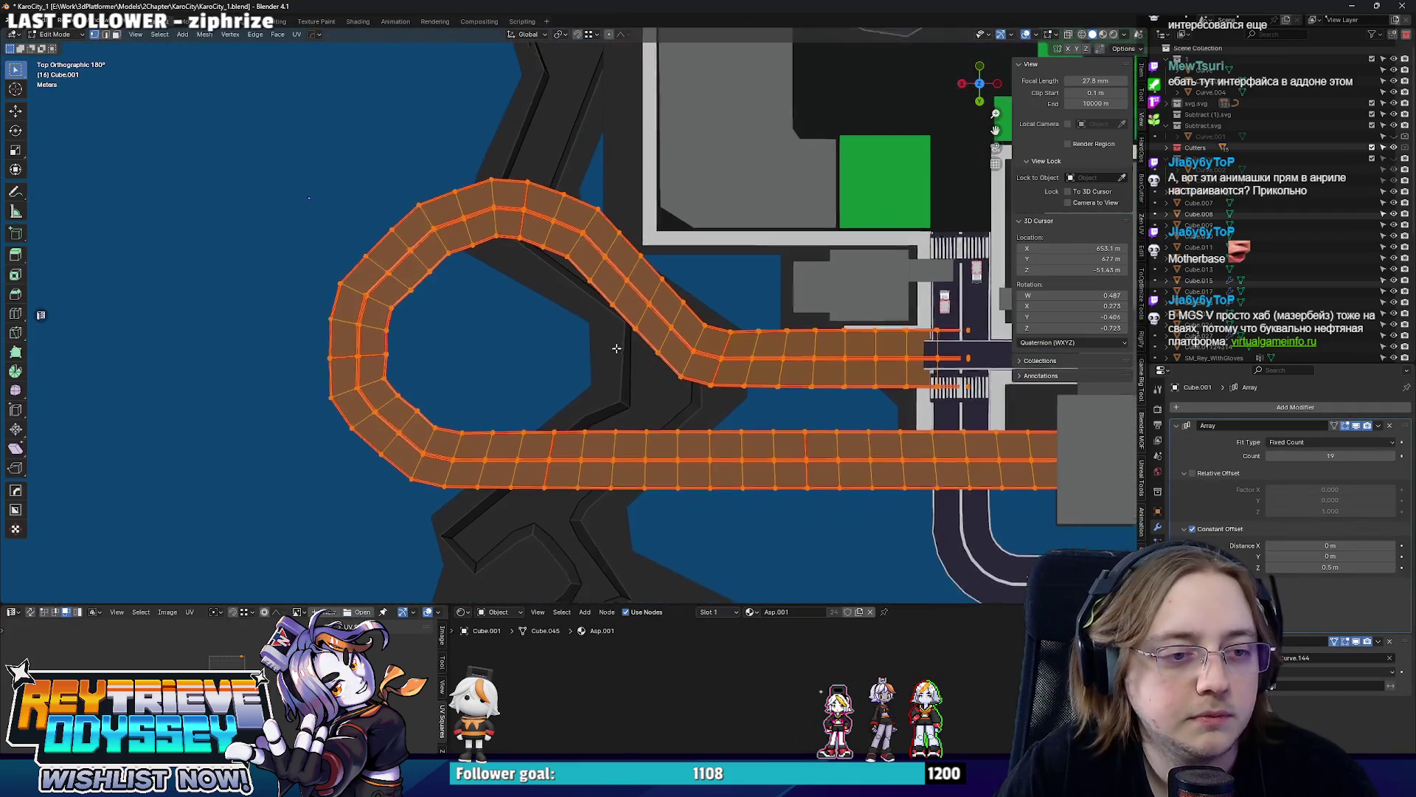
scroll(375, 321, down, 2)
key(Tab)
key(shift+z)
click(540, 208)
key(Tab)
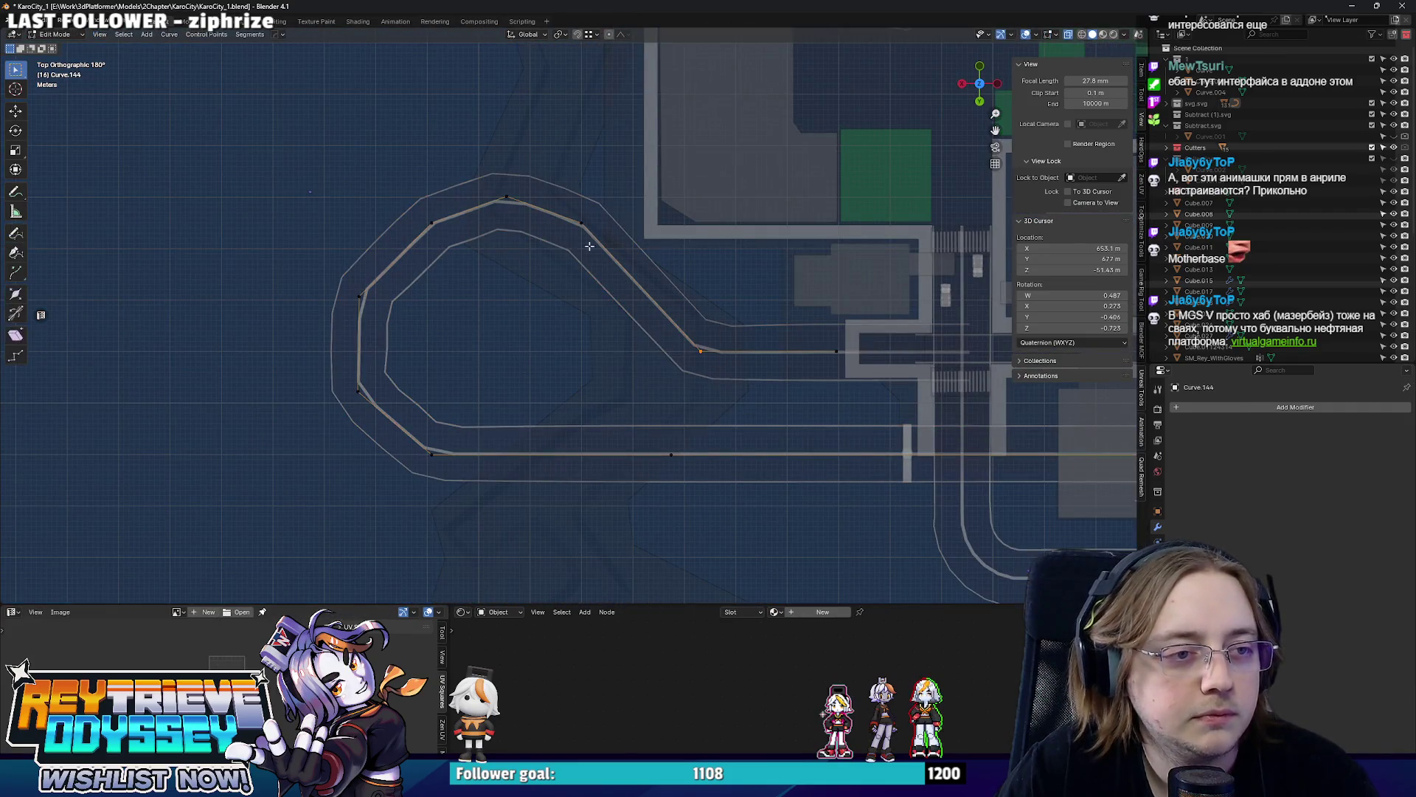
drag(404, 224, 680, 490)
shift+middle_drag(667, 436, 635, 379)
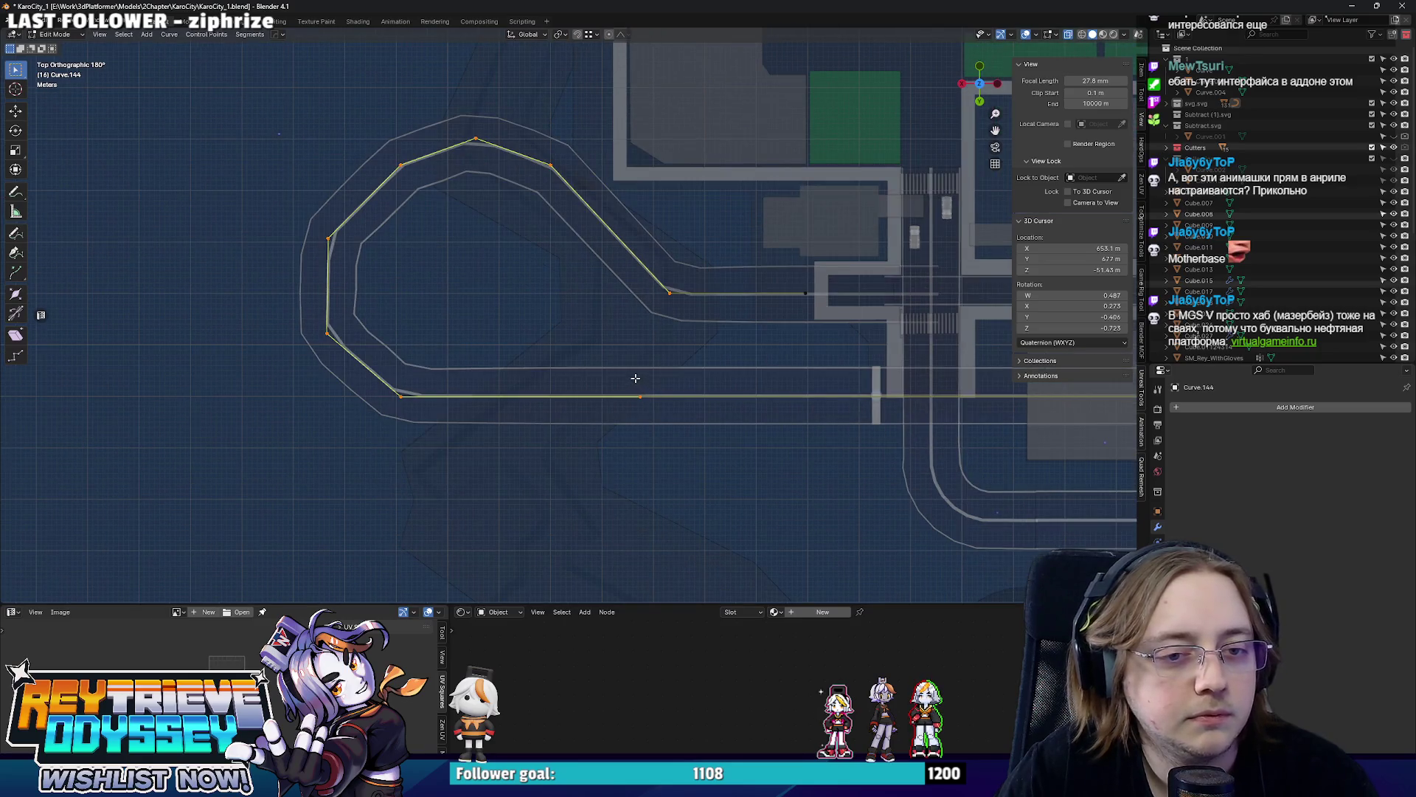
drag(268, 85, 585, 439)
shift+middle_drag(586, 253, 599, 278)
key(g)
key(y)
click(601, 379)
Subdivide the lower loop segment to add a point and reposition it.
shift+middle_drag(603, 428, 603, 397)
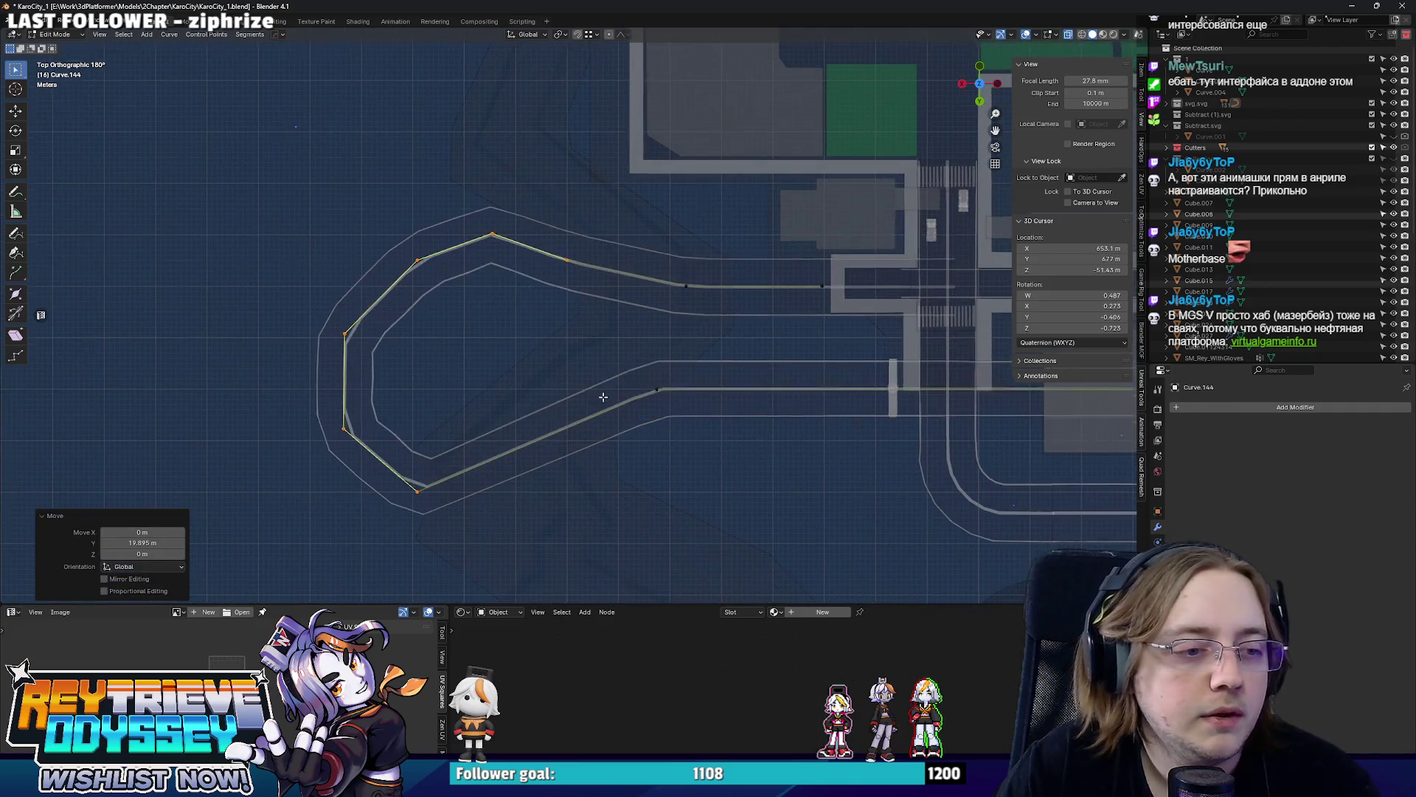
drag(473, 513, 472, 513)
right_click(746, 464)
click(686, 465)
drag(524, 407, 593, 492)
key(g)
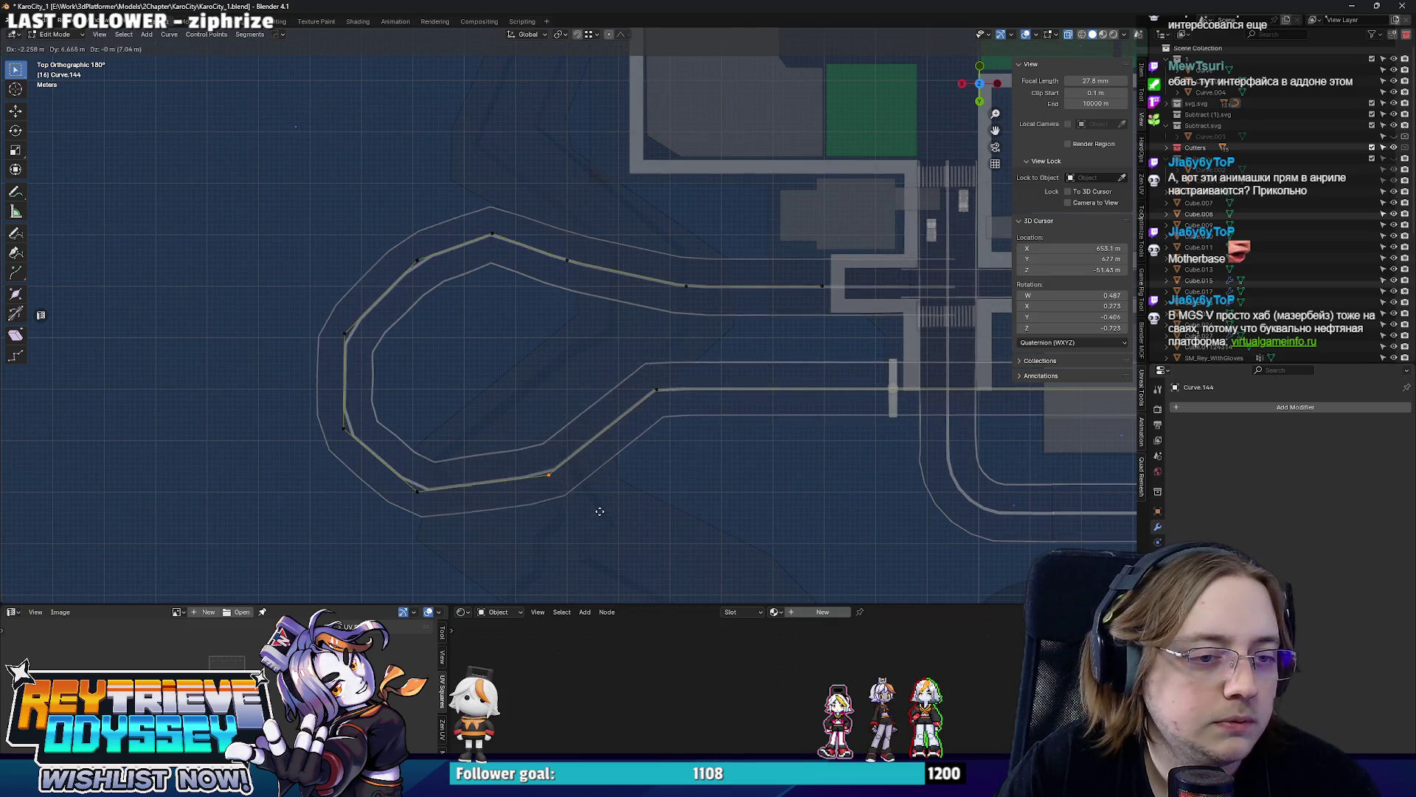
click(596, 502)
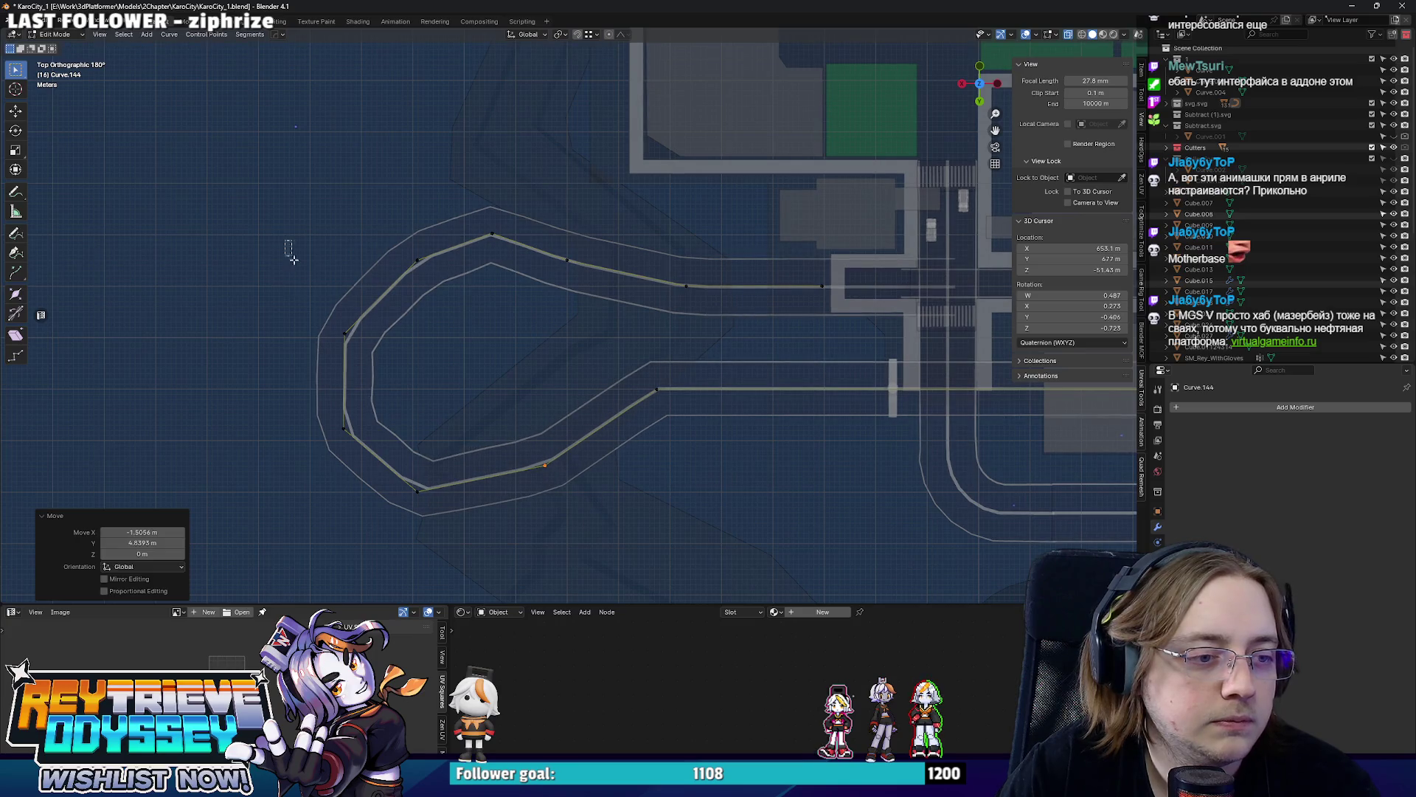
Slide the left-side loop points along X to shorten the hairpin toward the road crossing.
drag(291, 256, 484, 484)
key(g)
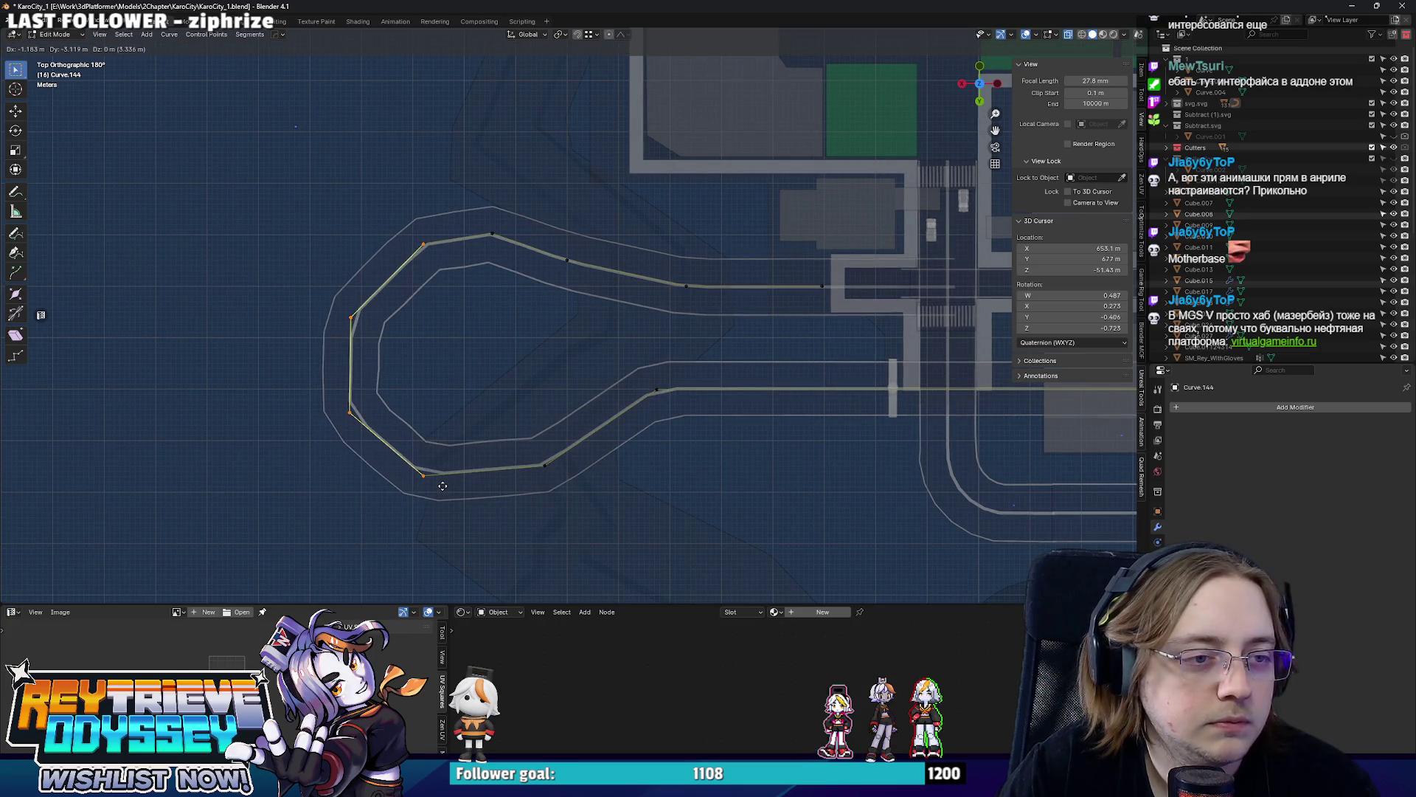
click(442, 485)
scroll(560, 389, down, 2)
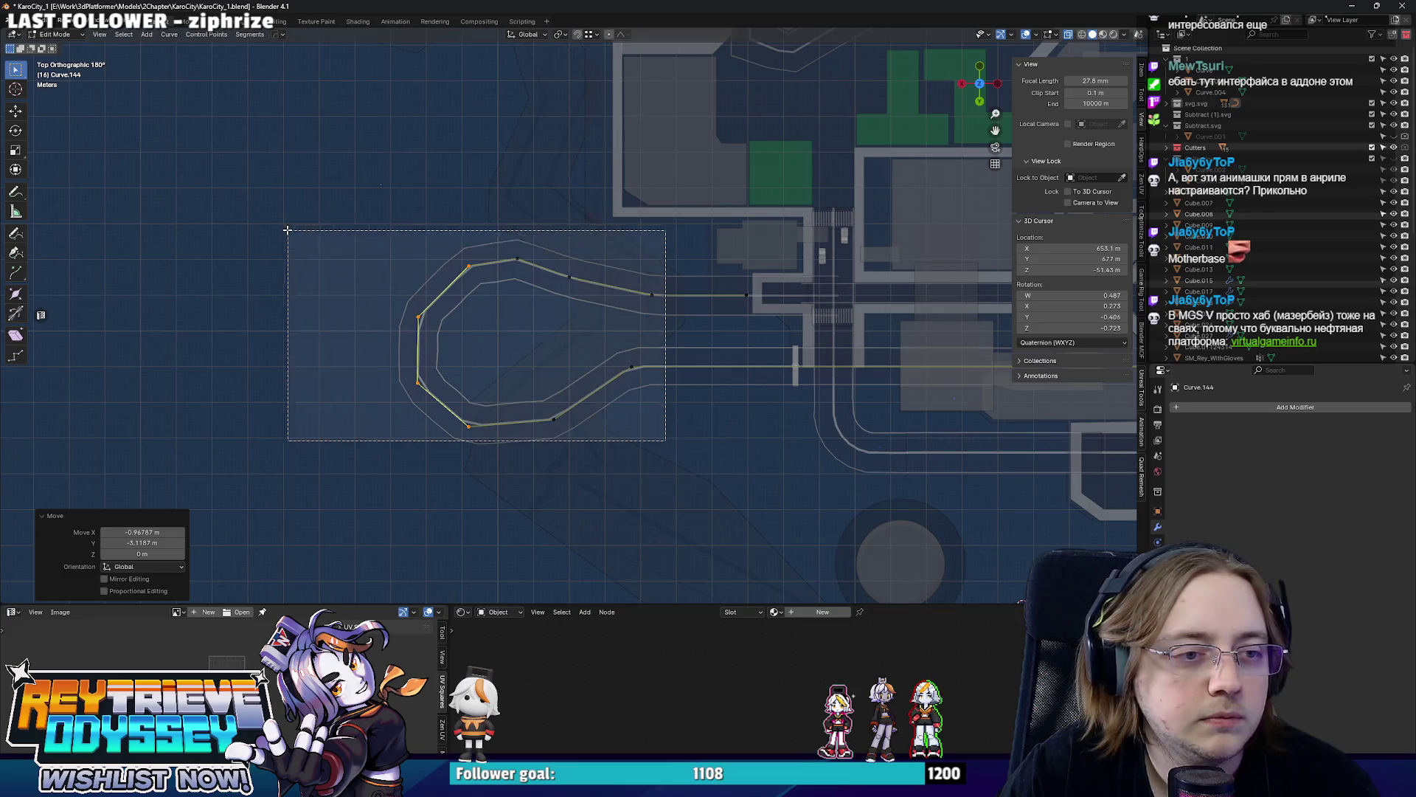
drag(665, 441, 285, 227)
key(g)
key(y)
key(x)
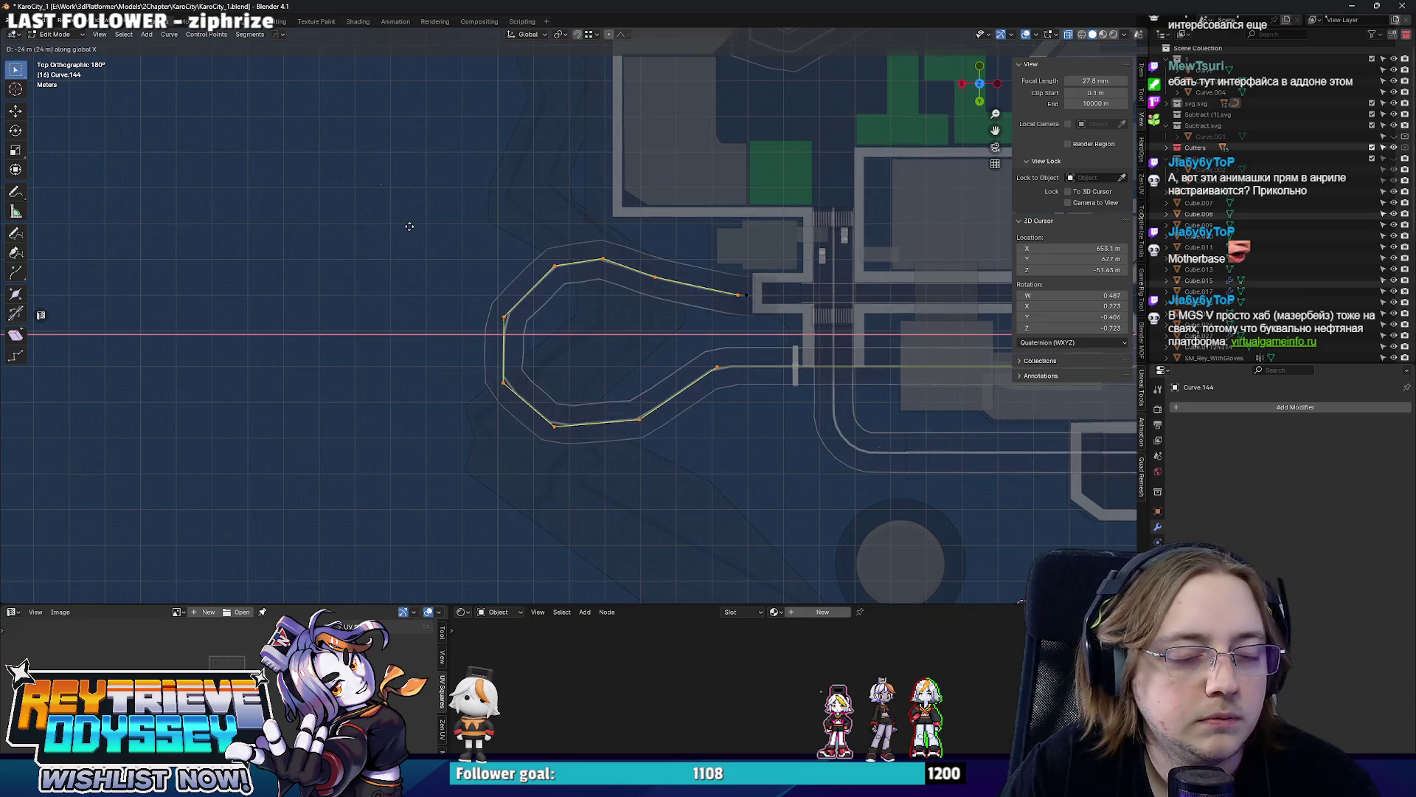
click(406, 225)
mouse_move(631, 326)
middle_down()
mouse_move(547, 300)
mouse_move(552, 195)
mouse_move(626, 304)
mouse_move(608, 229)
mouse_move(604, 250)
mouse_move(672, 264)
middle_up()
Raise the ramp point and the curve's end point in Z, then orbit through the city roads.
key(g)
key(z)
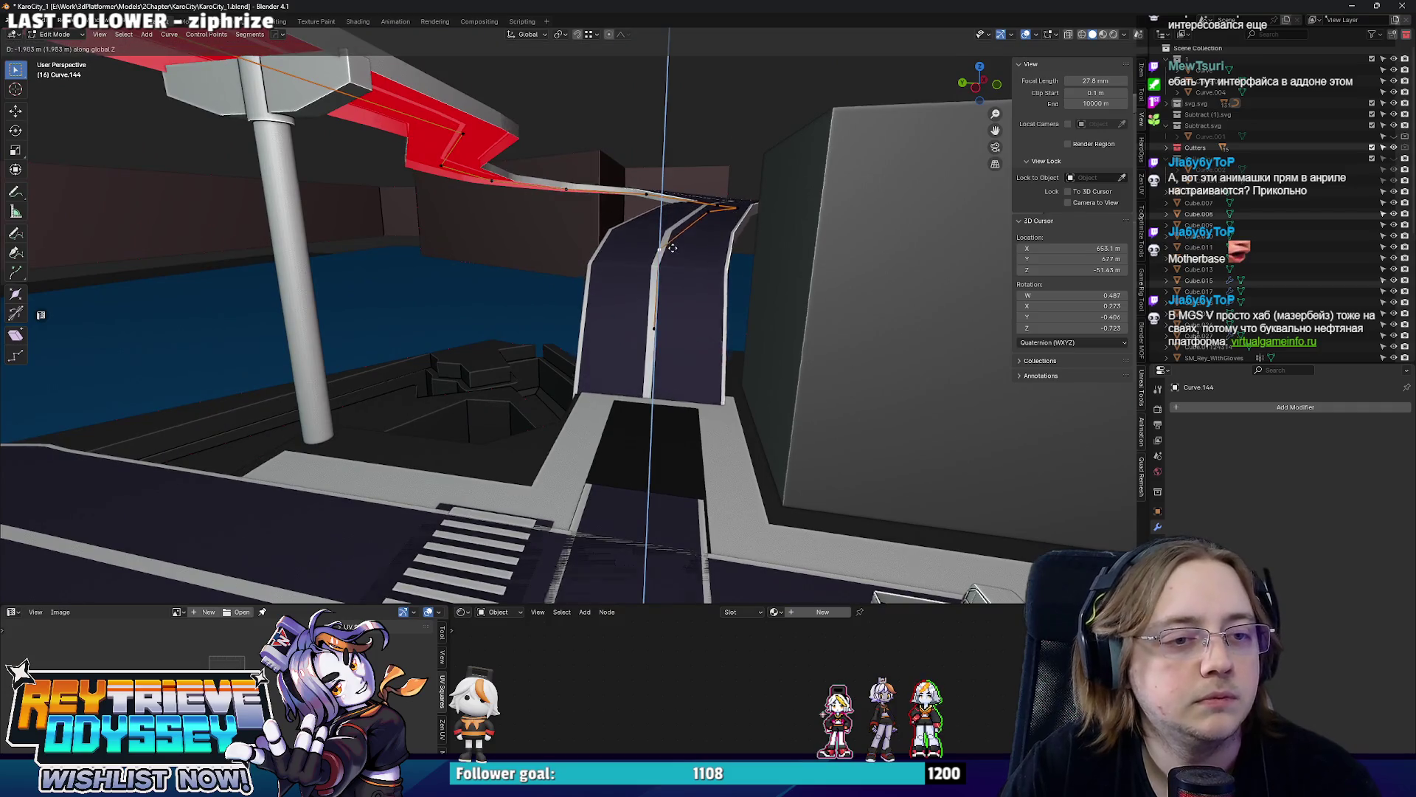
click(681, 301)
click(708, 223)
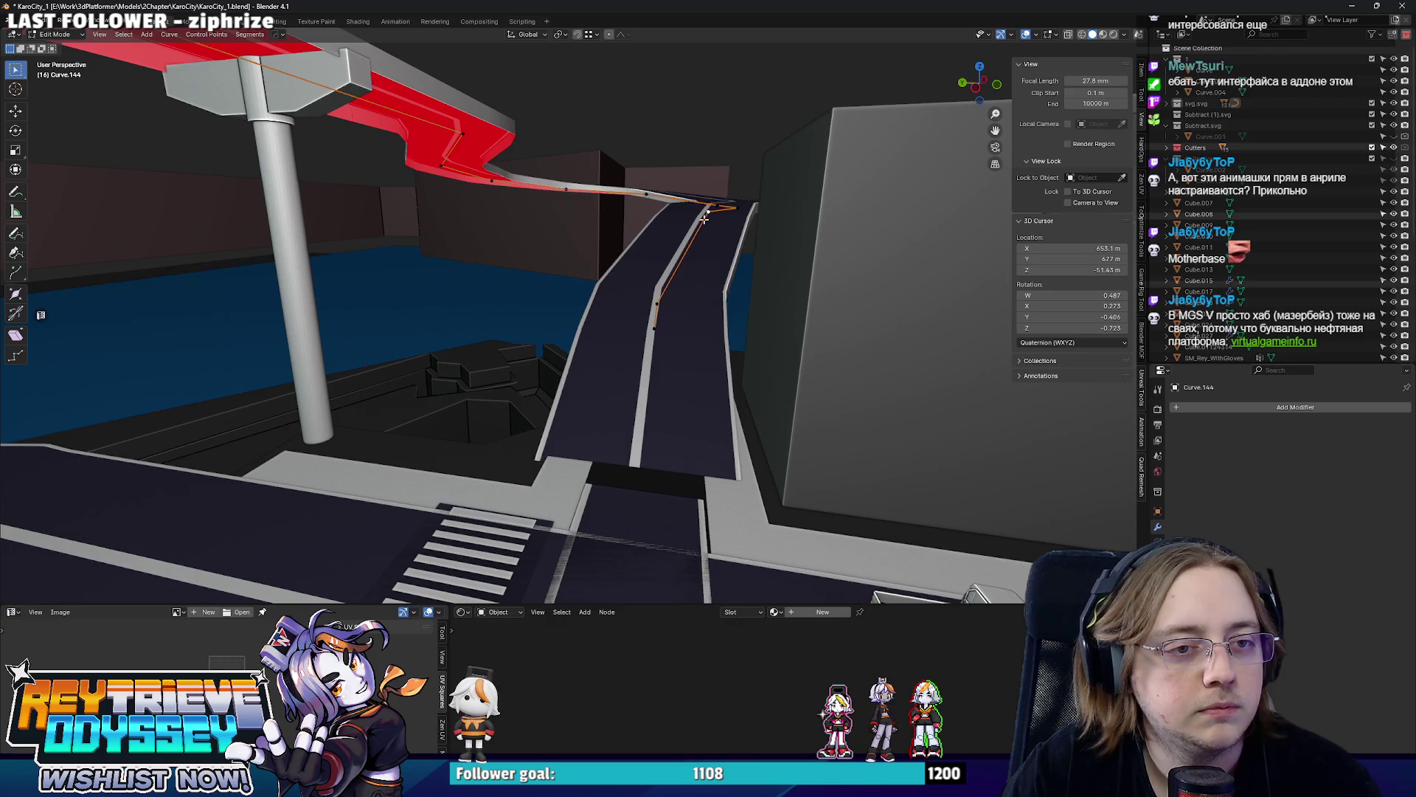
key(g)
key(z)
click(722, 217)
middle_drag(723, 217, 912, 324)
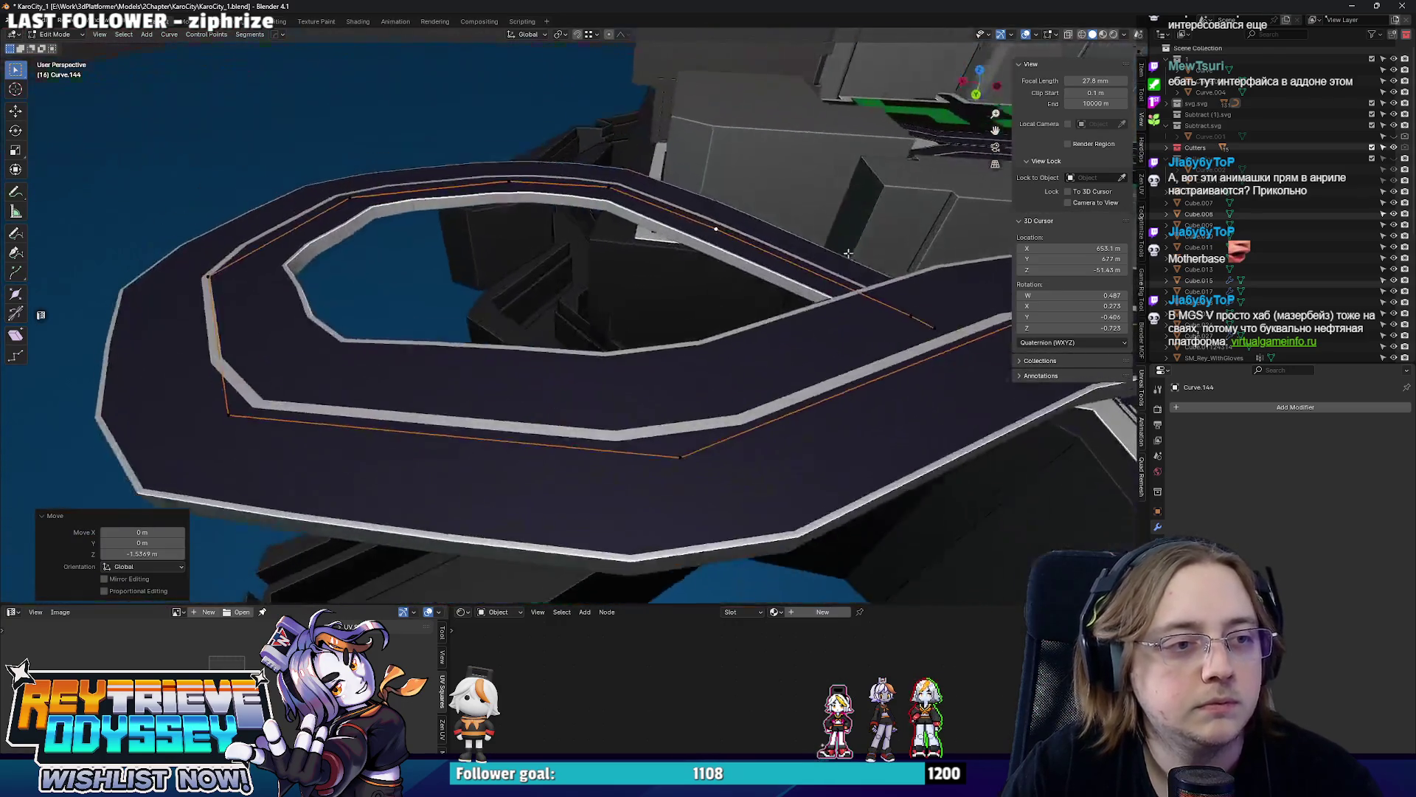
middle_drag(425, 465, 1092, 478)
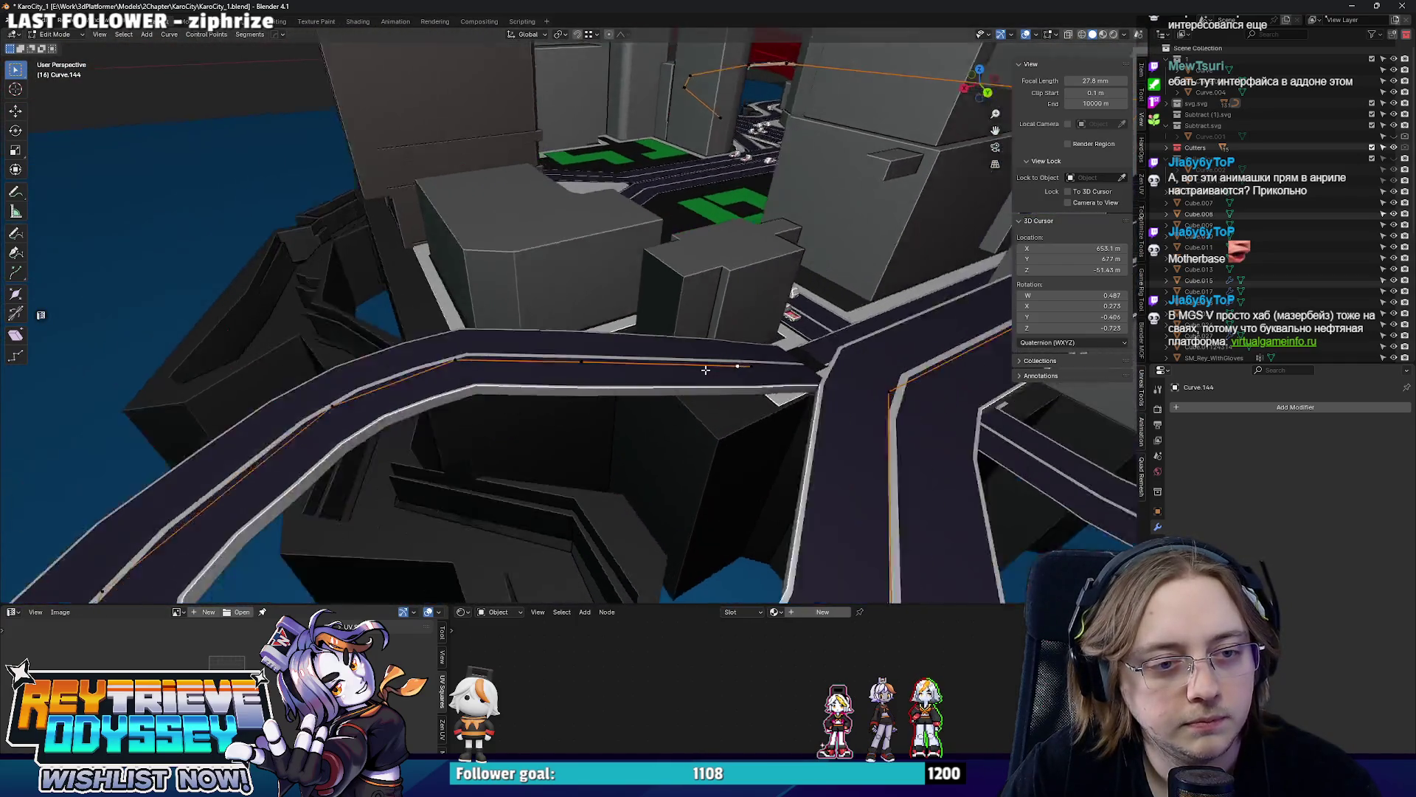
middle_drag(1092, 478, 69, 378)
Lower the ramp points about half a metre and shift them sideways along X from top view.
key(g)
key(z)
click(747, 378)
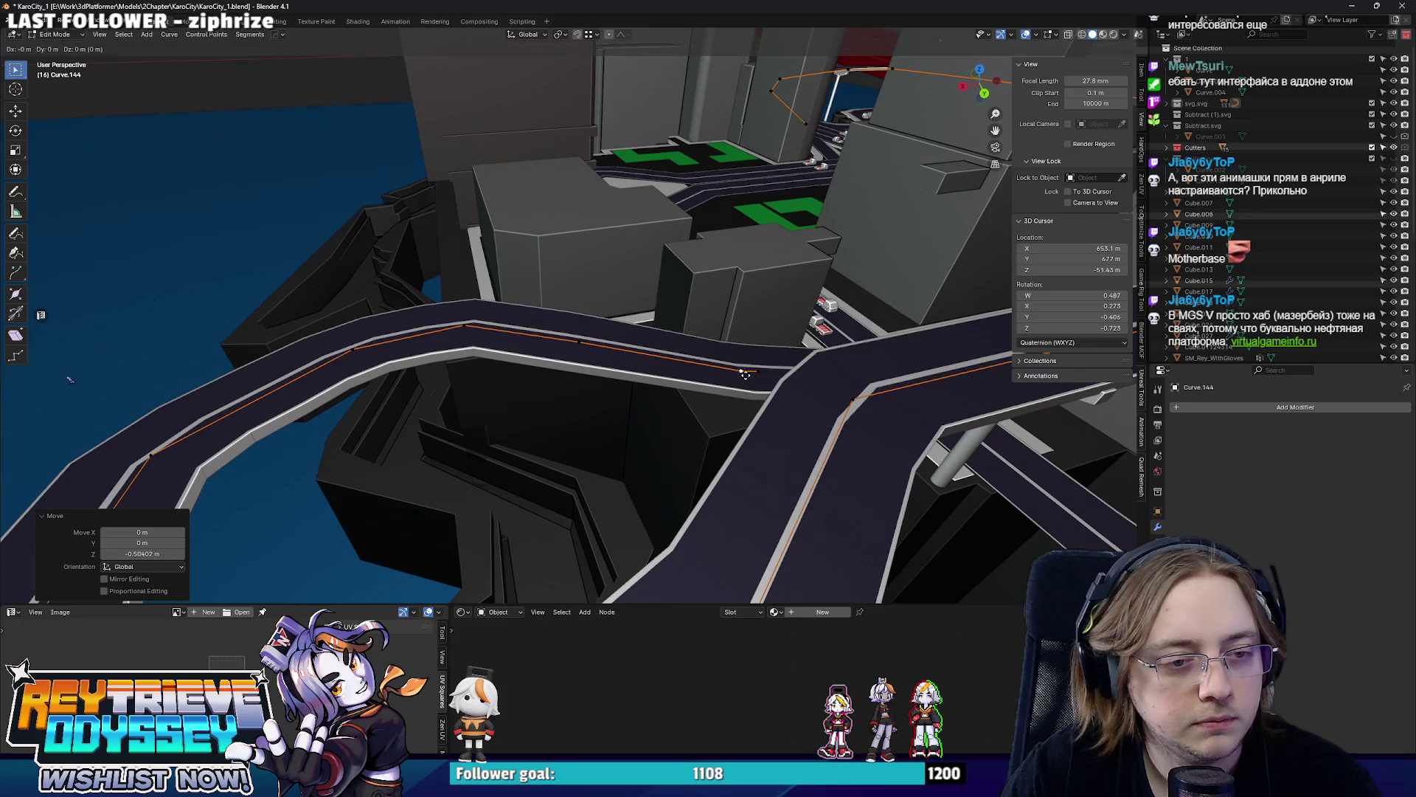
key(g)
key(z)
click(708, 369)
middle_drag(709, 370, 763, 381)
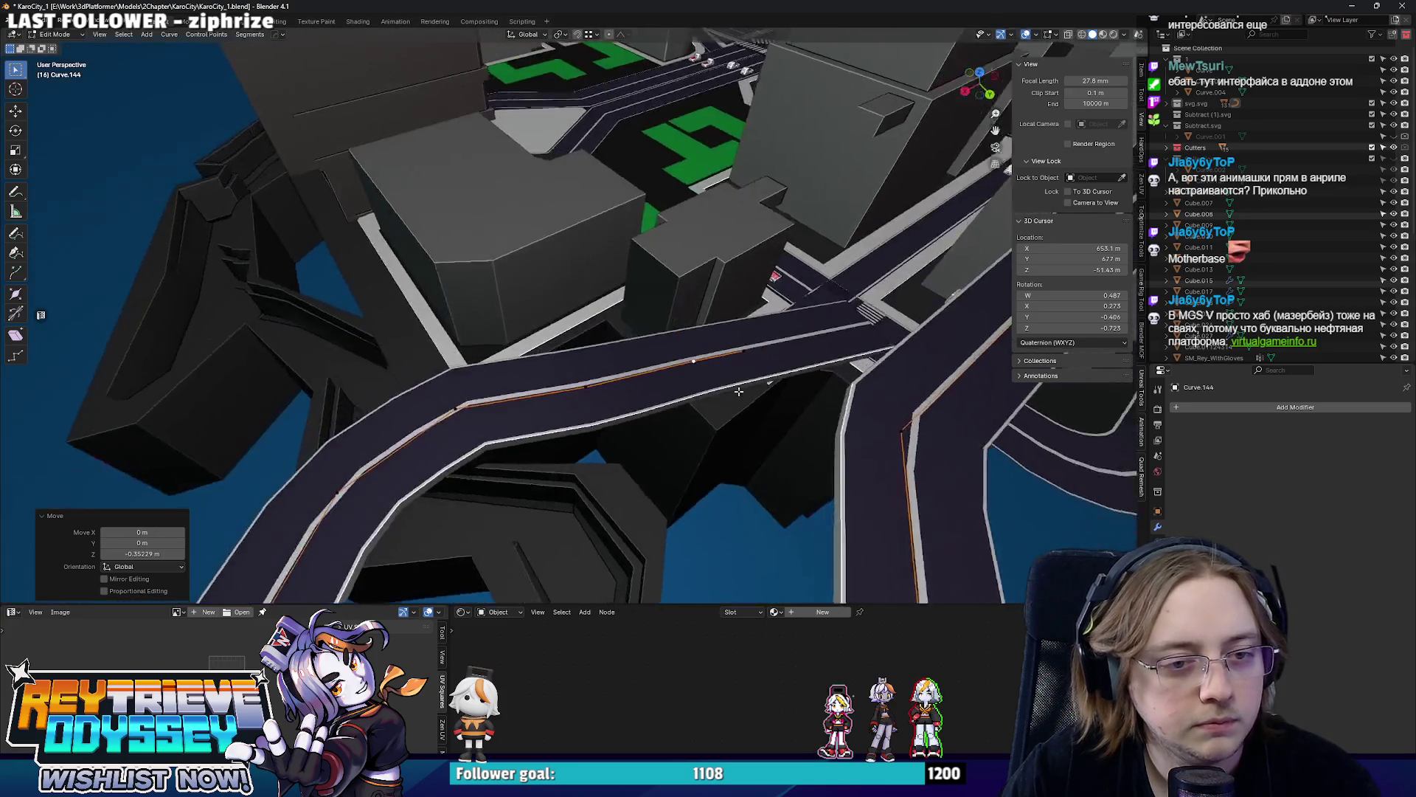
key(KP_7)
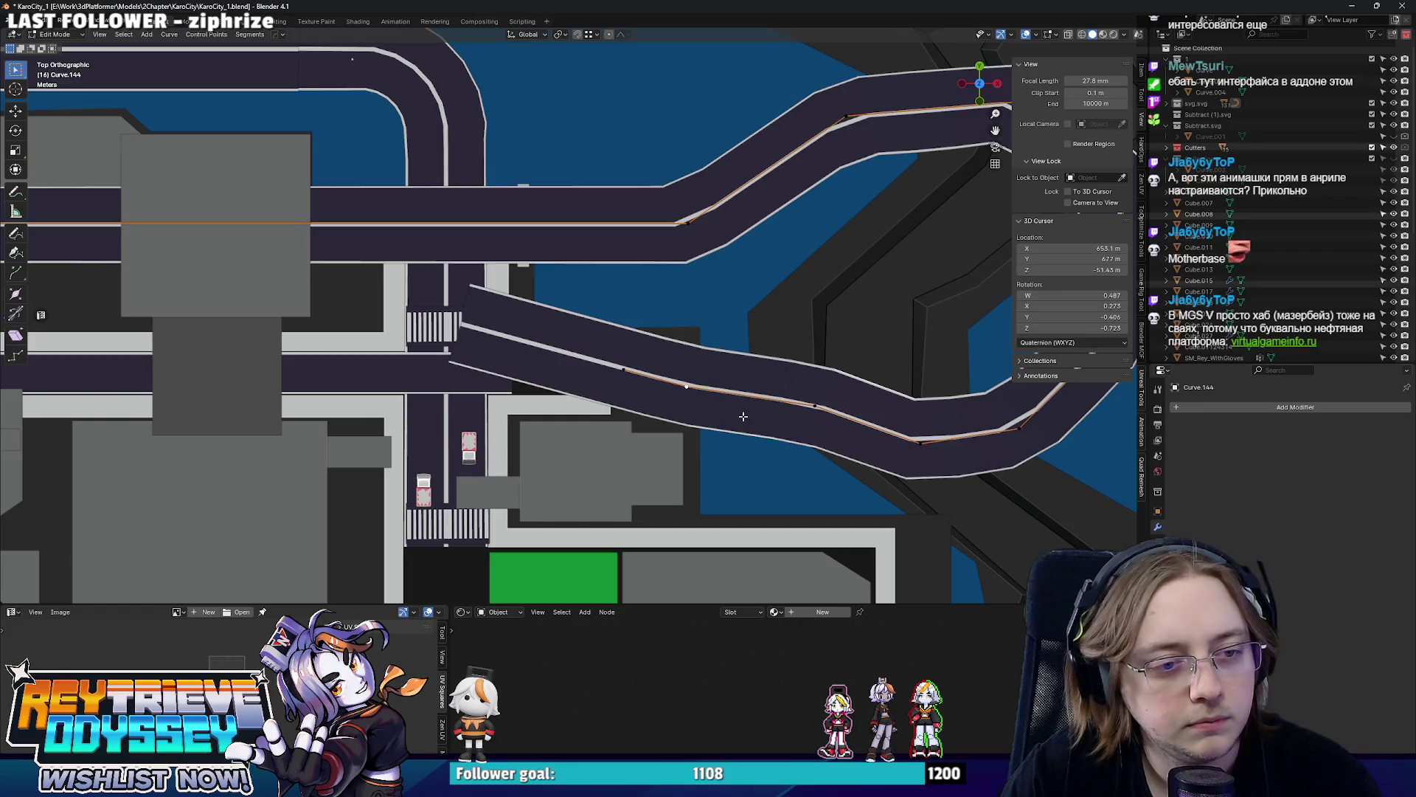
scroll(700, 411, up, 2)
key(g)
key(x)
click(708, 411)
mouse_move(708, 411)
middle_down()
mouse_move(650, 328)
mouse_move(657, 426)
middle_up()
Nudge the ramp points' height and position with several small grab adjustments.
key(g)
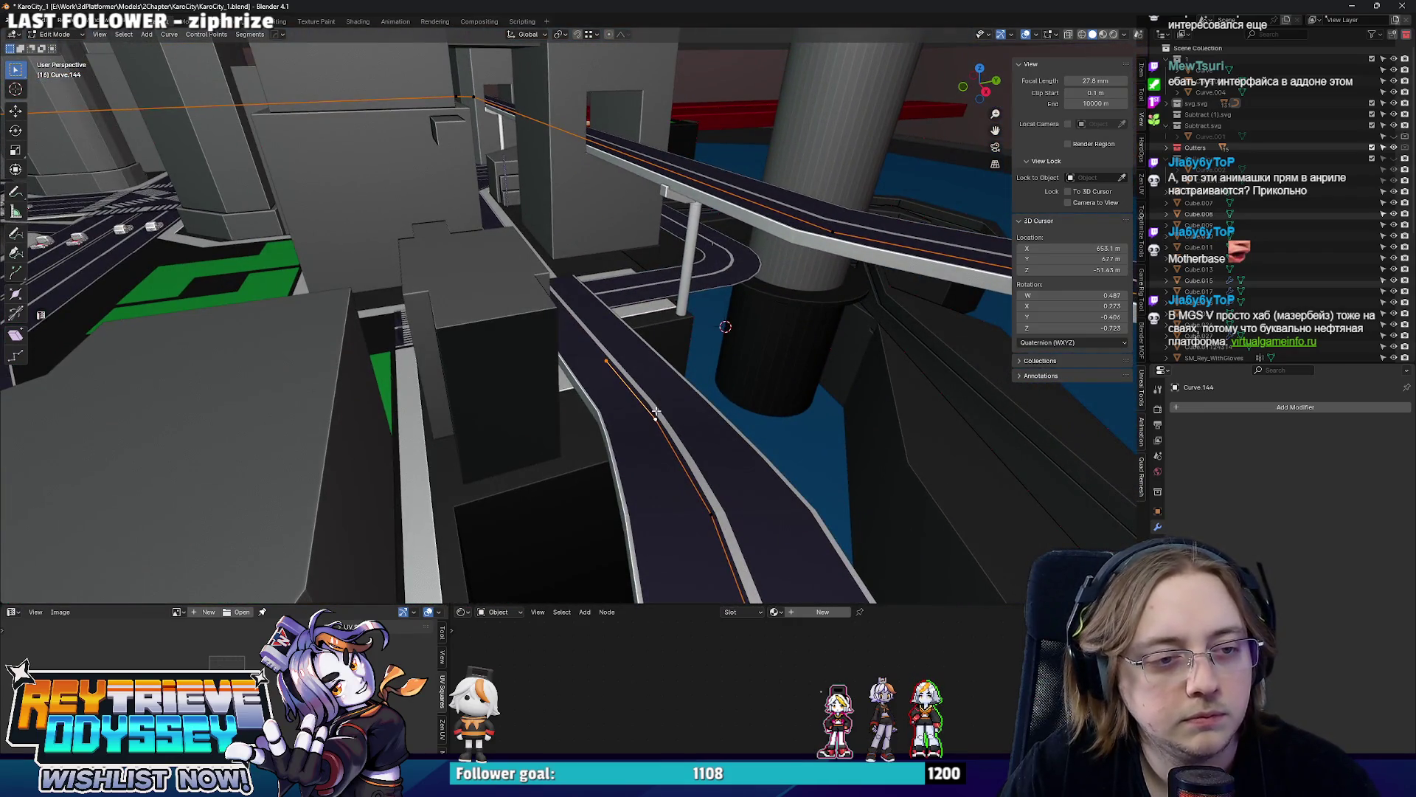
key(z)
click(653, 437)
middle_drag(653, 437, 458, 405)
key(g)
click(531, 416)
key(g)
click(458, 405)
key(g)
key(z)
key(Escape)
key(g)
key(z)
click(461, 424)
scroll(532, 399, down, 4)
From the back view, re-slope the descending ramp point by point in Z and finish editing the curve.
mouse_move(533, 399)
middle_down()
mouse_move(661, 387)
mouse_move(552, 351)
middle_up()
key(ctrl+KP_1)
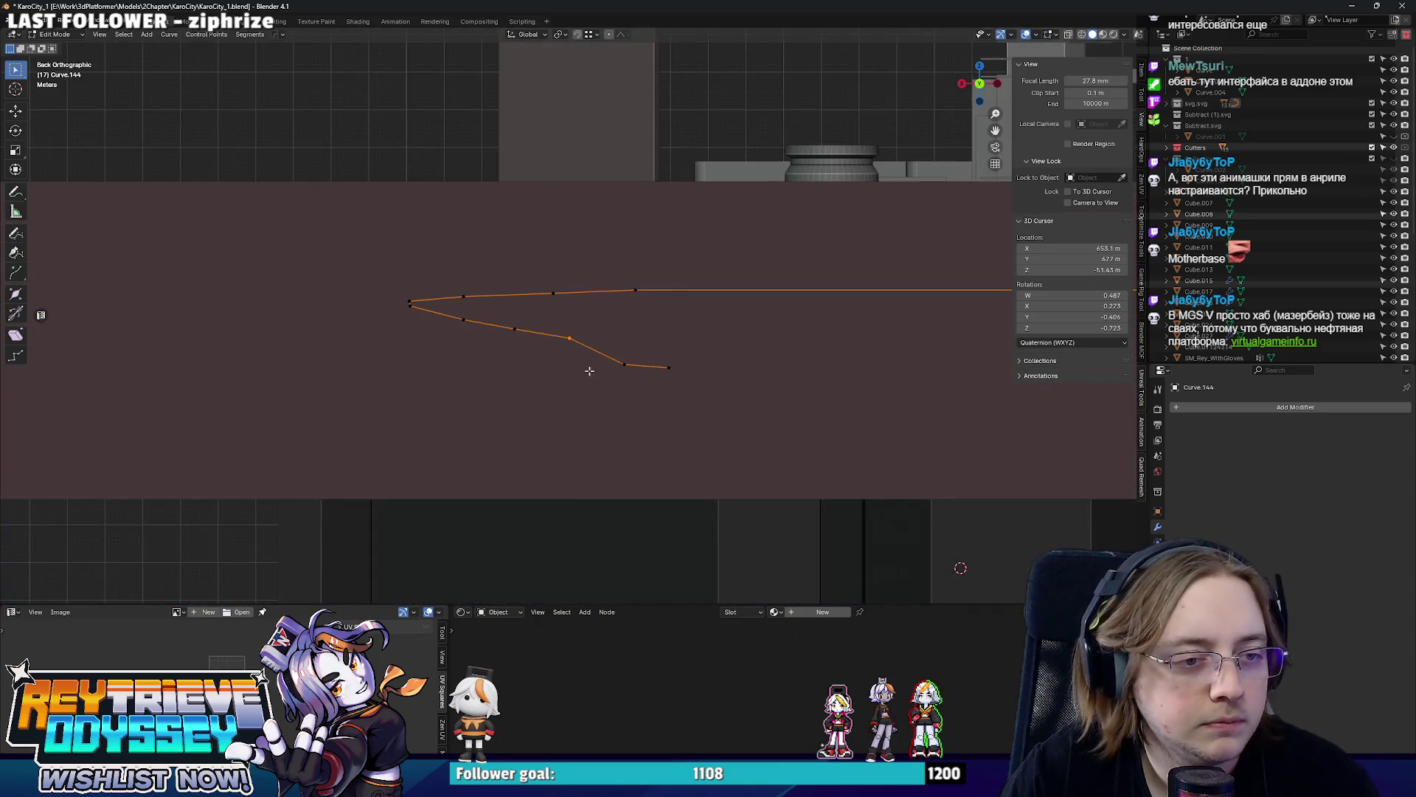
key(g)
key(z)
click(588, 380)
drag(493, 321, 553, 370)
key(g)
key(z)
click(542, 363)
click(554, 338)
key(g)
key(z)
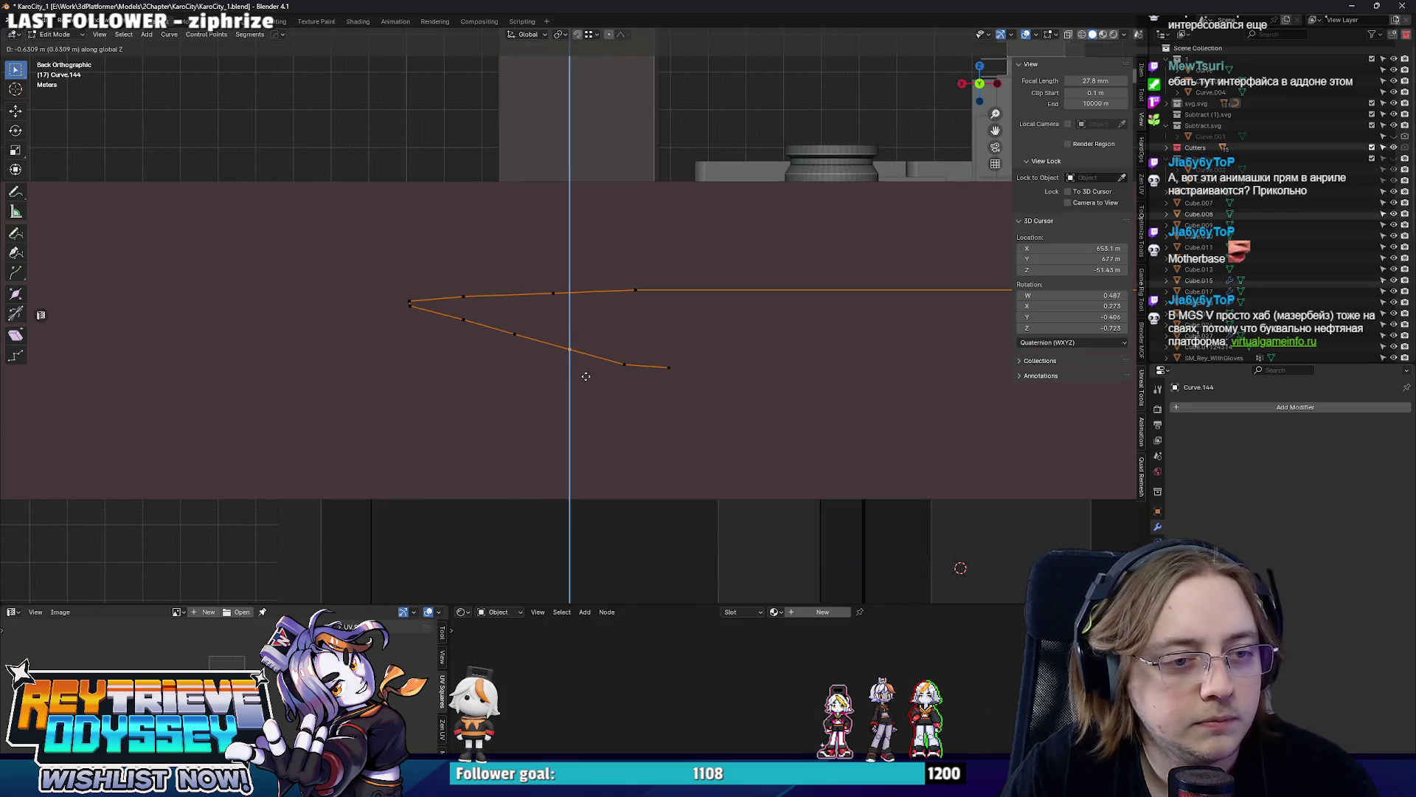
click(556, 362)
mouse_move(557, 362)
middle_down()
mouse_move(516, 387)
mouse_move(553, 365)
mouse_move(609, 373)
middle_up()
key(Tab)
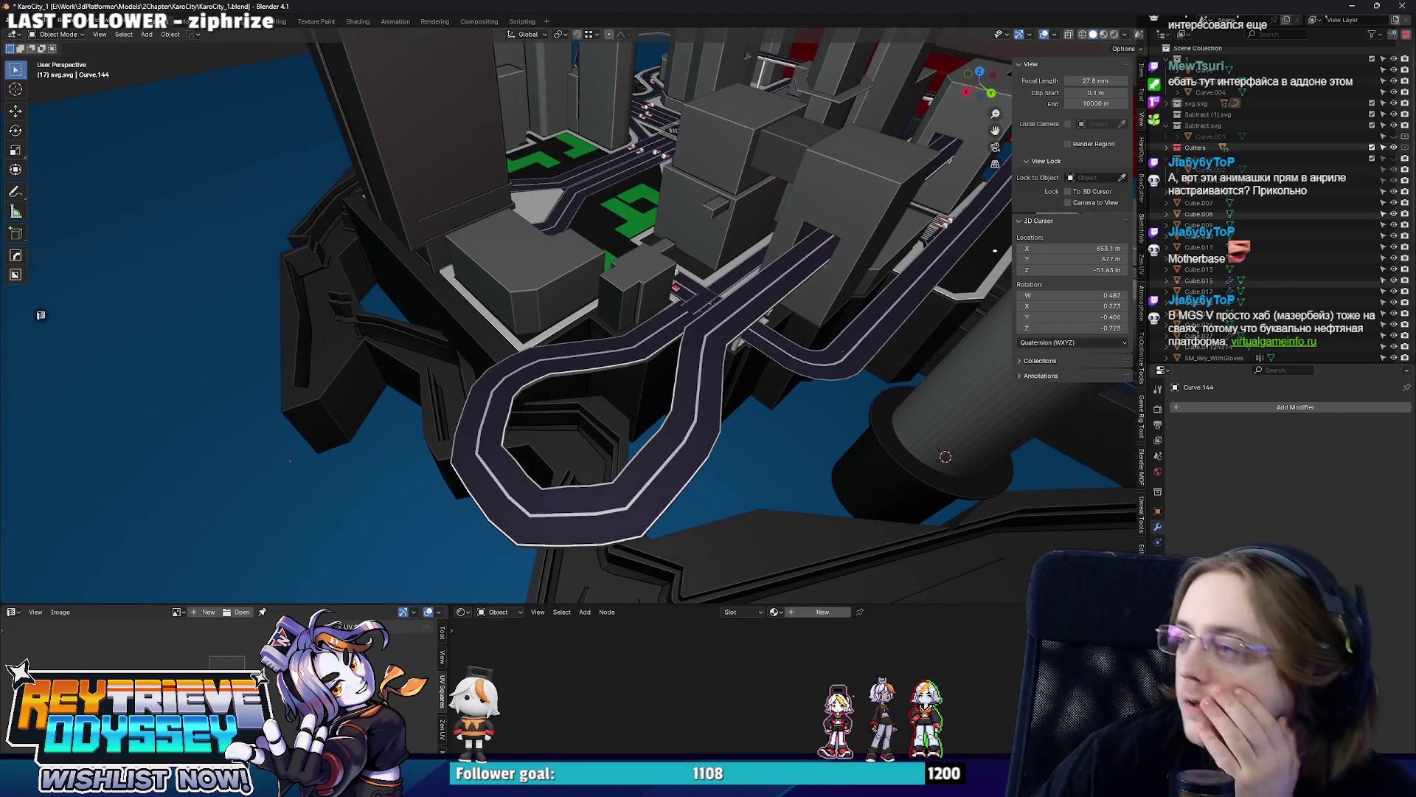
Switch over to the Miro reference board window.
key(alt+Tab)
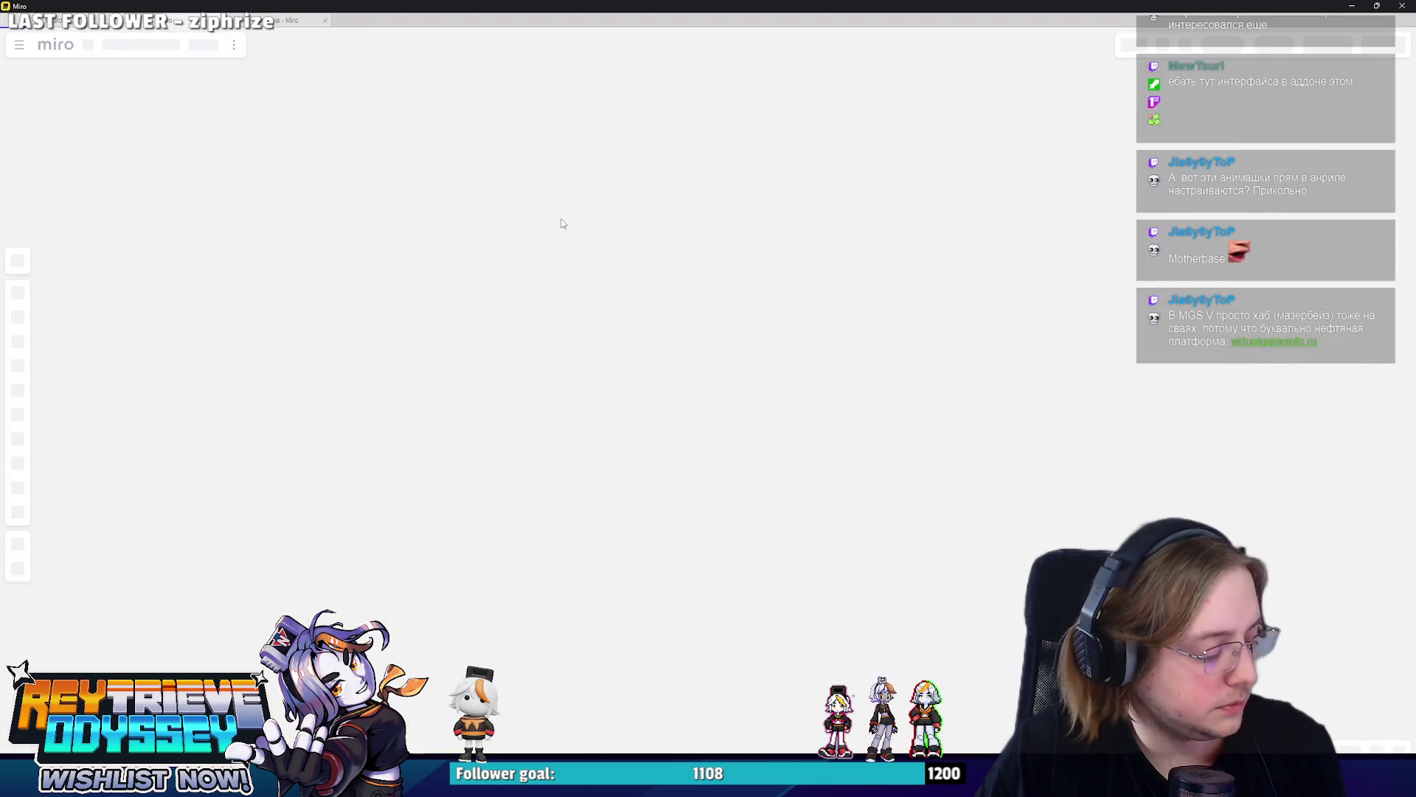
Bring up and dismiss the board's view options while the rooftop reference loads.
right_click(504, 322)
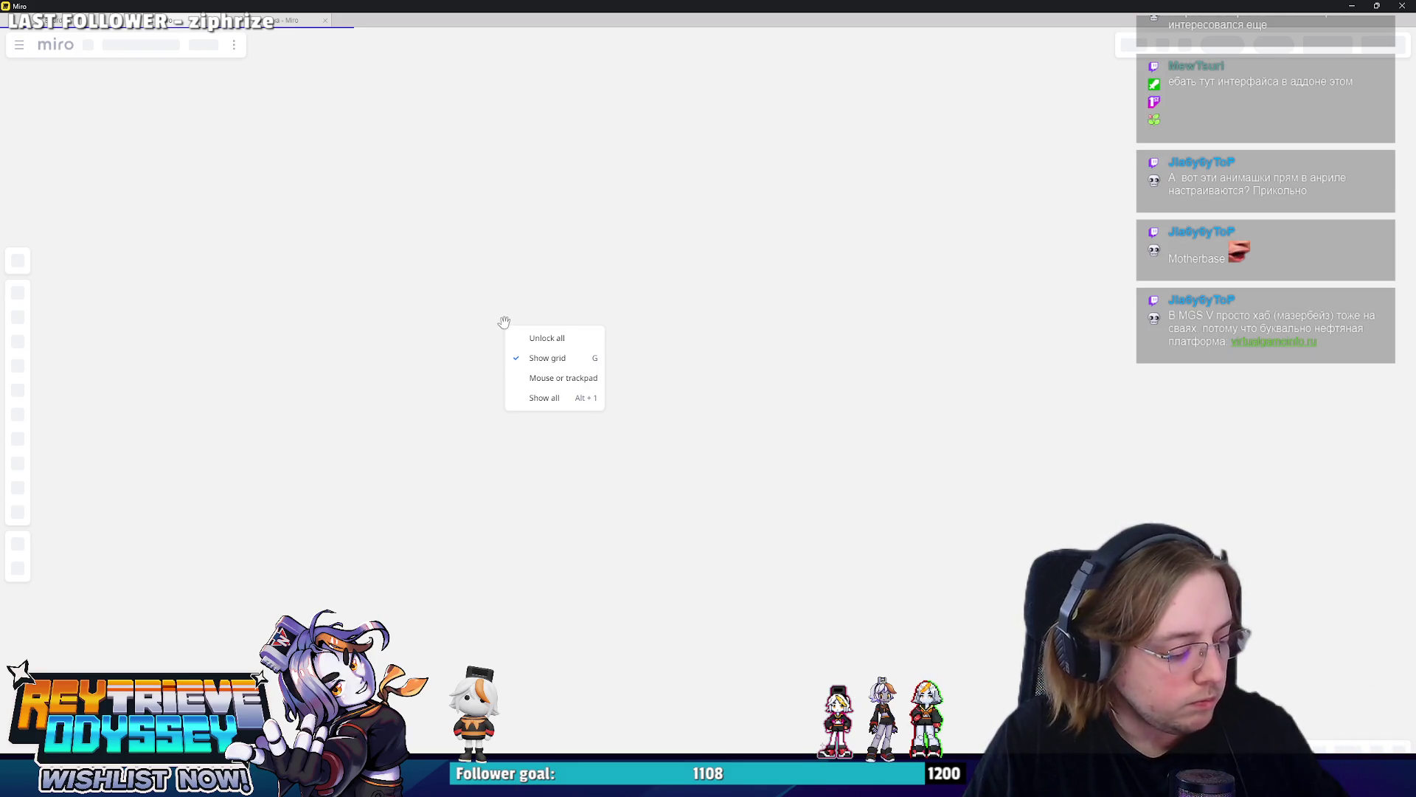
click(606, 33)
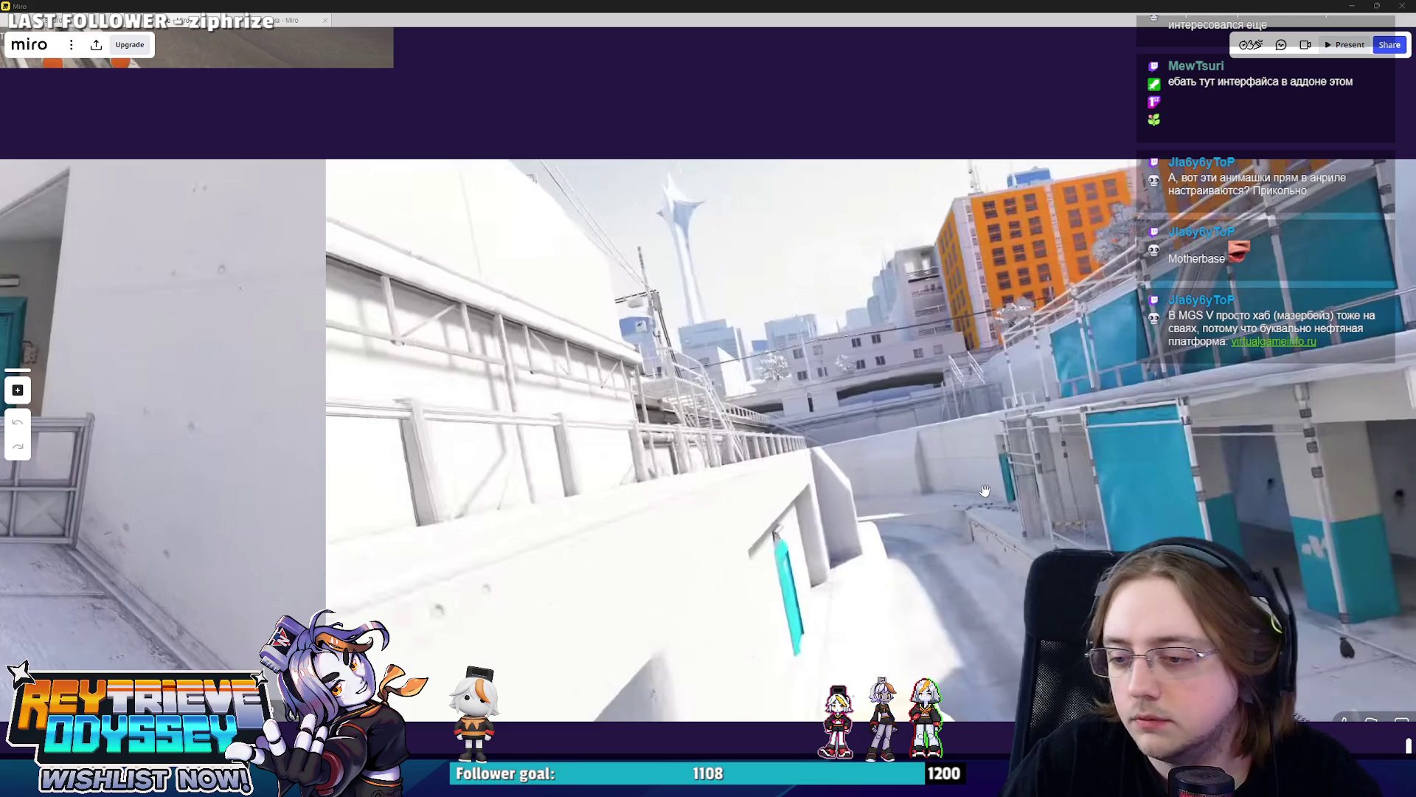
scroll(982, 495, down, 5)
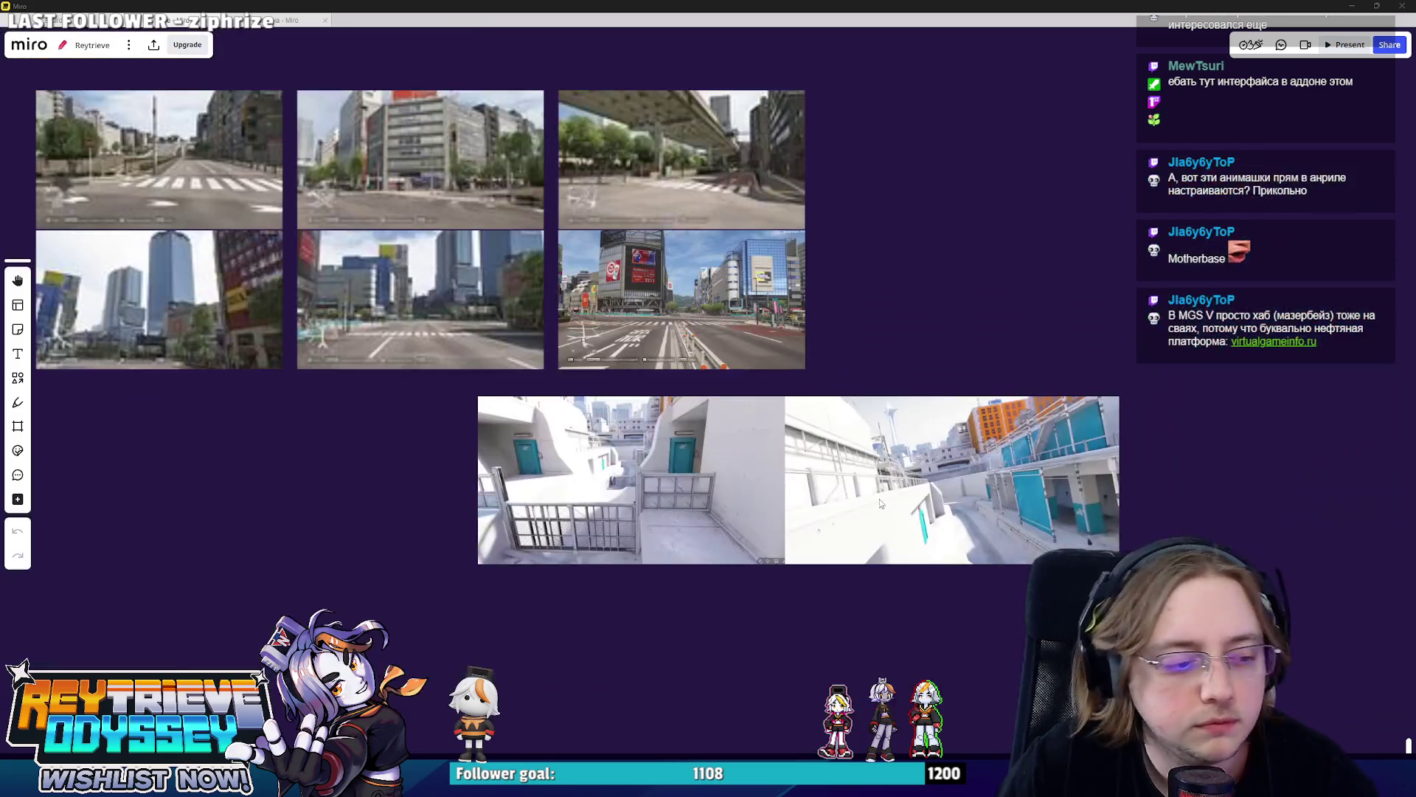
scroll(881, 499, down, 3)
scroll(853, 493, down, 2)
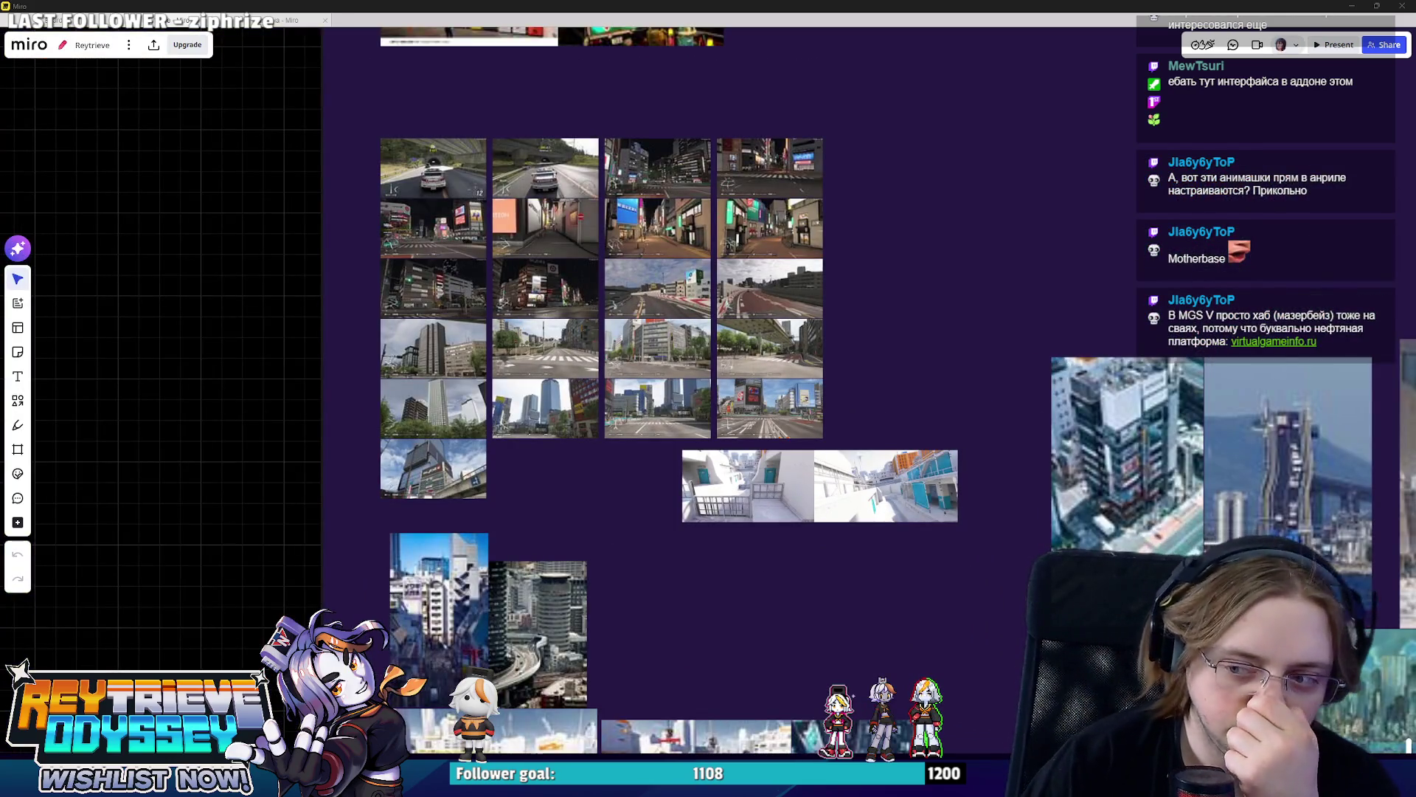
Paste the oil-rig image, shrink it beside the reference grid, and return to the Blender blockout.
key(ctrl+v)
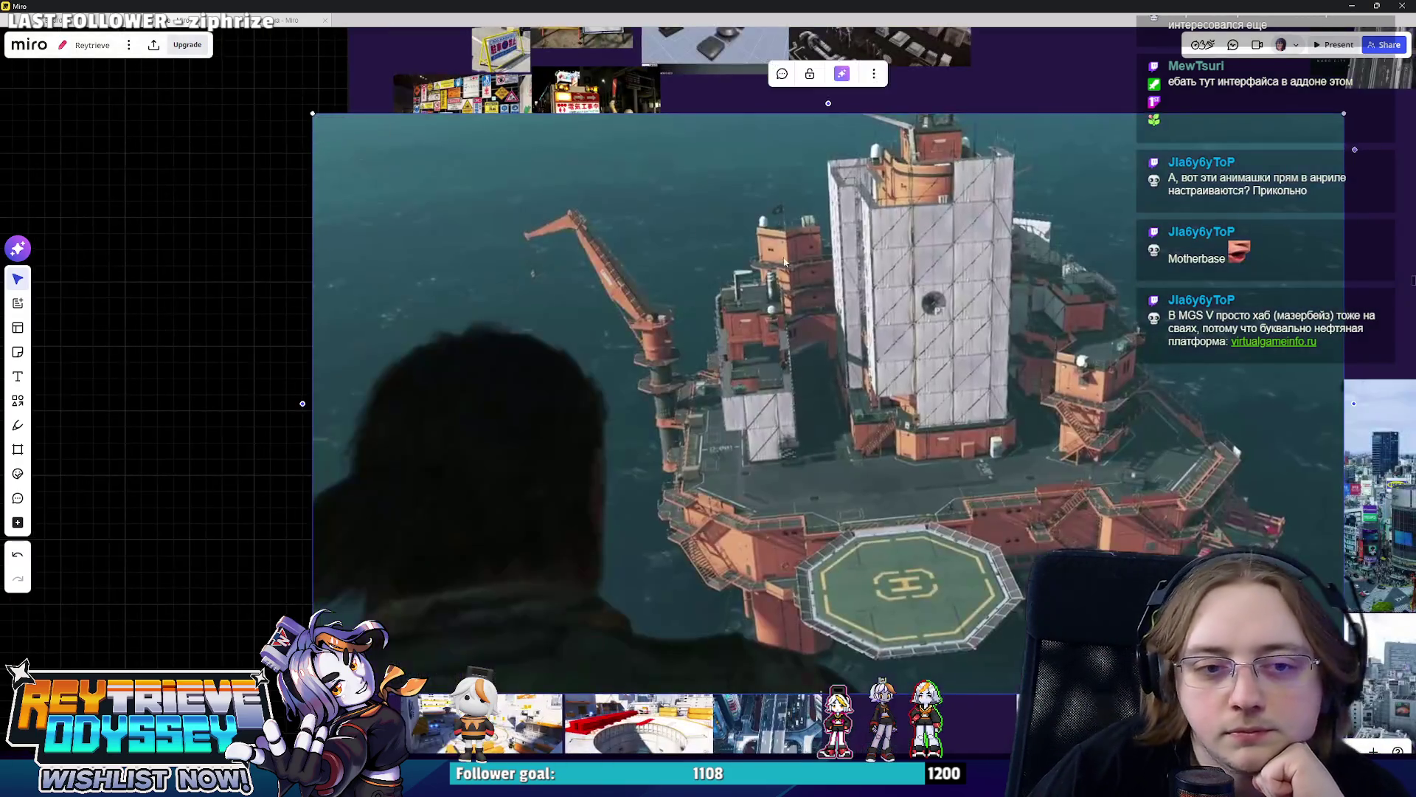
key(Delete)
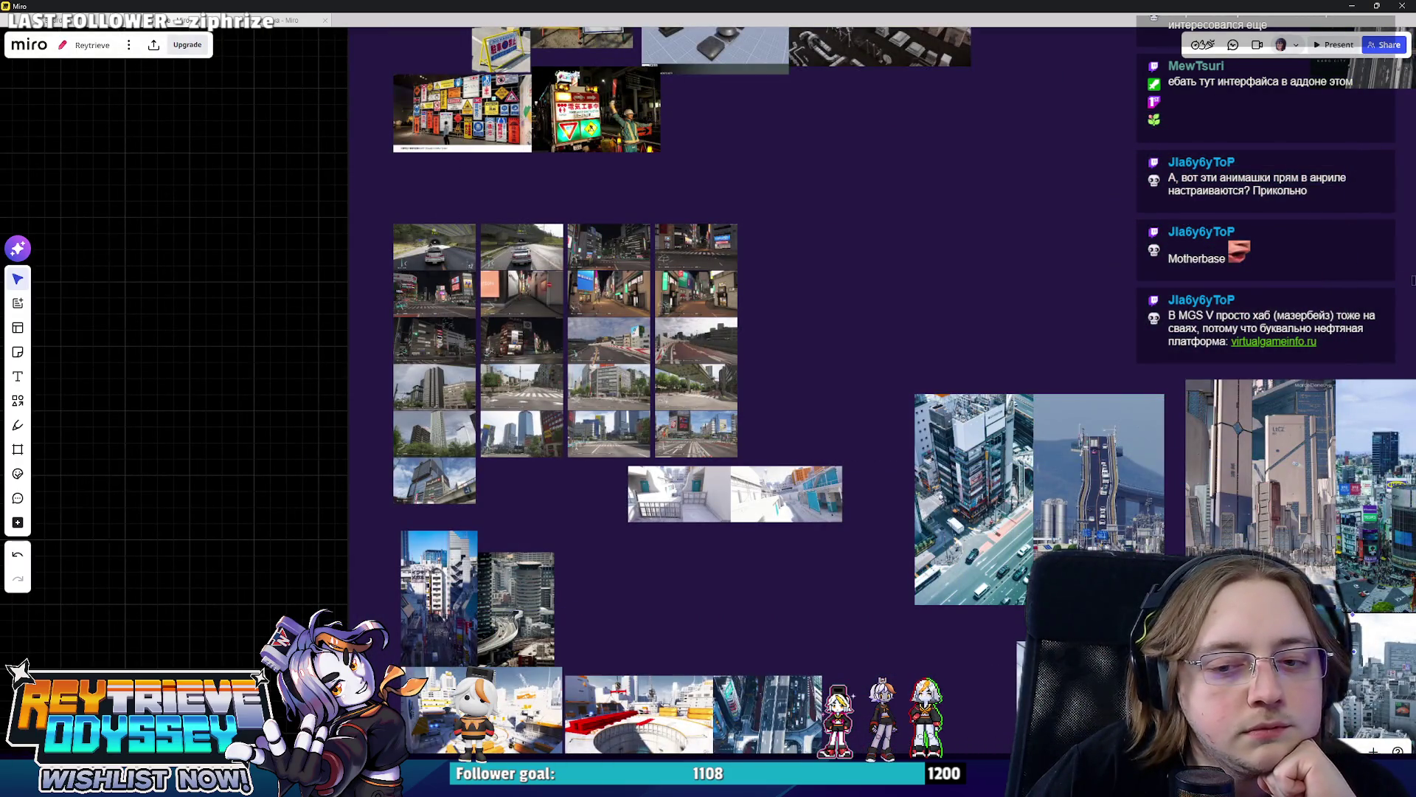
key(ctrl+v)
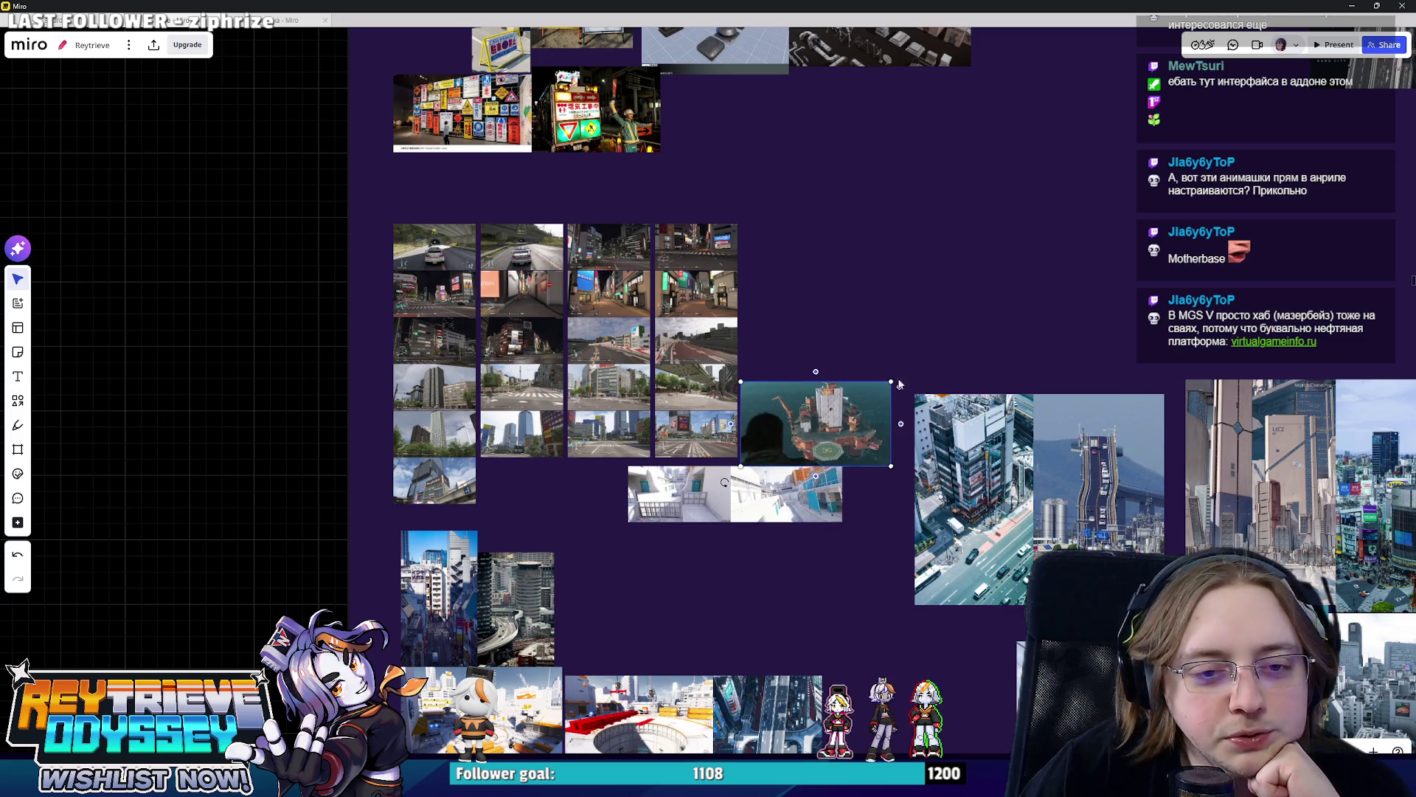
drag(892, 382, 852, 402)
scroll(808, 438, up, 3)
scroll(809, 438, up, 3)
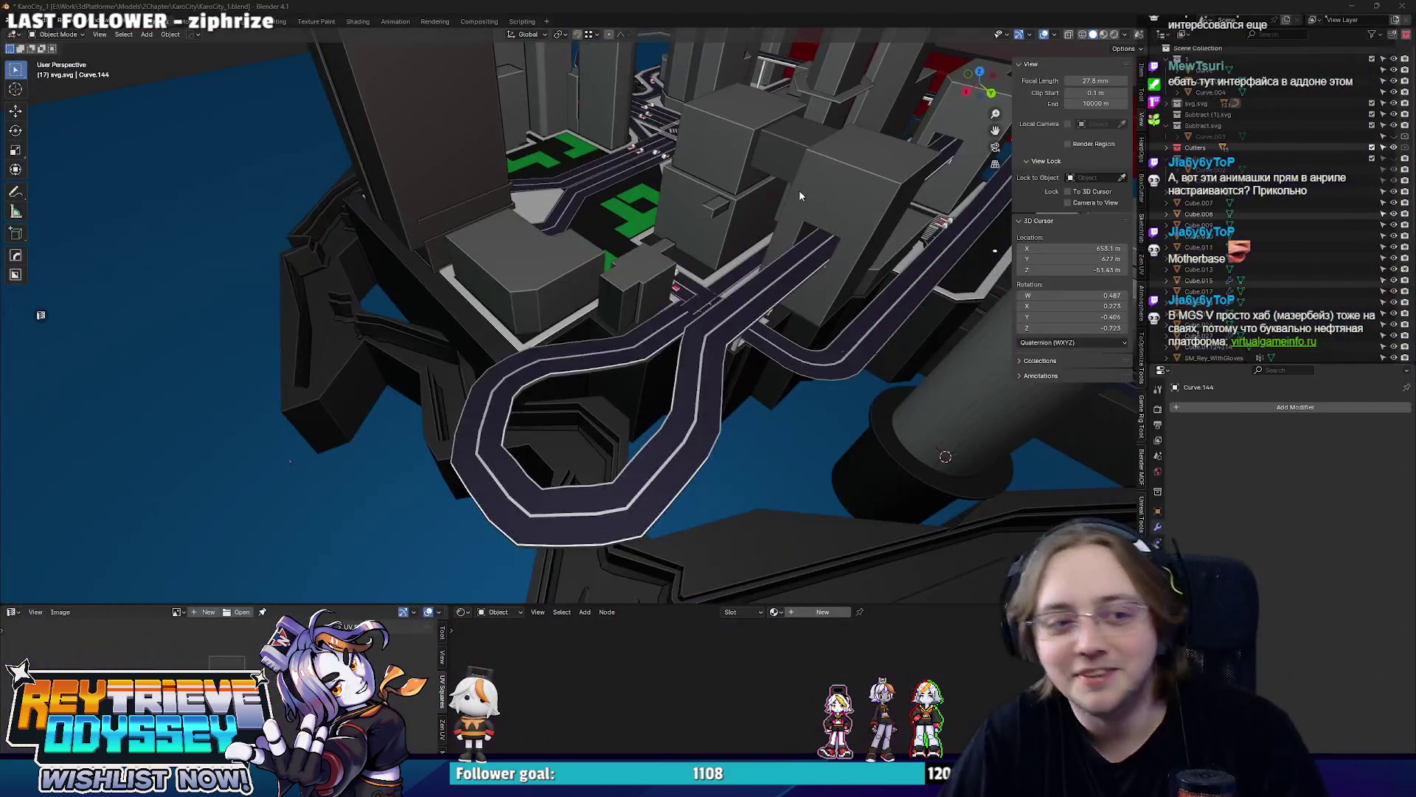
mouse_move(799, 190)
middle_down()
mouse_move(680, 315)
mouse_move(612, 283)
middle_up()
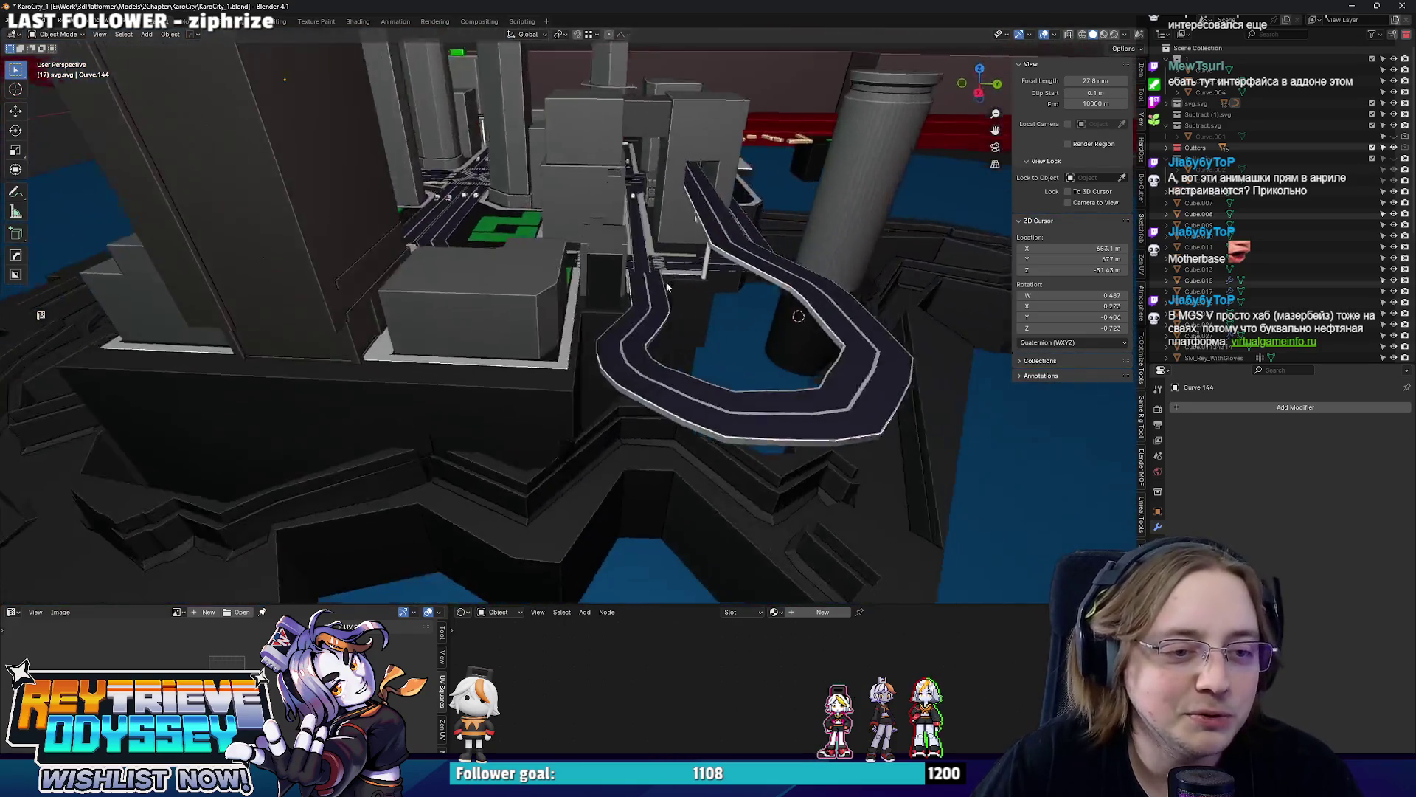
Duplicate an existing support pillar along X and turn the copy 90° about the vertical axis.
mouse_move(612, 283)
middle_down()
mouse_move(706, 276)
mouse_move(672, 303)
mouse_move(619, 290)
middle_up()
click(672, 304)
key(shift+d)
key(x)
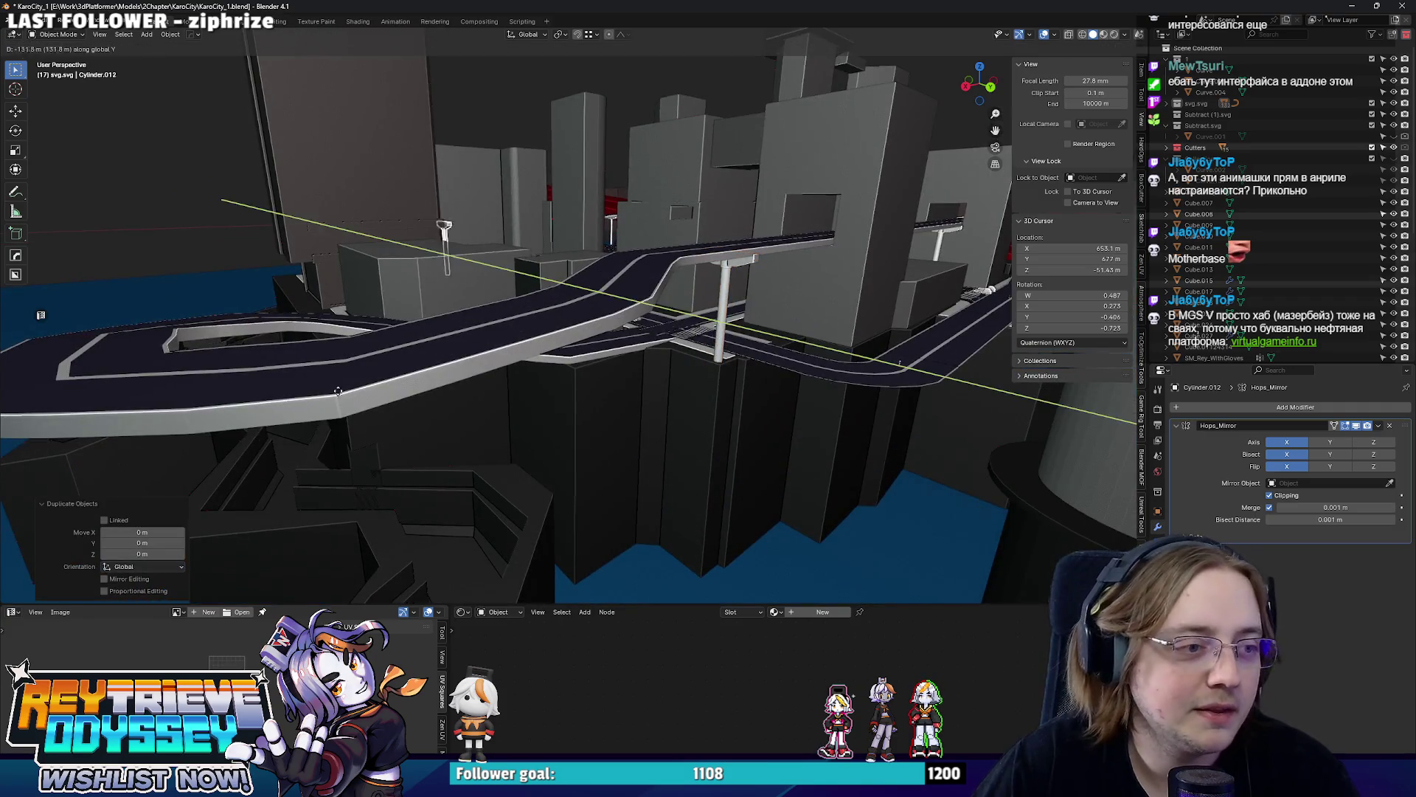
click(291, 363)
middle_drag(290, 363, 81, 322)
key(r)
key(z)
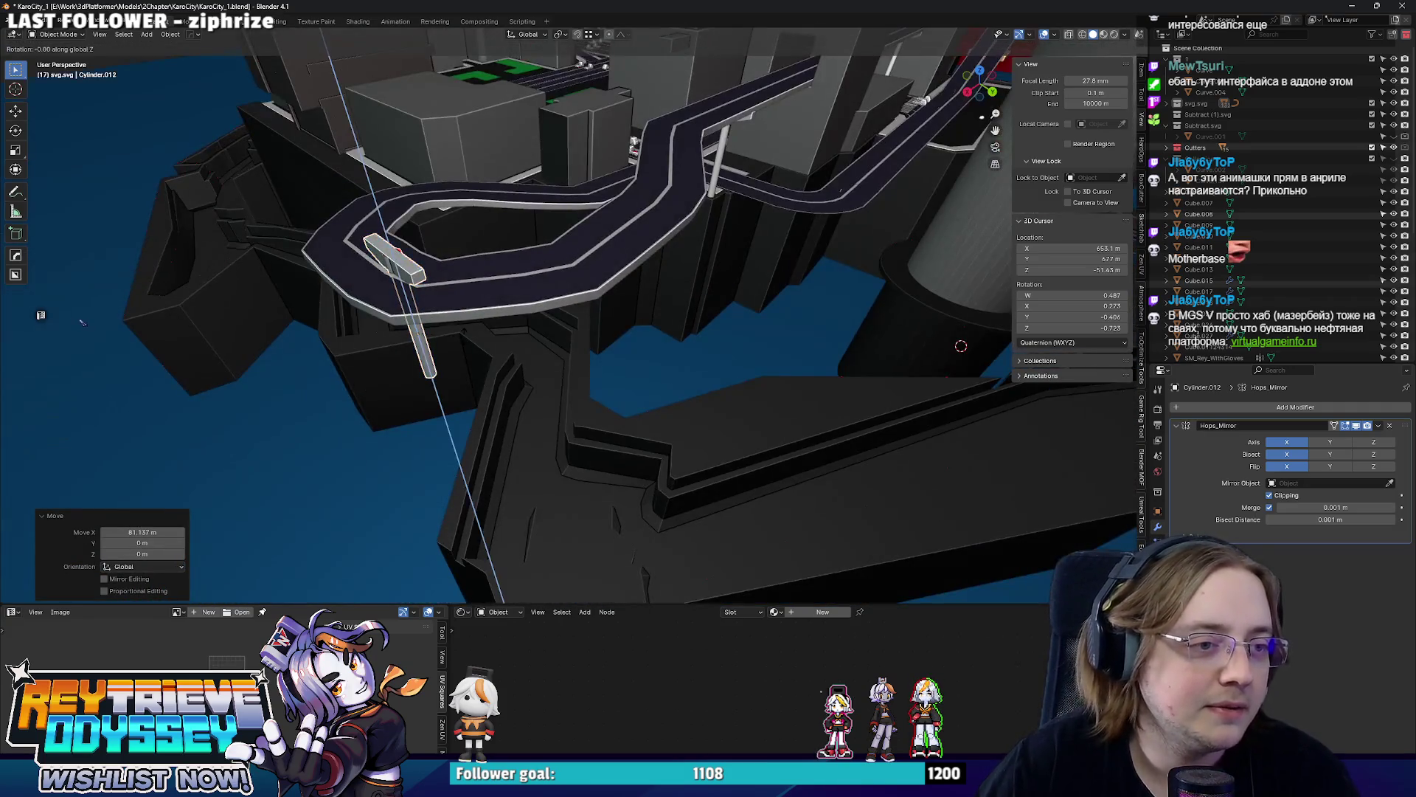
text(90)
key(Return)
Nudge the rotated pillar copy vertically and along Y so it sits under the road.
mouse_move(446, 315)
middle_down()
mouse_move(564, 230)
mouse_move(475, 257)
mouse_move(563, 273)
middle_up()
click(554, 274)
key(g)
key(y)
click(443, 256)
In Edit Mode pull the pillar's pole geometry down along Z so it reaches the ground.
key(Tab)
key(alt+z)
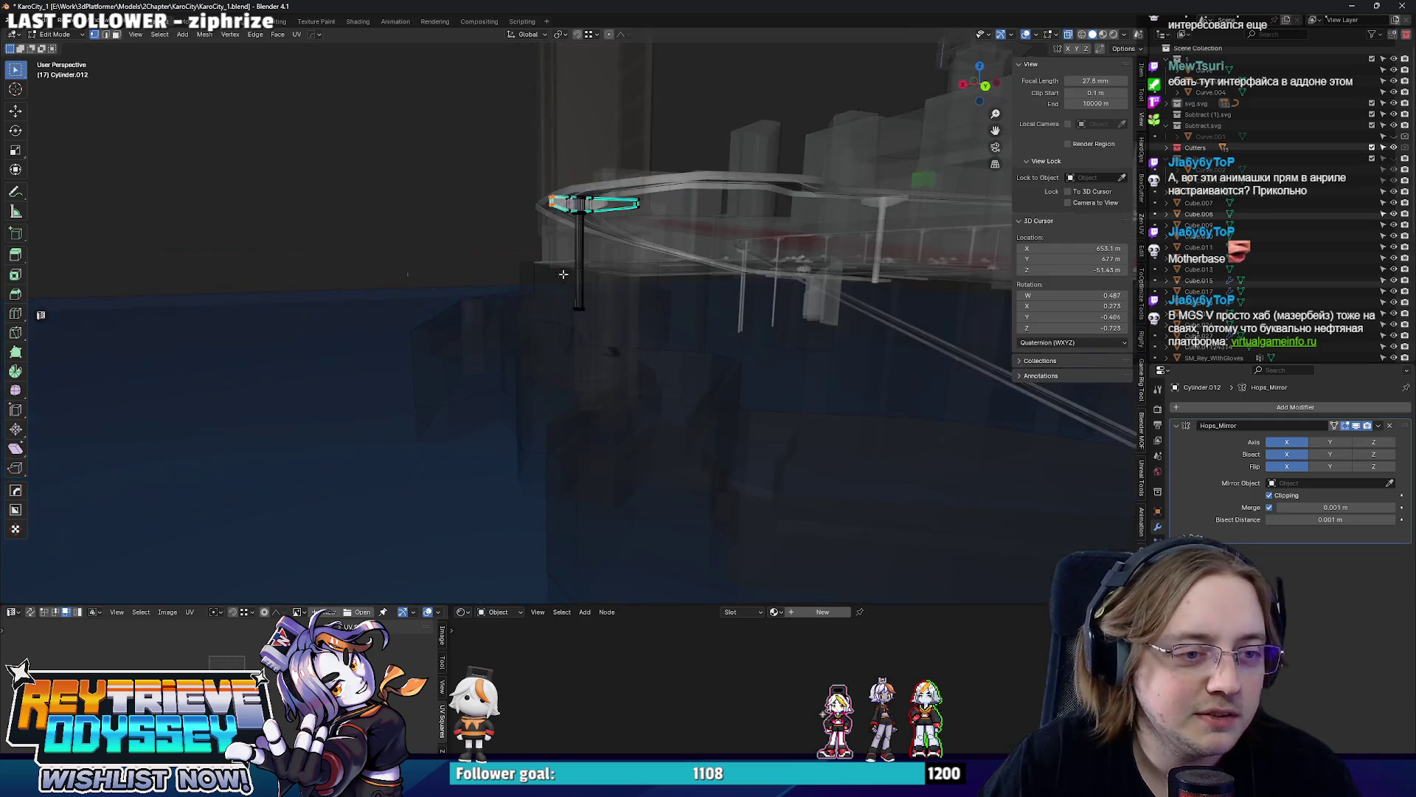
key(g)
key(z)
click(607, 505)
key(alt+z)
middle_drag(608, 506, 648, 421)
key(g)
key(z)
click(668, 379)
key(Tab)
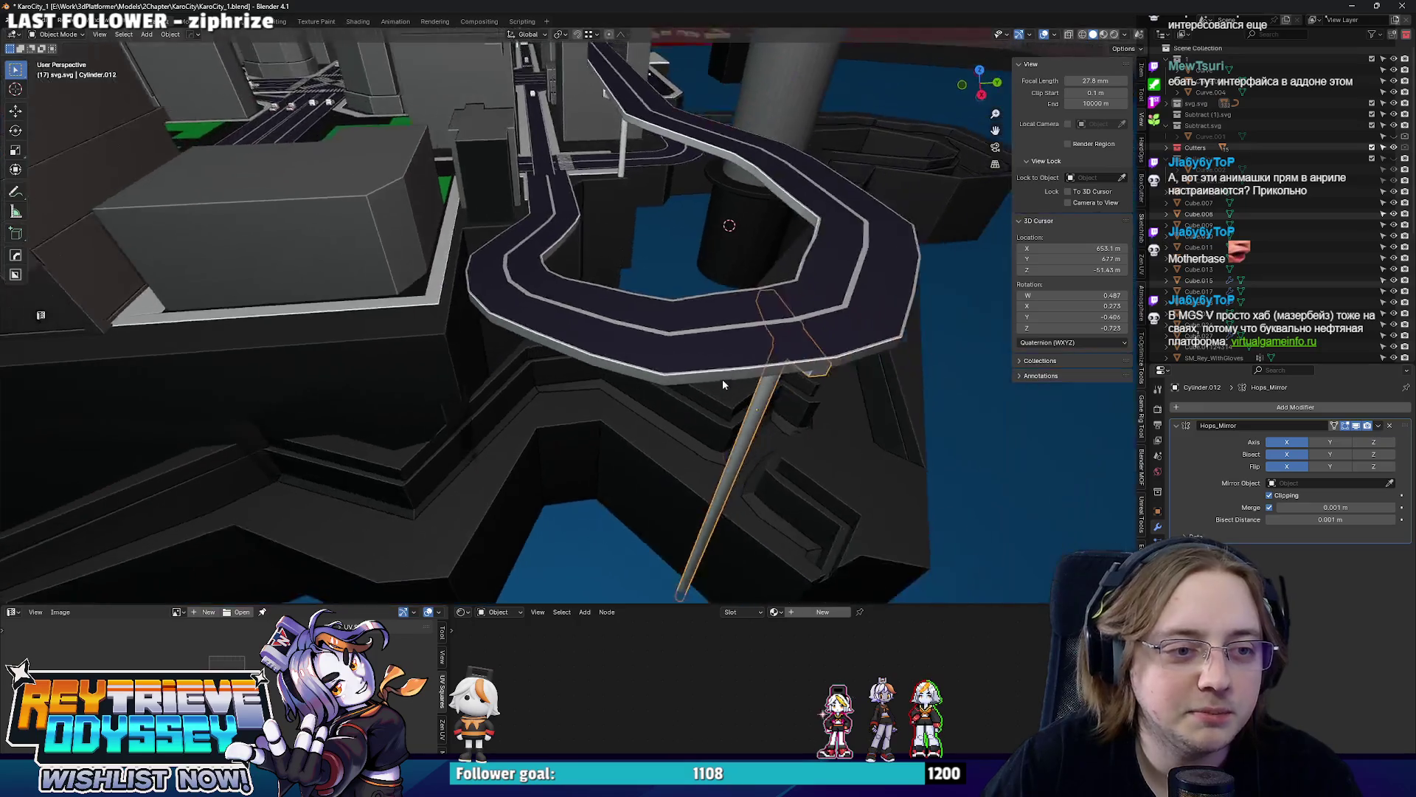
From the top view rotate the next pillar copy about Z and set it across its road.
key(KP_7)
scroll(694, 456, down, 2)
click(559, 238)
key(r)
key(z)
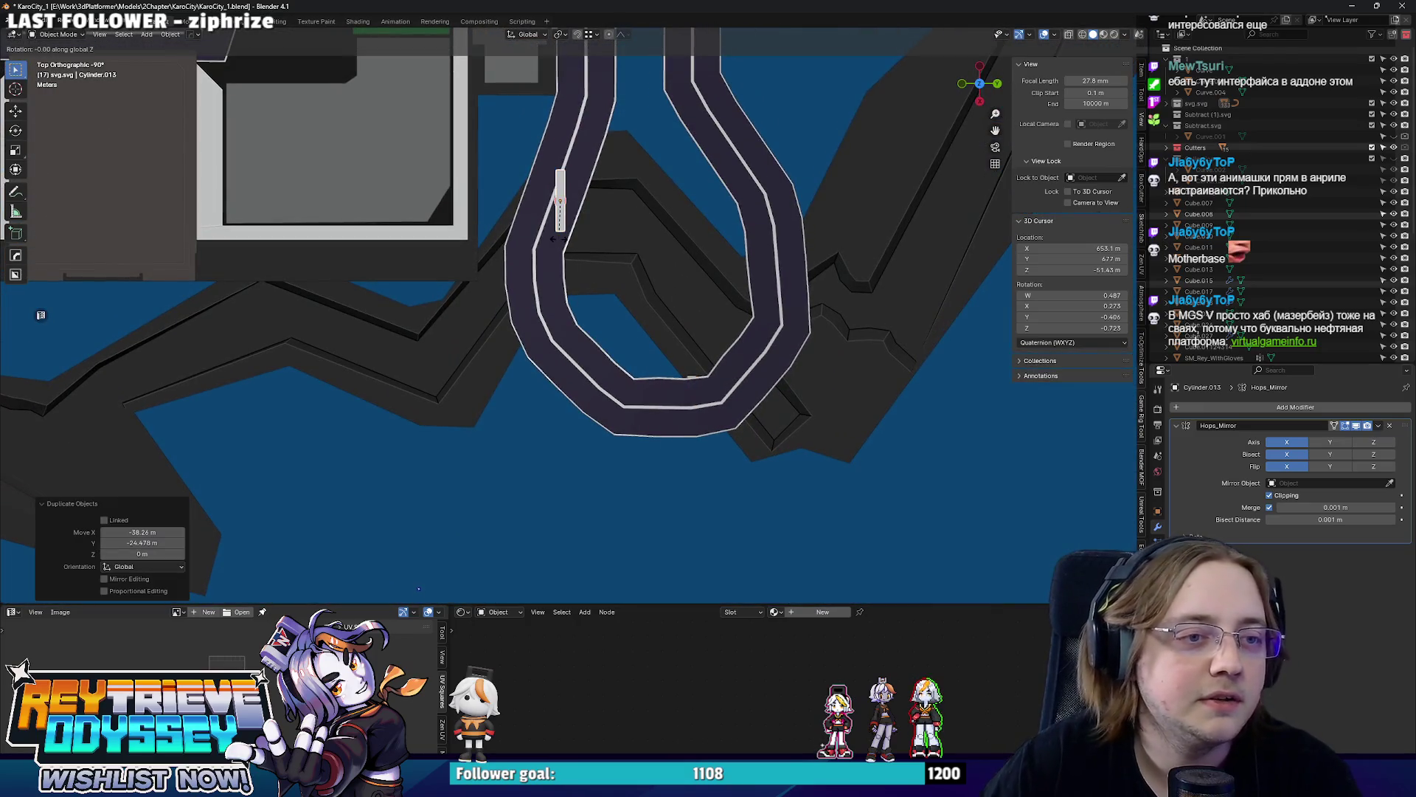
shift+middle_drag(560, 242, 532, 319)
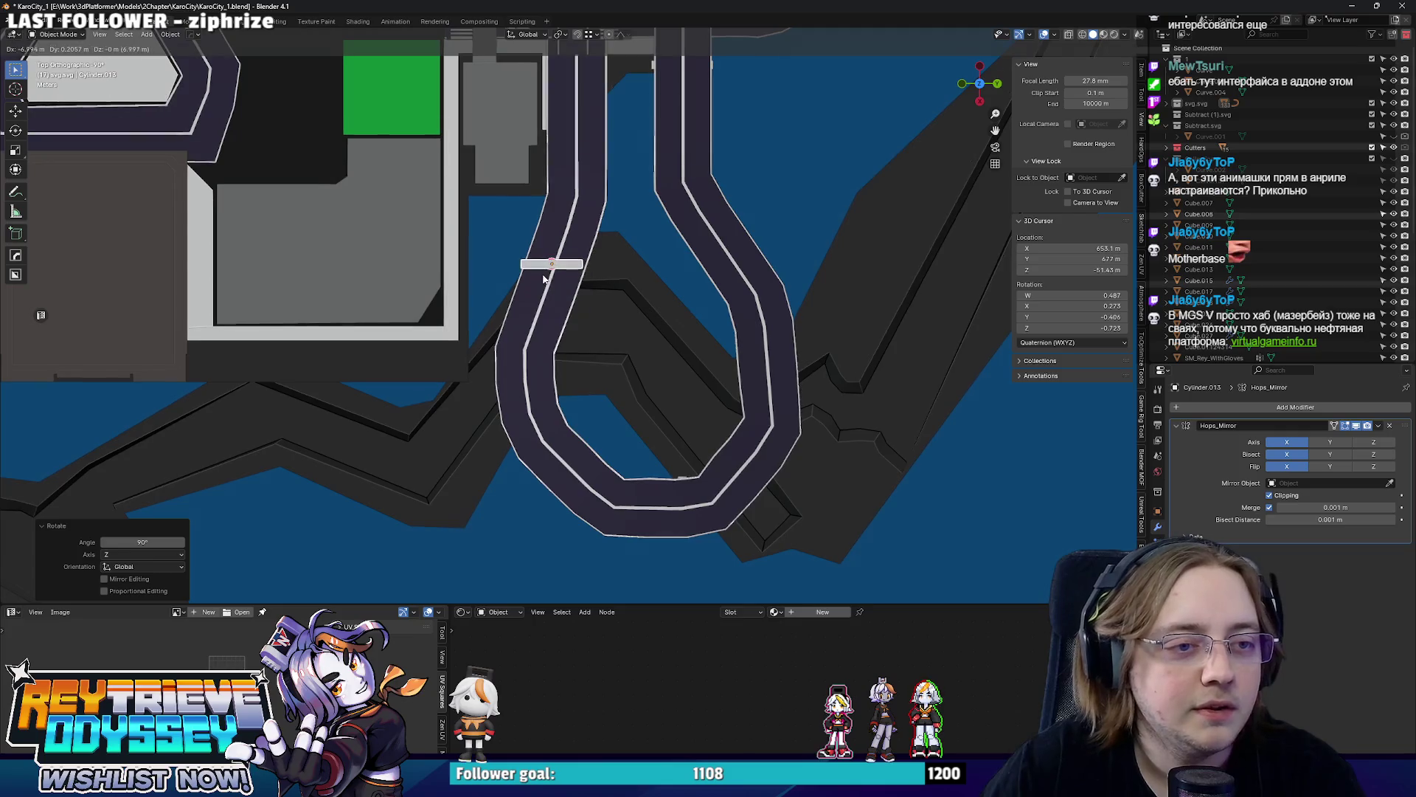
scroll(543, 279, up, 2)
key(g)
click(664, 234)
key(r)
click(679, 266)
middle_drag(679, 267, 612, 296)
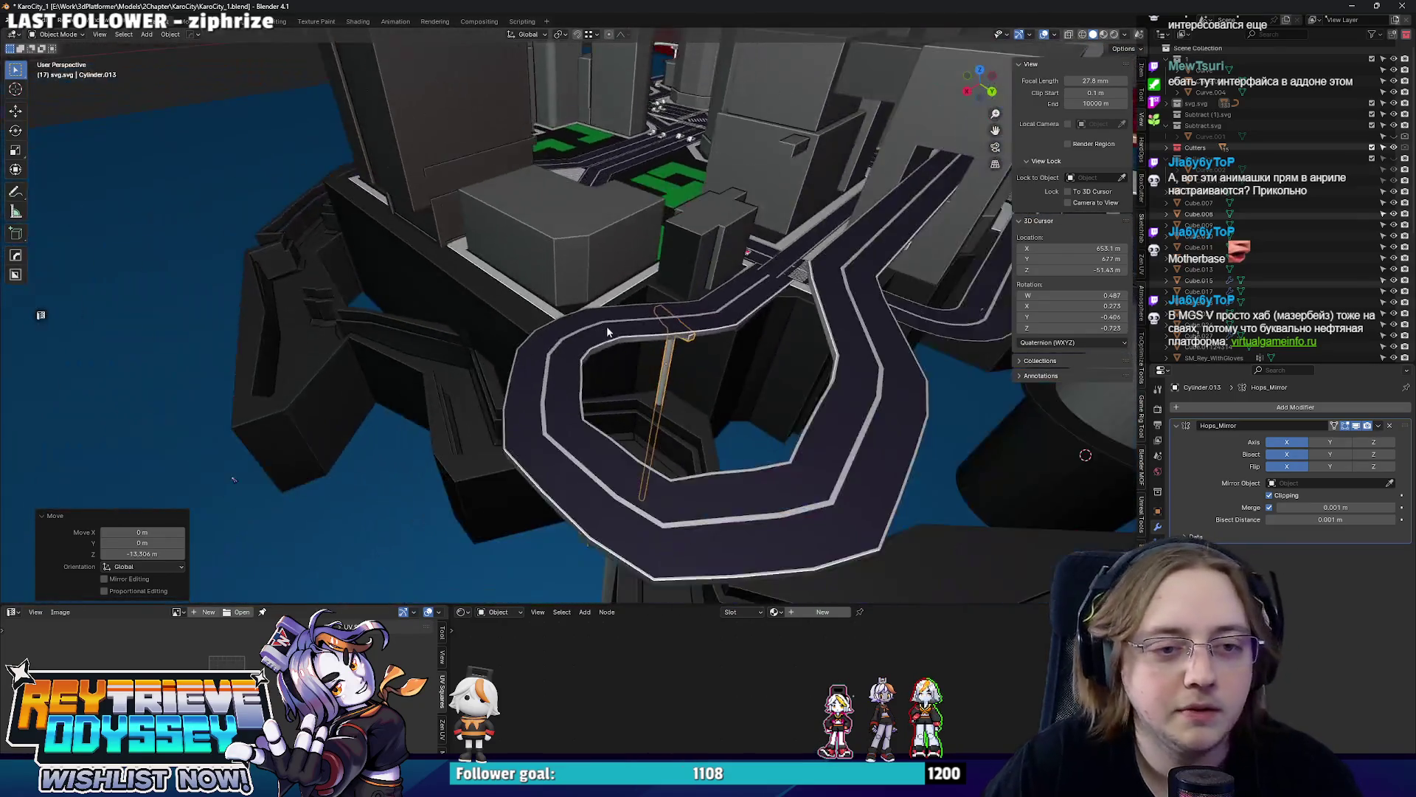
Copy the pillar over to the right-hand road and raise it to the deck height.
middle_drag(620, 349, 637, 351)
key(KP_7)
key(g)
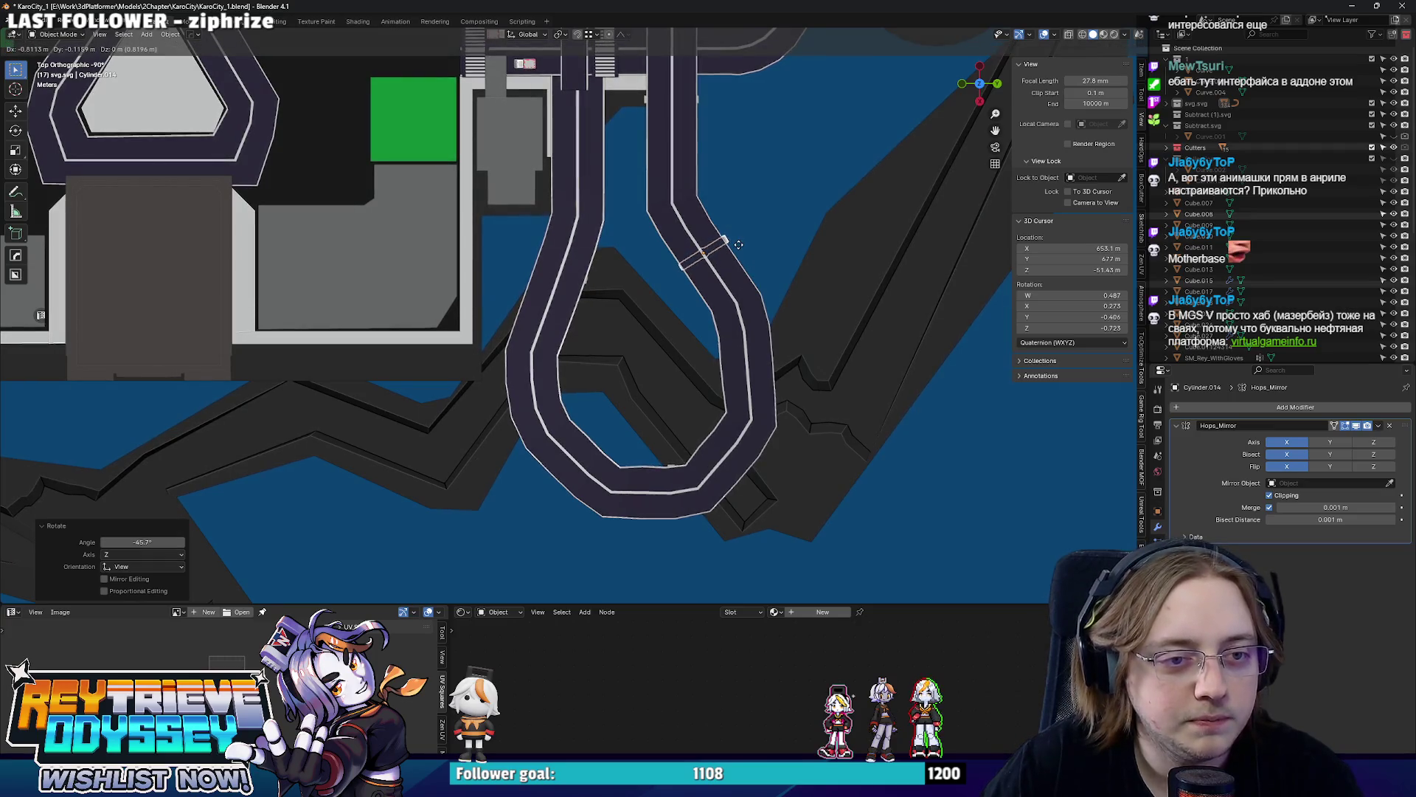
click(738, 244)
middle_drag(738, 244, 516, 251)
key(g)
key(z)
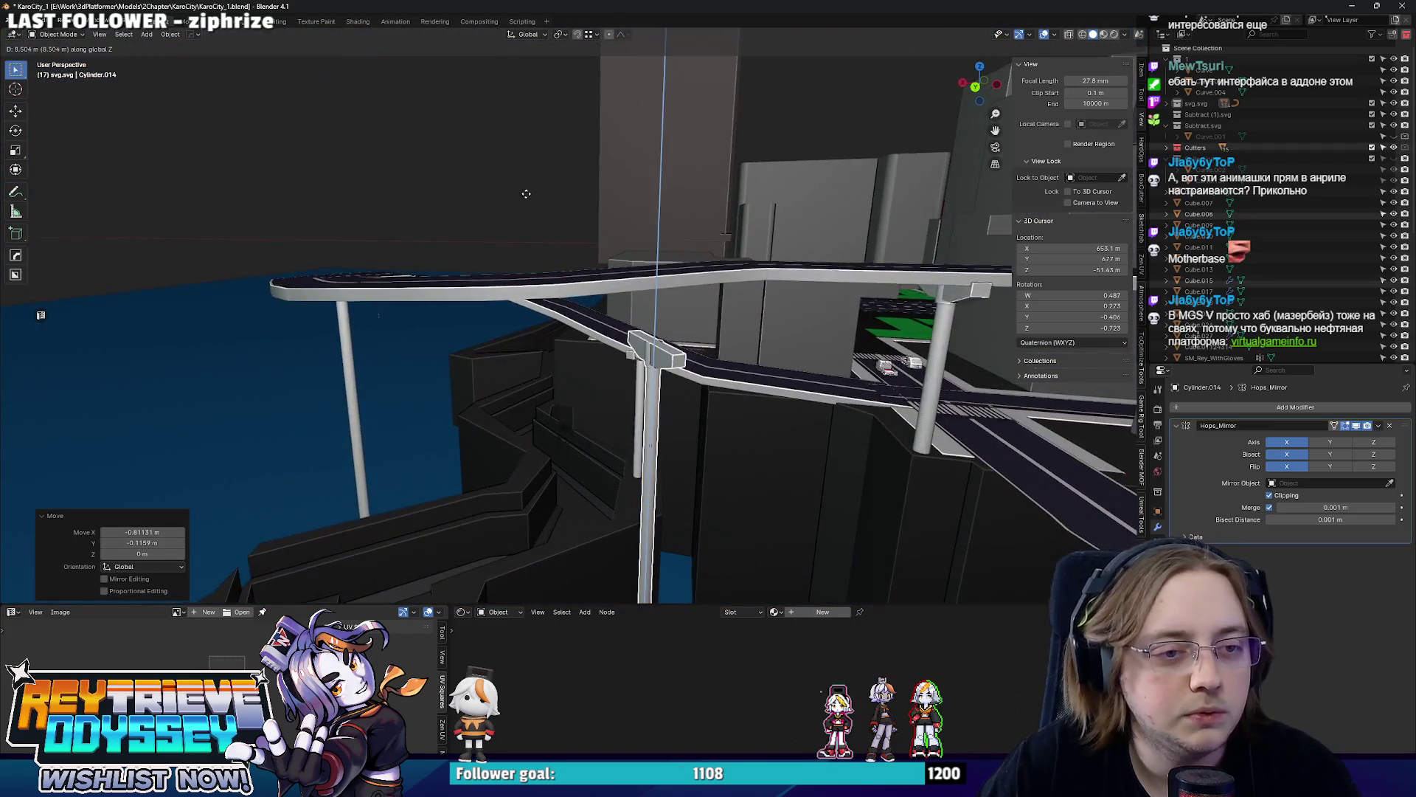
click(518, 133)
mouse_move(659, 257)
middle_down()
mouse_move(624, 287)
mouse_move(540, 254)
mouse_move(465, 255)
mouse_move(670, 270)
middle_up()
click(625, 271)
scroll(541, 254, down, 3)
scroll(670, 270, up, 3)
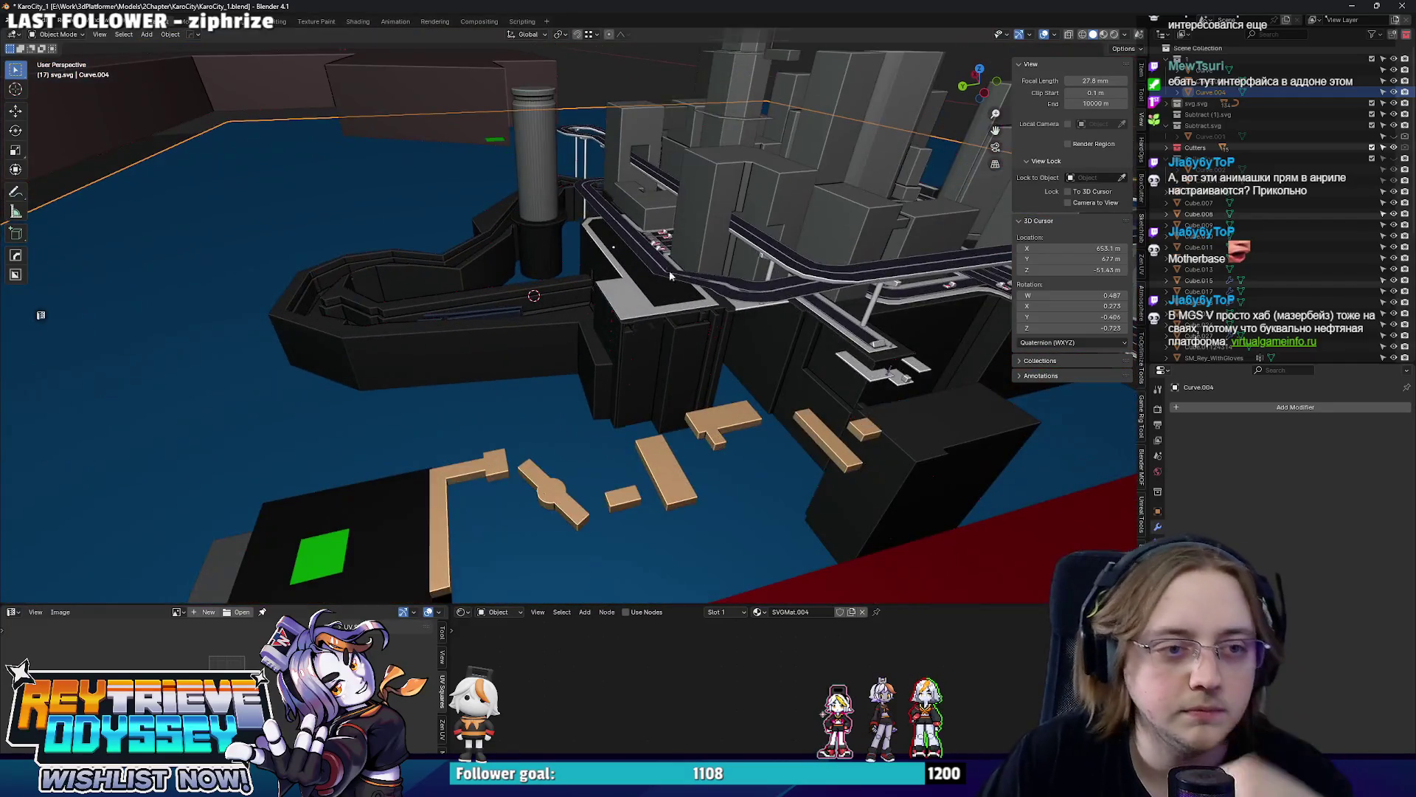
Duplicate the last pillar and line the copy up over the road near the tan platforms in top view.
click(869, 294)
middle_drag(869, 293, 812, 407)
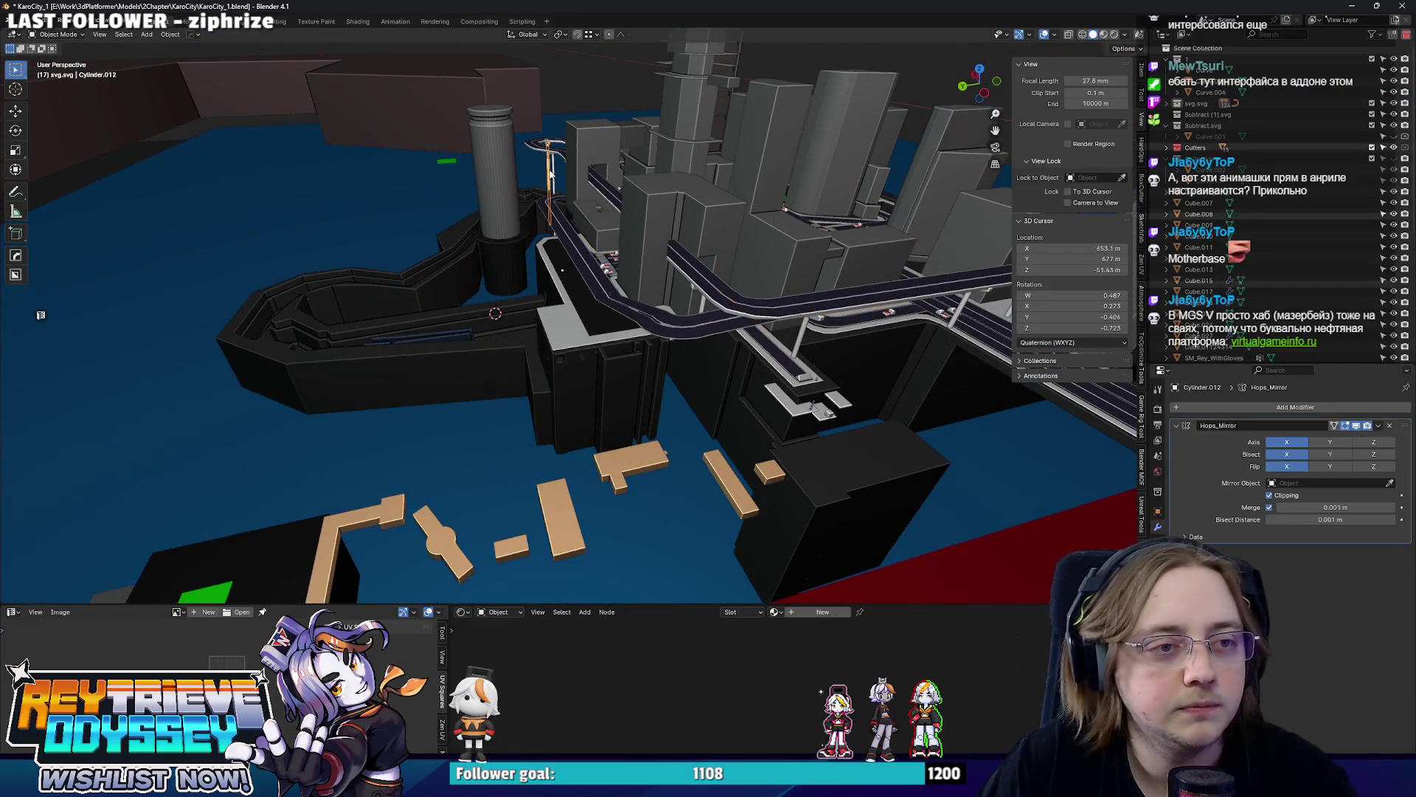
key(shift+d)
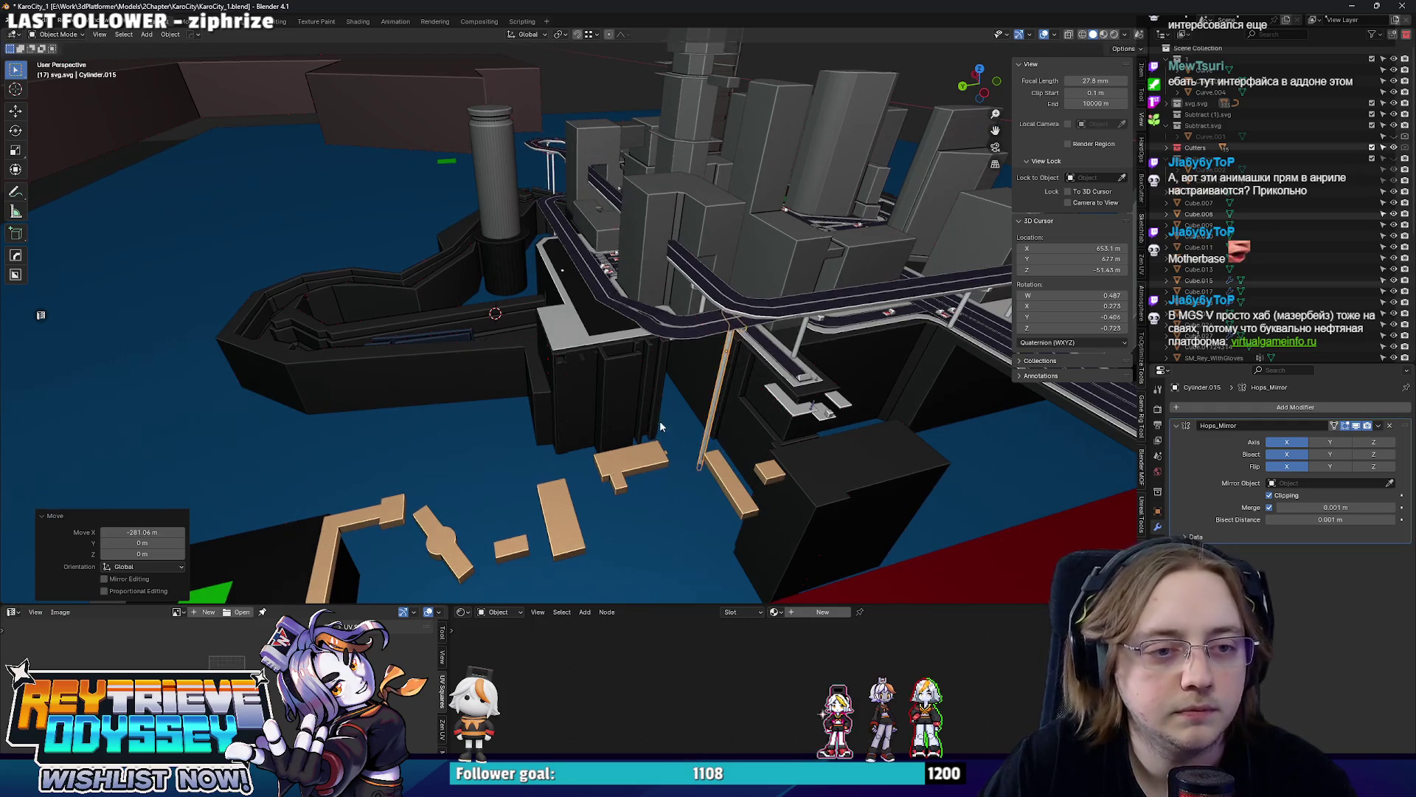
scroll(661, 426, up, 4)
scroll(666, 365, up, 3)
mouse_move(666, 365)
middle_down()
mouse_move(669, 340)
mouse_move(761, 409)
middle_up()
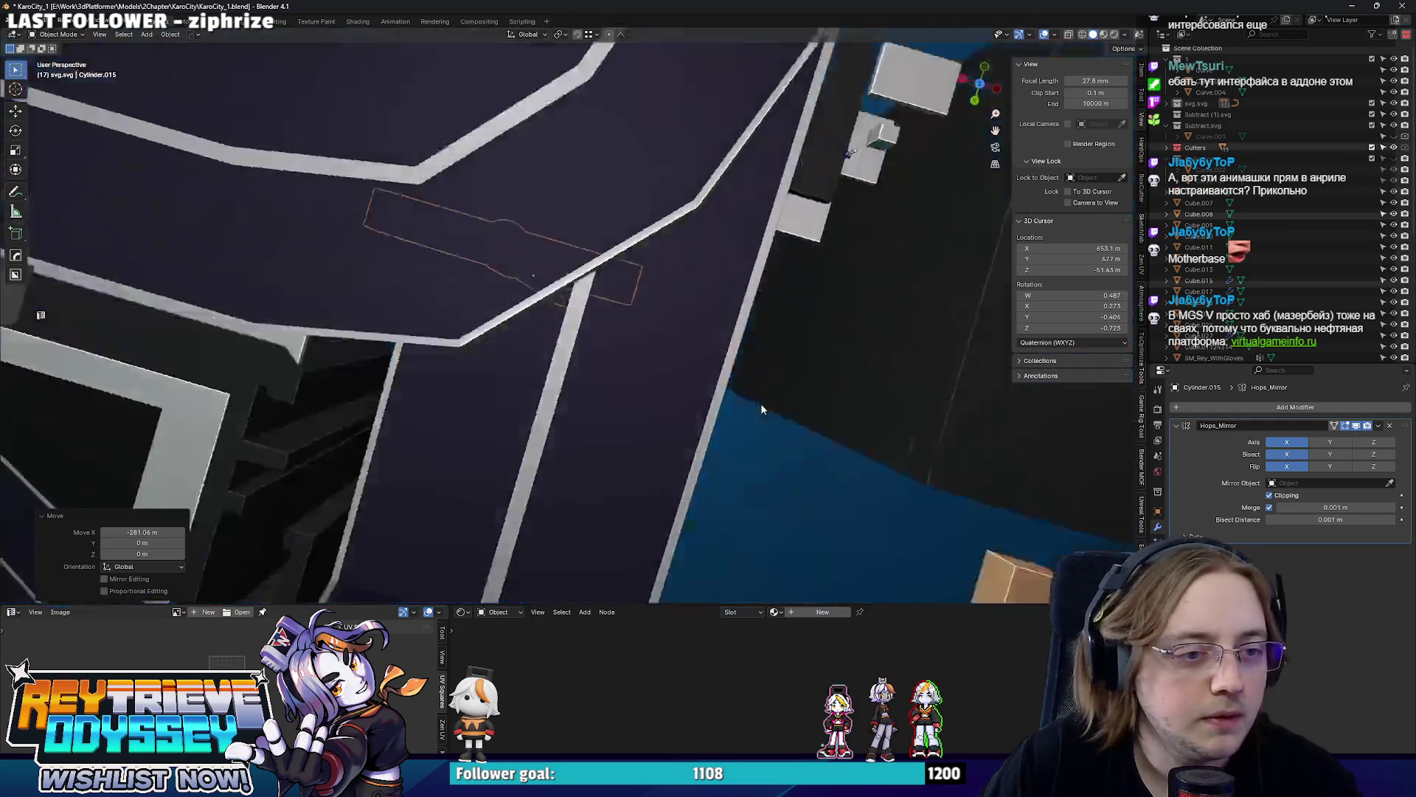
key(KP_7)
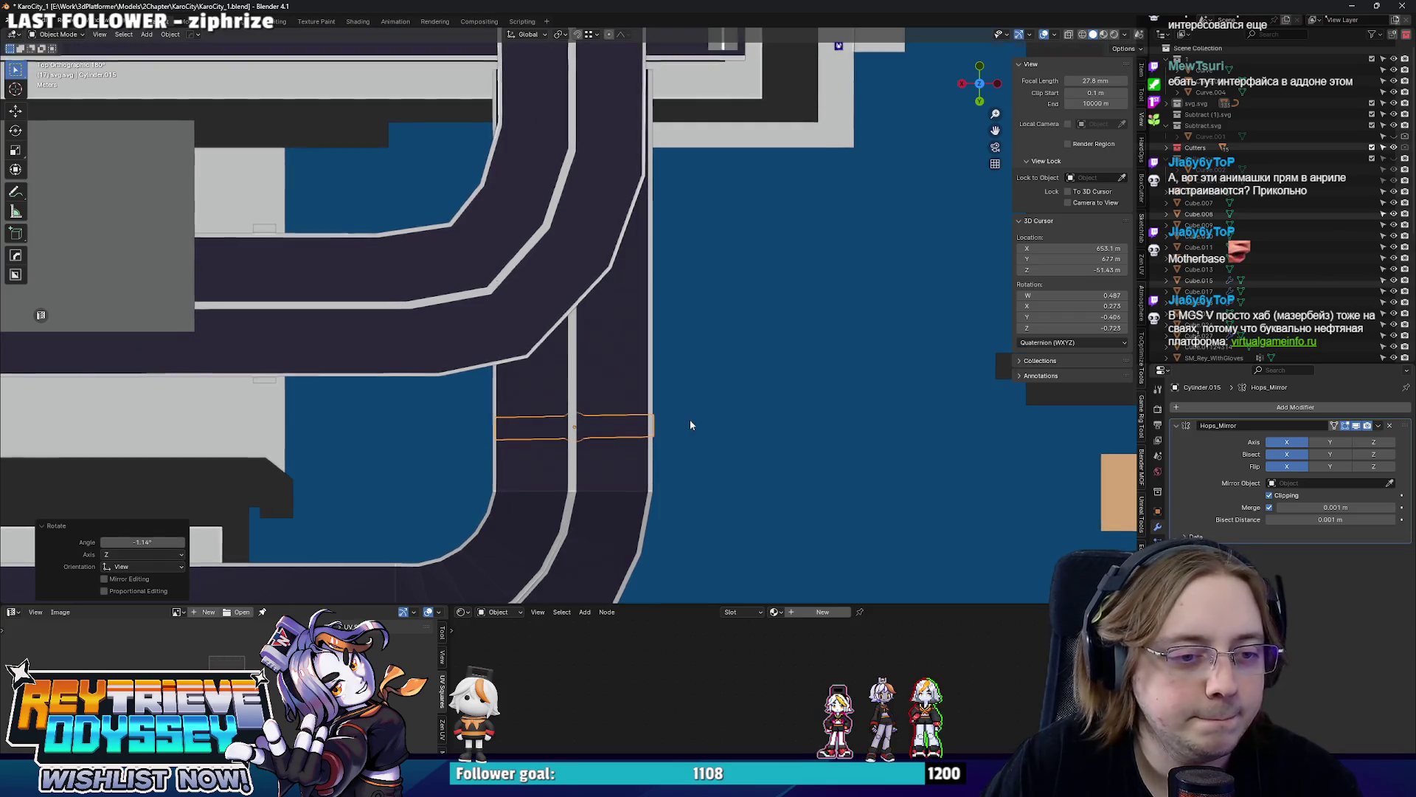
middle_drag(688, 424, 575, 395)
scroll(576, 395, up, 3)
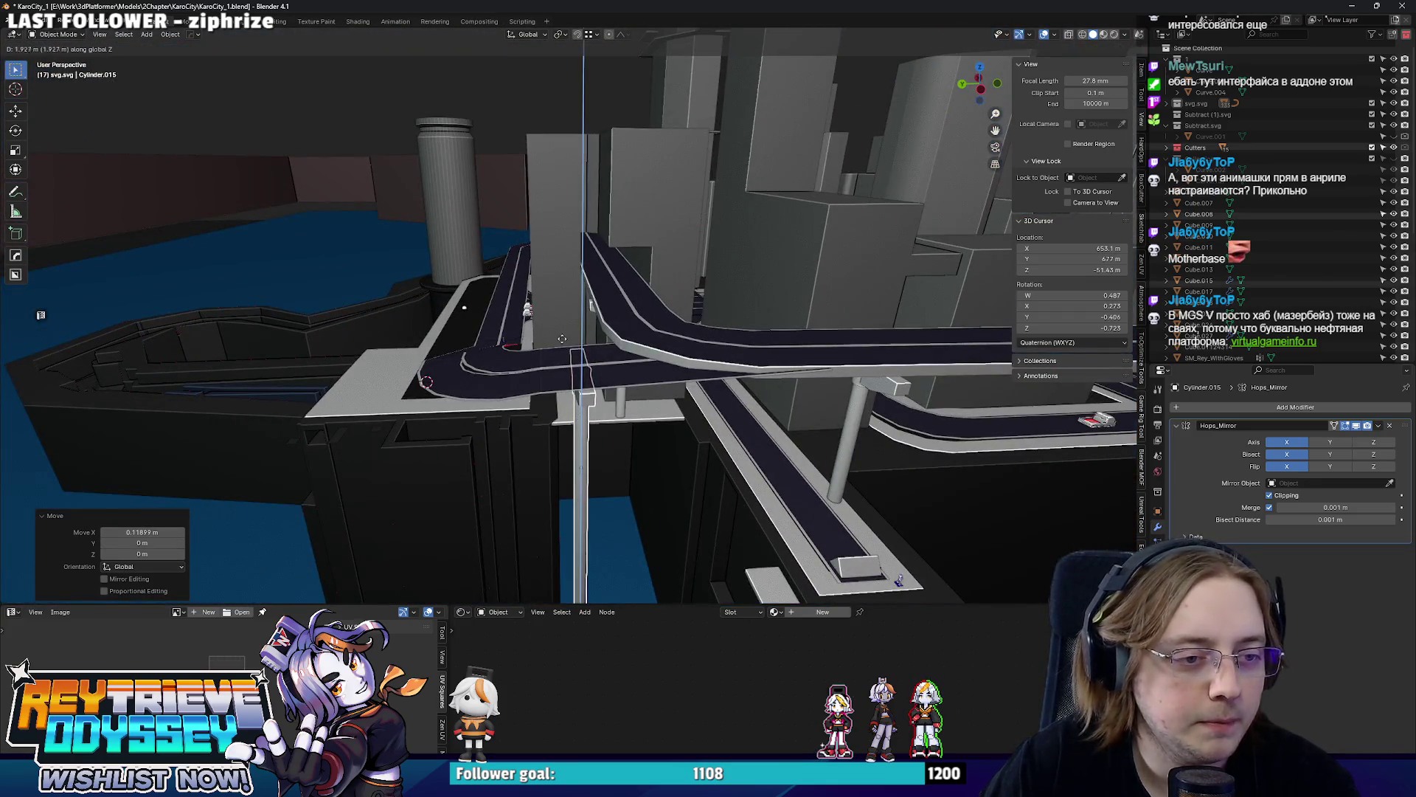
middle_drag(553, 327, 764, 392)
scroll(763, 392, up, 3)
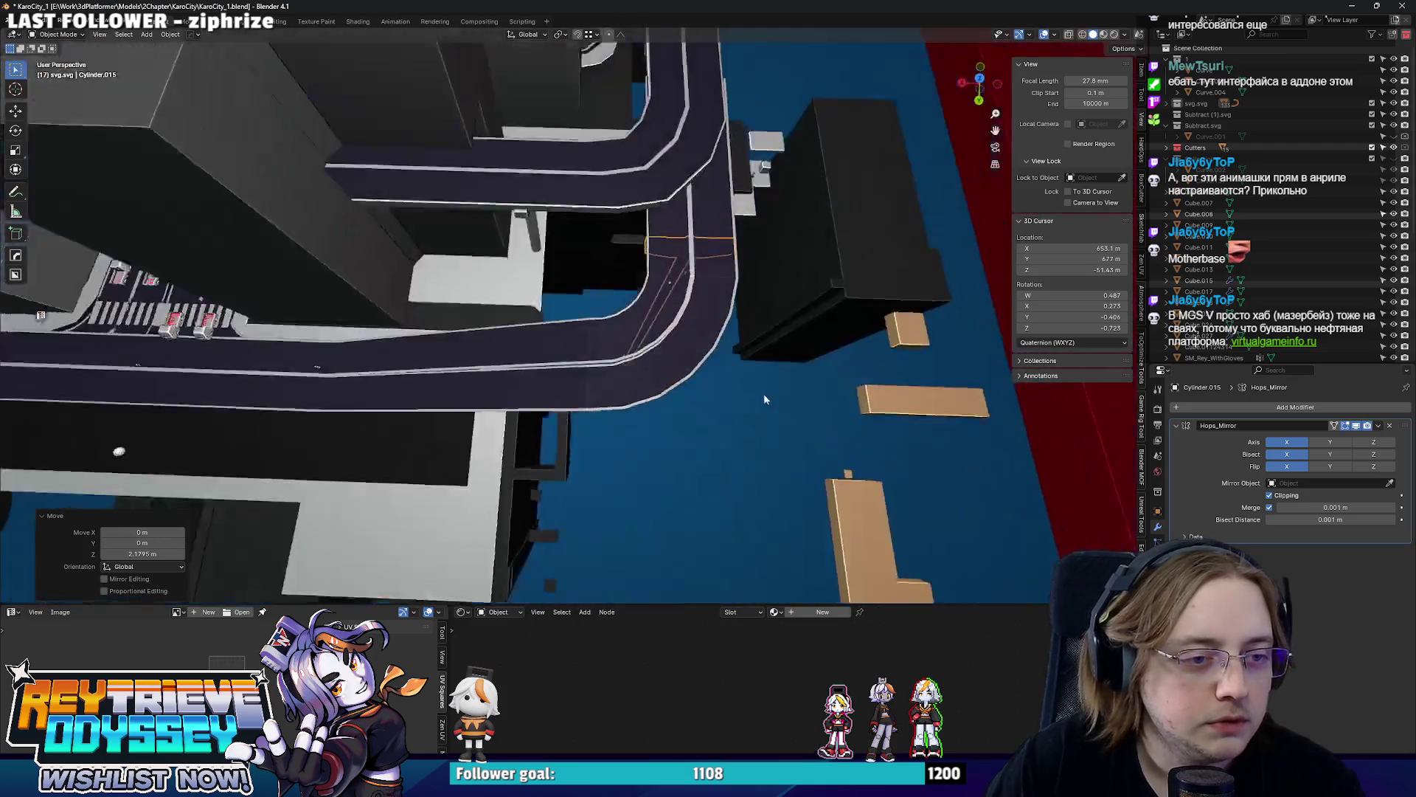
key(KP_7)
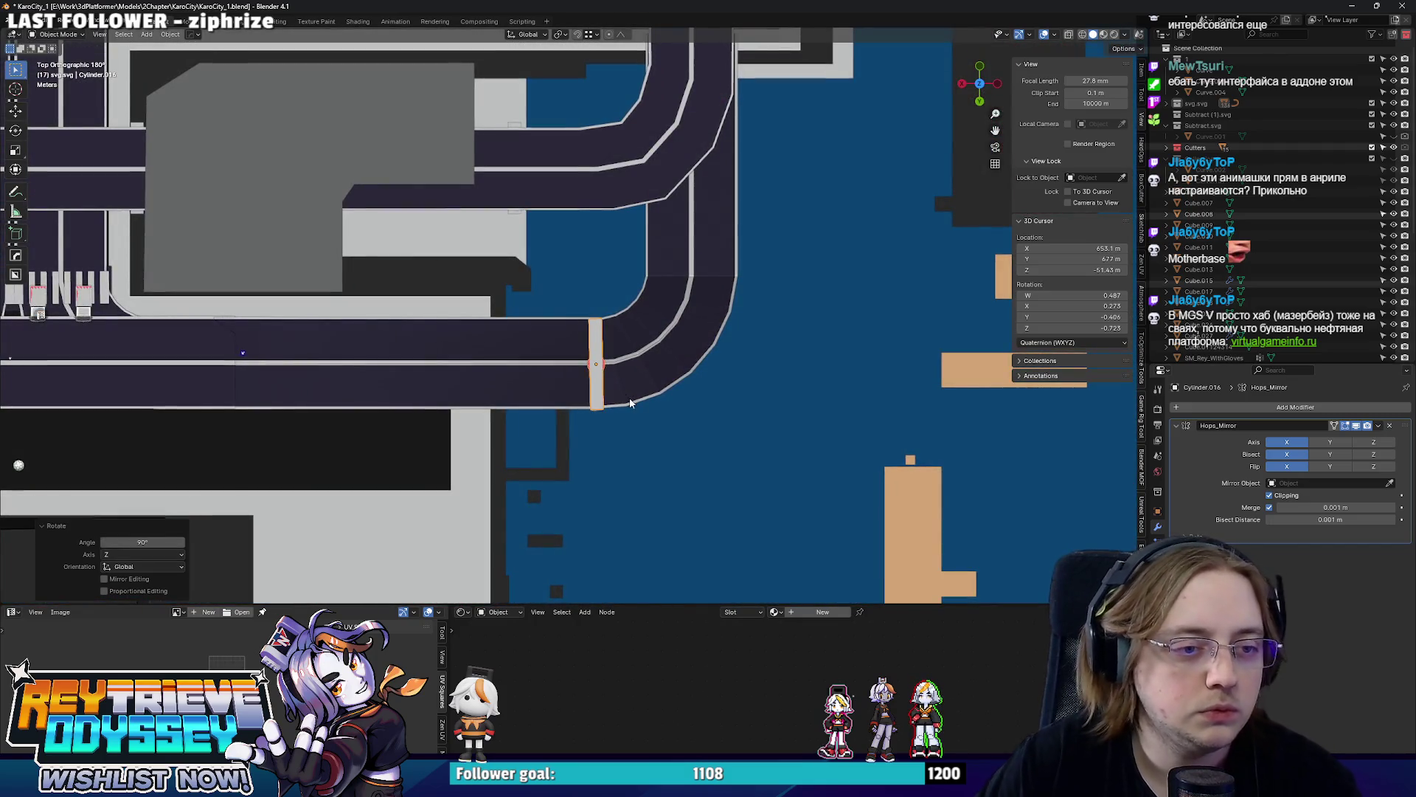
Lower the new pillar along Z and shift it along Y until it sits under the road.
middle_drag(647, 425, 495, 301)
scroll(495, 300, up, 4)
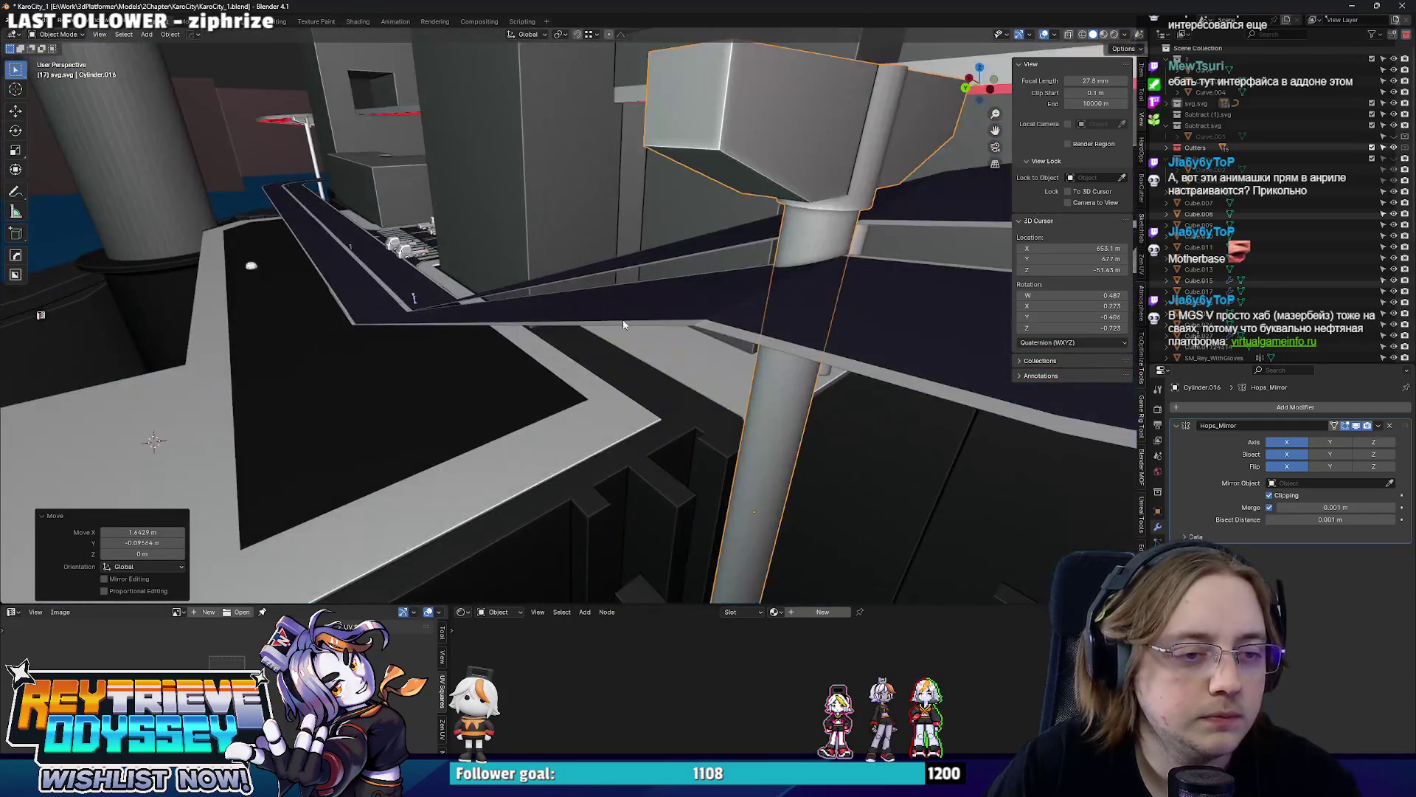
key(g)
key(z)
click(637, 443)
mouse_move(636, 443)
middle_down()
mouse_move(677, 363)
mouse_move(593, 332)
mouse_move(623, 377)
middle_up()
key(g)
key(y)
click(683, 364)
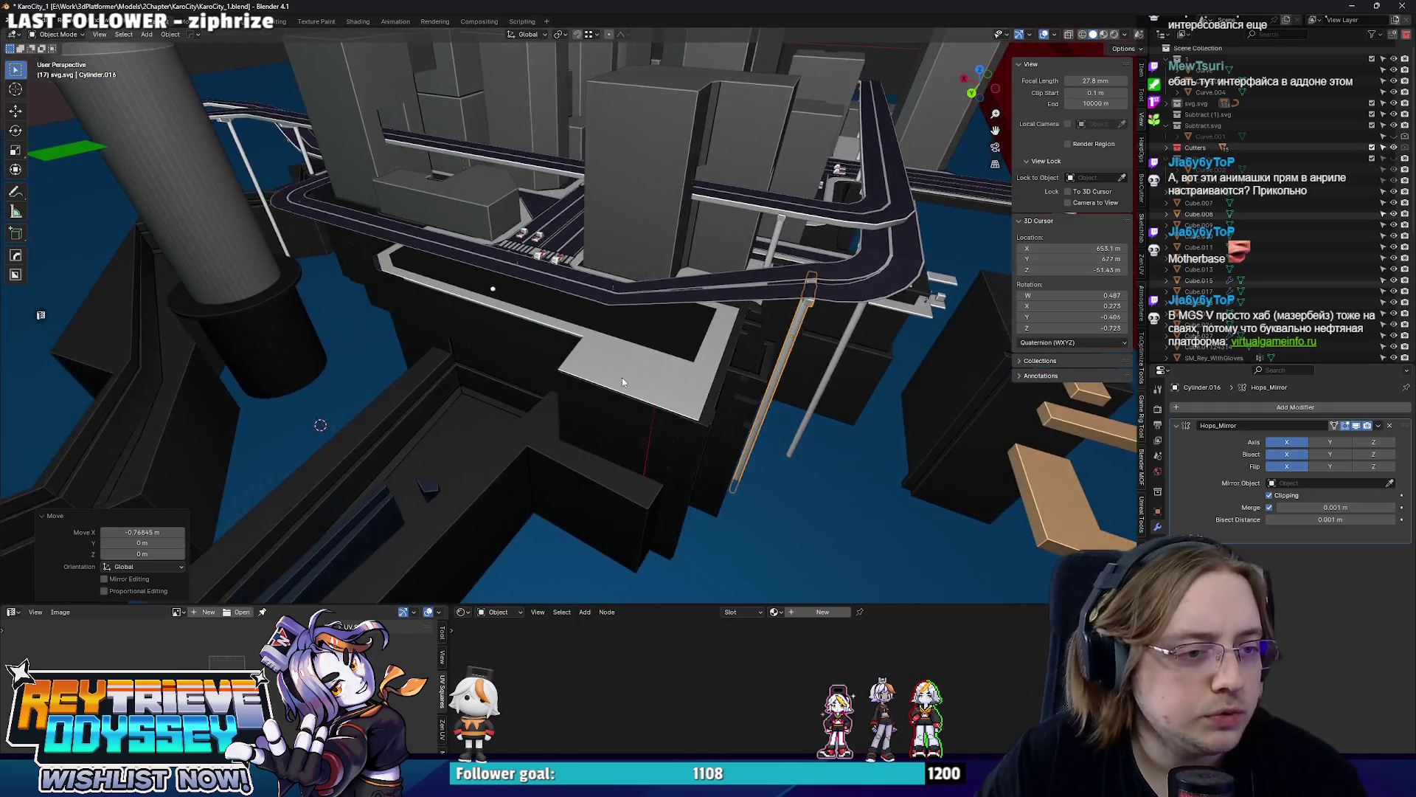
Select the white road slab and view its mesh straight down for editing.
click(622, 377)
key(Tab)
scroll(720, 385, up, 3)
key(KP_7)
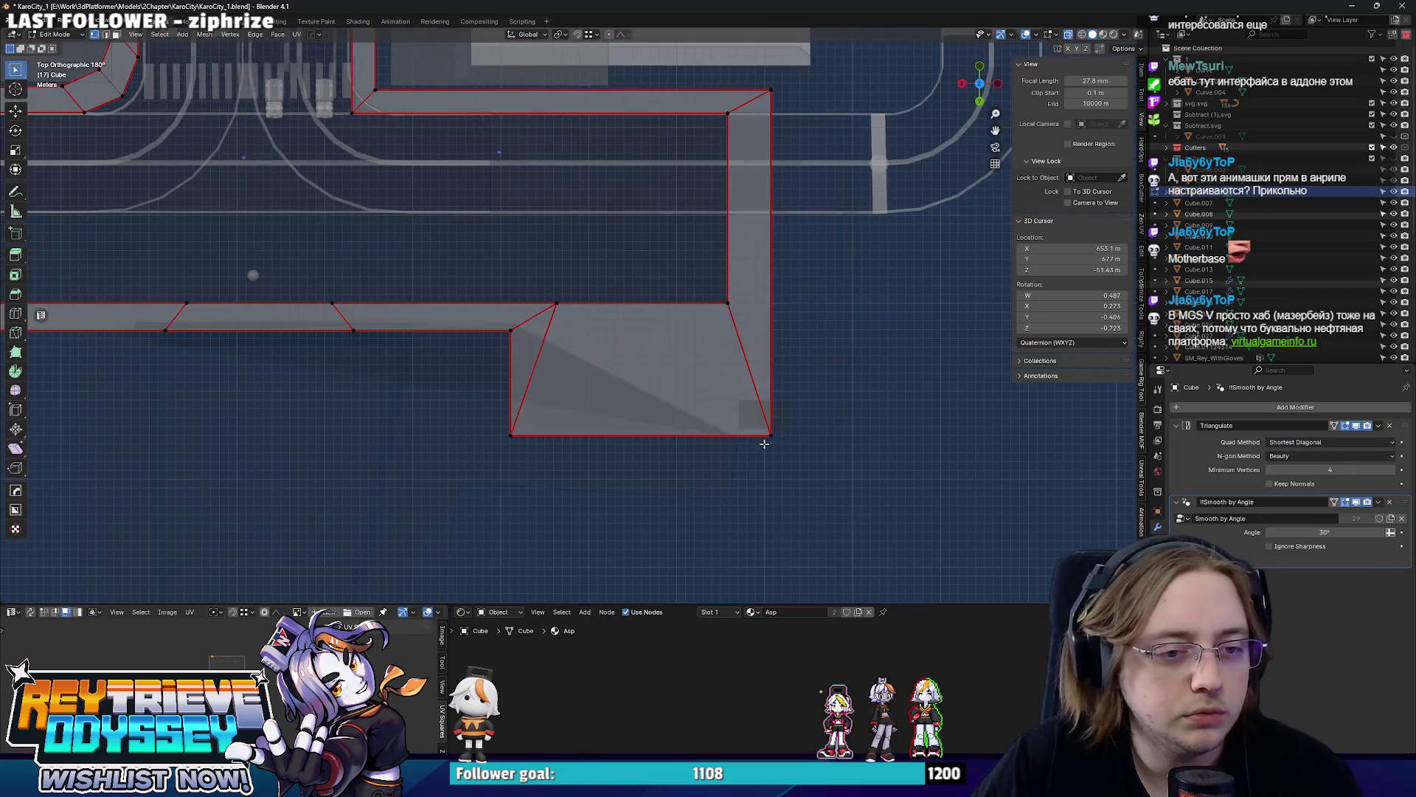
scroll(516, 333, down, 2)
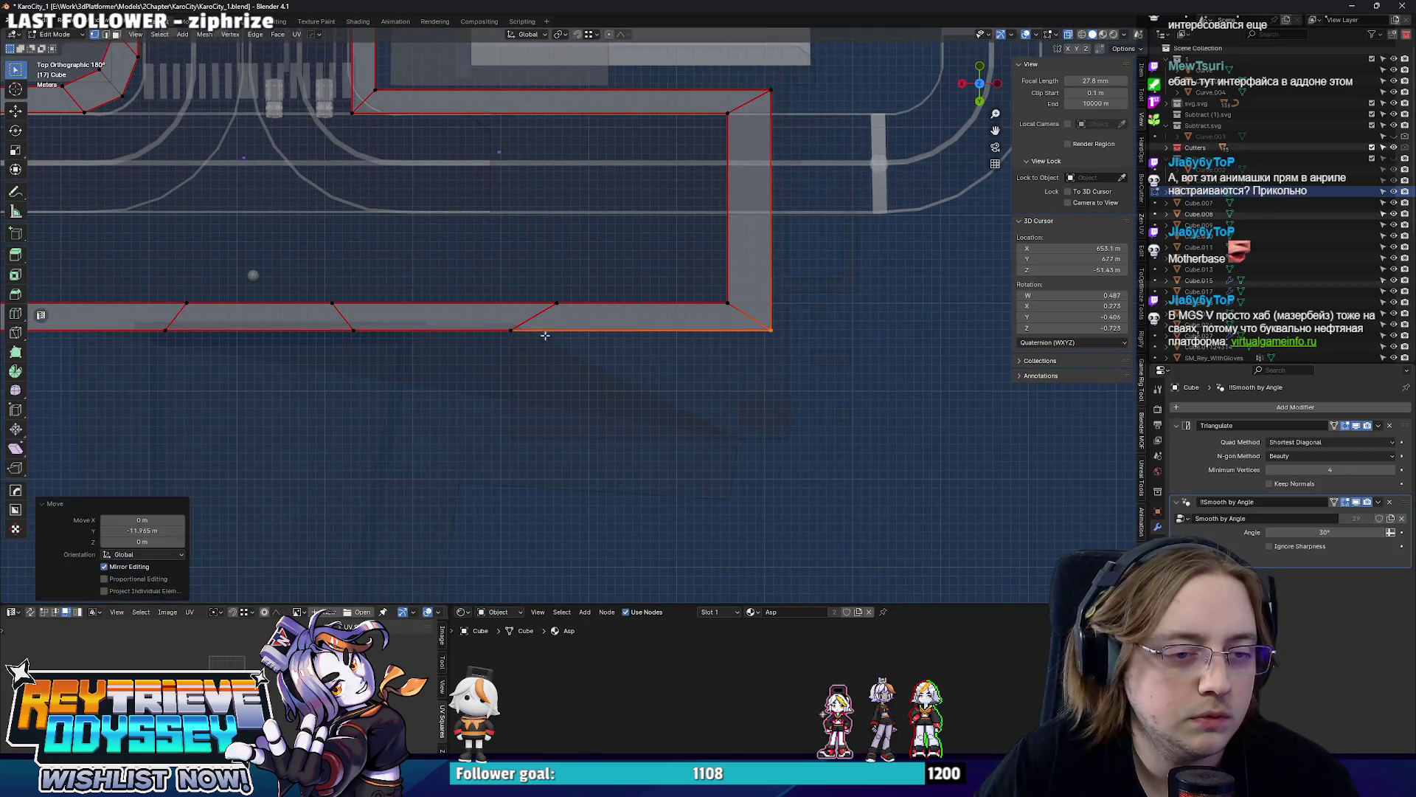
Dissolve the stray vertex on the slab edge, then pick the Curve.007 wall and check it in see-through.
middle_drag(516, 332, 590, 329)
scroll(589, 330, up, 2)
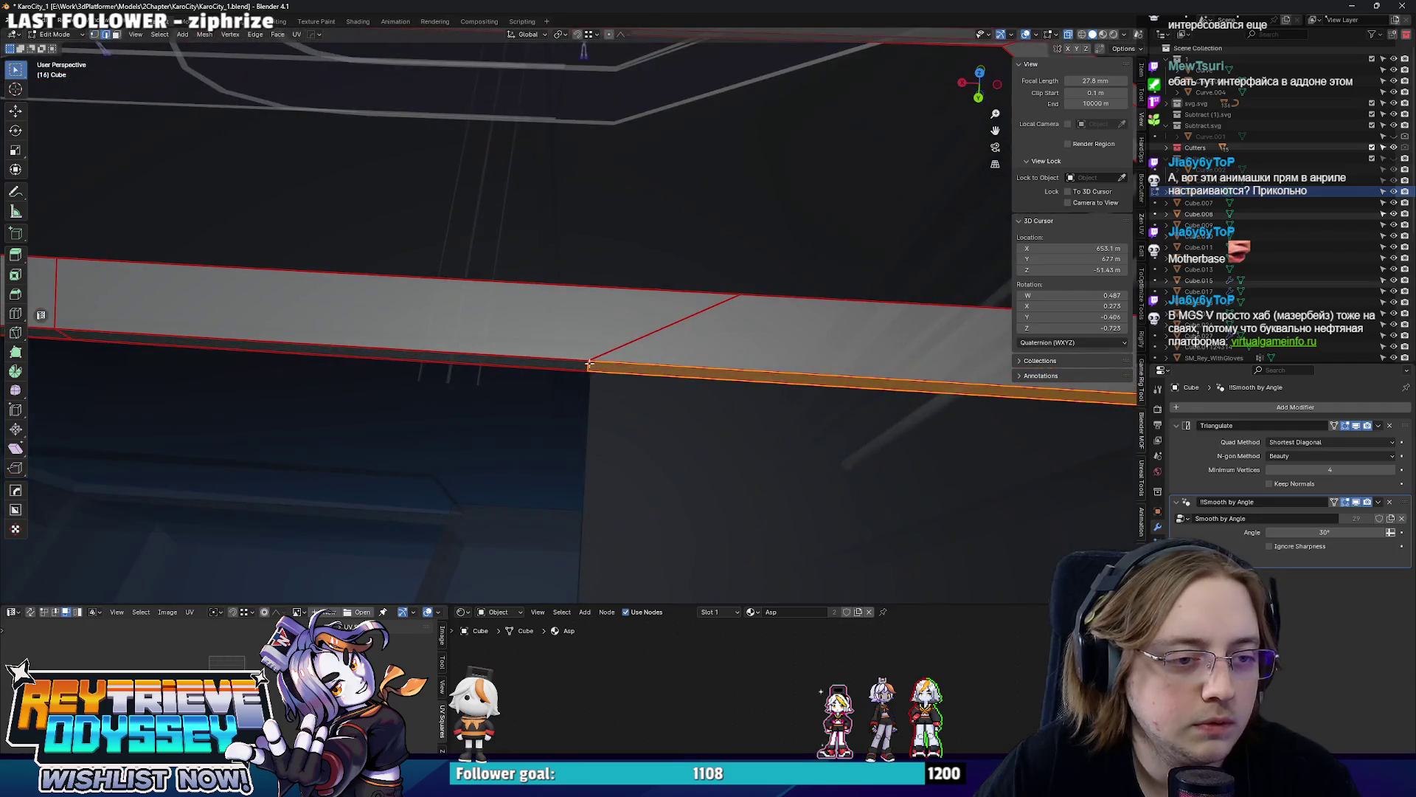
scroll(616, 370, down, 3)
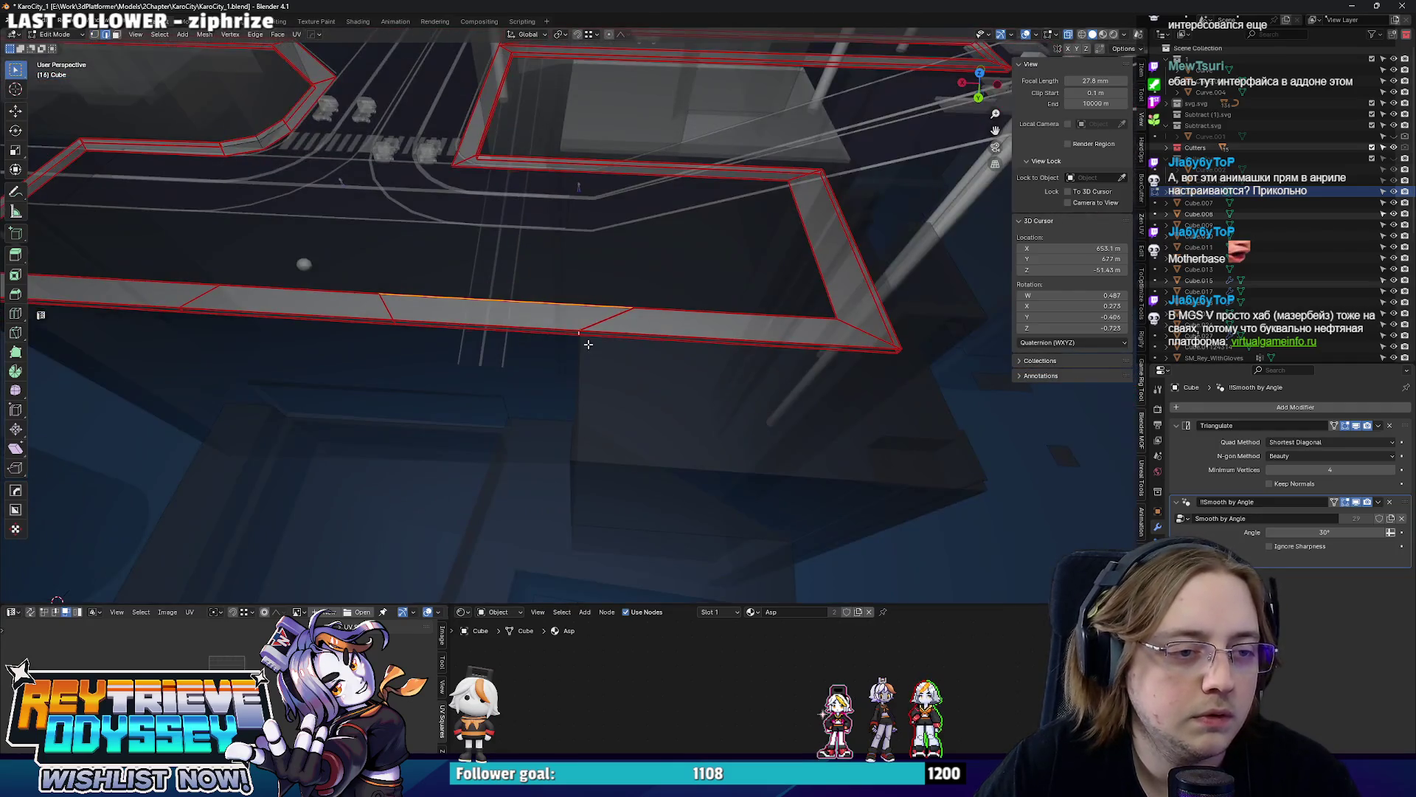
scroll(528, 319, up, 2)
key(ctrl+x)
scroll(653, 354, down, 2)
scroll(672, 330, down, 2)
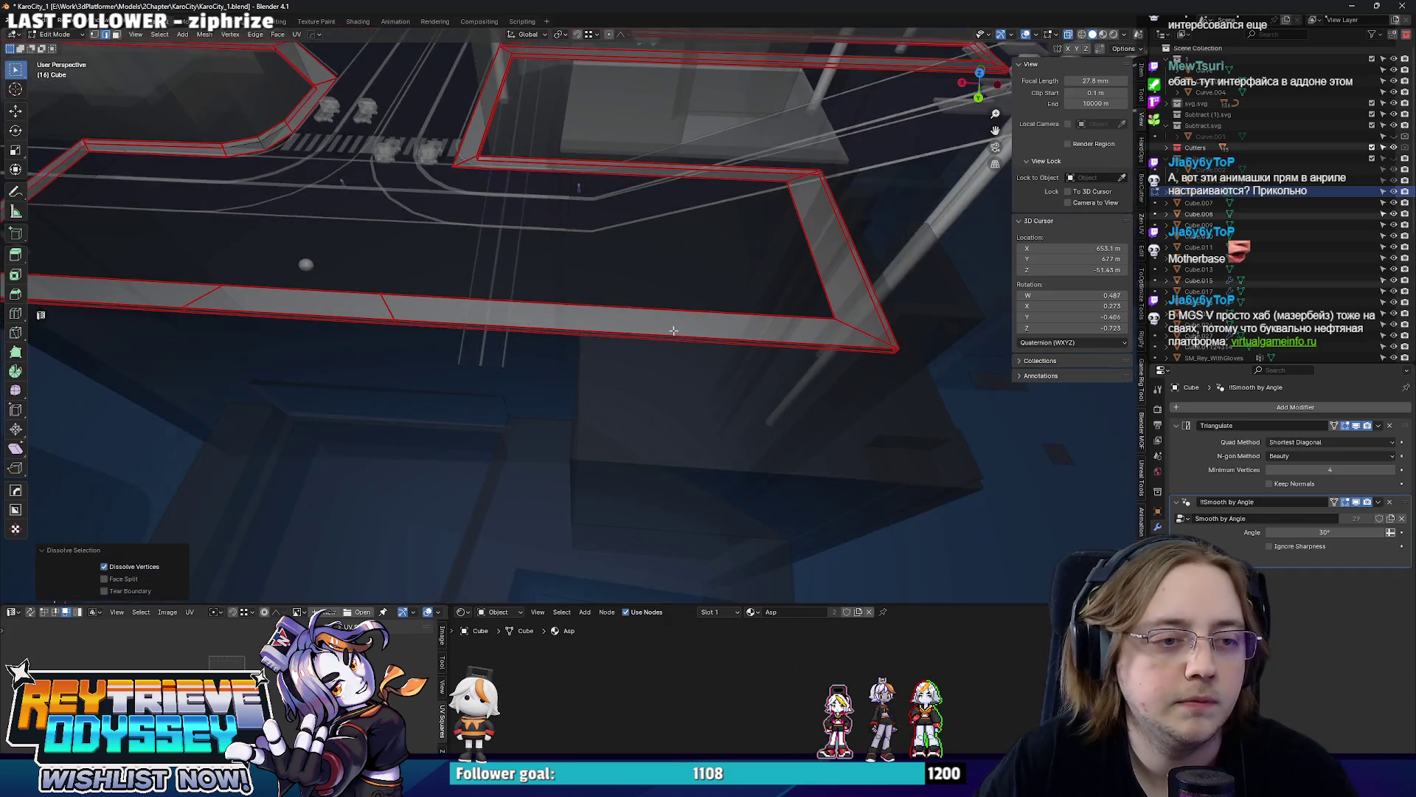
middle_drag(673, 329, 526, 334)
click(657, 391)
mouse_move(657, 392)
middle_down()
mouse_move(677, 375)
mouse_move(696, 421)
middle_up()
key(alt+z)
key(alt+z)
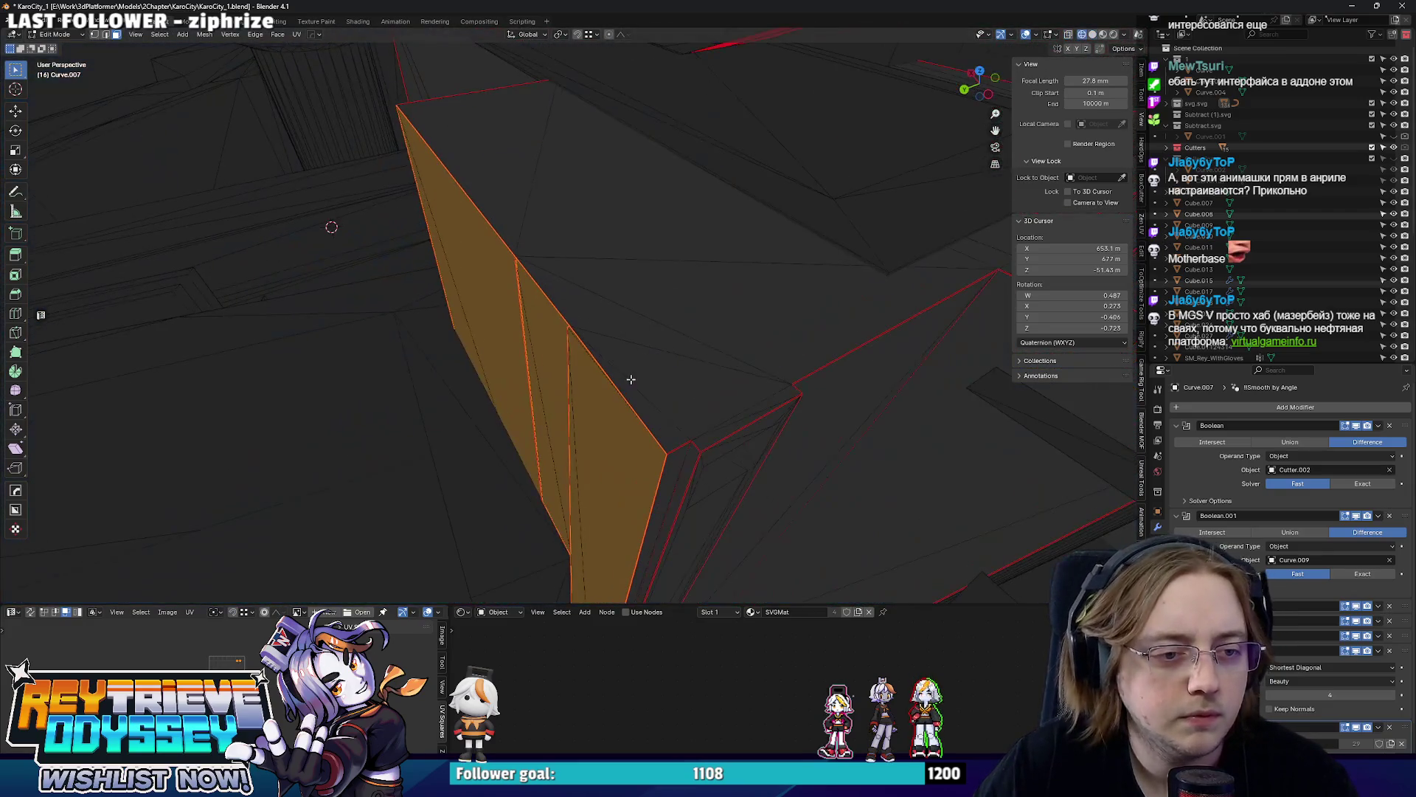
key(alt+z)
key(alt+z)
Push the selected yellow wall faces back along Y and return to Object Mode.
mouse_move(664, 377)
middle_down()
mouse_move(585, 364)
mouse_move(708, 333)
middle_up()
shift+click(596, 349)
key(g)
key(y)
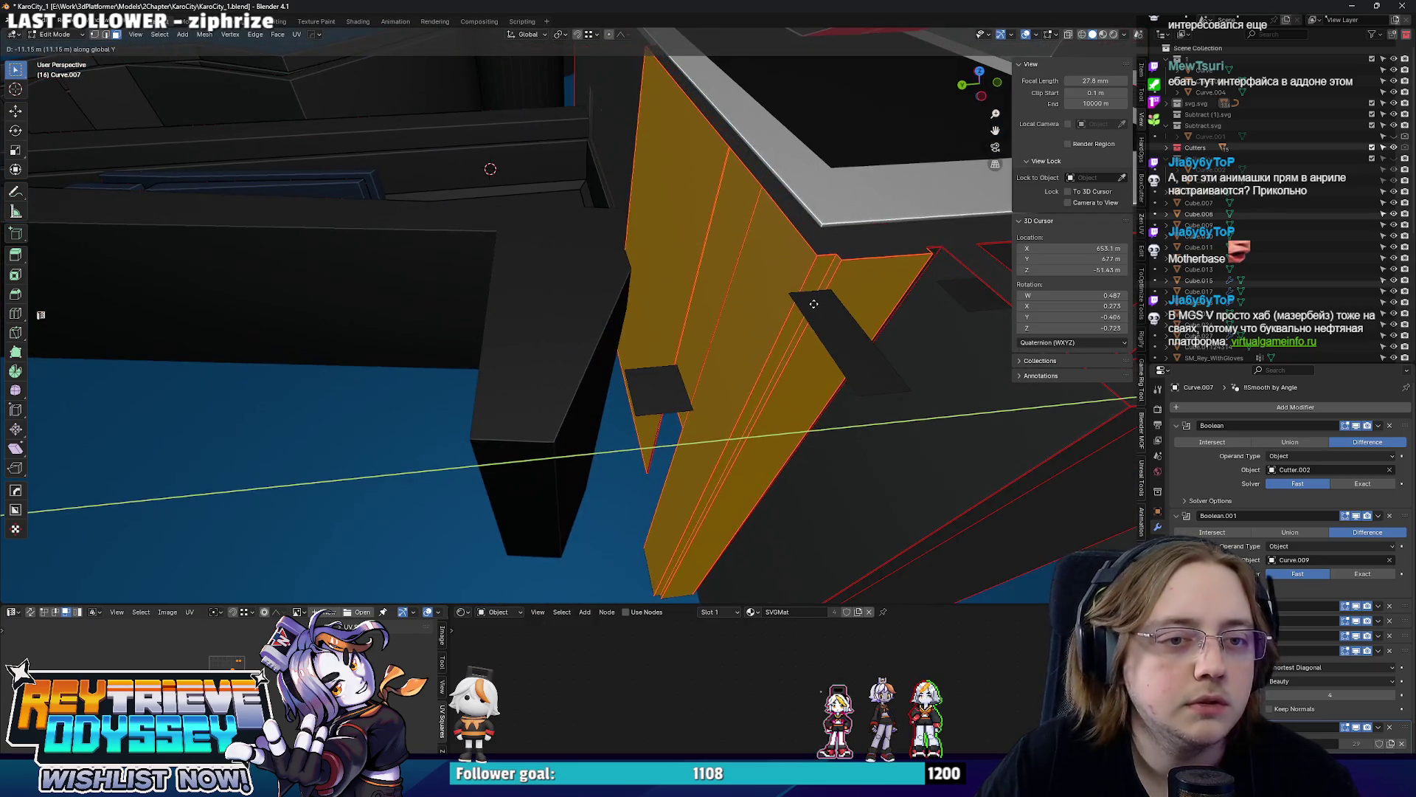
click(813, 303)
key(ctrl+Tab)
click(355, 287)
Slide the Curve.150 boolean cutter along Y so the red recess lands on the dark block.
click(430, 293)
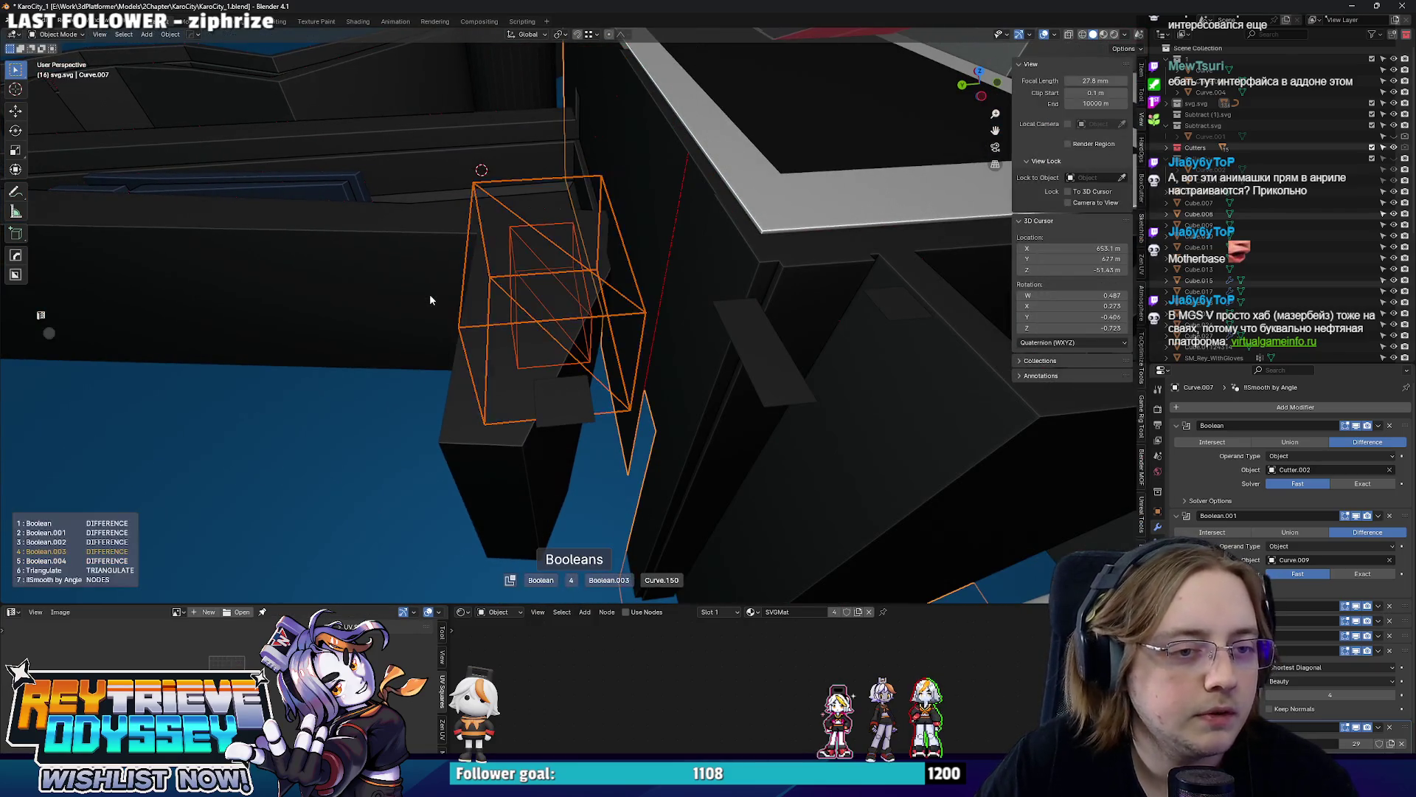
middle_drag(429, 298, 553, 304)
click(553, 304)
key(g)
key(y)
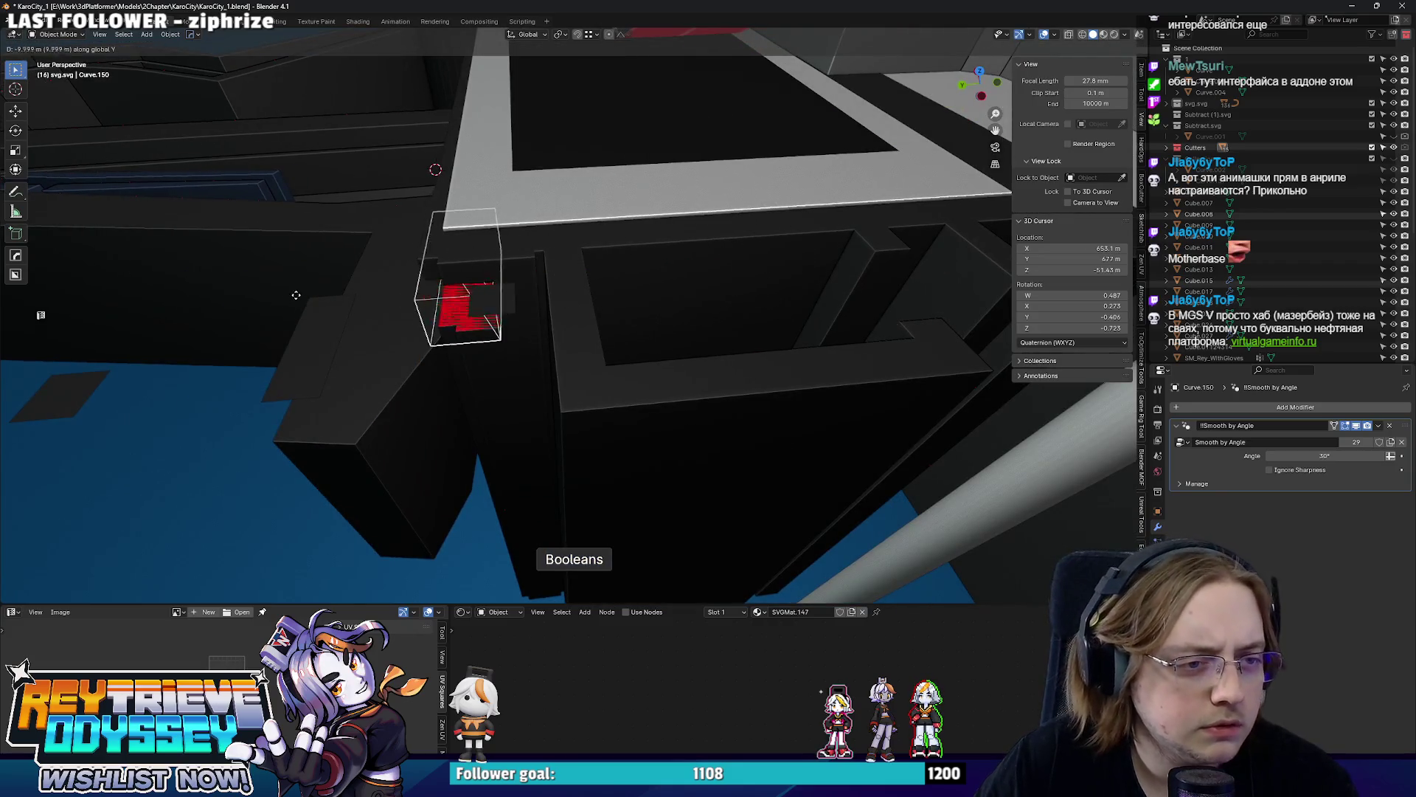
click(396, 300)
mouse_move(397, 300)
middle_down()
mouse_move(589, 298)
mouse_move(721, 331)
mouse_move(671, 295)
middle_up()
click(559, 339)
click(559, 339)
scroll(671, 294, up, 1)
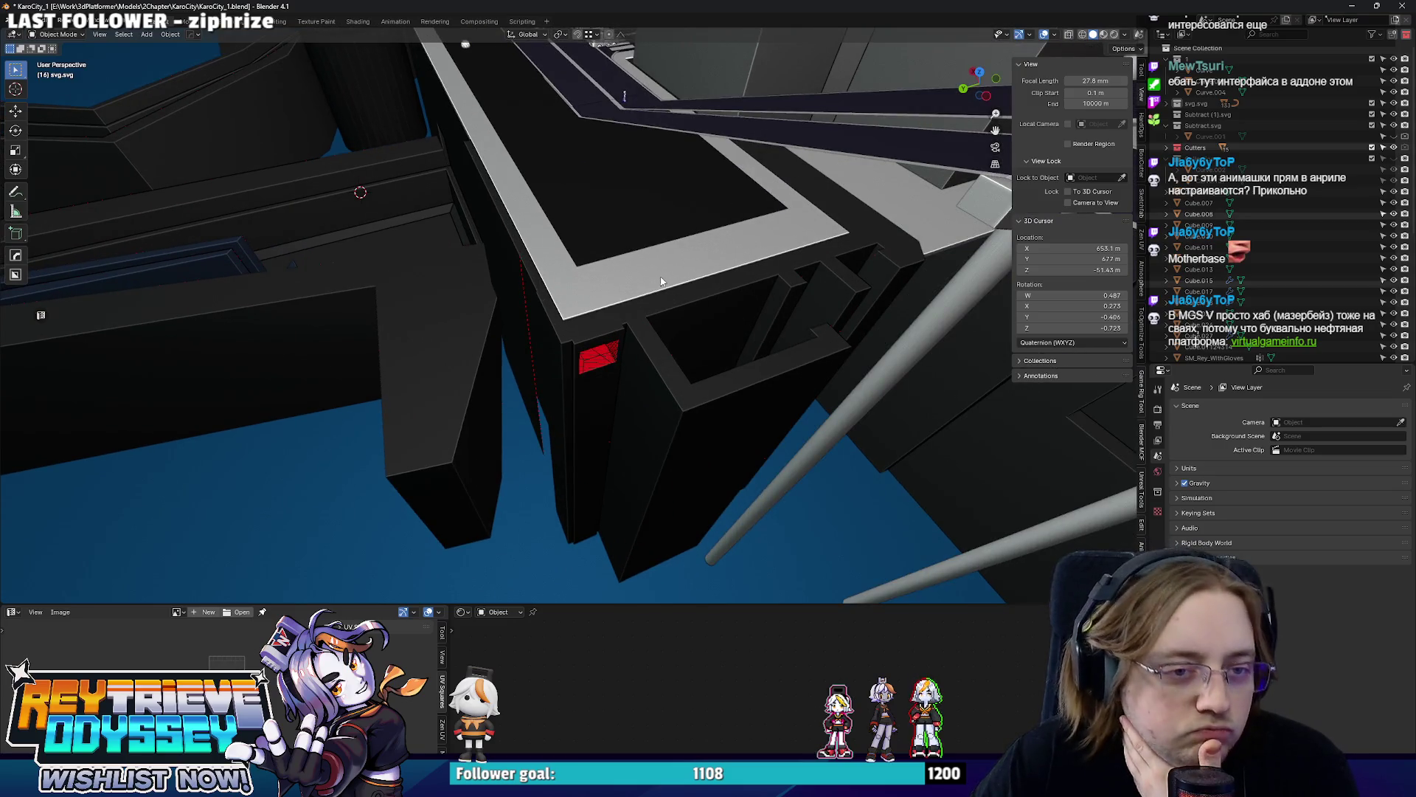
mouse_move(658, 275)
middle_down()
mouse_move(640, 226)
mouse_move(677, 356)
mouse_move(685, 309)
mouse_move(421, 245)
mouse_move(551, 280)
middle_up()
Edit the dark box and dissolve its vertical edge and the red face into the surrounding geometry.
click(676, 356)
scroll(681, 357, up, 3)
key(Tab)
key(ctrl+x)
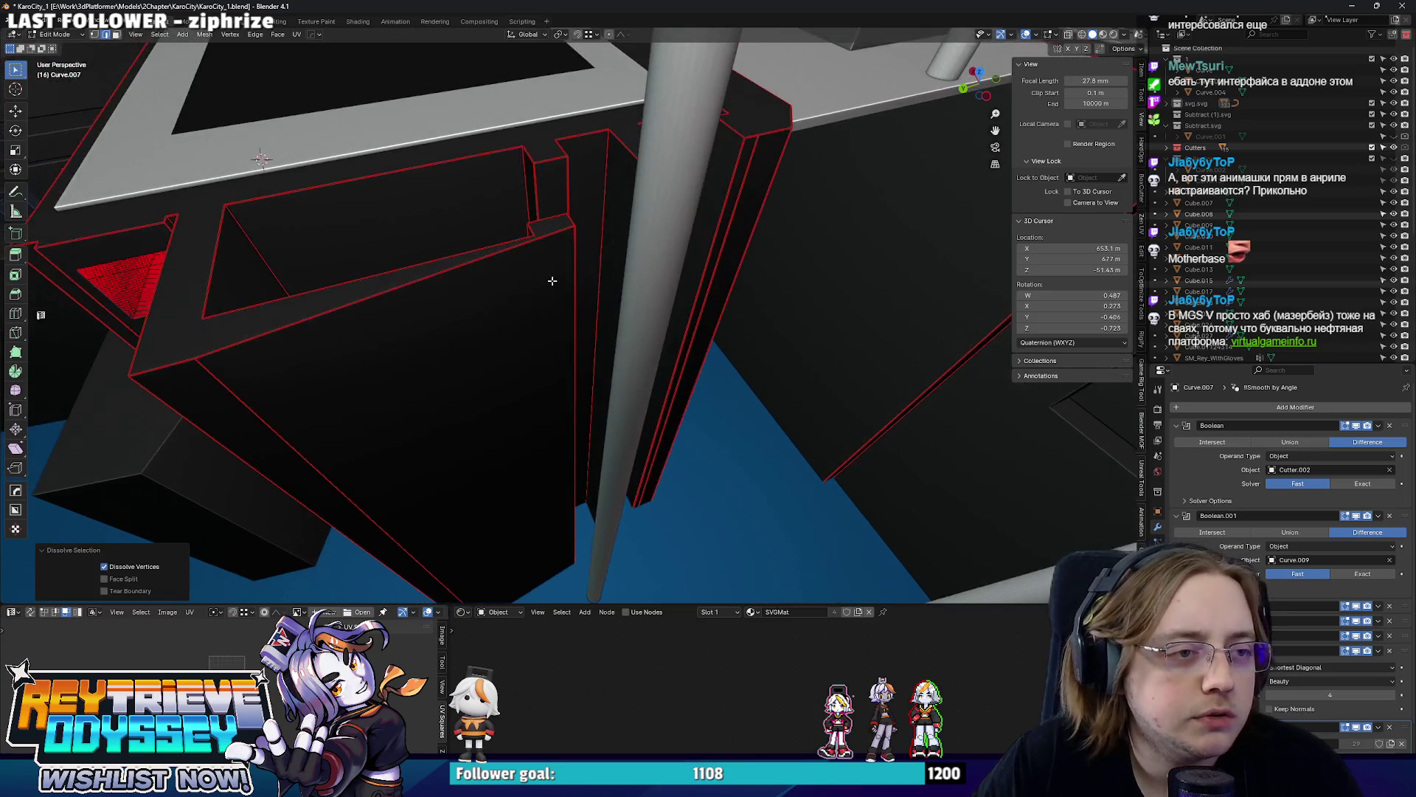
key(ctrl+x)
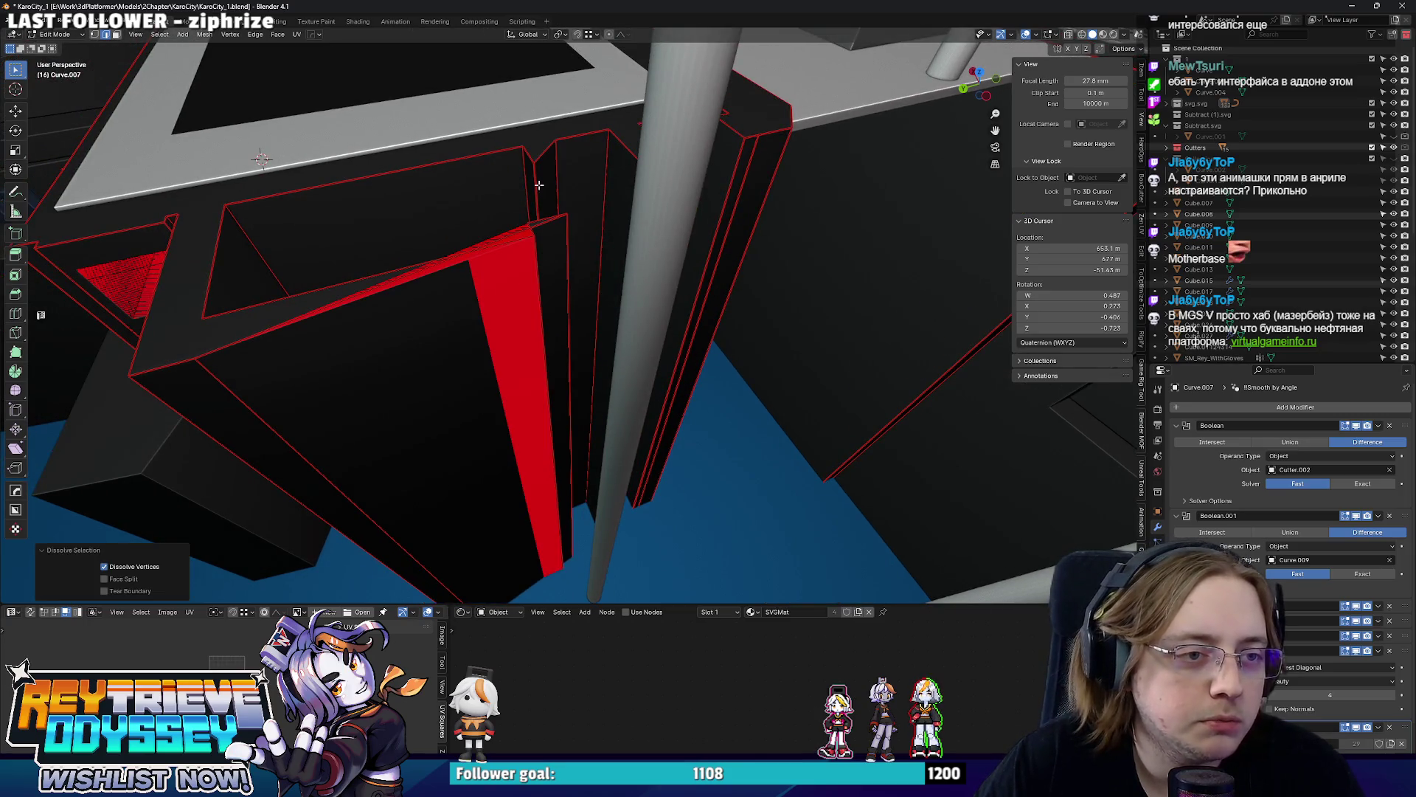
middle_drag(538, 184, 545, 184)
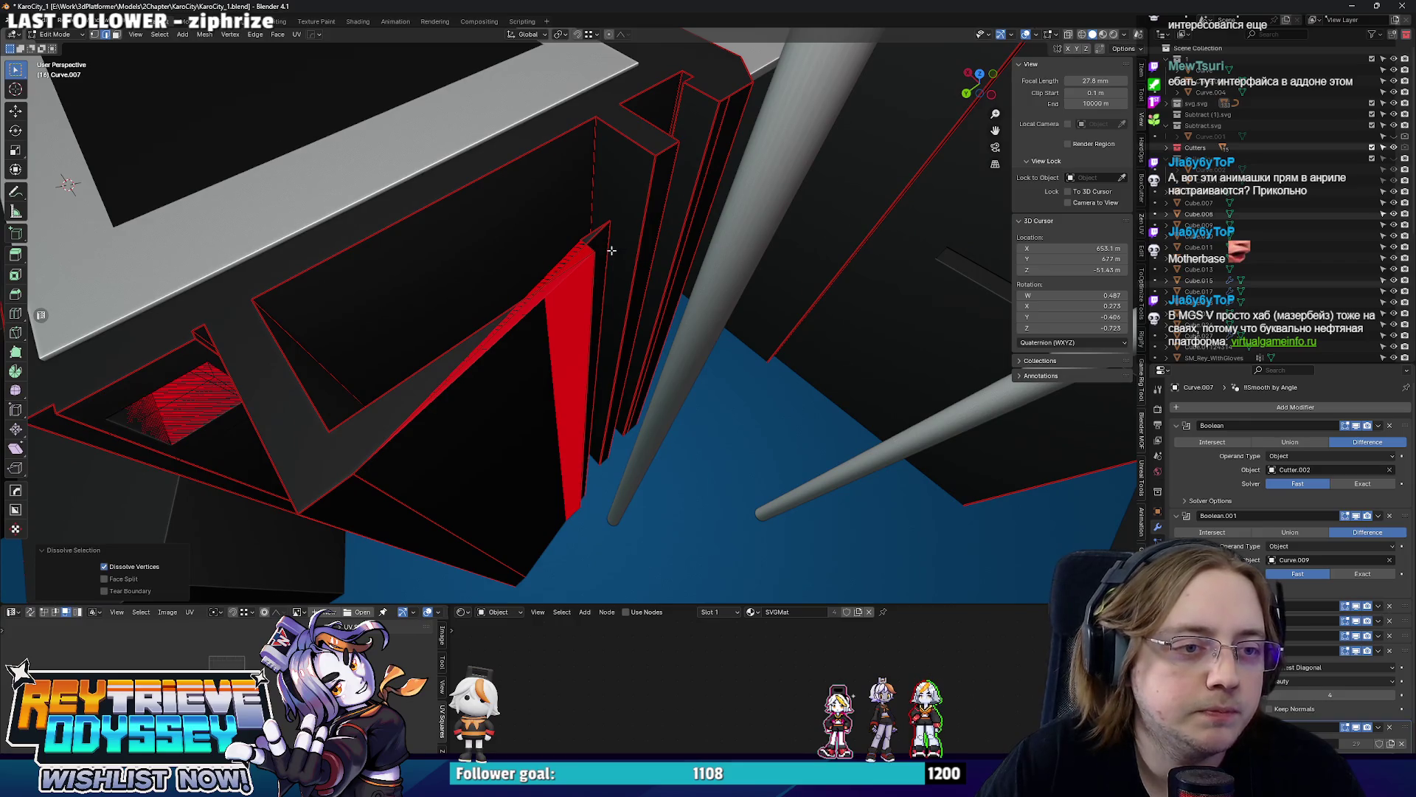
key(ctrl+x)
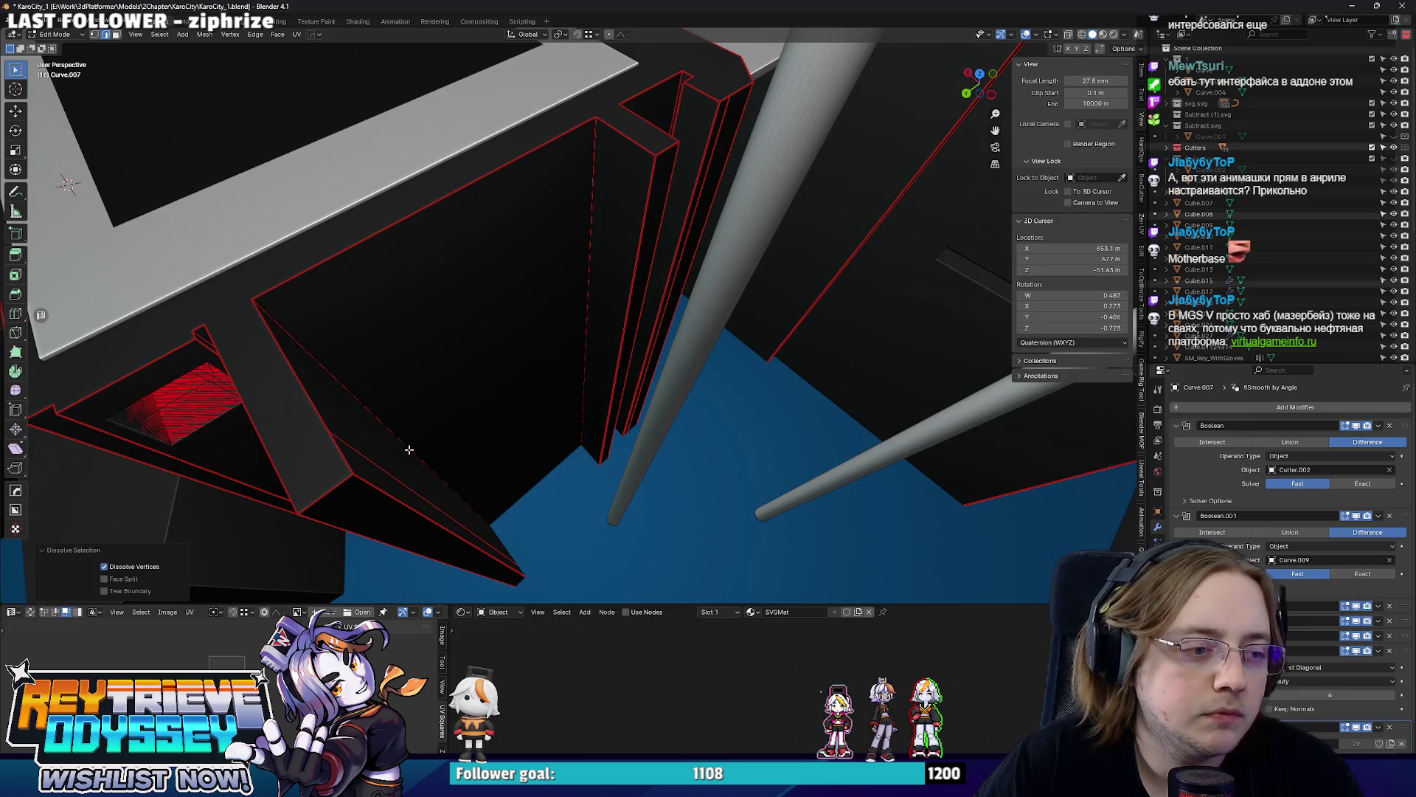
middle_drag(646, 215, 656, 160)
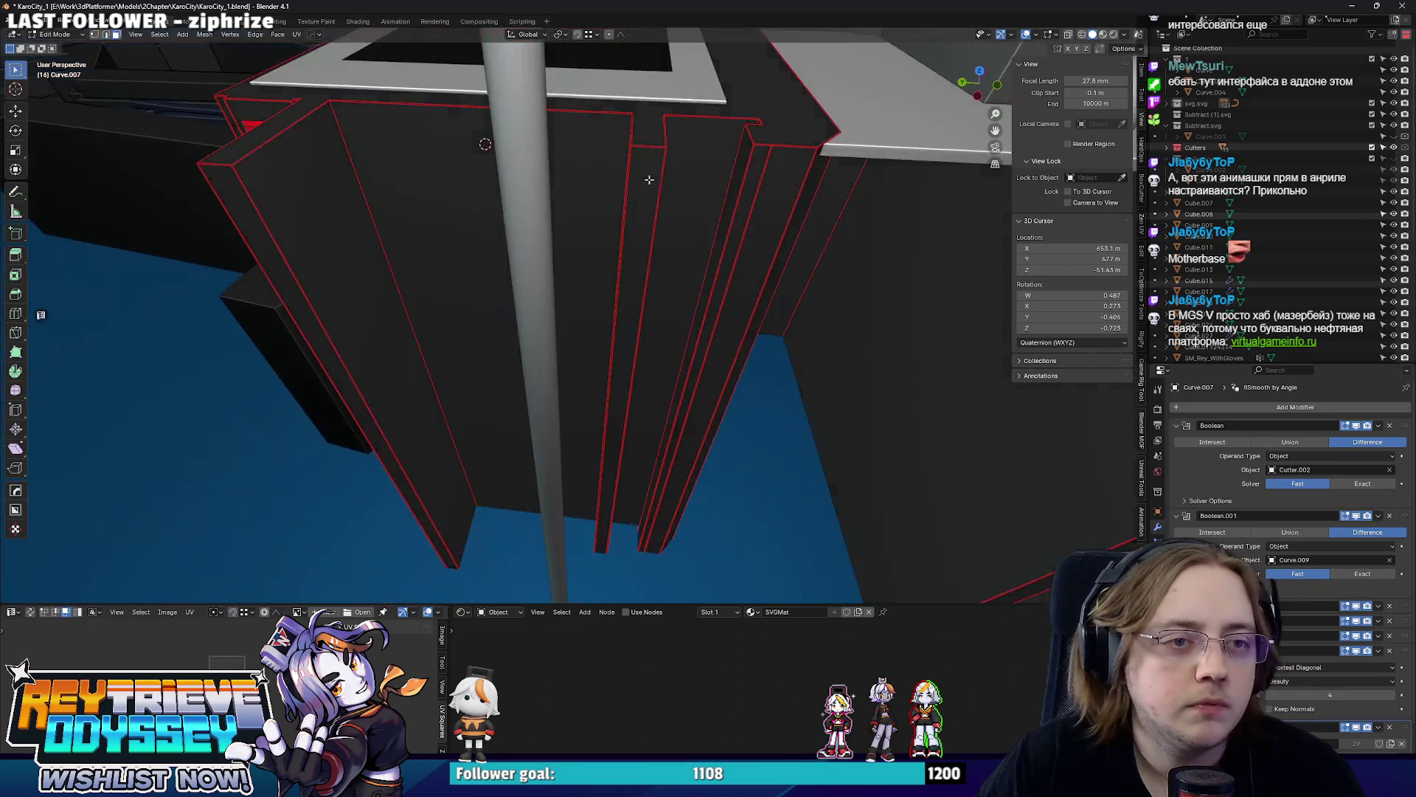
Shift the selected faces back along Y in two moves and clear the selection.
key(g)
key(y)
click(674, 158)
mouse_move(674, 157)
middle_down()
mouse_move(538, 247)
mouse_move(687, 236)
mouse_move(690, 253)
middle_up()
key(g)
key(y)
click(556, 235)
click(687, 237)
With see-through on, select the long linked strip and the thin sliver face.
key(alt+z)
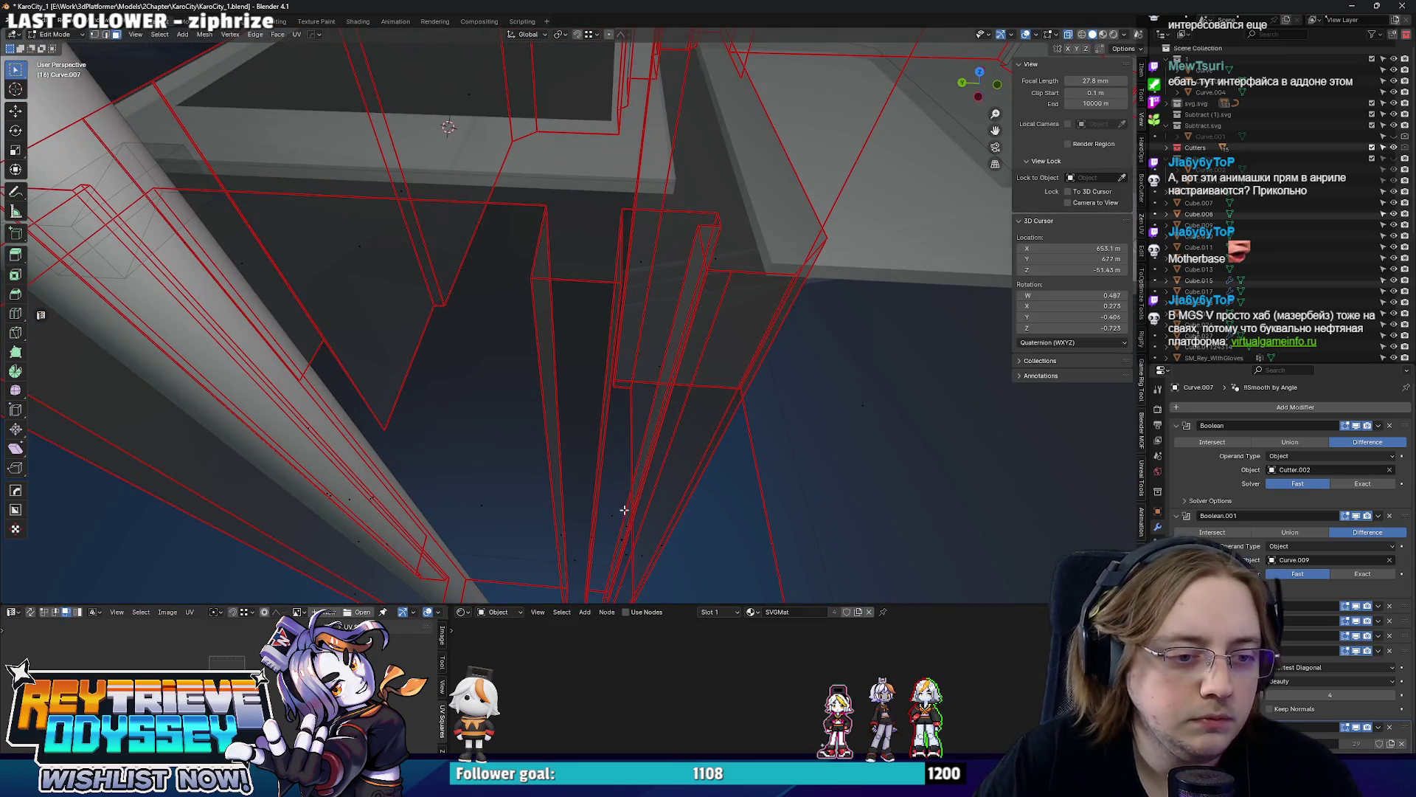
key(l)
mouse_move(652, 548)
middle_down()
mouse_move(686, 285)
mouse_move(637, 206)
mouse_move(472, 331)
mouse_move(460, 320)
mouse_move(560, 272)
mouse_move(592, 287)
middle_up()
key(alt+z)
shift+click(680, 260)
Move the left face and the single narrow wall strip along Y, then leave Edit Mode.
shift+click(460, 335)
key(g)
key(y)
click(462, 320)
click(560, 272)
key(g)
key(y)
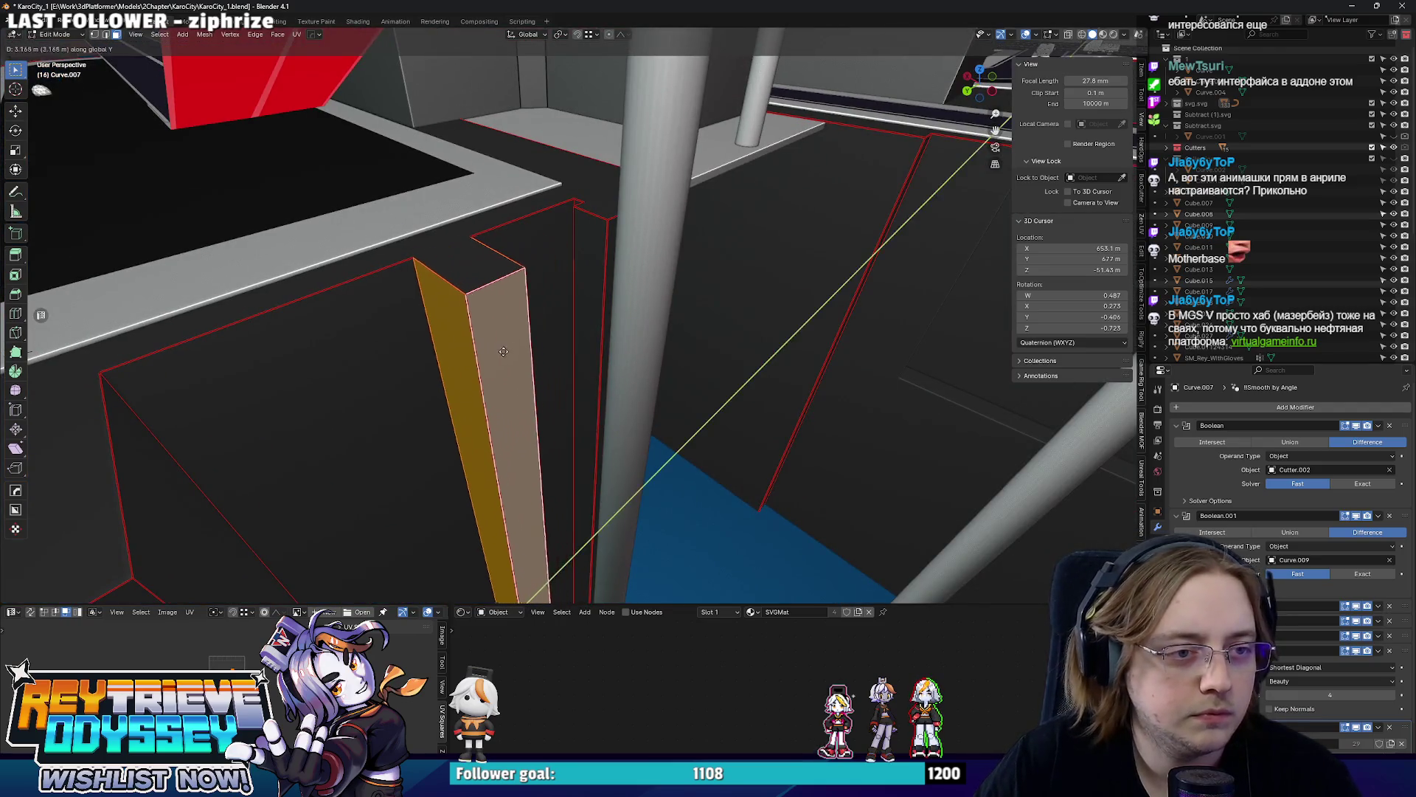
click(569, 329)
mouse_move(702, 267)
middle_down()
mouse_move(610, 295)
mouse_move(633, 256)
mouse_move(546, 285)
mouse_move(734, 222)
mouse_move(534, 307)
mouse_move(609, 407)
middle_up()
key(Tab)
scroll(544, 280, down, 3)
scroll(620, 273, down, 3)
scroll(620, 280, up, 4)
Inspect the next block's wireframe and dissolve its unneeded edges before returning to Object Mode.
key(Tab)
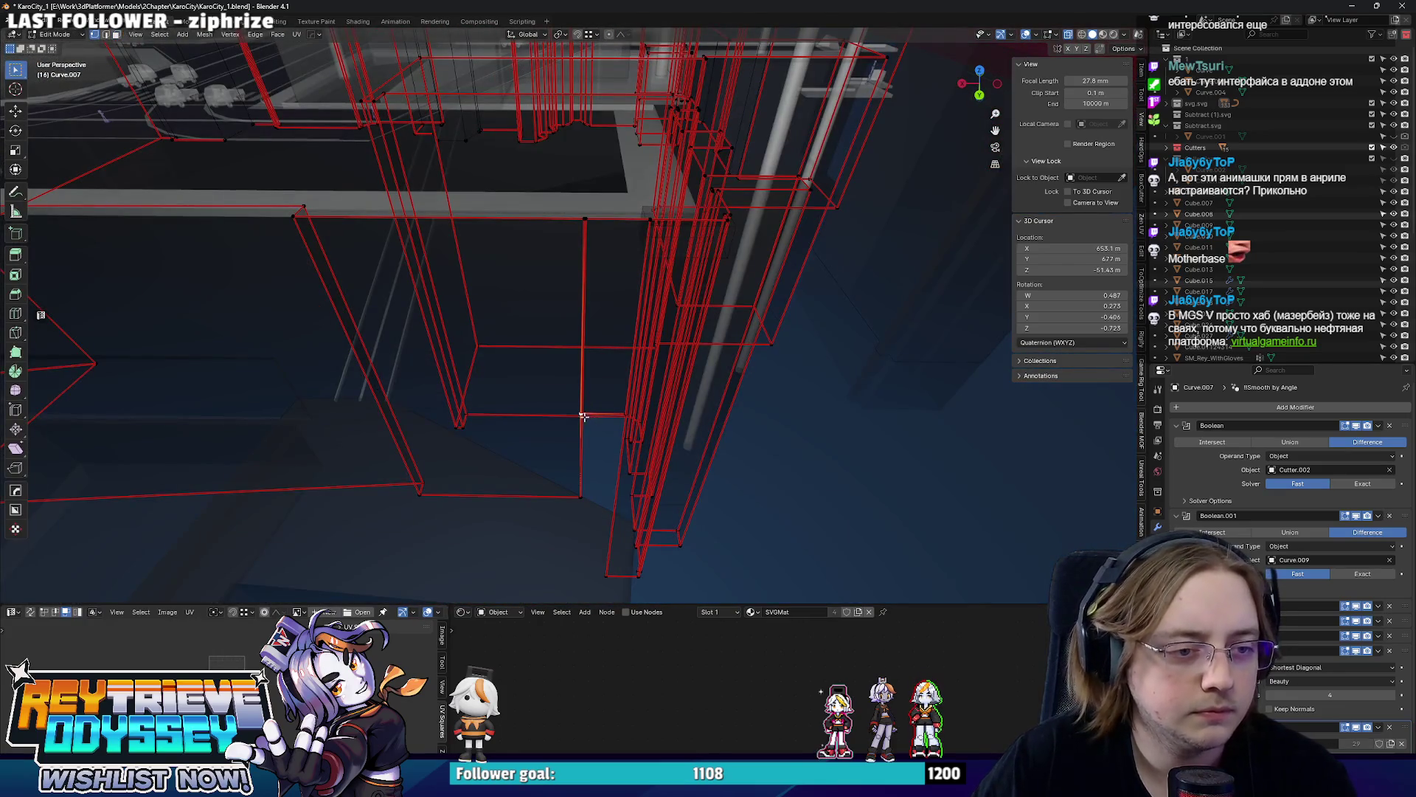
mouse_move(577, 490)
middle_down()
mouse_move(562, 469)
mouse_move(598, 442)
mouse_move(585, 501)
mouse_move(553, 476)
middle_up()
middle_drag(532, 413, 576, 344)
scroll(576, 344, up, 5)
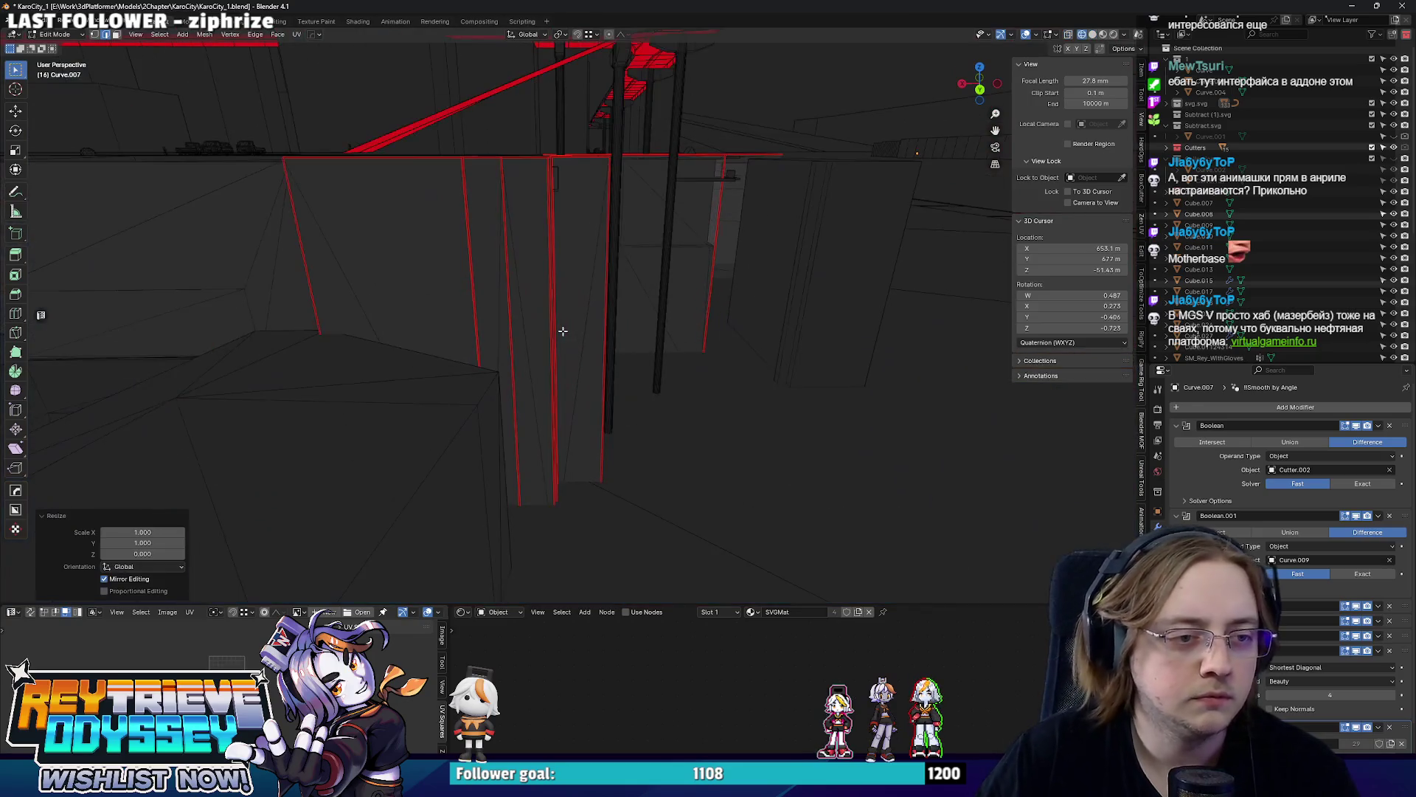
scroll(695, 278, down, 5)
mouse_move(664, 288)
middle_down()
mouse_move(695, 277)
mouse_move(648, 355)
mouse_move(651, 337)
middle_up()
scroll(696, 277, up, 3)
key(alt+z)
scroll(651, 336, up, 2)
key(ctrl+x)
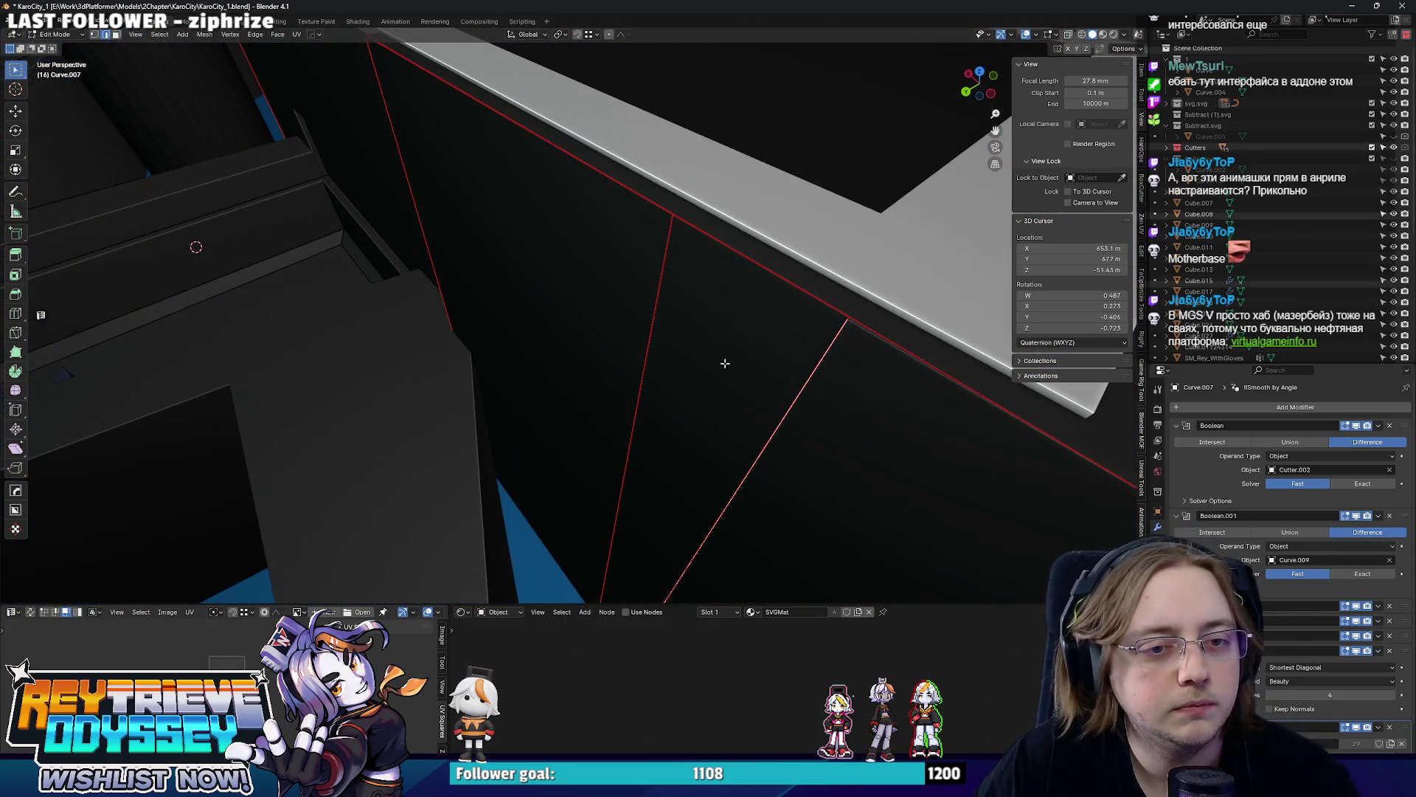
scroll(769, 407, down, 3)
mouse_move(721, 380)
middle_down()
mouse_move(671, 332)
mouse_move(650, 341)
middle_up()
key(ctrl+Tab)
click(542, 329)
Look over the left layered wall structure, then open the Curve.026 walkway mesh in see-through.
mouse_move(543, 329)
middle_down()
mouse_move(621, 309)
mouse_move(674, 324)
mouse_move(624, 303)
mouse_move(667, 321)
mouse_move(627, 366)
middle_up()
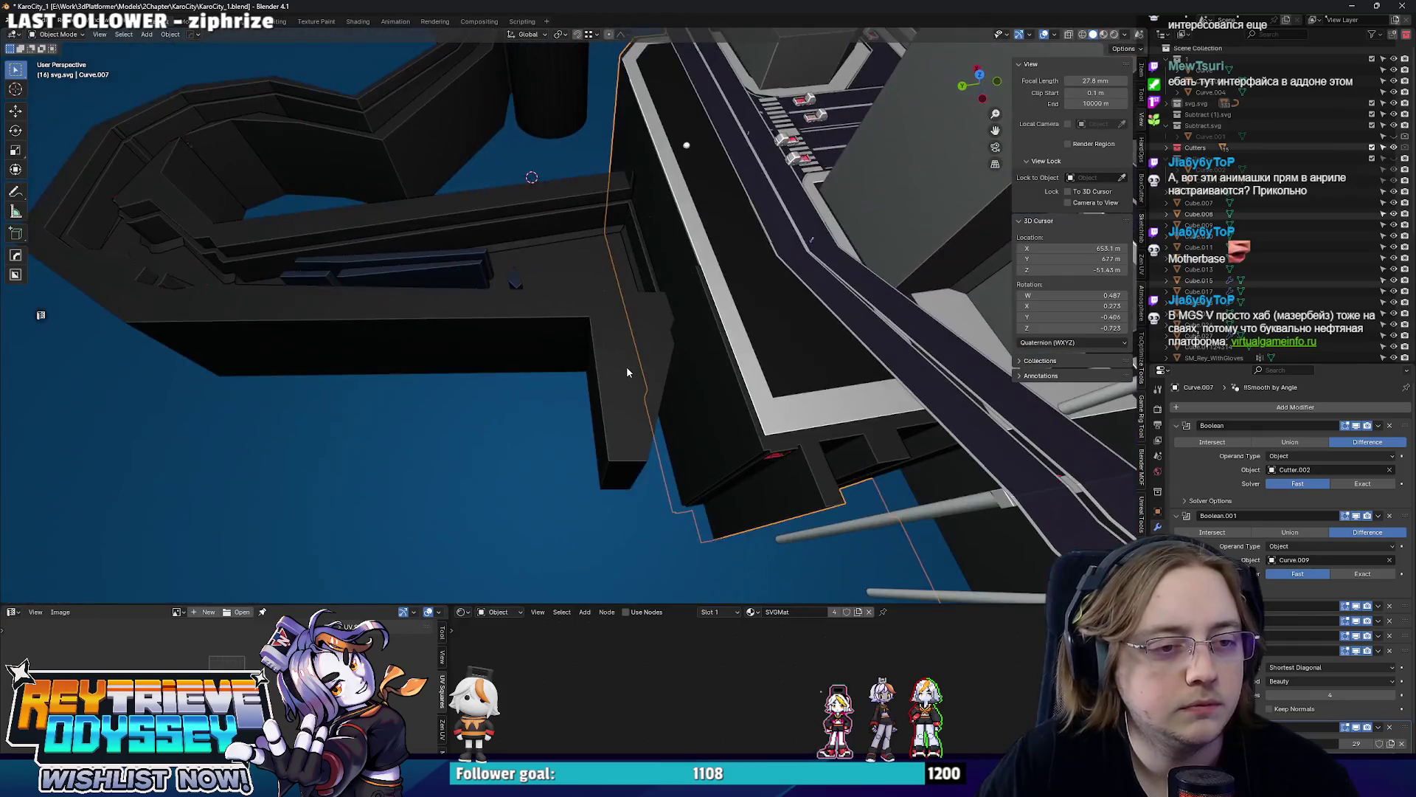
click(627, 367)
key(Tab)
scroll(624, 434, up, 3)
mouse_move(743, 489)
middle_down()
mouse_move(620, 421)
mouse_move(544, 345)
mouse_move(472, 345)
mouse_move(545, 378)
mouse_move(424, 316)
mouse_move(417, 276)
mouse_move(445, 331)
mouse_move(667, 377)
mouse_move(588, 383)
mouse_move(534, 211)
mouse_move(604, 237)
mouse_move(622, 325)
mouse_move(569, 364)
mouse_move(605, 319)
mouse_move(601, 302)
middle_up()
key(Tab)
scroll(569, 364, up, 2)
scroll(579, 376, up, 2)
scroll(605, 238, up, 2)
key(Tab)
key(alt+z)
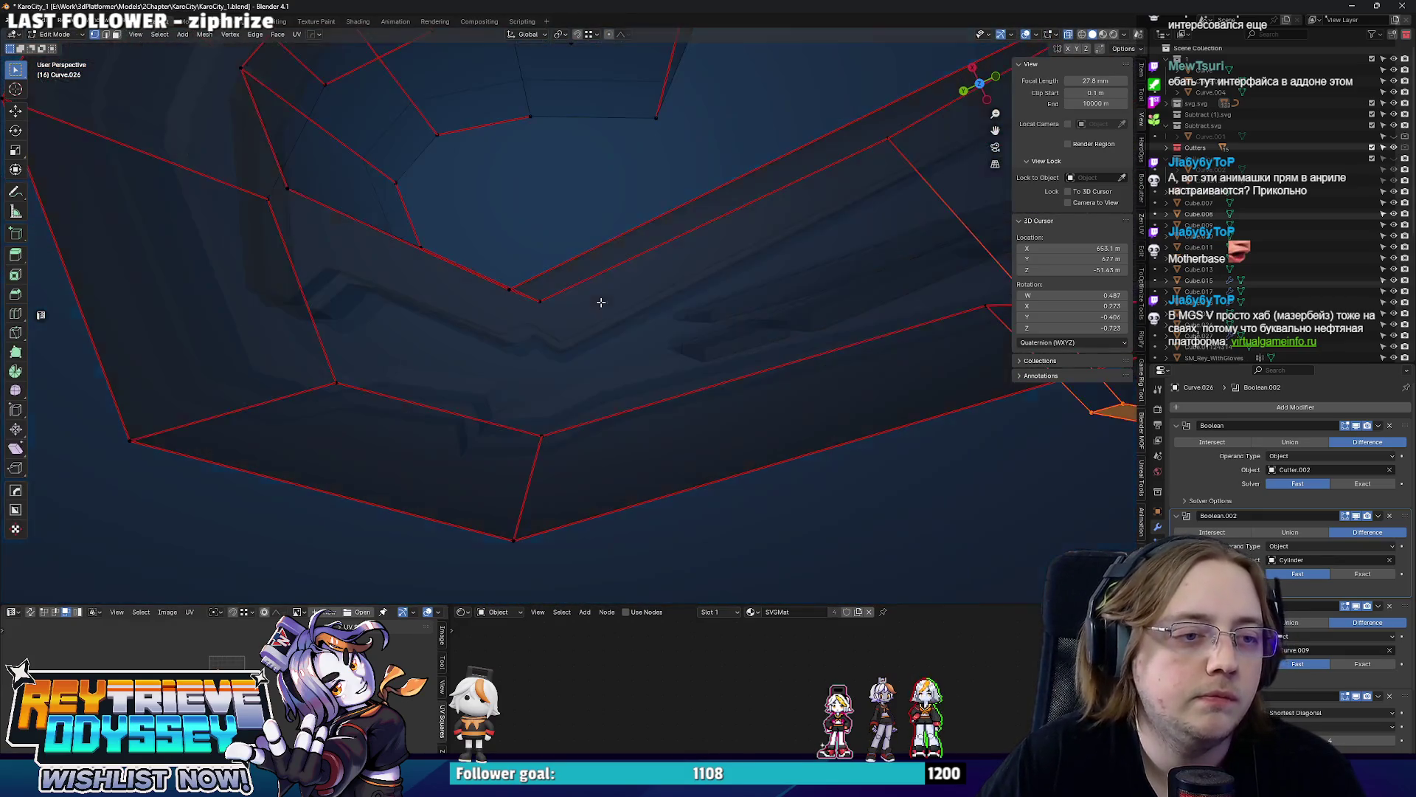
From top view, move and edge-slide the walkway's inner-corner vertices around the opening.
mouse_move(465, 258)
alt+middle_down()
mouse_move(586, 310)
mouse_move(627, 310)
mouse_move(579, 313)
alt+middle_up()
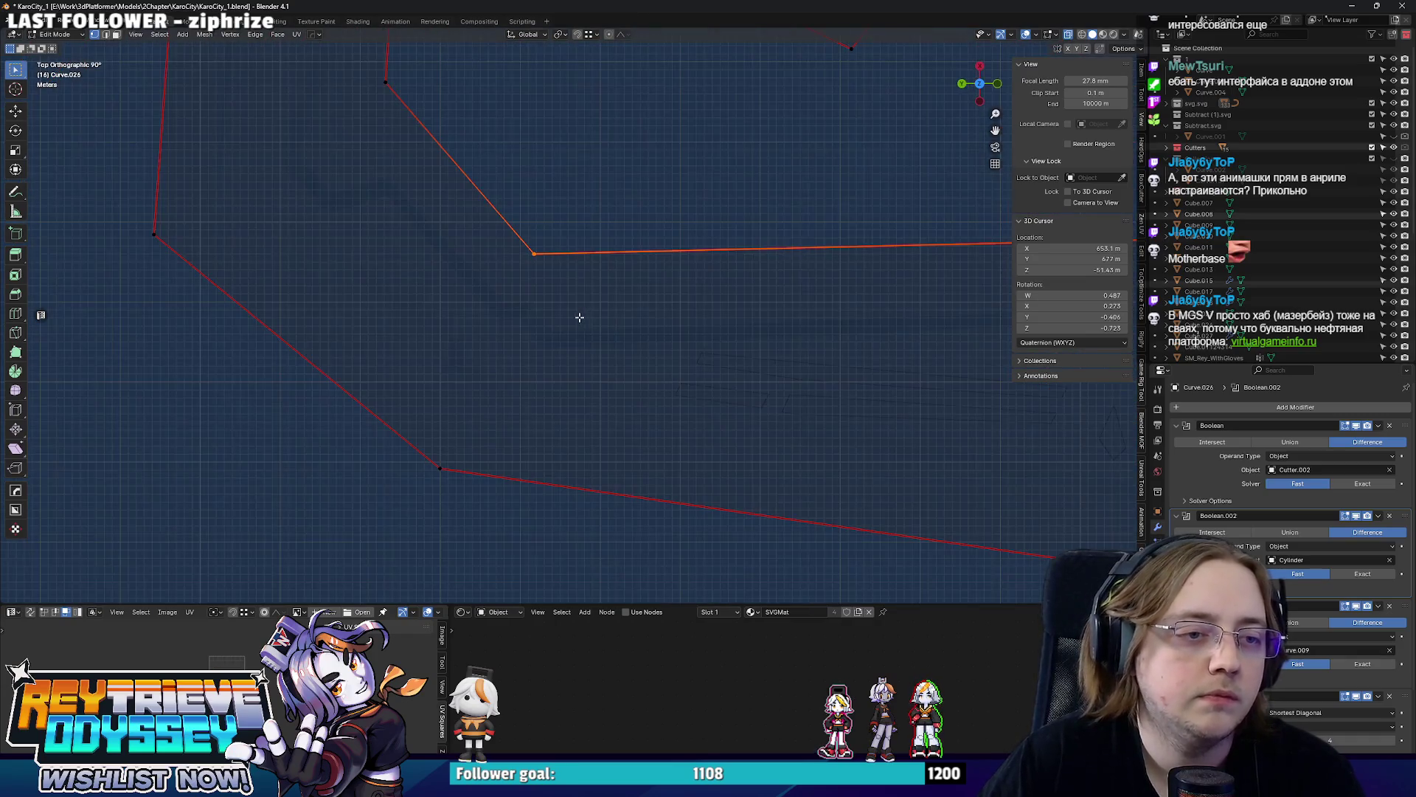
scroll(528, 394, up, 2)
key(g)
click(550, 357)
scroll(595, 347, down, 2)
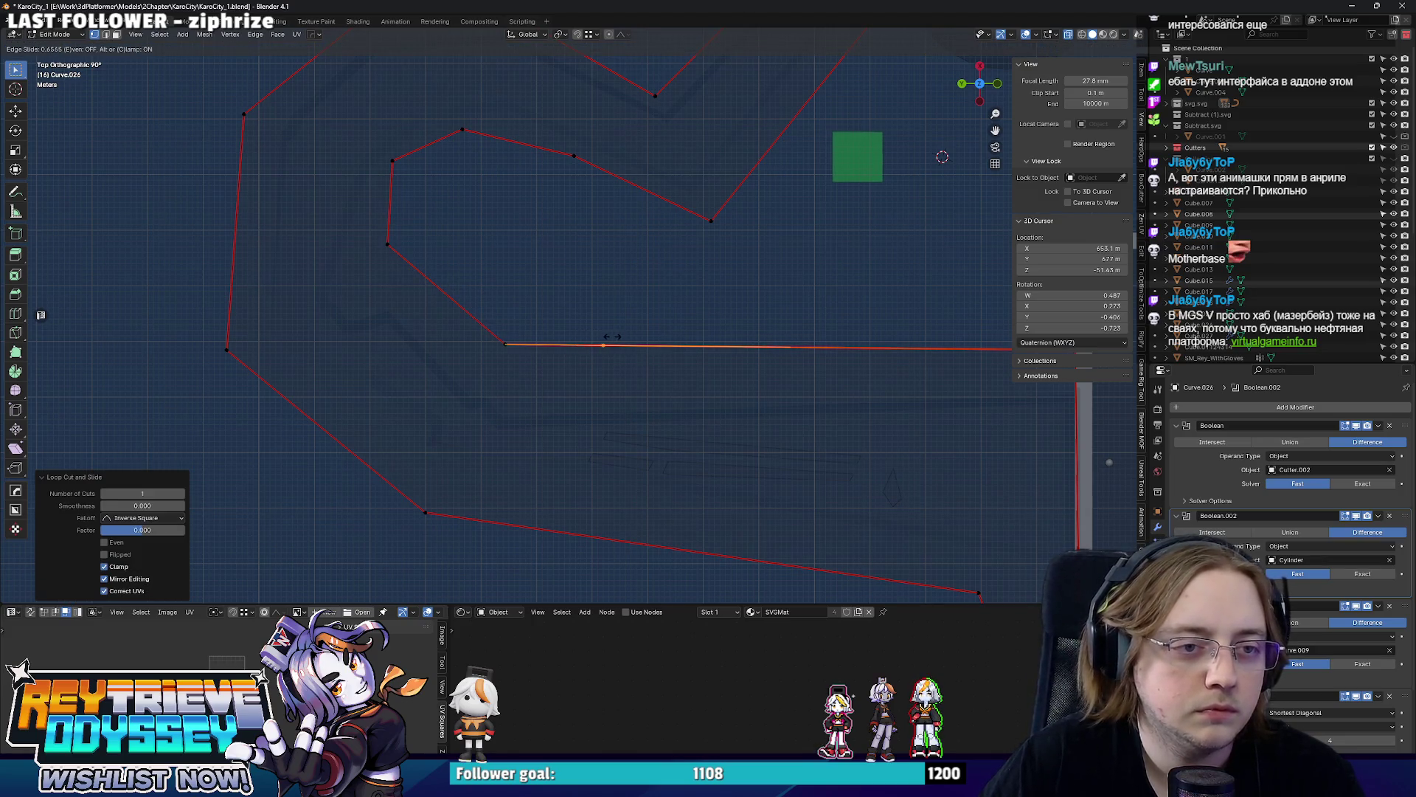
key(g)
key(g)
click(512, 349)
click(488, 322)
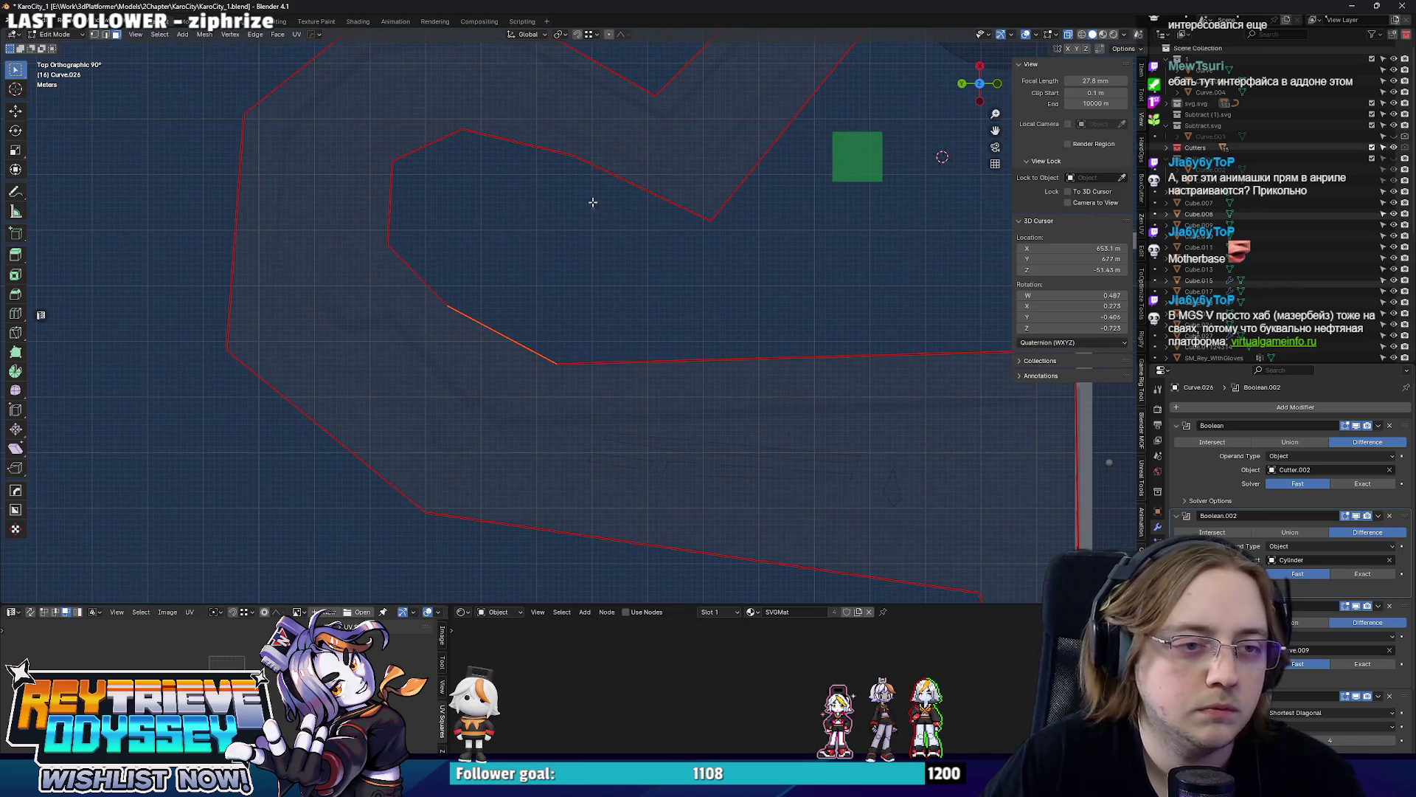
Bridge the selected edge loops on Curve.026 and return to Object Mode.
right_click(626, 284)
click(621, 279)
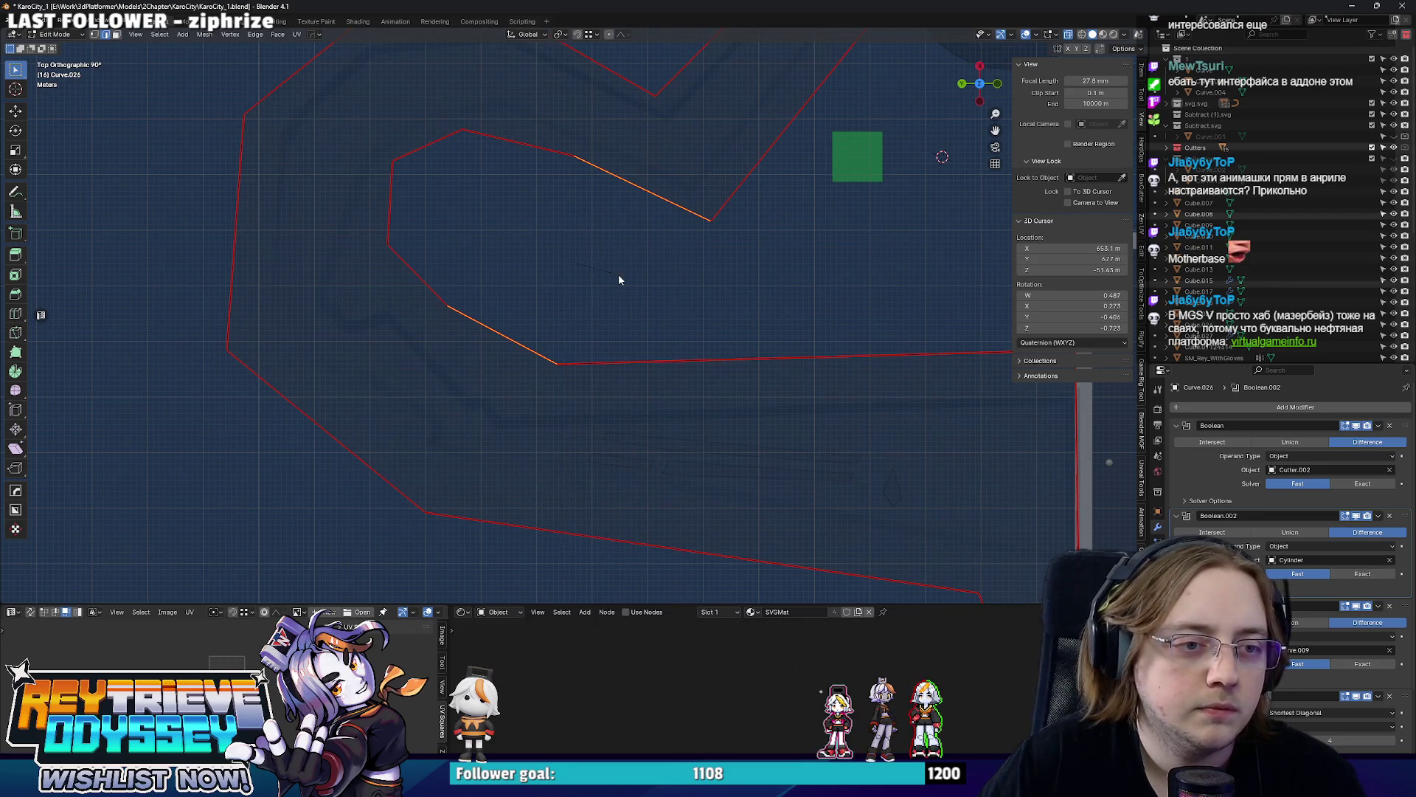
right_click(593, 269)
click(567, 270)
mouse_move(567, 270)
middle_down()
mouse_move(542, 208)
mouse_move(629, 312)
mouse_move(509, 284)
mouse_move(465, 255)
mouse_move(510, 289)
mouse_move(559, 264)
middle_up()
key(alt+a)
key(Tab)
key(Tab)
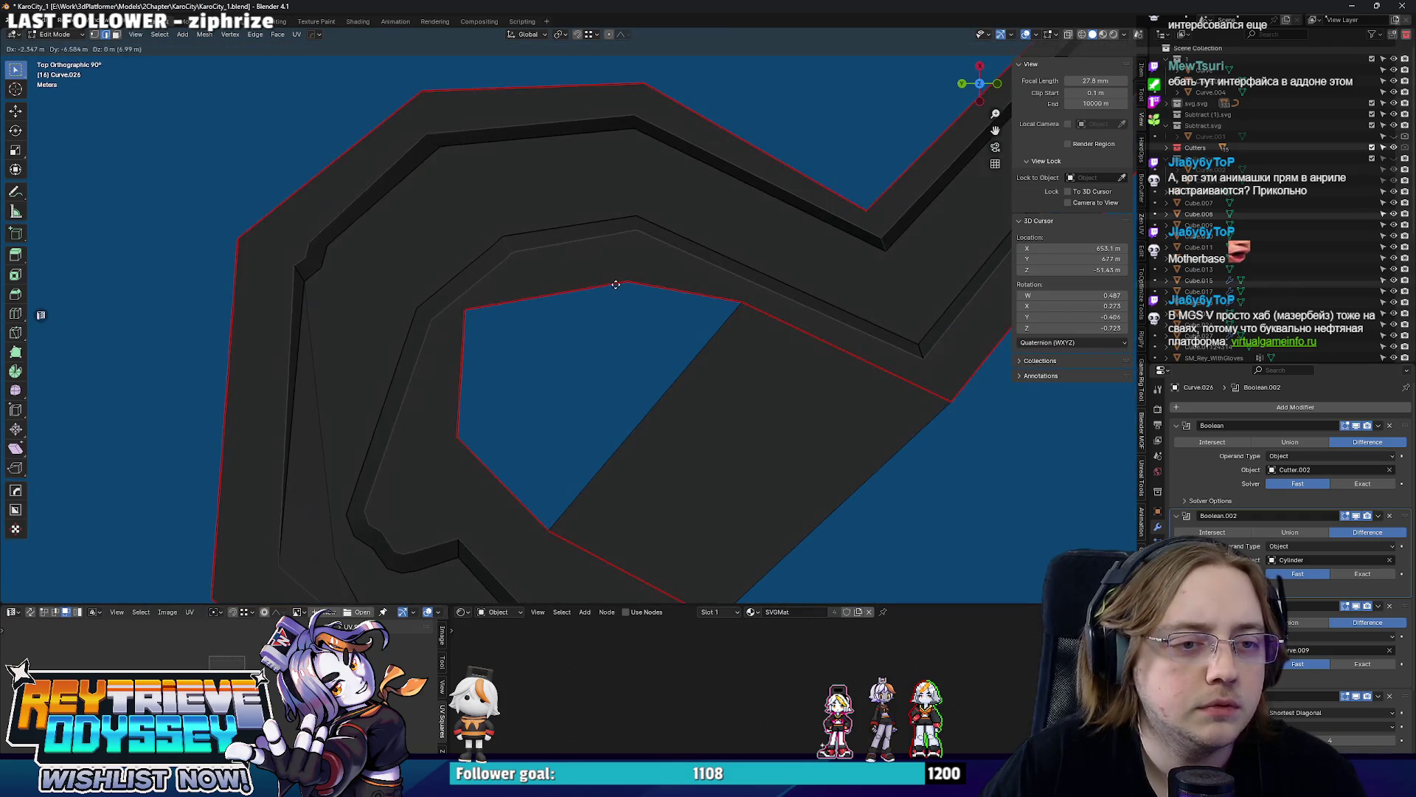
Reposition the left-edge vertices in X-ray view and leave Edit Mode.
right_click(637, 270)
drag(410, 284, 525, 348)
key(alt+z)
key(alt+z)
click(595, 323)
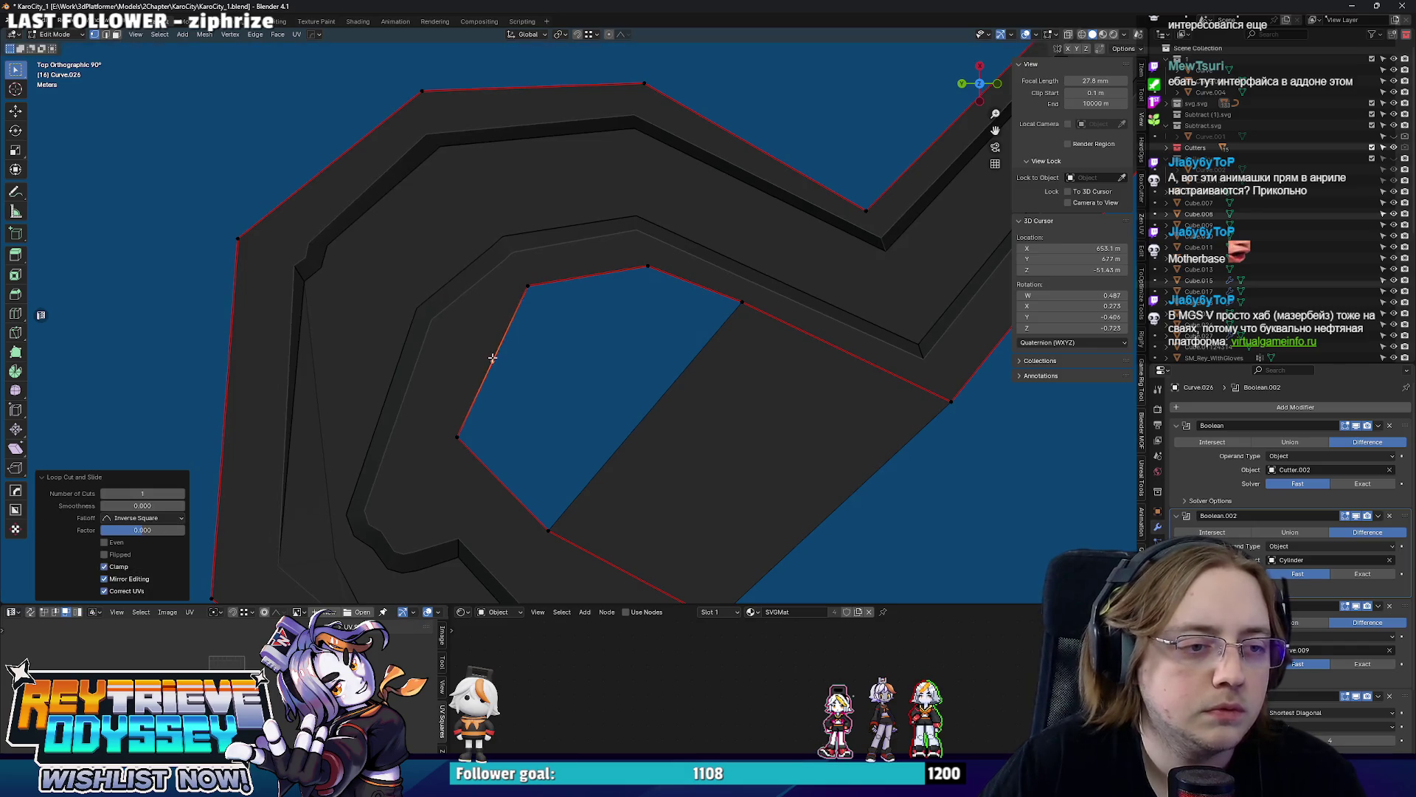
mouse_move(461, 345)
middle_down()
mouse_move(709, 292)
mouse_move(510, 275)
mouse_move(565, 299)
middle_up()
key(Tab)
Show the HardOps boolean cutter objects and select the Curve.009 mesh.
key(q)
click(577, 308)
click(577, 309)
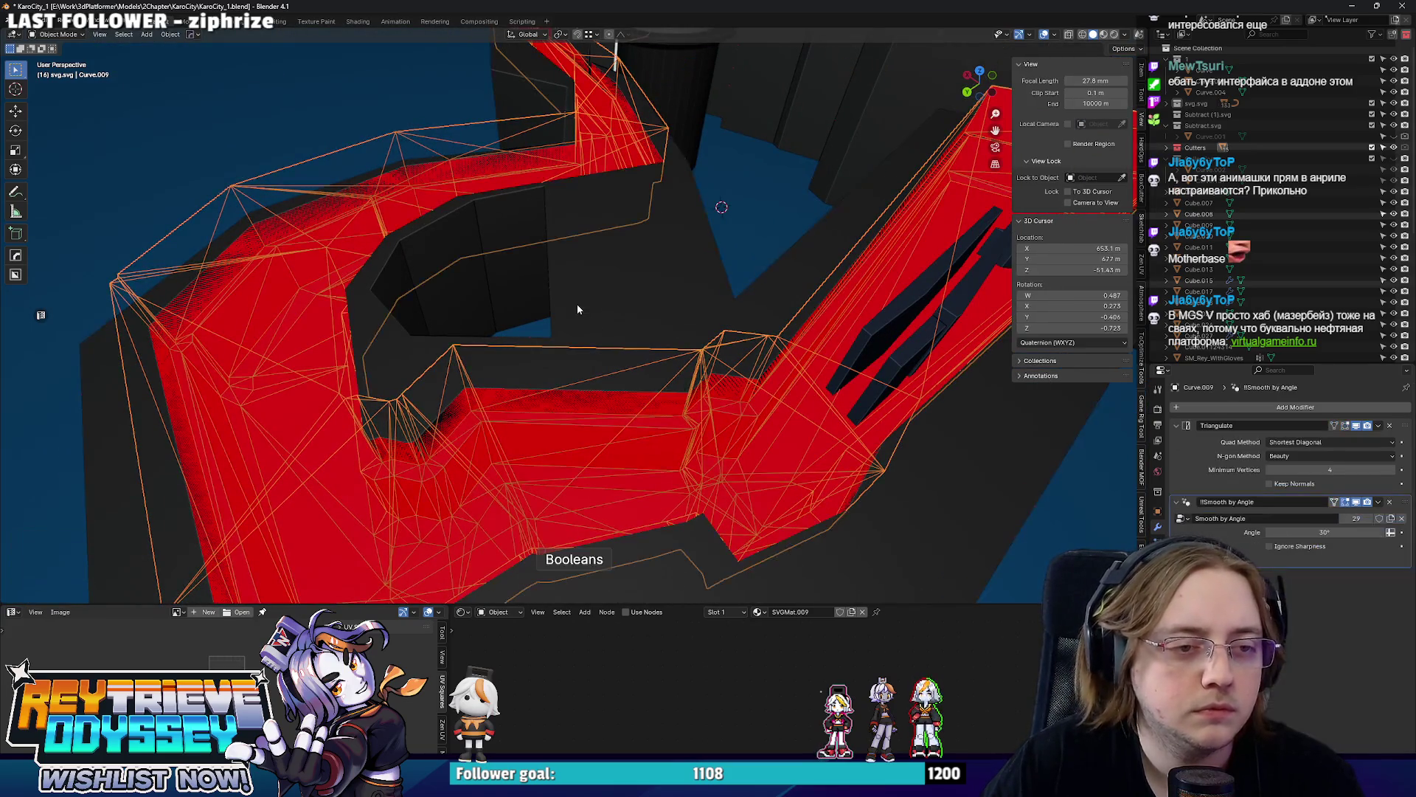
scroll(632, 289, down, 3)
Draw a new HardOps box cutter on the wall strip and stretch it upward.
mouse_move(634, 300)
middle_down()
mouse_move(630, 265)
mouse_move(627, 335)
middle_up()
scroll(602, 389, up, 3)
drag(616, 386, 658, 336)
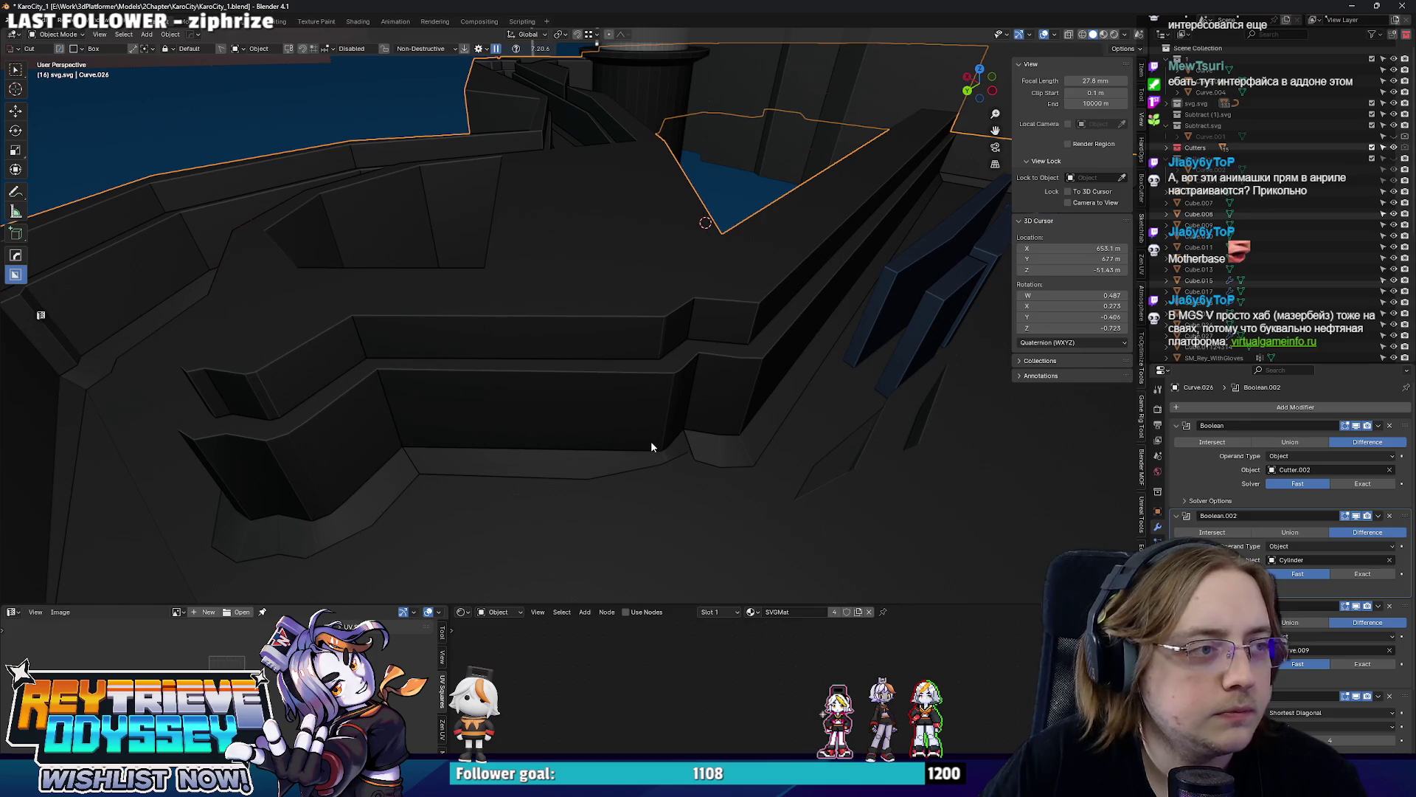
key(n)
drag(596, 433, 718, 311)
drag(672, 252, 610, 127)
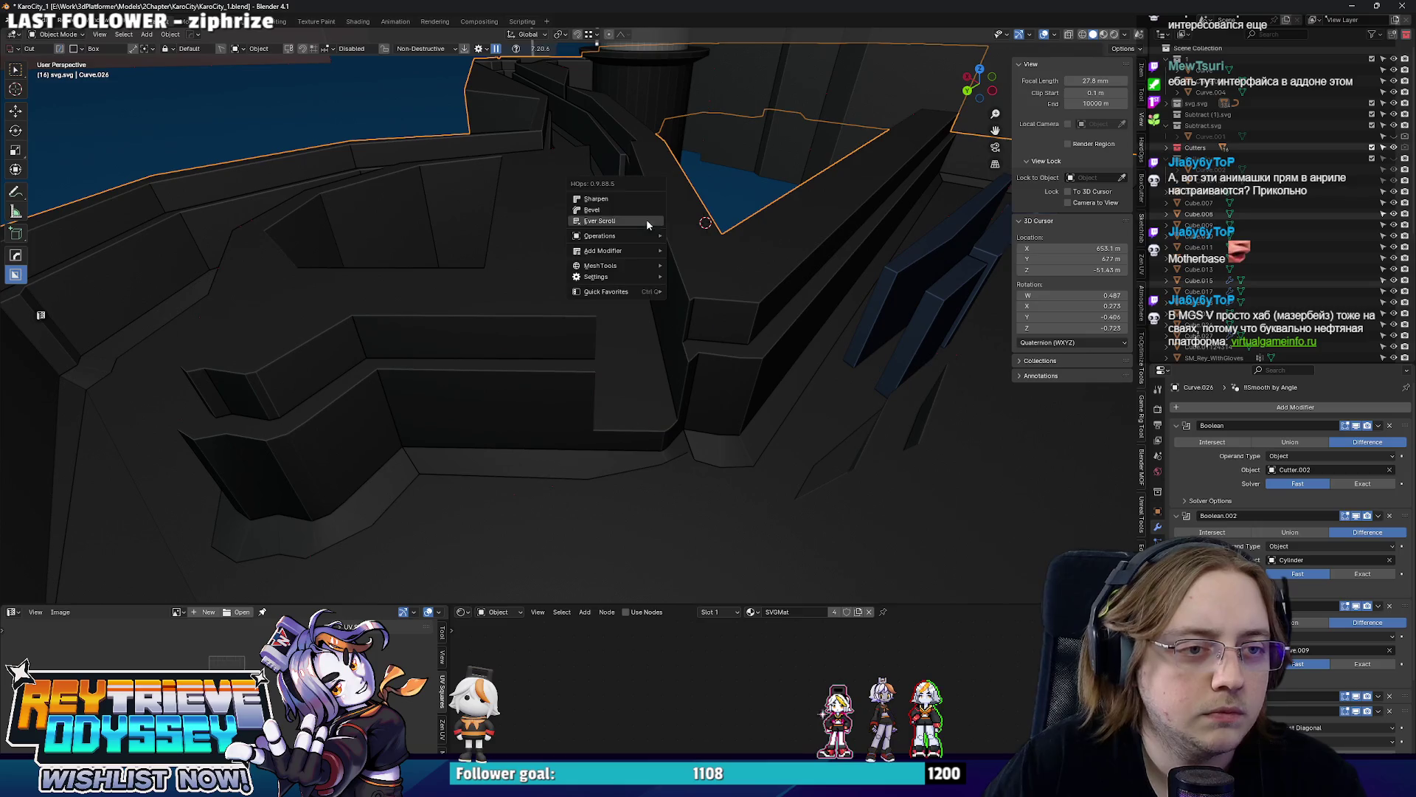
click(632, 220)
Rotate the cutter about Z, move it along Y and scale it into a long slot through the wall strip.
key(r)
key(z)
key(Return)
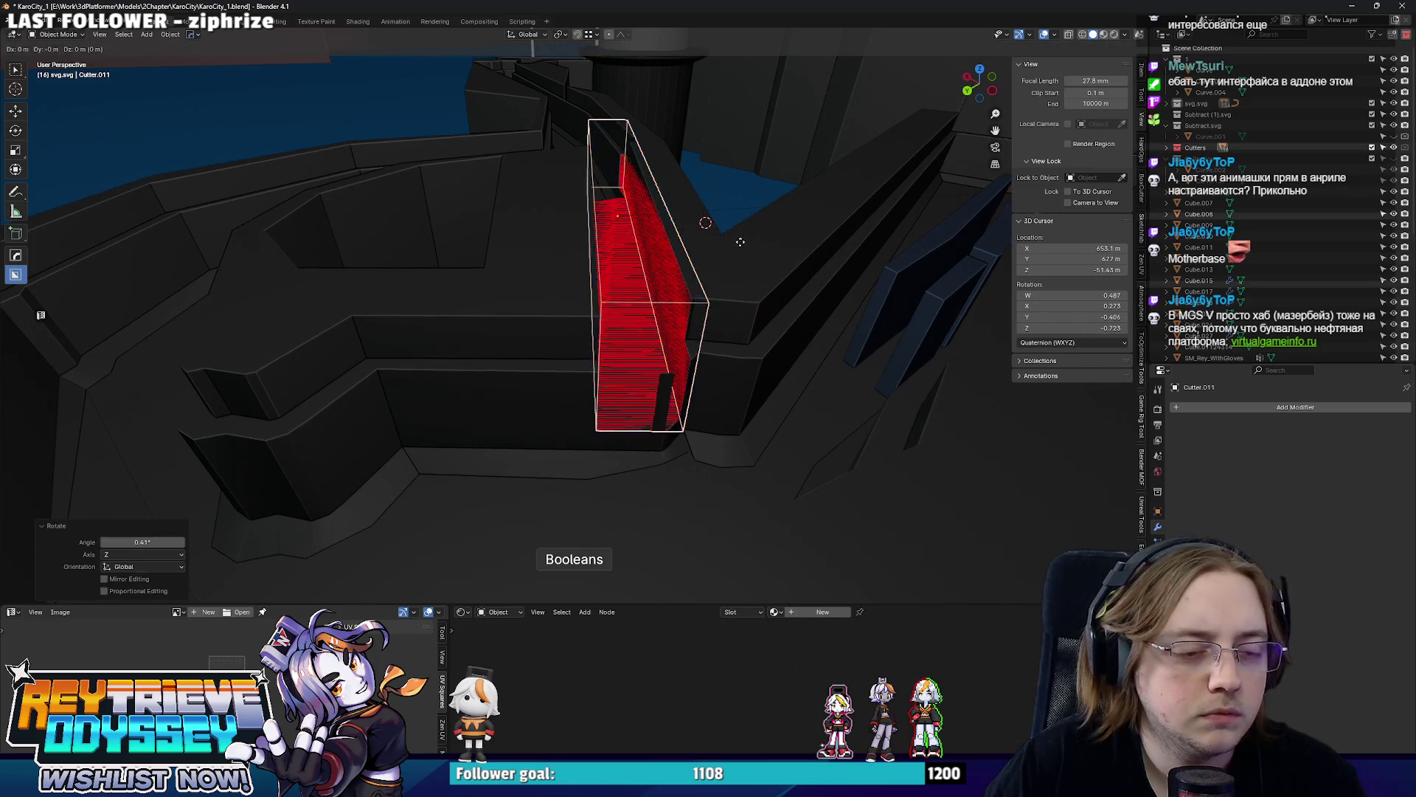
key(g)
key(y)
click(671, 232)
mouse_move(671, 231)
middle_down()
mouse_move(661, 292)
mouse_move(768, 307)
mouse_move(799, 239)
mouse_move(723, 342)
mouse_move(660, 303)
mouse_move(621, 350)
mouse_move(621, 317)
mouse_move(487, 329)
mouse_move(699, 420)
mouse_move(741, 419)
mouse_move(704, 372)
mouse_move(772, 391)
mouse_move(701, 422)
middle_up()
key(s)
click(820, 290)
scroll(705, 371, down, 2)
click(701, 419)
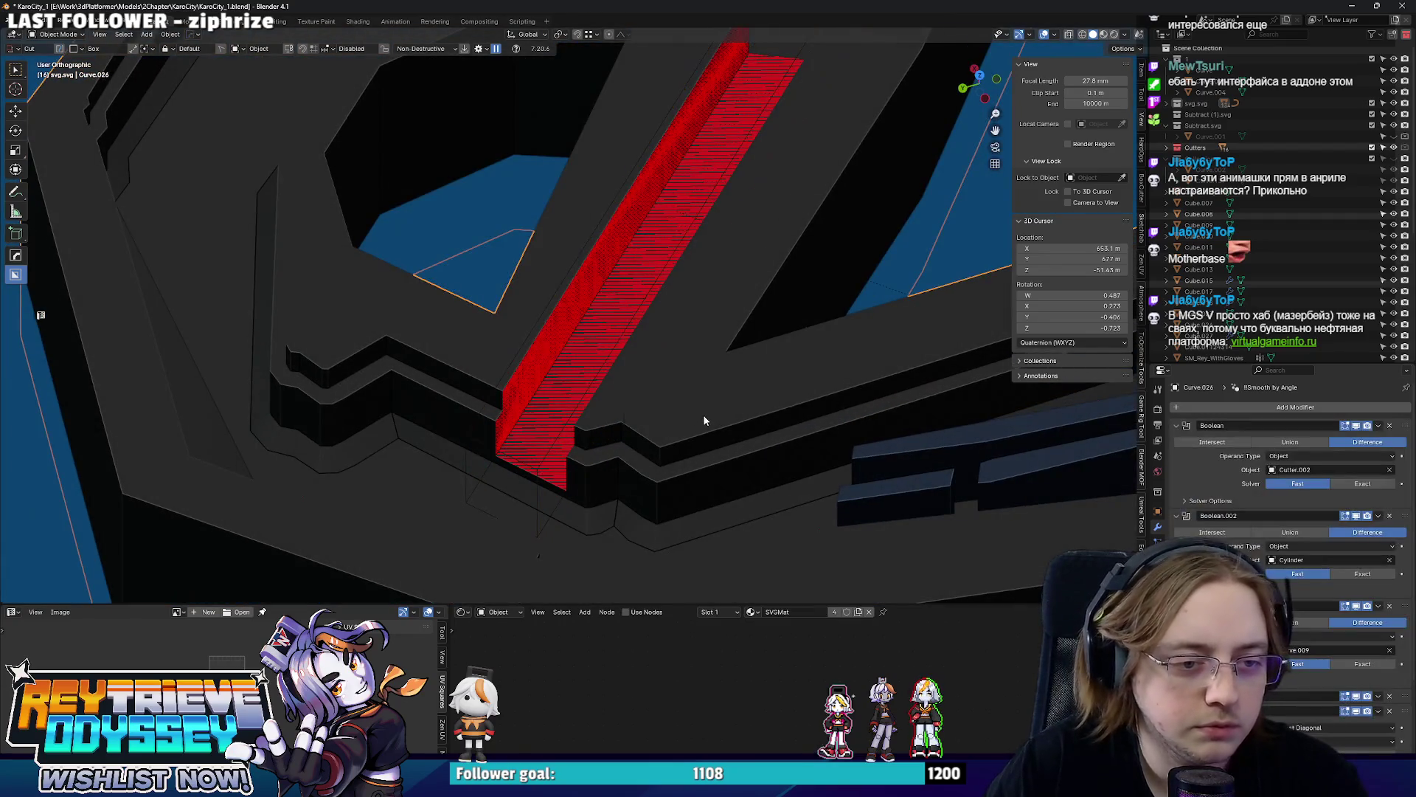
Turn off face orientation overlay and select Curve.009's corner vertices in Edit Mode.
click(1054, 35)
click(986, 235)
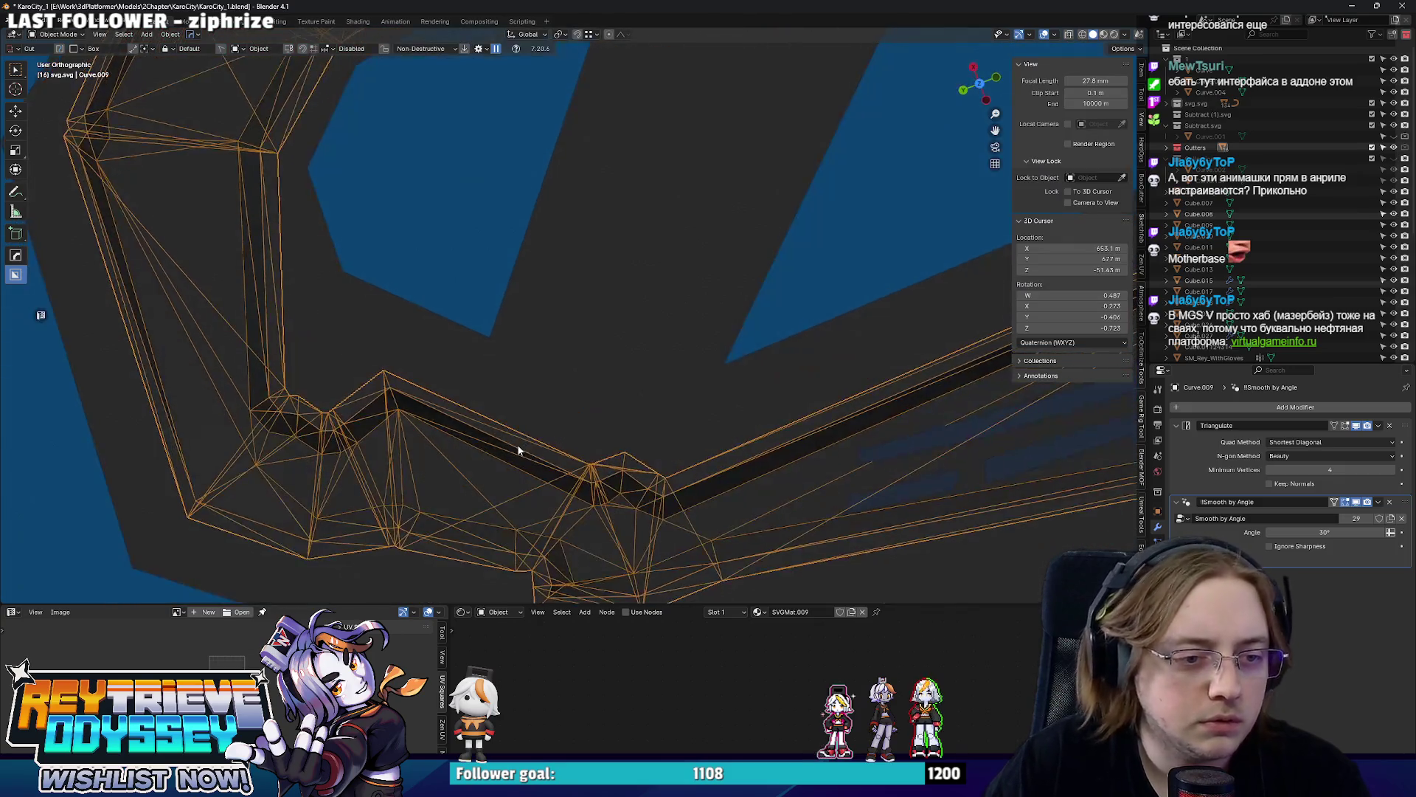
scroll(516, 444, up, 4)
key(Tab)
scroll(588, 338, up, 2)
drag(575, 326, 675, 438)
click(1120, 36)
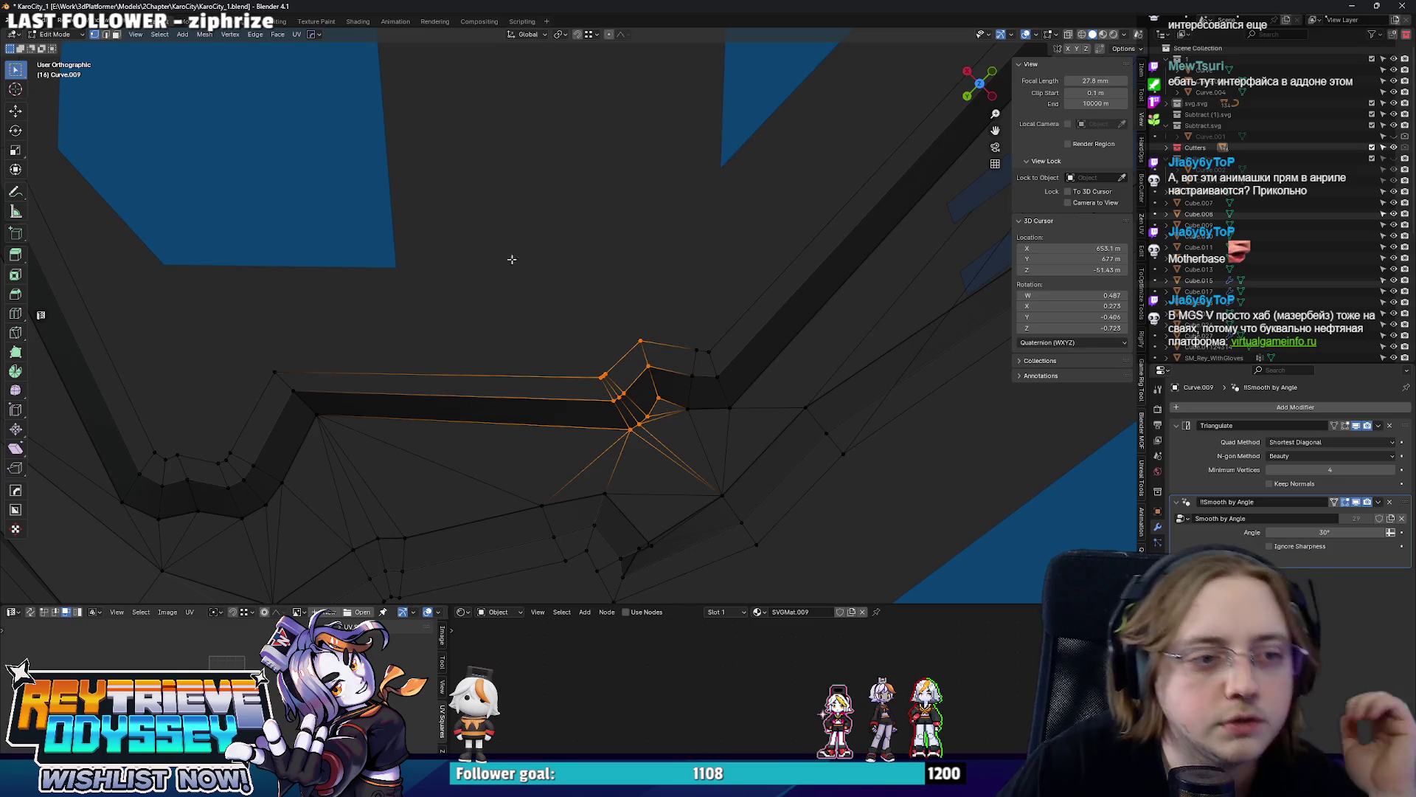
scroll(616, 407, down, 2)
Box-select Curve.009's corner faces in X-ray and move them left over two grabs.
mouse_move(615, 408)
middle_down()
mouse_move(610, 343)
mouse_move(571, 402)
middle_up()
key(alt+z)
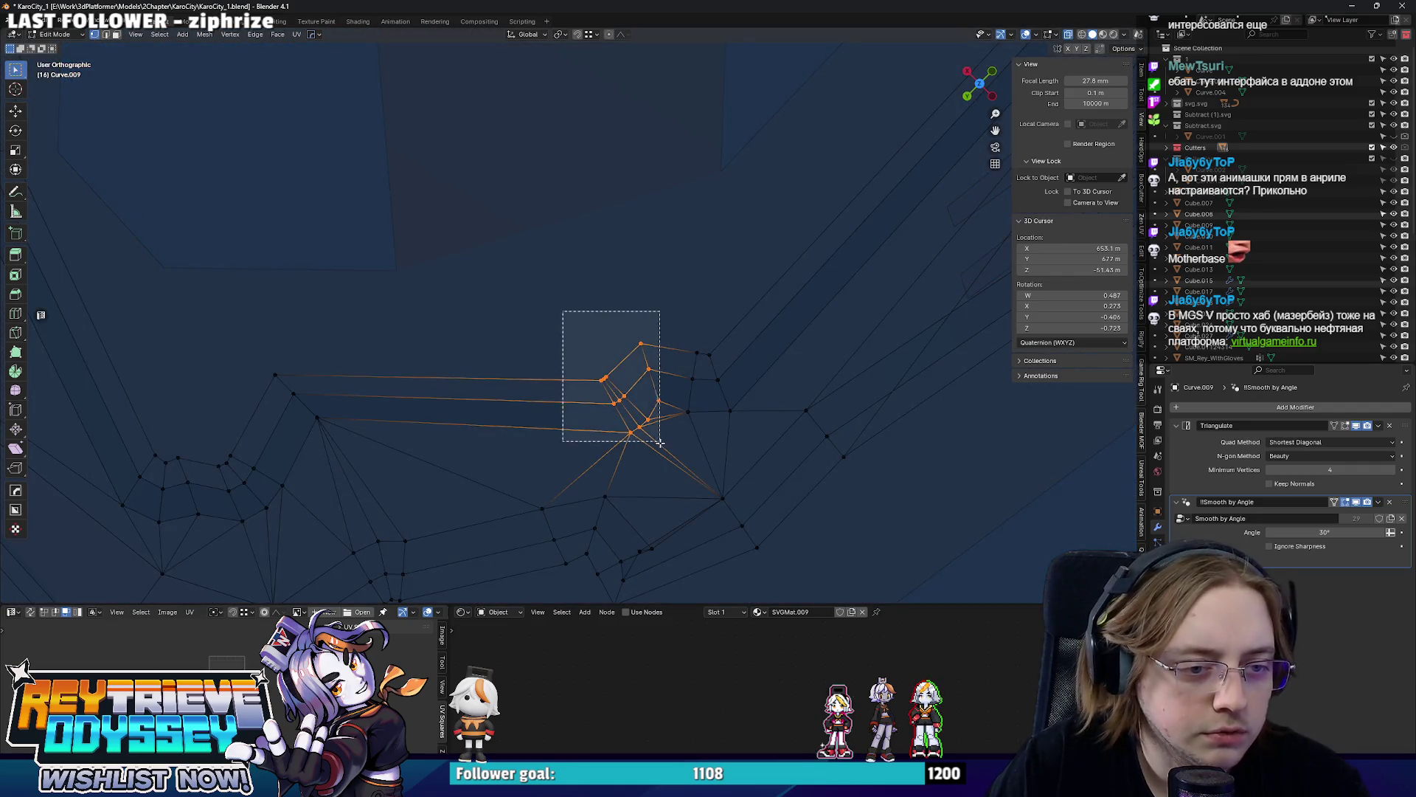
drag(565, 314, 665, 447)
key(alt+z)
middle_drag(638, 415, 665, 386)
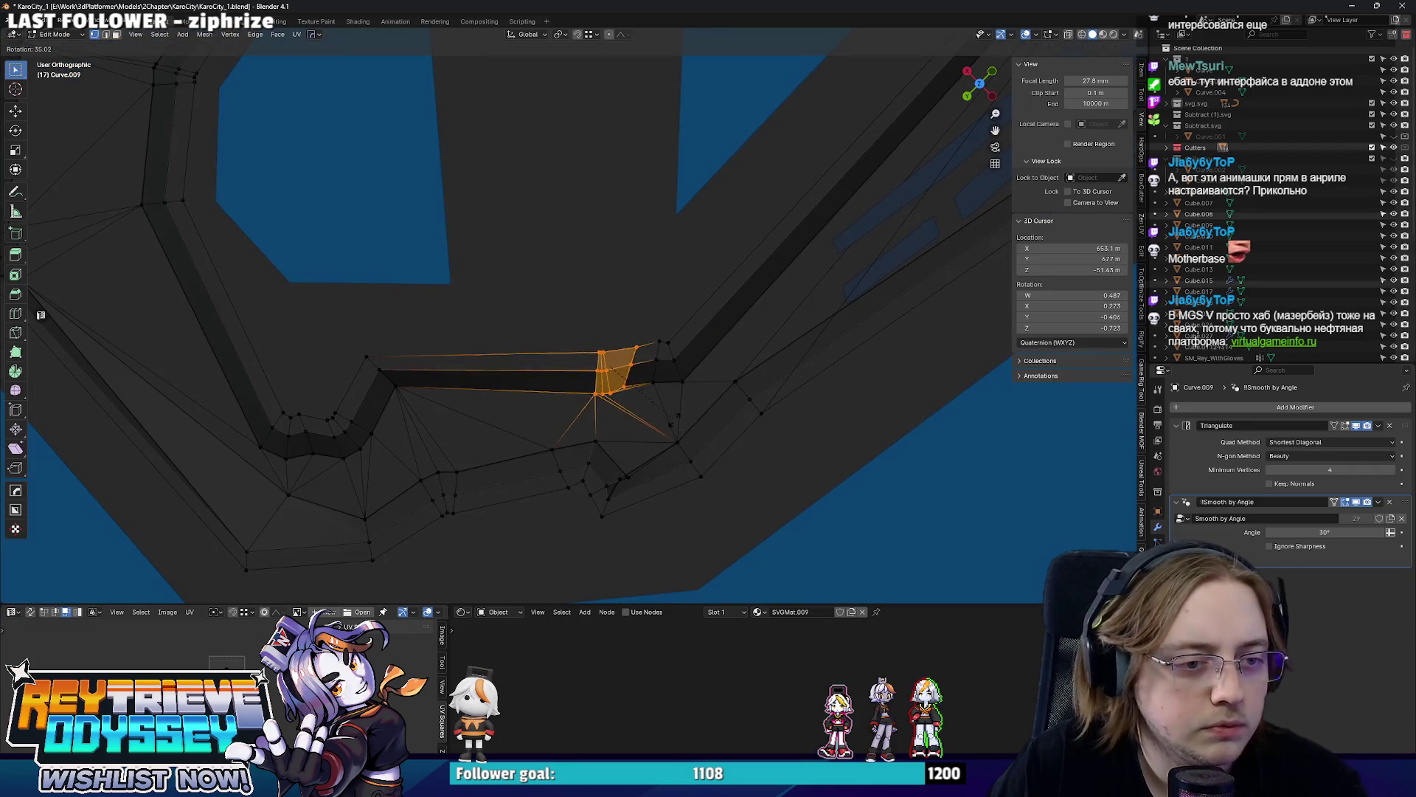
key(g)
click(579, 395)
key(alt+z)
key(alt+z)
key(g)
middle_drag(578, 393, 573, 344)
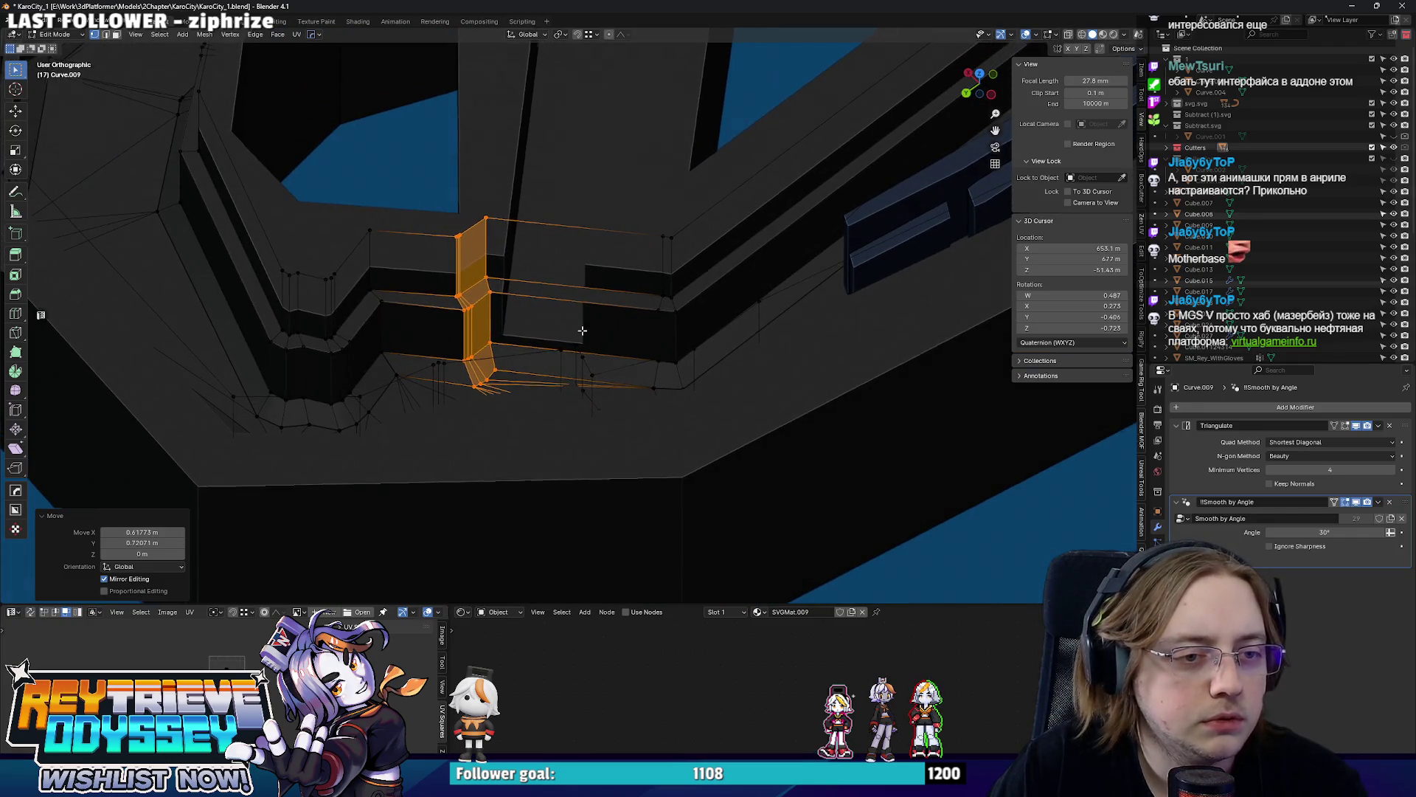
click(582, 325)
Add more corner faces to the selection, move them twice more, then select Cutter.011 in Object Mode.
middle_drag(582, 325, 571, 374)
drag(680, 377, 681, 377)
mouse_move(681, 378)
middle_down()
mouse_move(613, 396)
mouse_move(624, 346)
mouse_move(587, 377)
mouse_move(658, 294)
middle_up()
key(alt+z)
click(613, 396)
key(alt+z)
key(g)
click(587, 377)
key(Tab)
alt+click(659, 294)
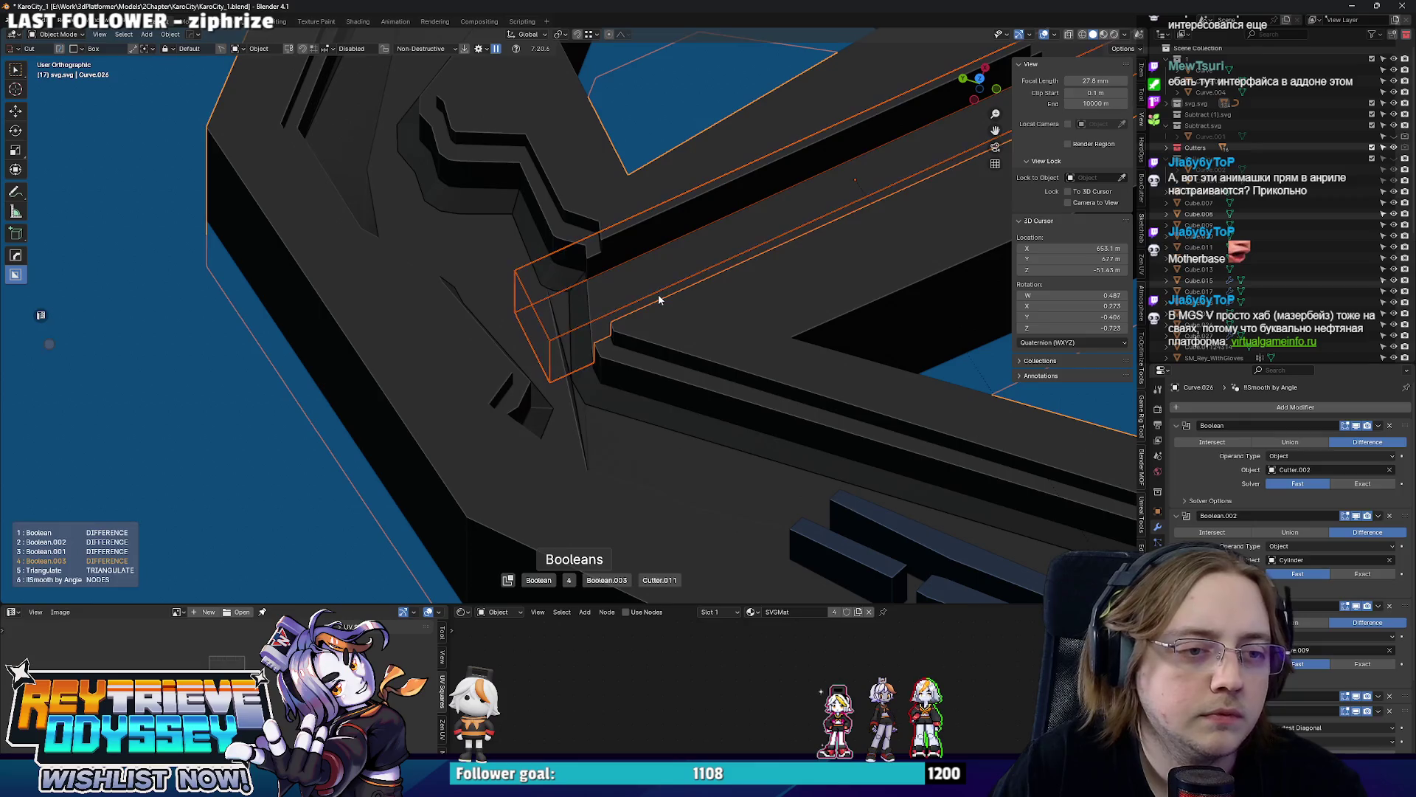
Add a loop cut along Cutter.011's beam and edge-slide the new edge into place.
key(ctrl+Tab)
click(643, 373)
middle_drag(642, 373, 509, 435)
click(511, 435)
key(ctrl+z)
key(ctrl+r)
click(609, 332)
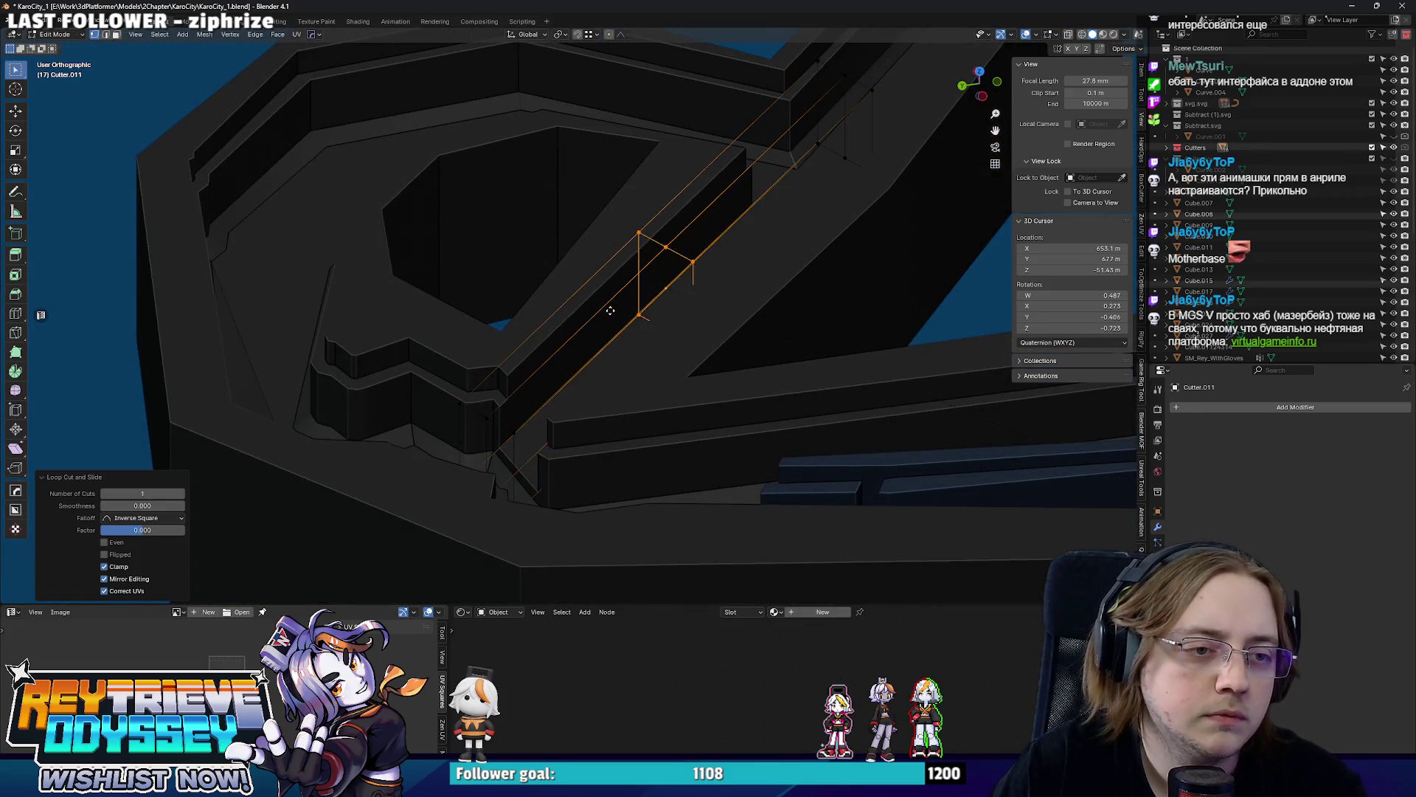
click(508, 464)
middle_drag(507, 465, 649, 454)
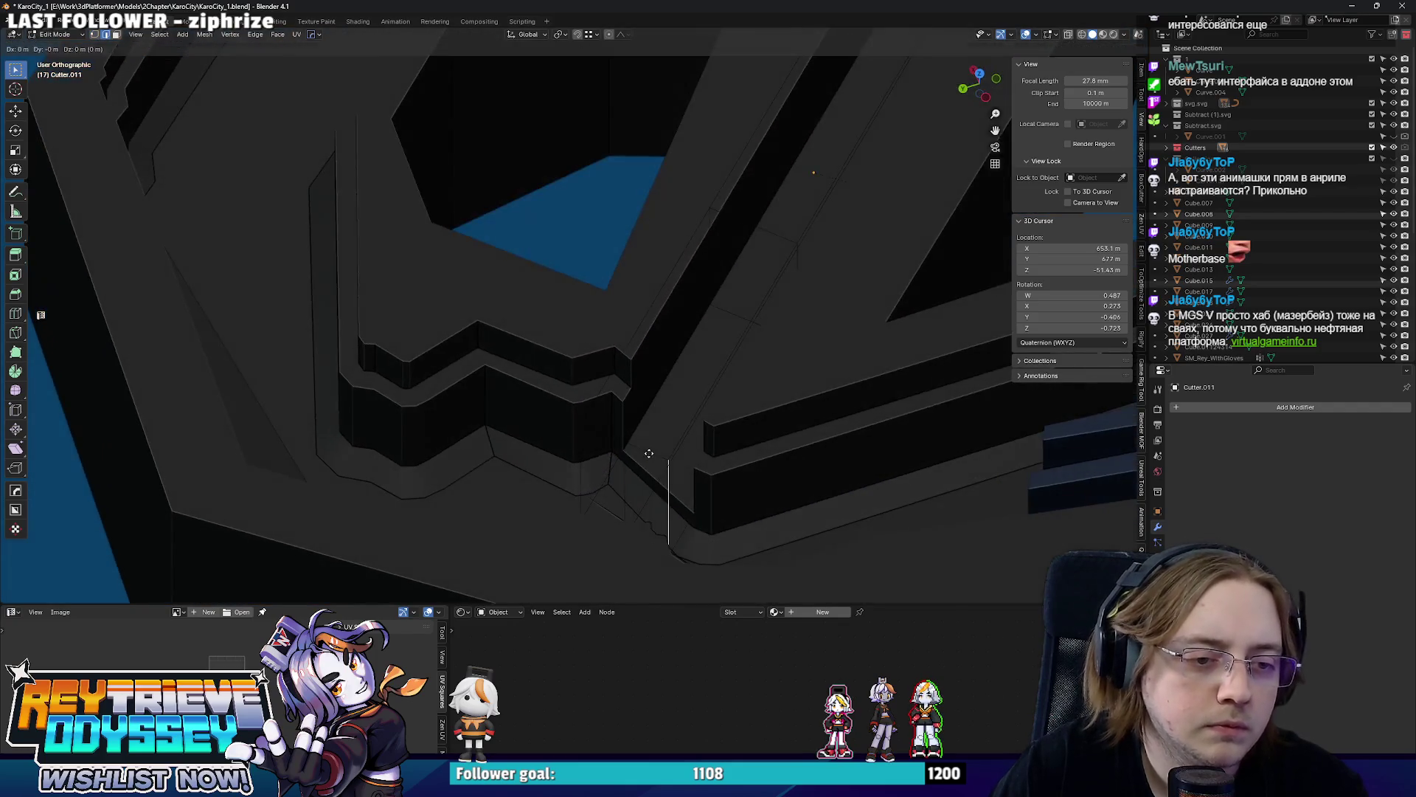
middle_drag(549, 303, 487, 355)
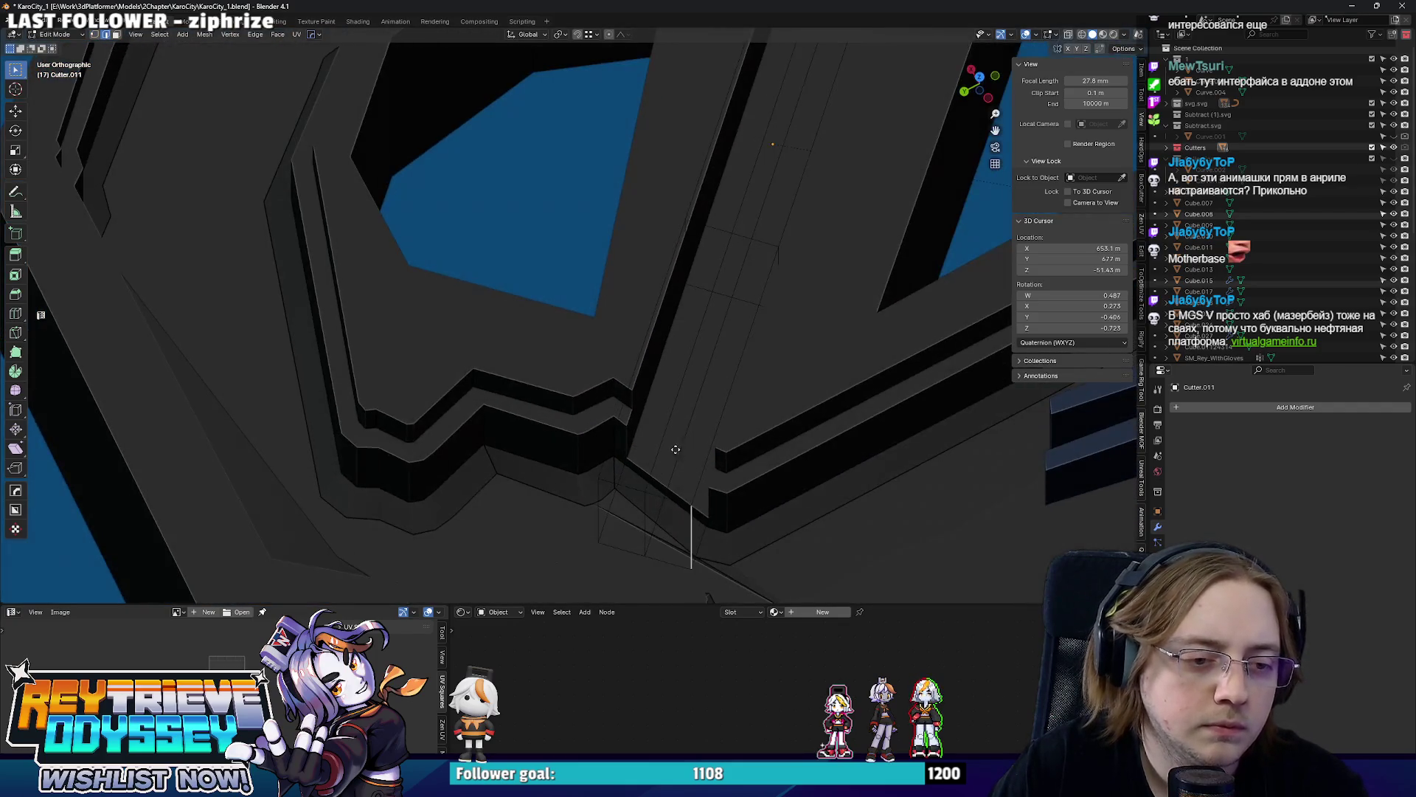
click(574, 398)
Slide the selected edge along its neighbours and move it to follow the angled wall.
key(g)
key(g)
middle_drag(674, 489, 698, 507)
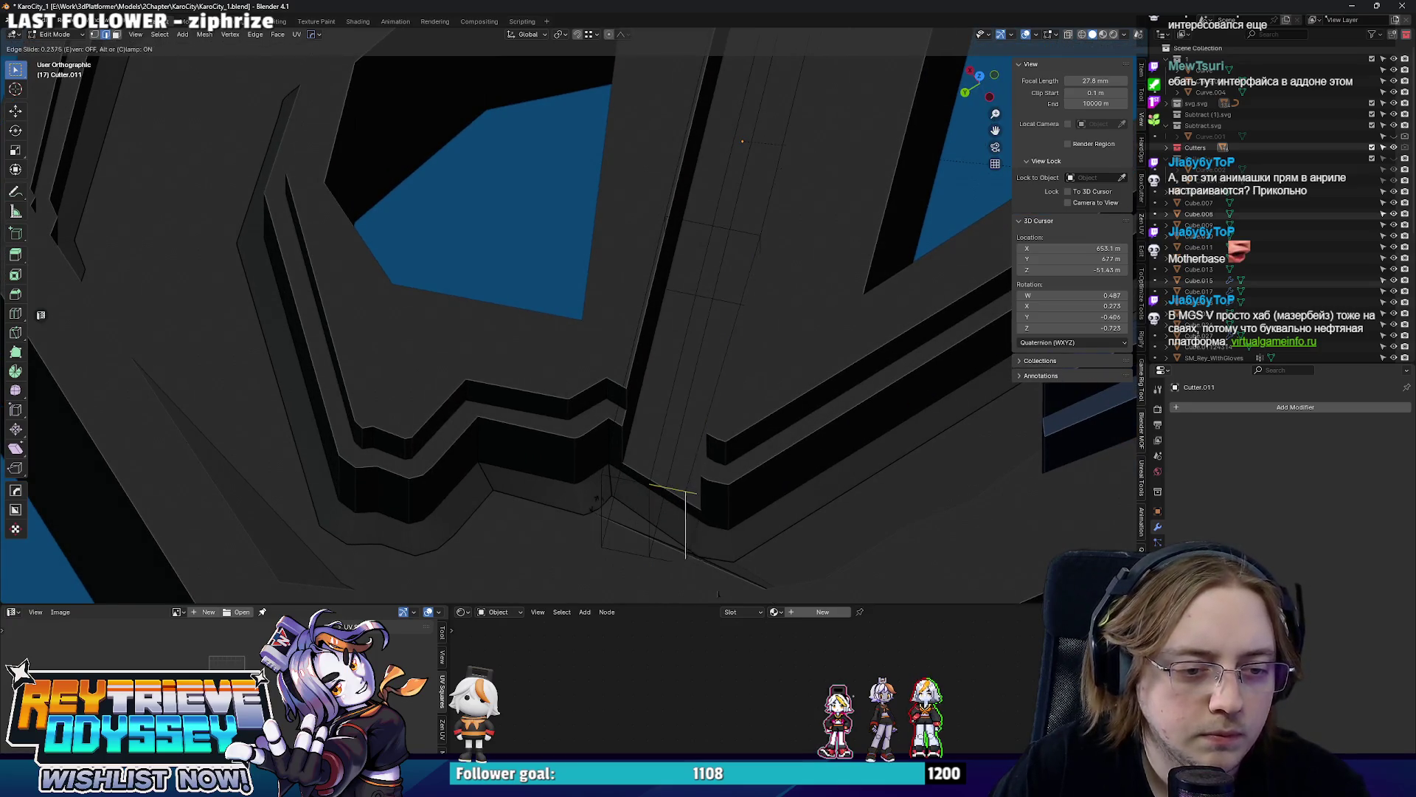
click(658, 489)
mouse_move(631, 505)
middle_down()
mouse_move(638, 471)
mouse_move(697, 447)
middle_up()
key(g)
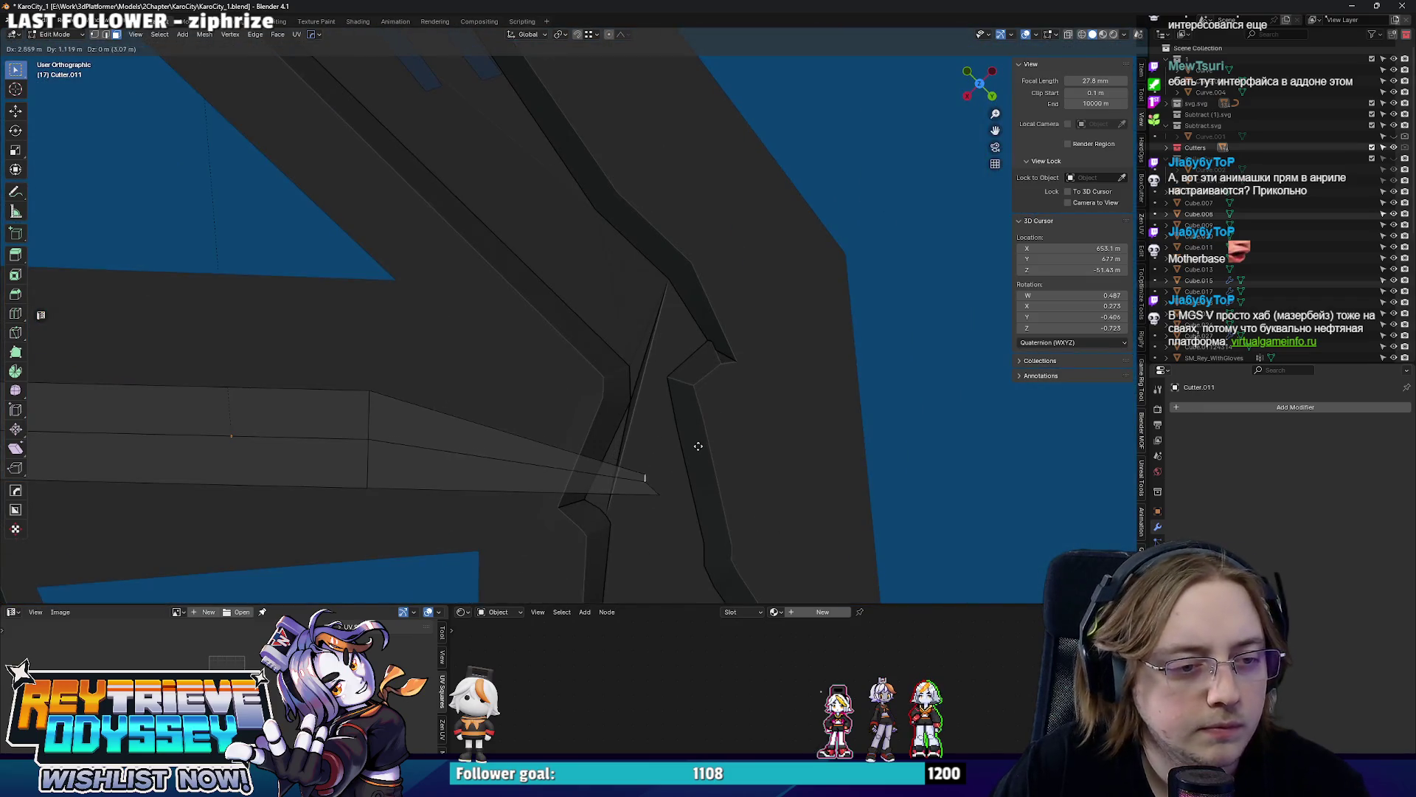
click(698, 443)
Shift individual vertices downward in X-ray view, then move the adjoining edge.
key(1)
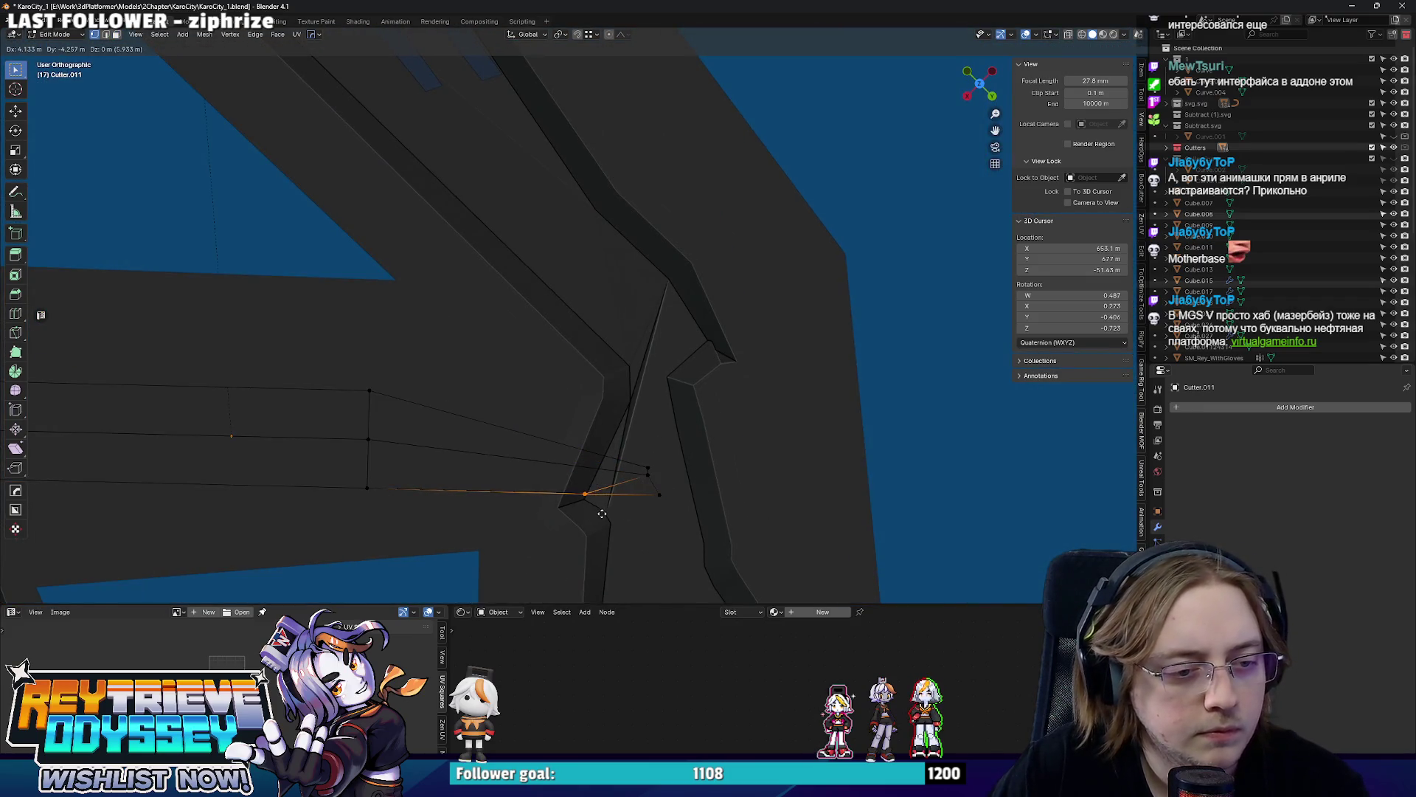
key(alt+z)
click(632, 444)
key(g)
click(594, 471)
key(alt+z)
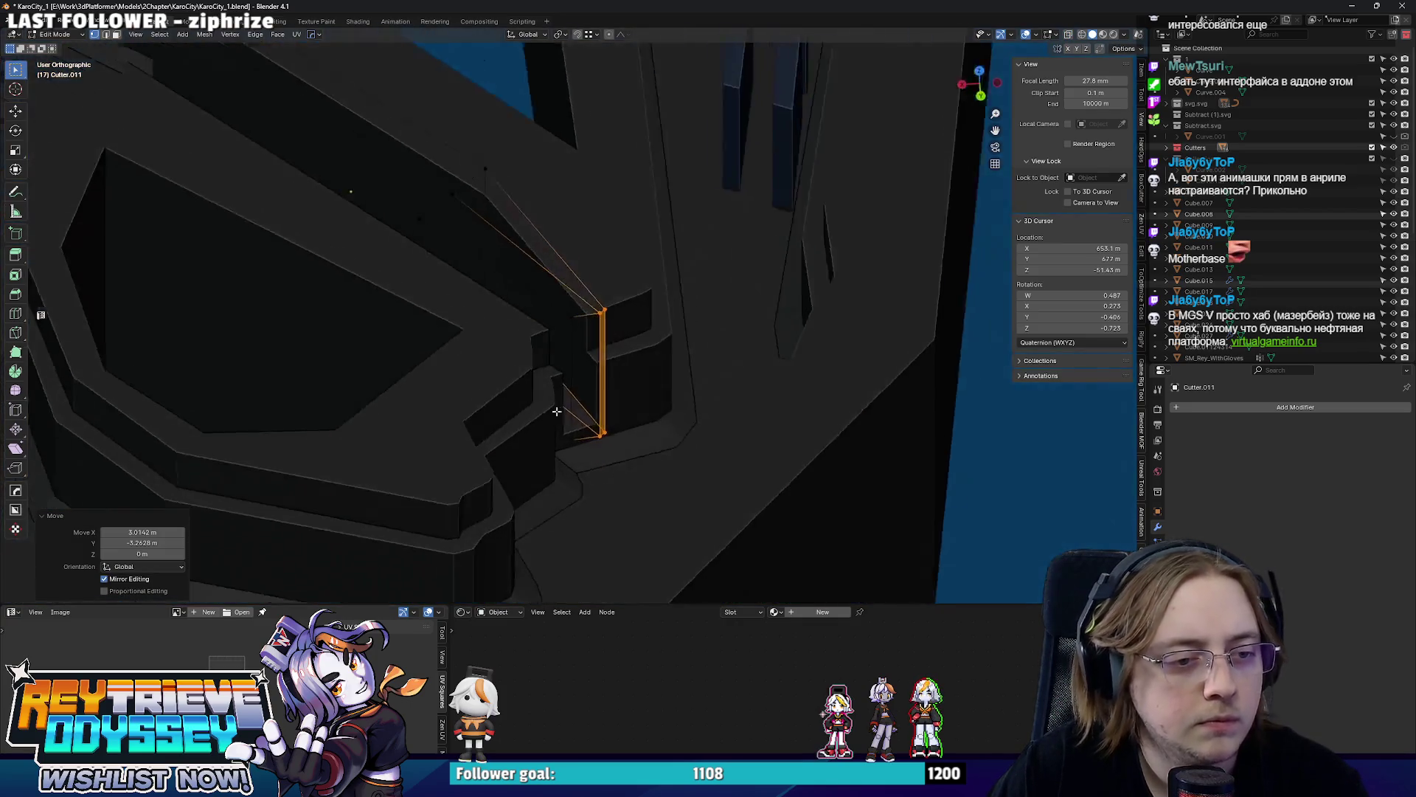
mouse_move(614, 481)
middle_down()
mouse_move(610, 410)
mouse_move(672, 401)
mouse_move(702, 418)
mouse_move(702, 380)
mouse_move(749, 351)
mouse_move(709, 369)
mouse_move(724, 360)
mouse_move(610, 465)
mouse_move(631, 433)
middle_up()
key(g)
click(634, 425)
Add a second loop cut, scale it along Y, and return to Object Mode to review the long cutter.
click(609, 464)
key(g)
key(Escape)
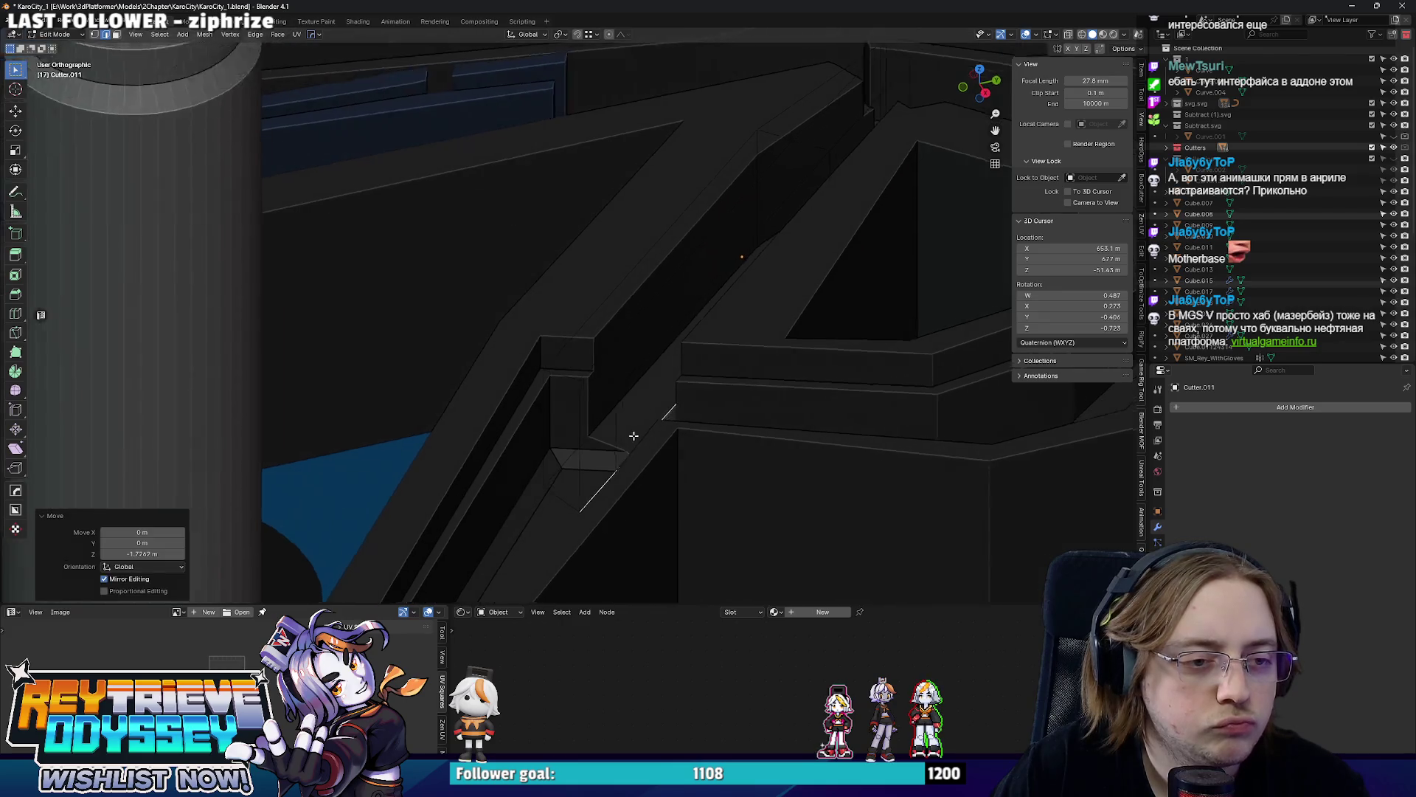
key(ctrl+r)
click(601, 437)
key(s)
key(x)
key(y)
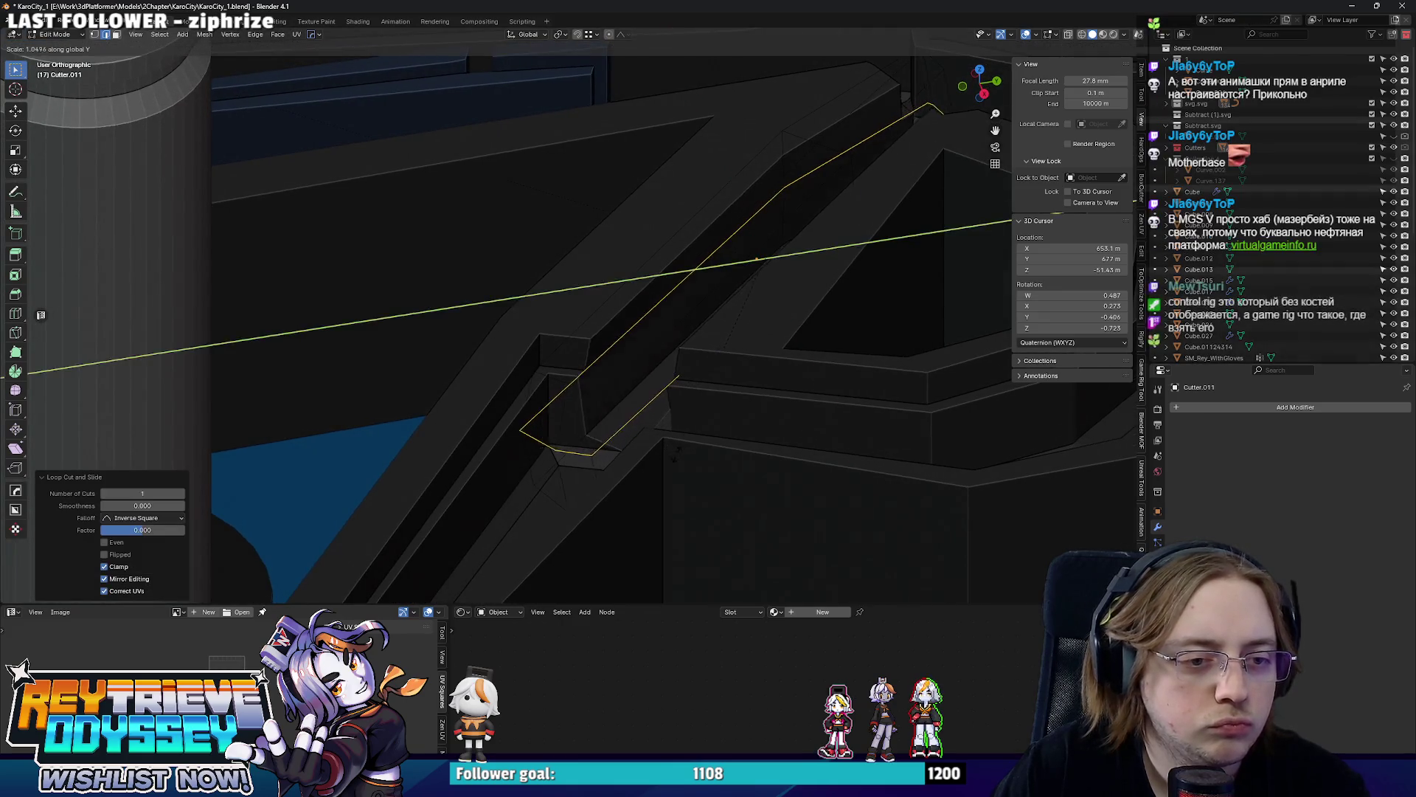
key(Escape)
key(Tab)
middle_drag(680, 333, 573, 350)
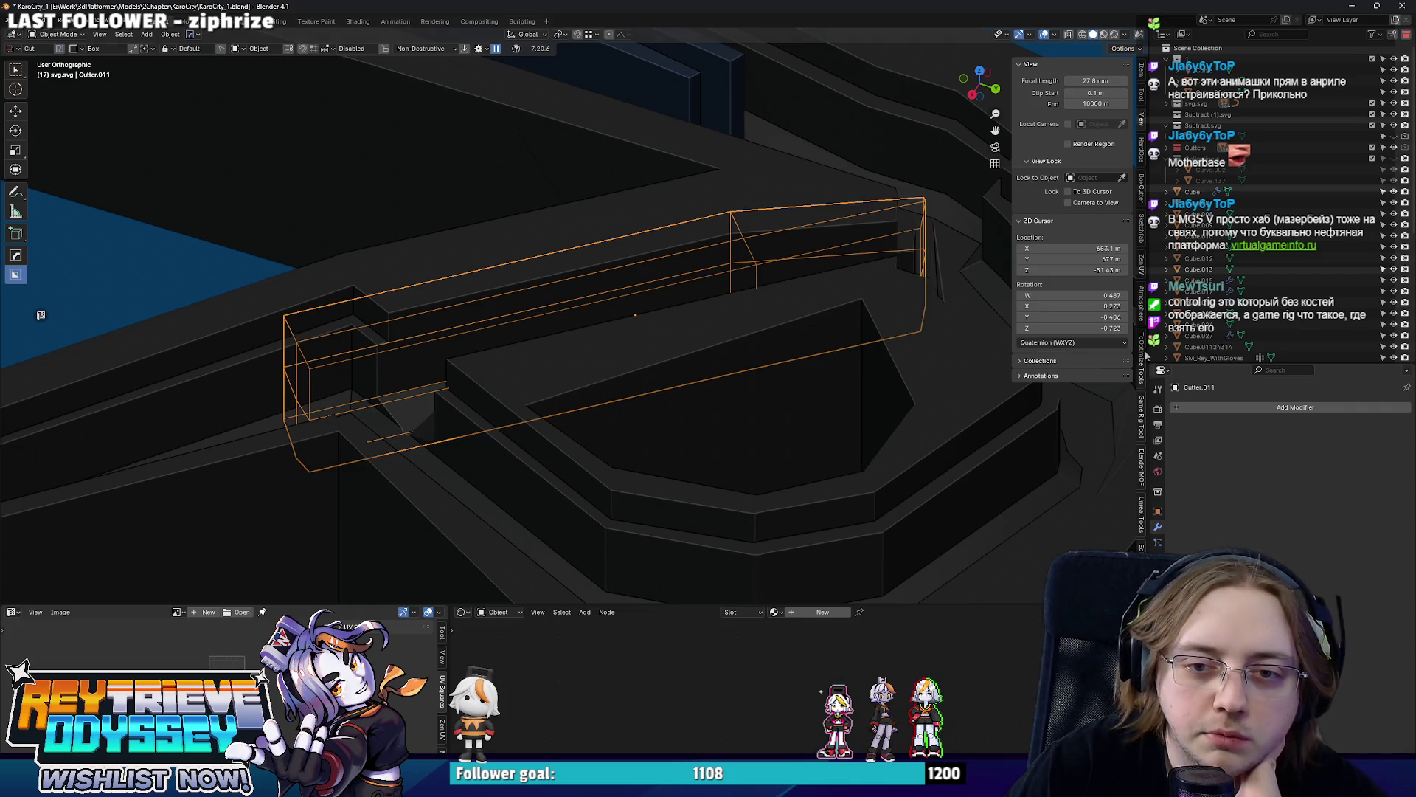
Show the Game Rig Tools N-panel tab and add an action to the Action Bakery list.
click(1142, 431)
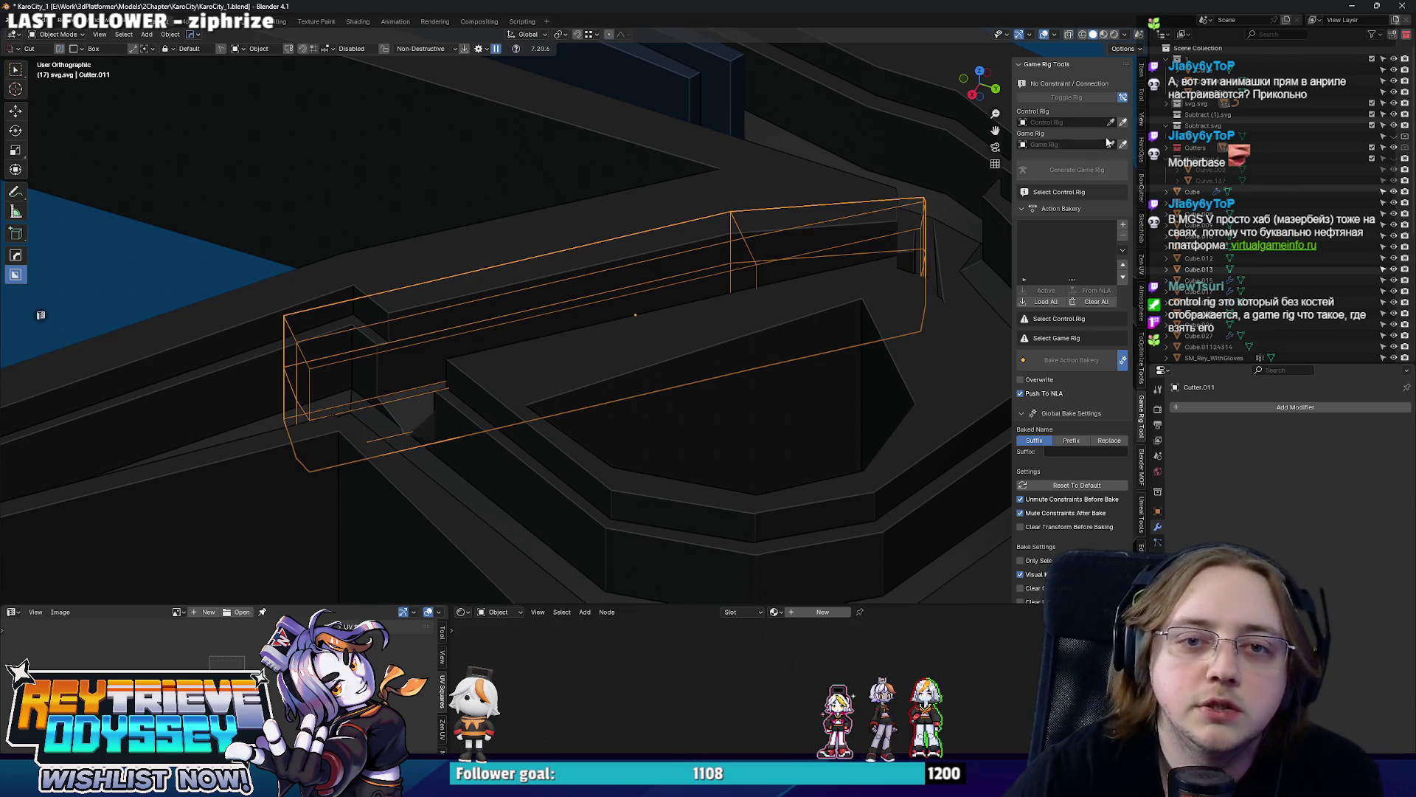
click(1124, 227)
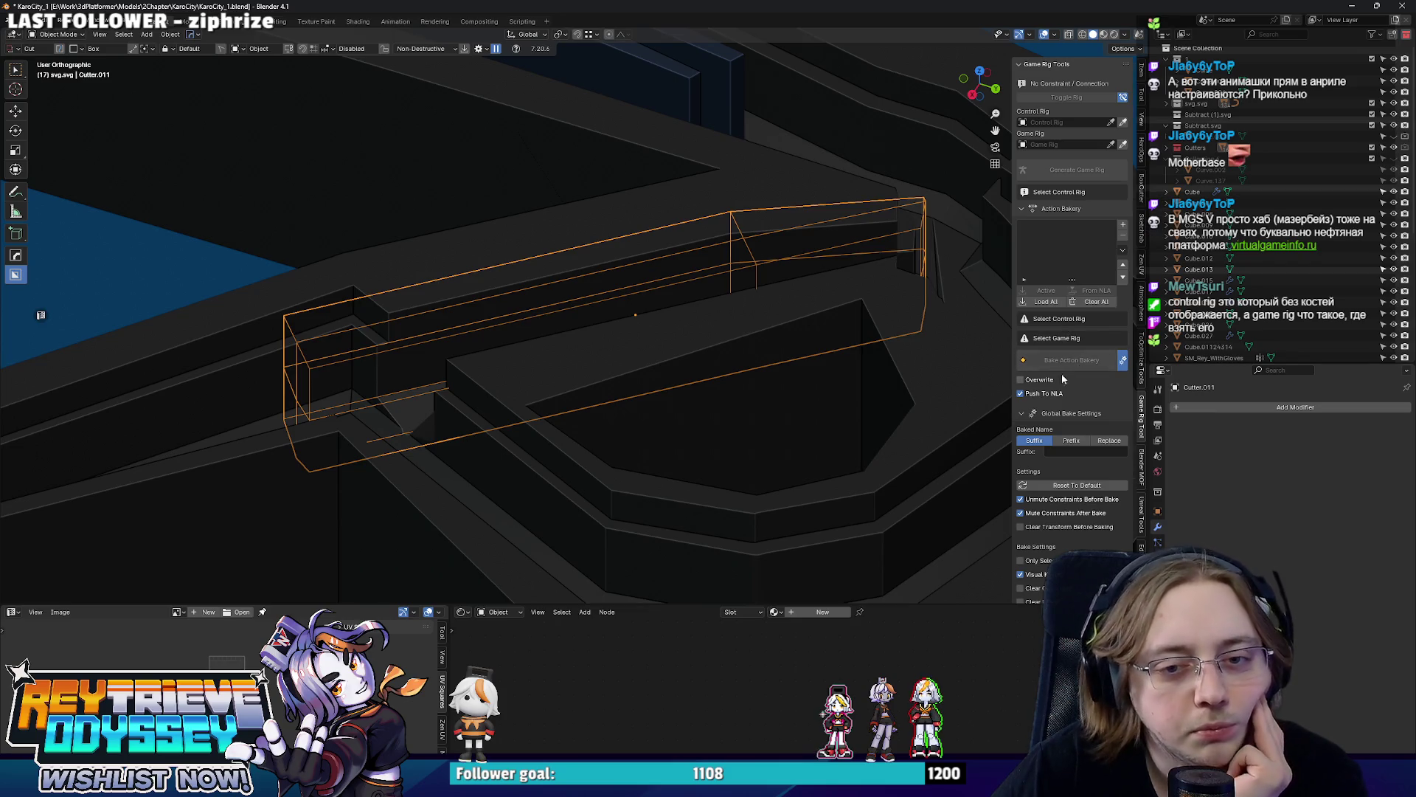
mouse_move(596, 296)
middle_down()
mouse_move(517, 306)
mouse_move(576, 380)
mouse_move(506, 443)
mouse_move(546, 348)
mouse_move(600, 365)
middle_up()
Select wall curve Curve.026, enter Edit Mode and bring up the HOps Q menu.
click(554, 349)
key(Tab)
key(Tab)
key(q)
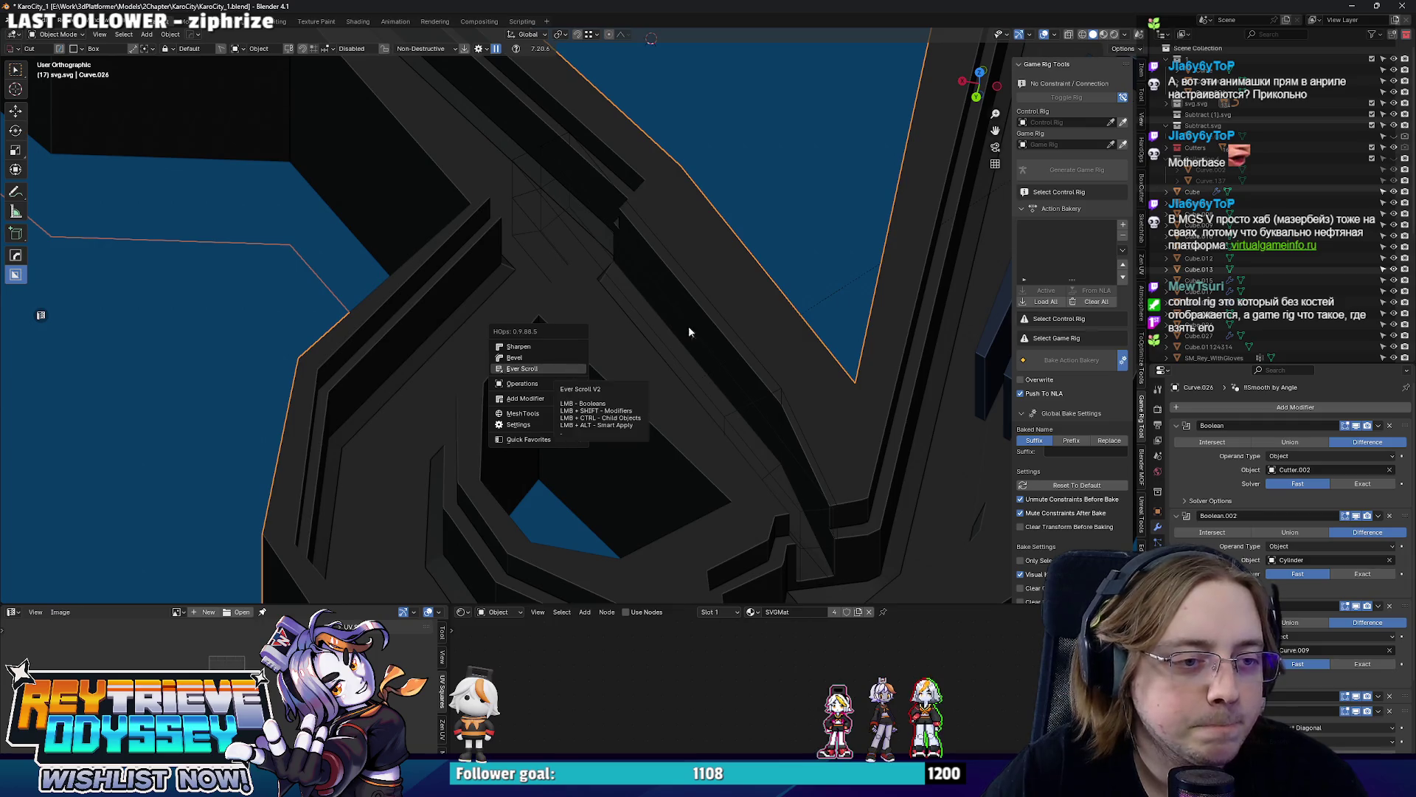
Bevel the wall curve's corner edge in X-ray view and check it from Object Mode.
key(Tab)
mouse_move(668, 360)
middle_down()
mouse_move(631, 396)
mouse_move(562, 358)
mouse_move(622, 404)
mouse_move(655, 387)
middle_up()
key(alt+z)
key(alt+z)
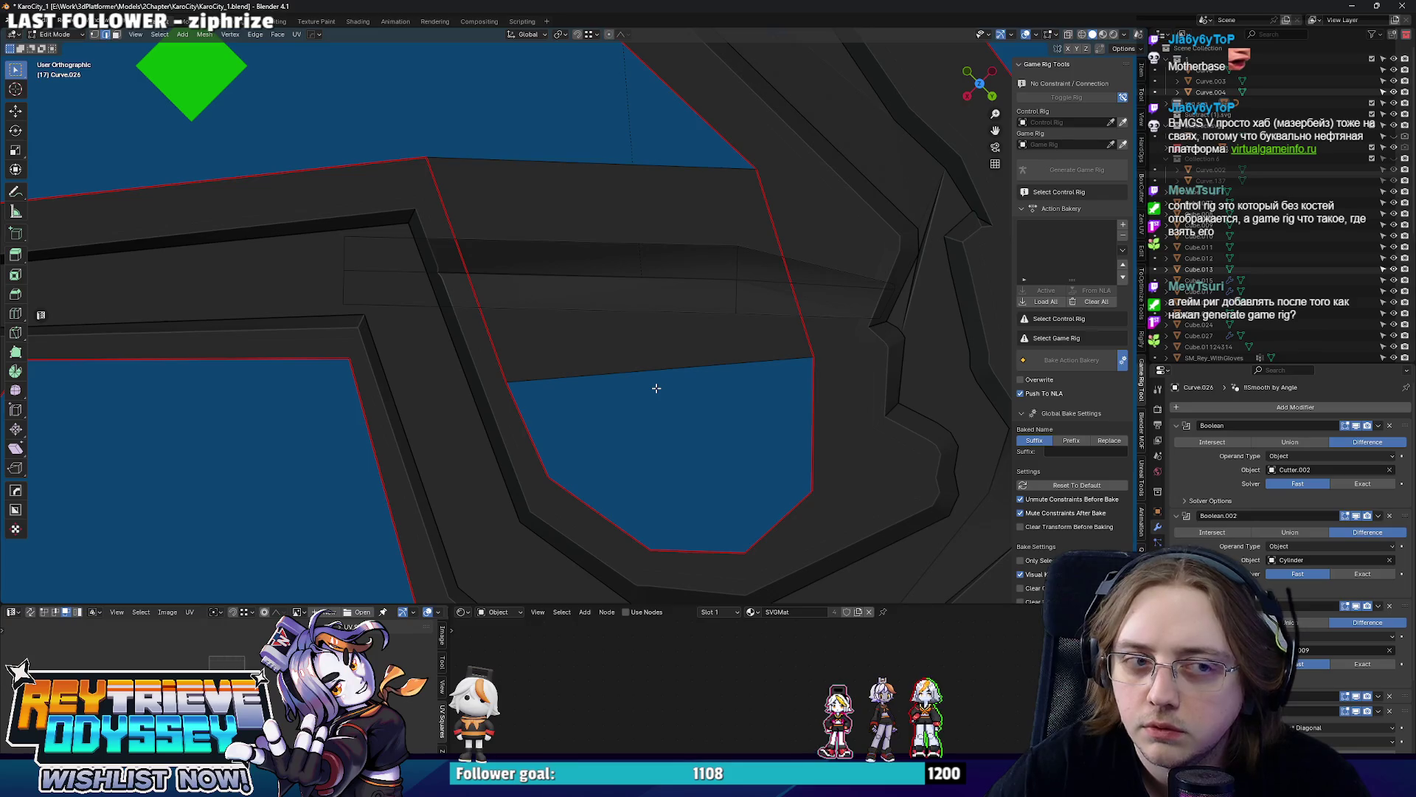
middle_drag(700, 323, 819, 365)
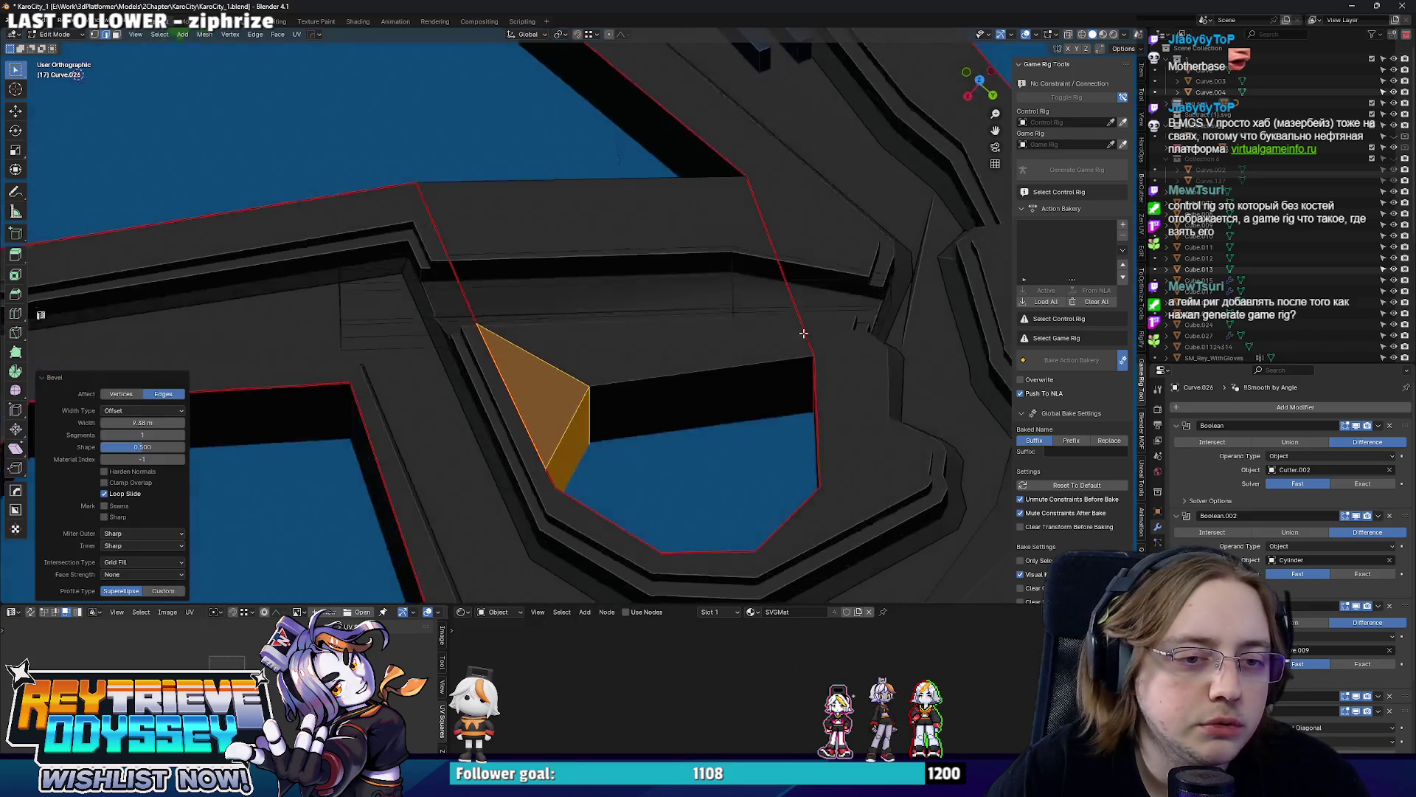
click(814, 382)
key(Tab)
mouse_move(907, 375)
middle_down()
mouse_move(531, 381)
mouse_move(528, 305)
mouse_move(603, 291)
mouse_move(601, 346)
mouse_move(728, 315)
mouse_move(670, 355)
middle_up()
scroll(602, 291, down, 5)
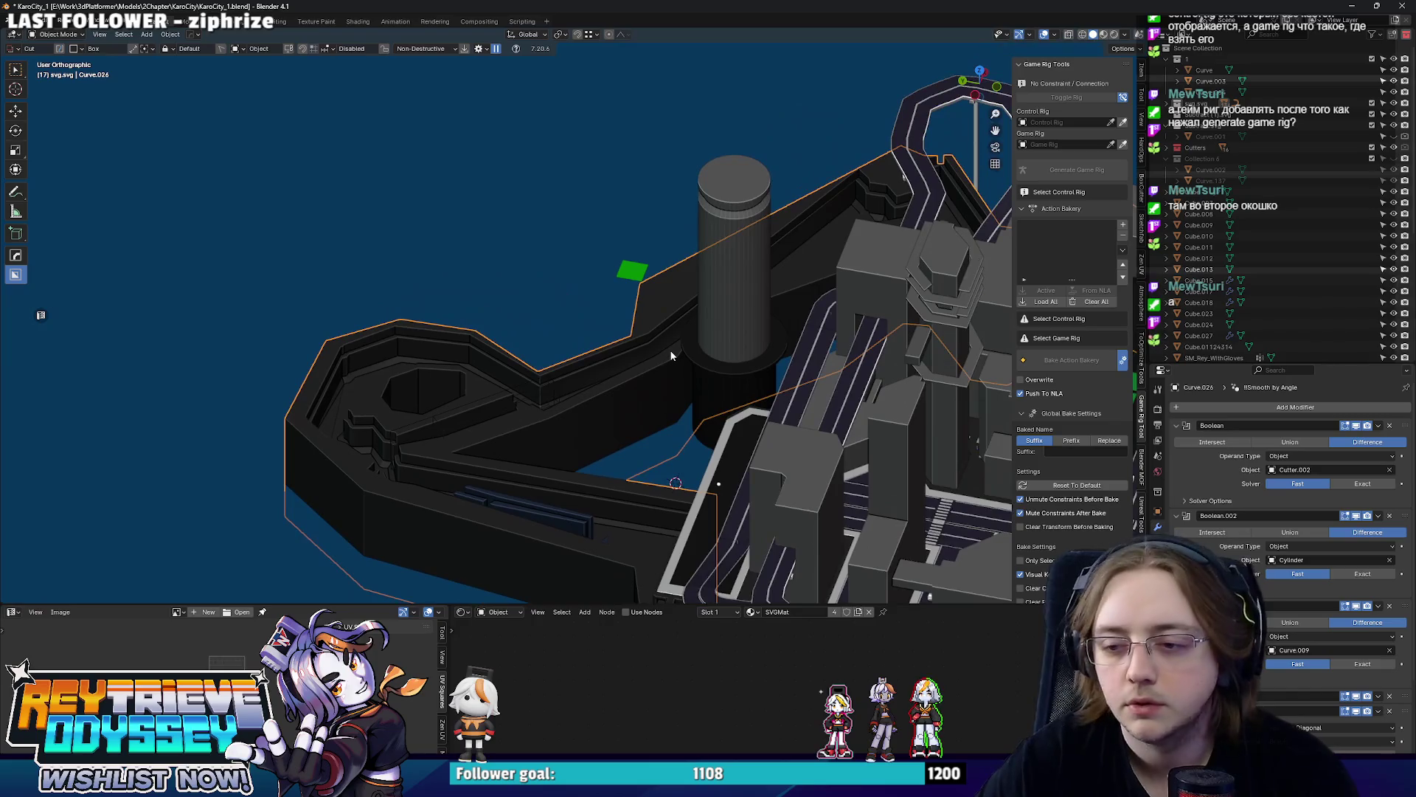
On the curved track piece, select the bevelled faces and vertex-slide a point along its edge.
key(Tab)
mouse_move(996, 168)
middle_down()
mouse_move(634, 408)
mouse_move(673, 356)
mouse_move(563, 425)
mouse_move(464, 418)
mouse_move(529, 412)
middle_up()
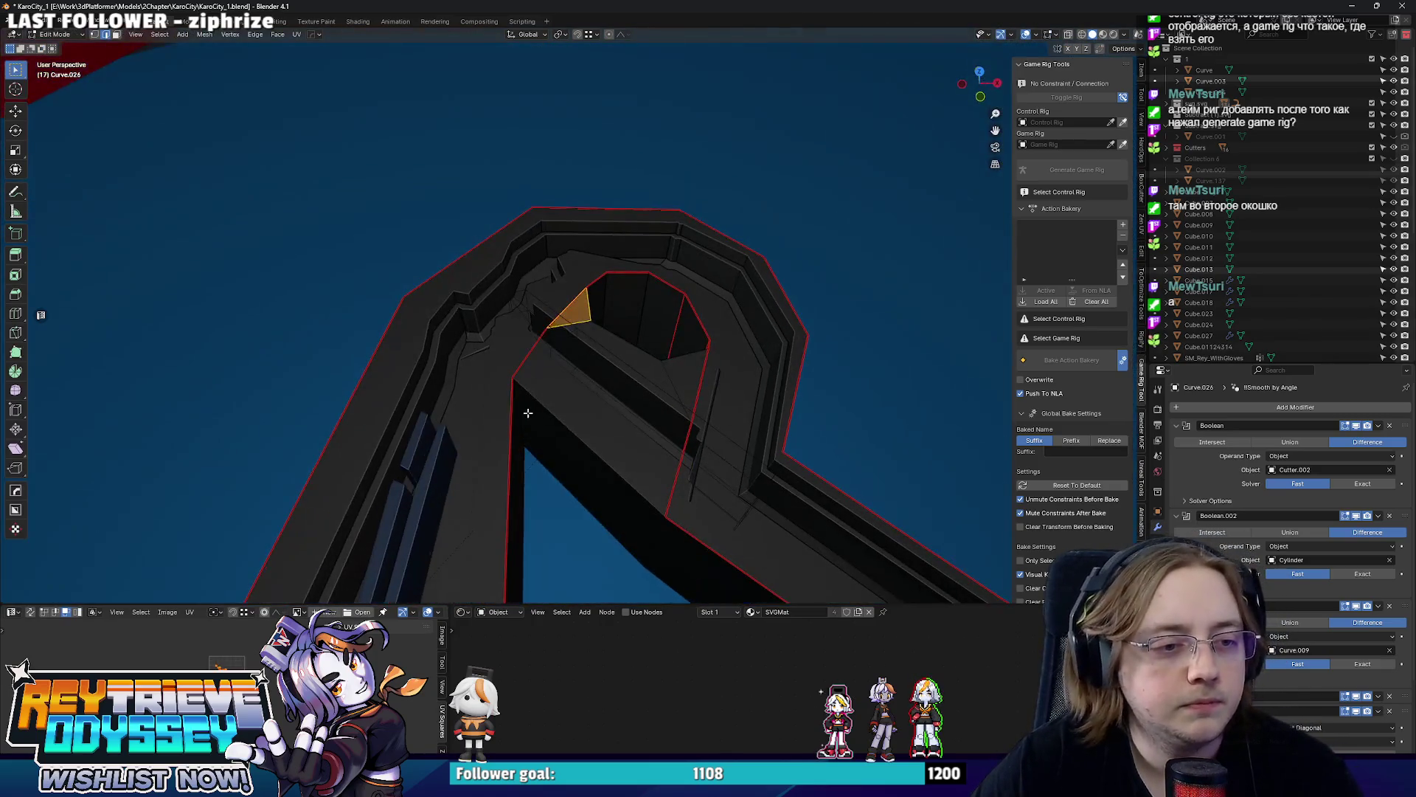
click(556, 413)
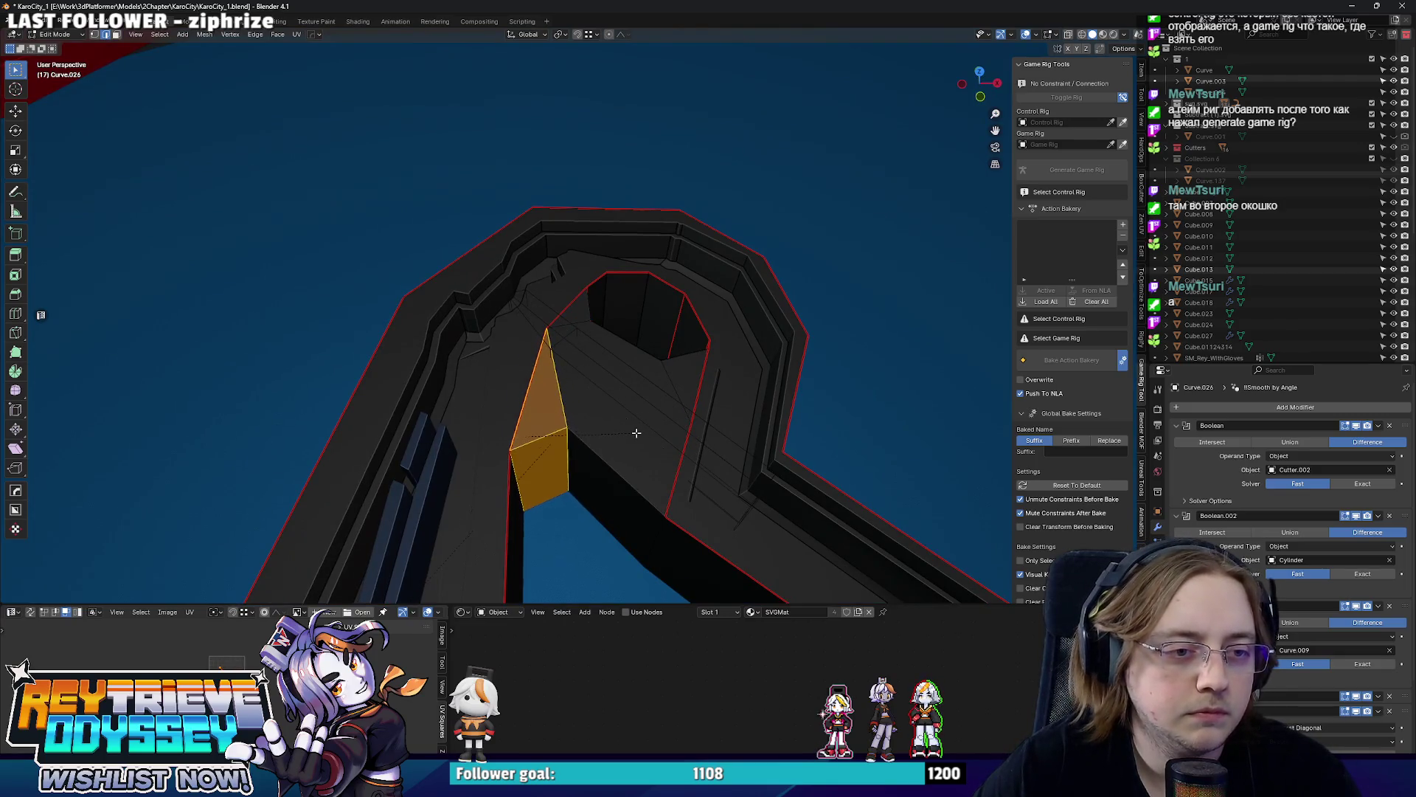
click(637, 432)
mouse_move(642, 433)
middle_down()
mouse_move(579, 402)
mouse_move(455, 417)
mouse_move(474, 395)
mouse_move(431, 398)
mouse_move(430, 437)
mouse_move(571, 335)
mouse_move(674, 356)
mouse_move(594, 435)
mouse_move(568, 394)
mouse_move(477, 380)
mouse_move(605, 374)
mouse_move(662, 312)
mouse_move(679, 317)
mouse_move(664, 297)
mouse_move(638, 334)
middle_up()
key(k)
click(476, 413)
key(g)
key(g)
key(Return)
key(Tab)
scroll(594, 435, up, 2)
scroll(615, 455, up, 2)
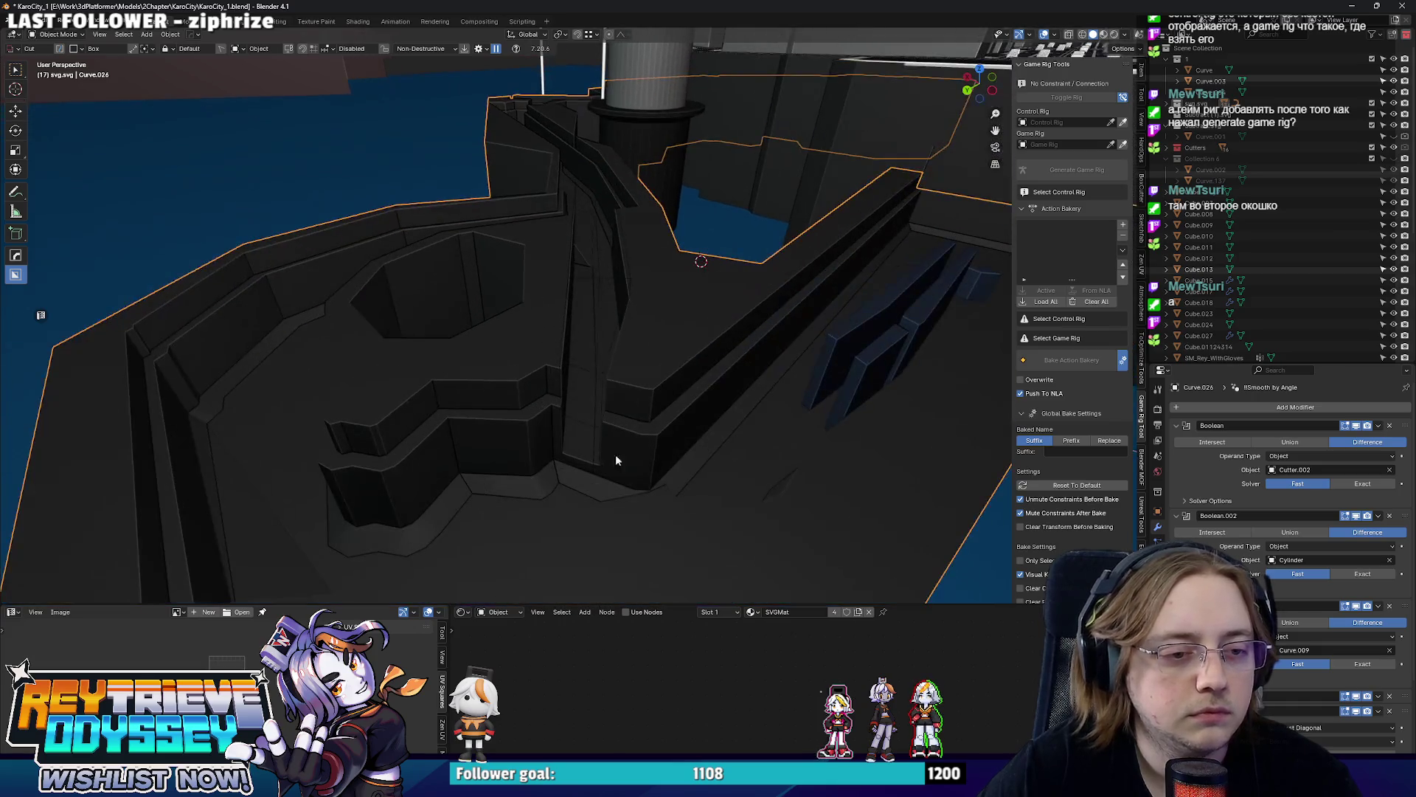
Check the dark outer wall in a see-through top view, then orbit around the city blockout.
mouse_move(597, 459)
middle_down()
mouse_move(594, 273)
mouse_move(591, 428)
mouse_move(667, 415)
mouse_move(621, 402)
mouse_move(624, 425)
mouse_move(652, 408)
mouse_move(705, 441)
mouse_move(662, 406)
middle_up()
key(Tab)
key(KP_7)
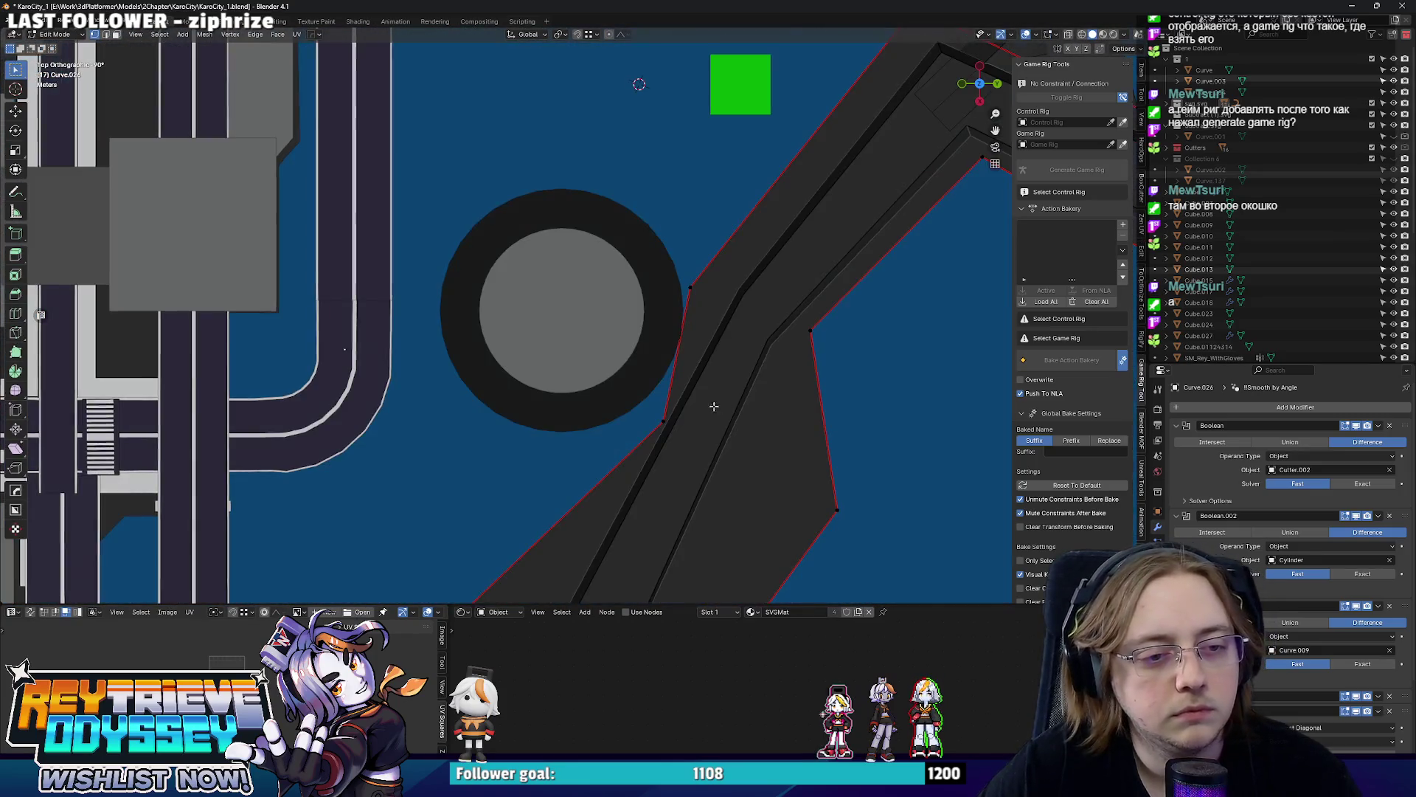
key(alt+z)
key(alt+z)
key(Tab)
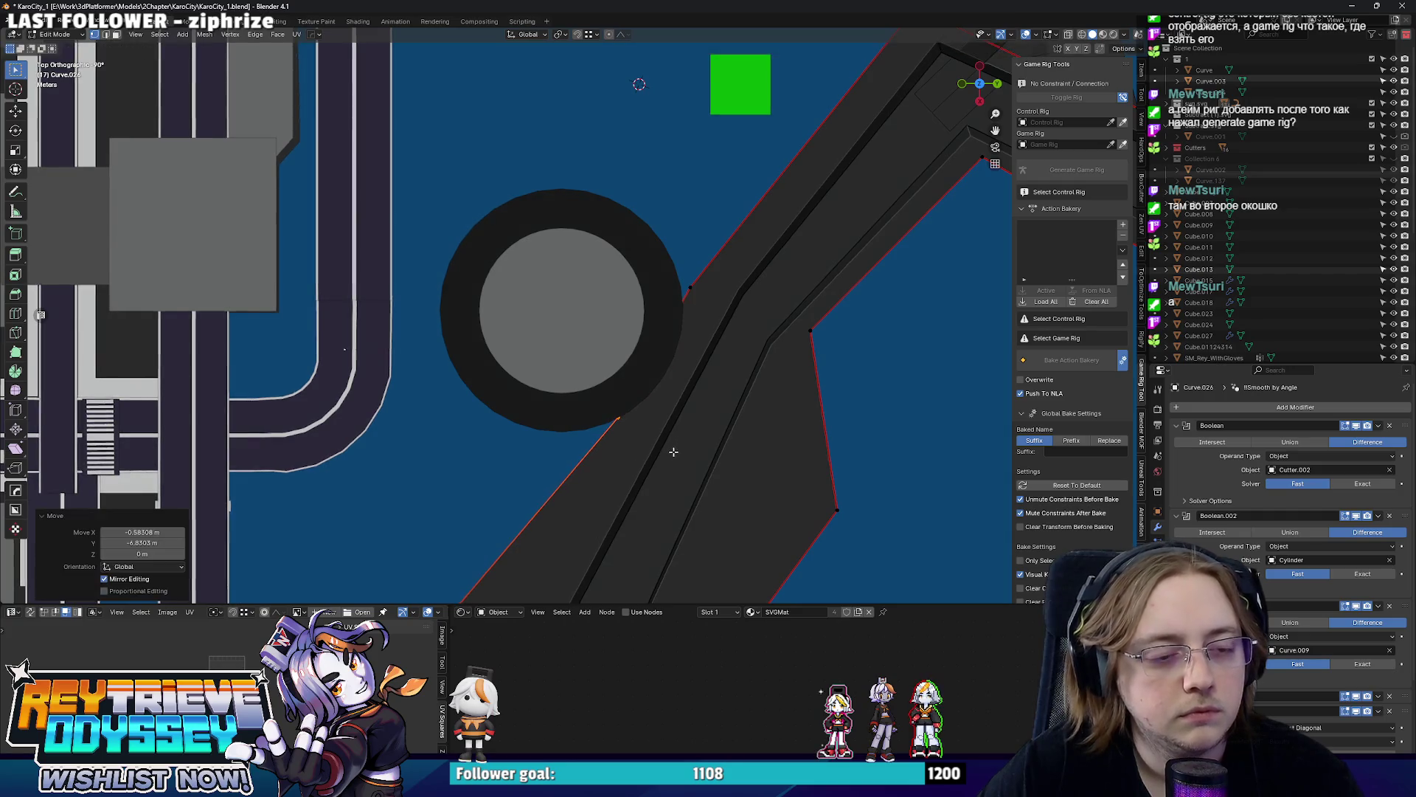
middle_drag(683, 445, 482, 407)
scroll(581, 424, down, 5)
mouse_move(581, 423)
middle_down()
mouse_move(620, 365)
mouse_move(598, 444)
mouse_move(508, 361)
mouse_move(532, 326)
mouse_move(643, 392)
mouse_move(566, 313)
mouse_move(639, 405)
mouse_move(601, 420)
middle_up()
scroll(598, 442, up, 3)
scroll(556, 427, up, 4)
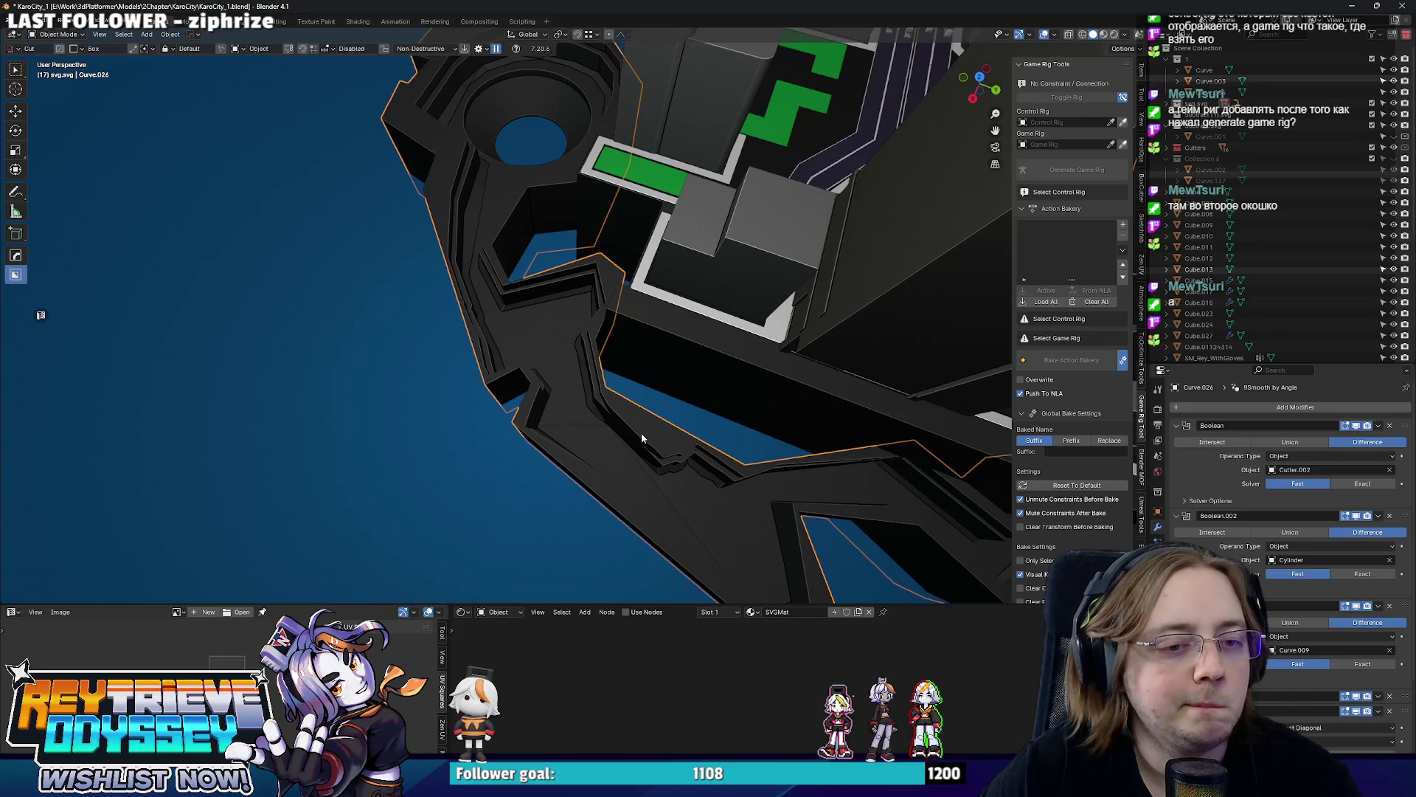
middle_drag(641, 438, 614, 408)
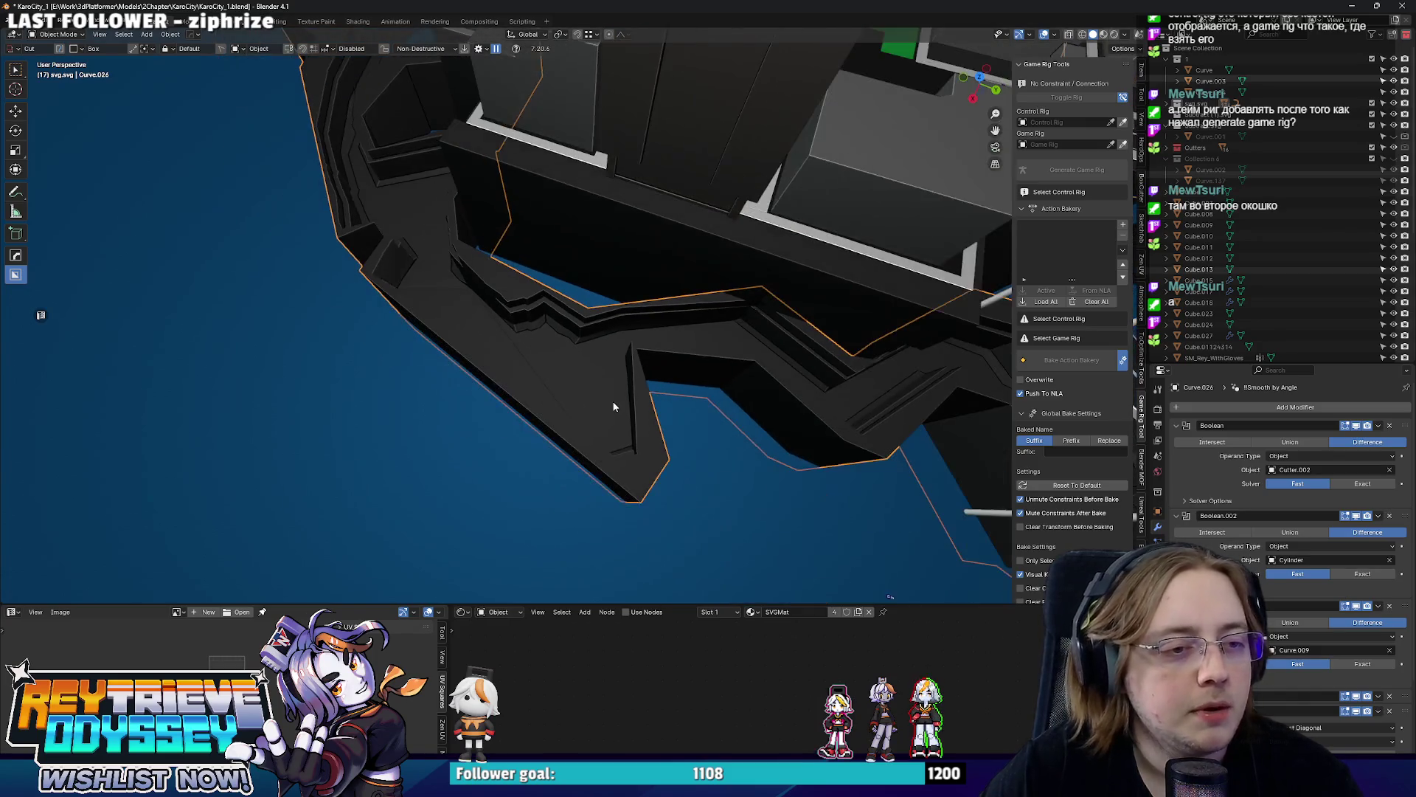
mouse_move(614, 415)
middle_down()
mouse_move(585, 437)
mouse_move(625, 421)
mouse_move(647, 432)
middle_up()
Move one corner vertex of the wall piece to a new position in top view.
key(Tab)
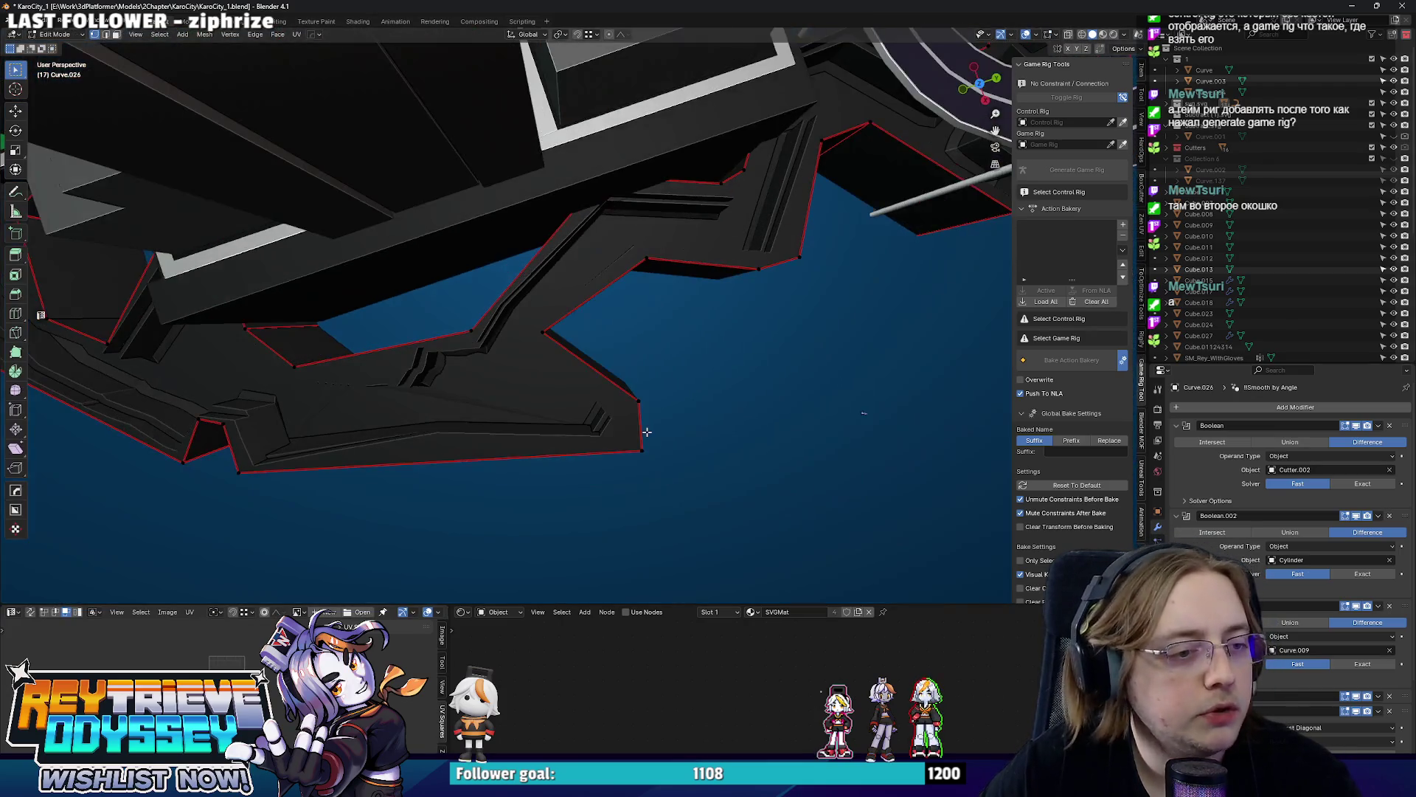
middle_drag(477, 394, 719, 357)
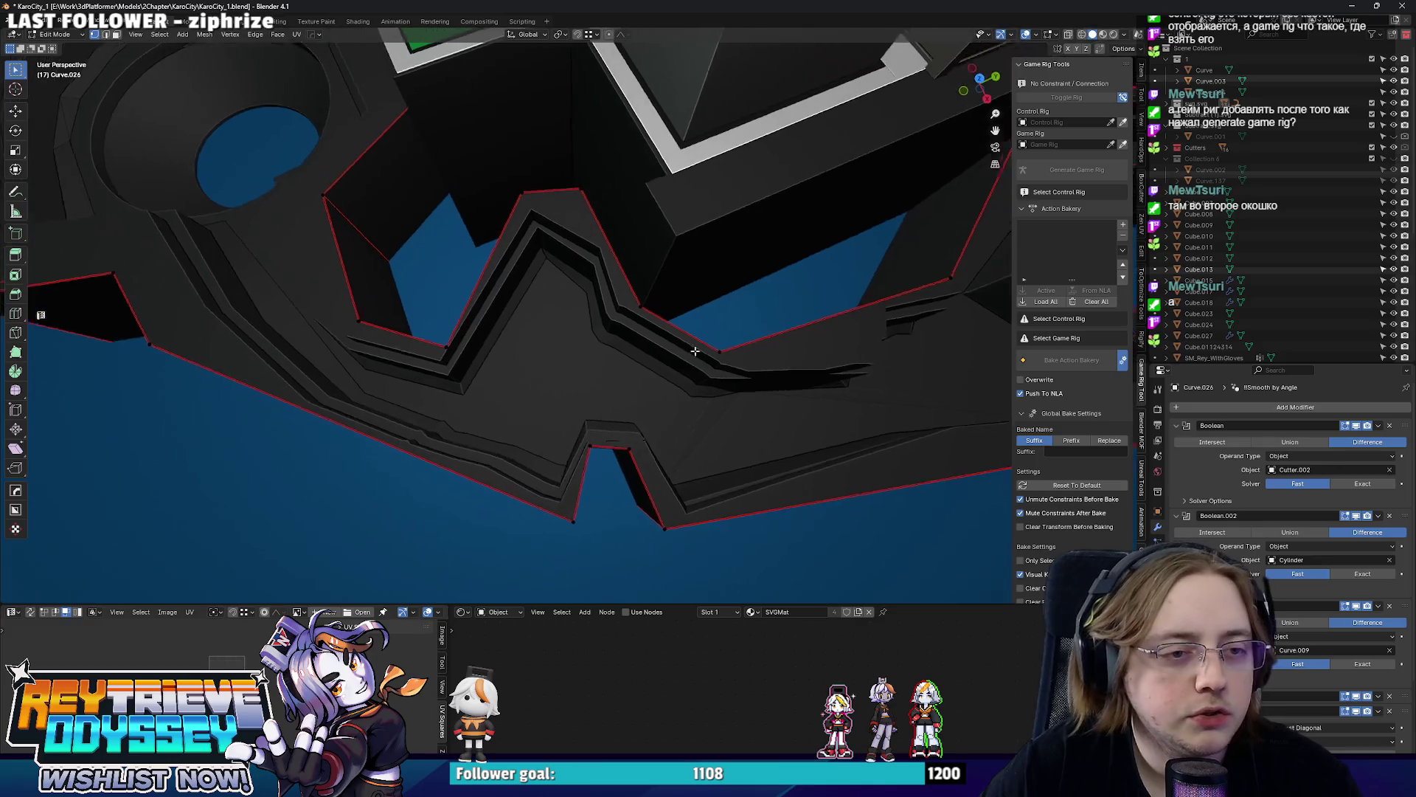
key(KP_7)
scroll(759, 367, down, 2)
scroll(664, 399, up, 3)
drag(601, 405, 666, 476)
key(g)
key(alt+z)
click(661, 502)
key(Tab)
key(alt+z)
scroll(630, 454, down, 5)
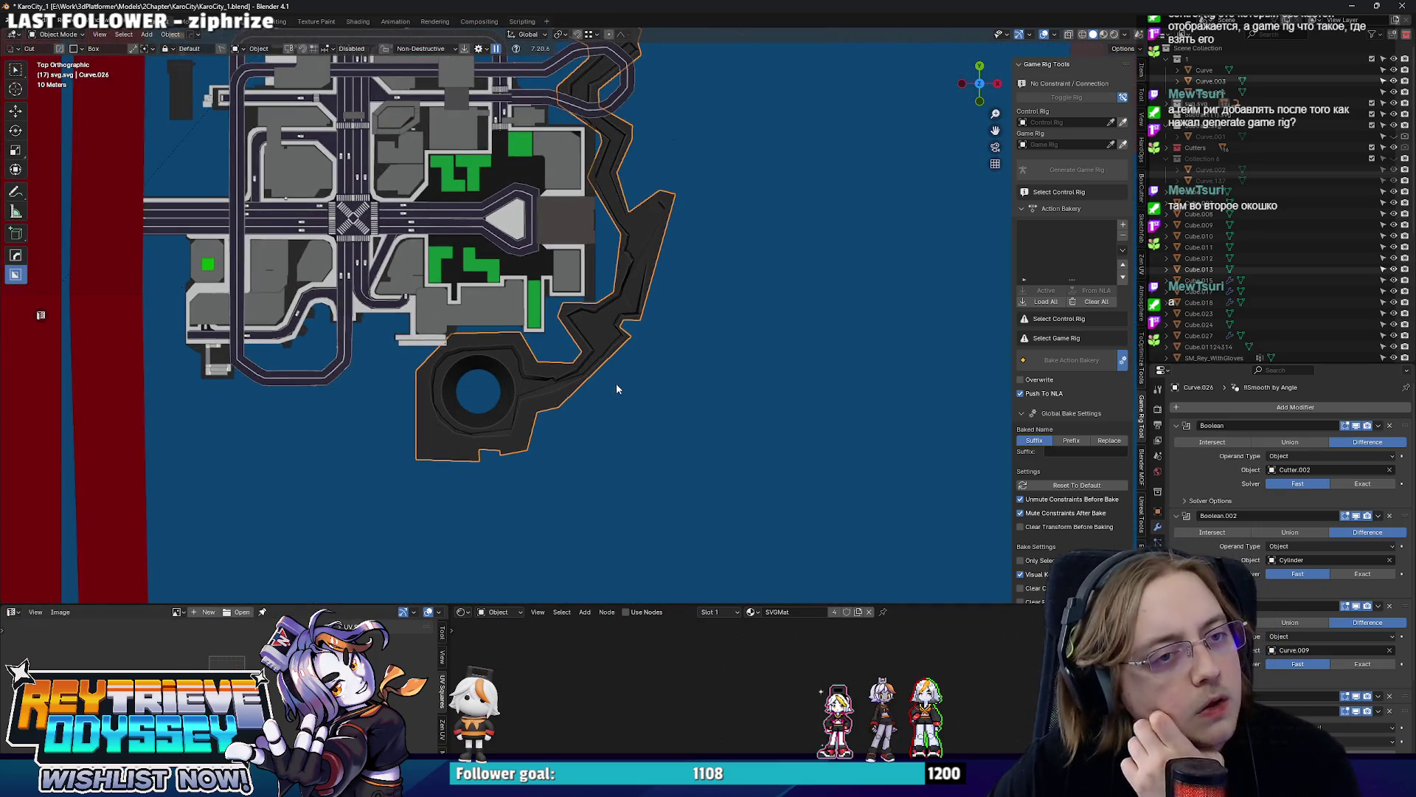
scroll(616, 383, down, 3)
scroll(617, 371, up, 3)
scroll(601, 369, down, 2)
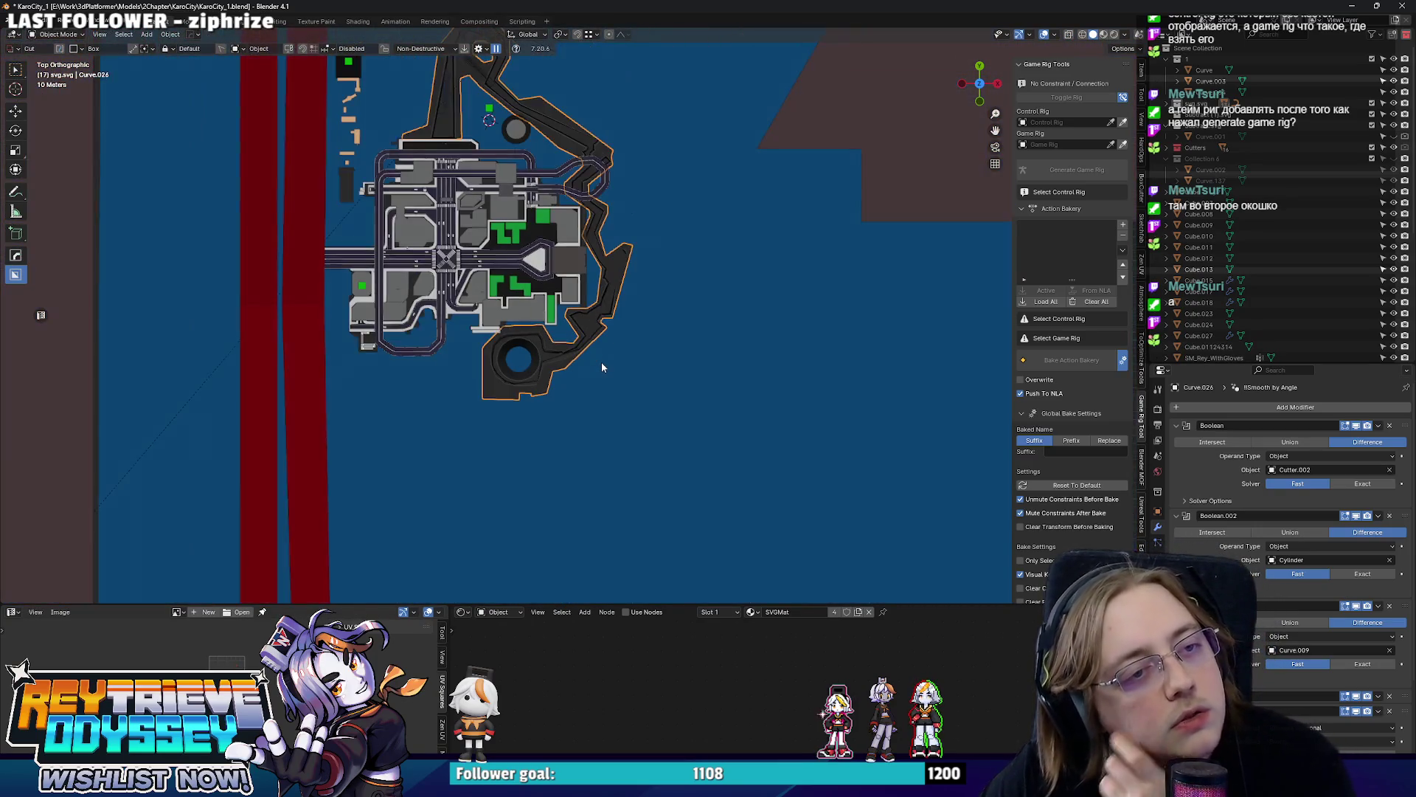
Reposition the track piece in top view and raise it 20.601 m along Z.
shift+middle_drag(601, 365, 653, 576)
scroll(653, 577, up, 2)
scroll(671, 390, up, 1)
scroll(672, 390, up, 2)
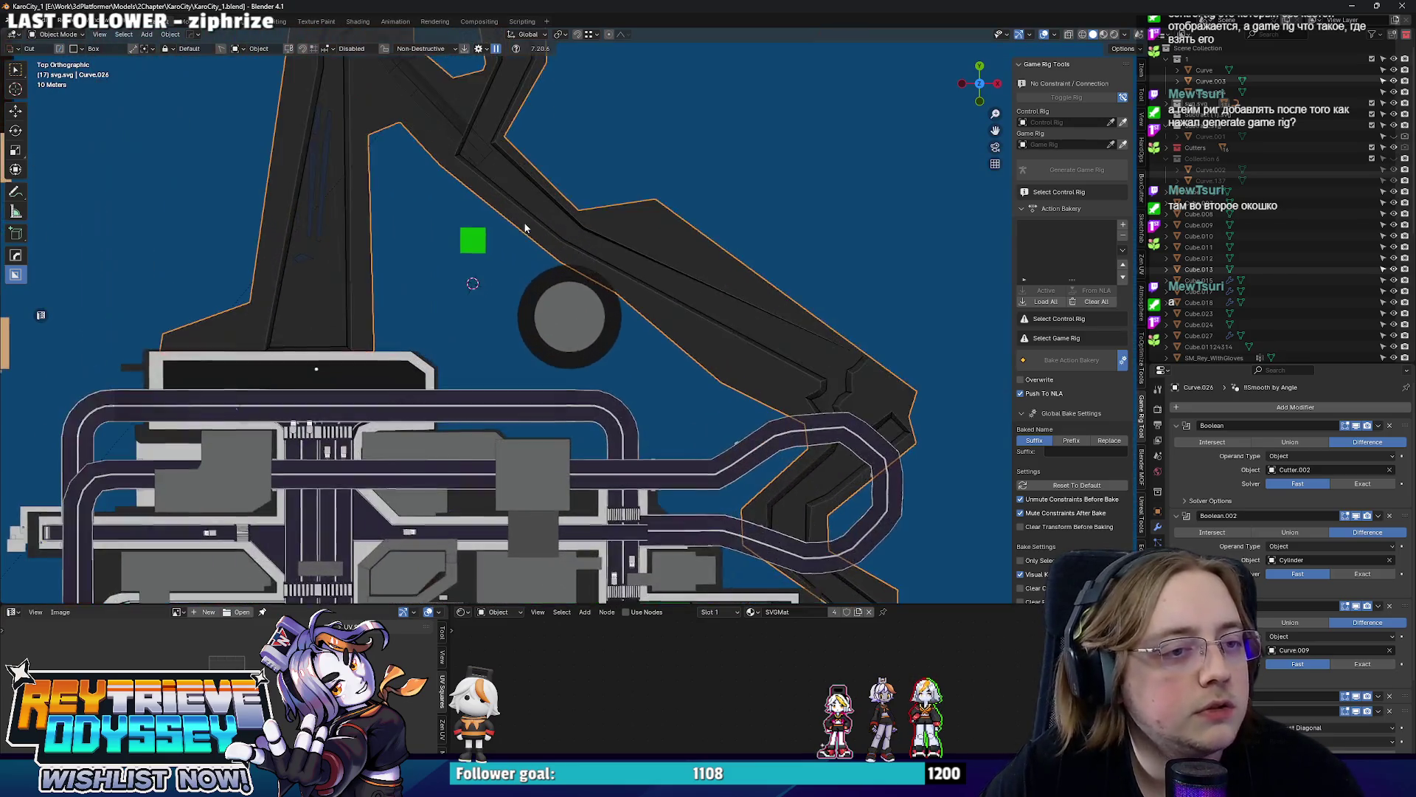
scroll(640, 399, down, 2)
mouse_move(640, 398)
middle_down()
mouse_move(659, 339)
mouse_move(655, 460)
mouse_move(692, 345)
mouse_move(608, 421)
mouse_move(575, 336)
mouse_move(642, 391)
mouse_move(697, 303)
mouse_move(668, 313)
mouse_move(860, 318)
mouse_move(844, 265)
mouse_move(703, 316)
mouse_move(729, 318)
mouse_move(665, 309)
mouse_move(697, 322)
mouse_move(689, 381)
mouse_move(561, 354)
mouse_move(652, 370)
mouse_move(683, 251)
mouse_move(824, 382)
middle_up()
scroll(692, 344, up, 2)
click(691, 344)
scroll(692, 344, down, 2)
key(KP_7)
scroll(616, 441, down, 2)
key(g)
click(570, 414)
key(g)
key(z)
click(575, 366)
Lower the tall arrayed tower's top vertices along Z in see-through view.
click(696, 302)
key(Tab)
key(alt+z)
key(alt+z)
key(alt+z)
key(alt+z)
key(g)
key(z)
click(697, 352)
key(Tab)
scroll(620, 379, up, 3)
scroll(561, 344, up, 2)
Scale the tower's geometry along Z to adjust its height.
key(Tab)
key(s)
key(z)
click(815, 383)
key(Tab)
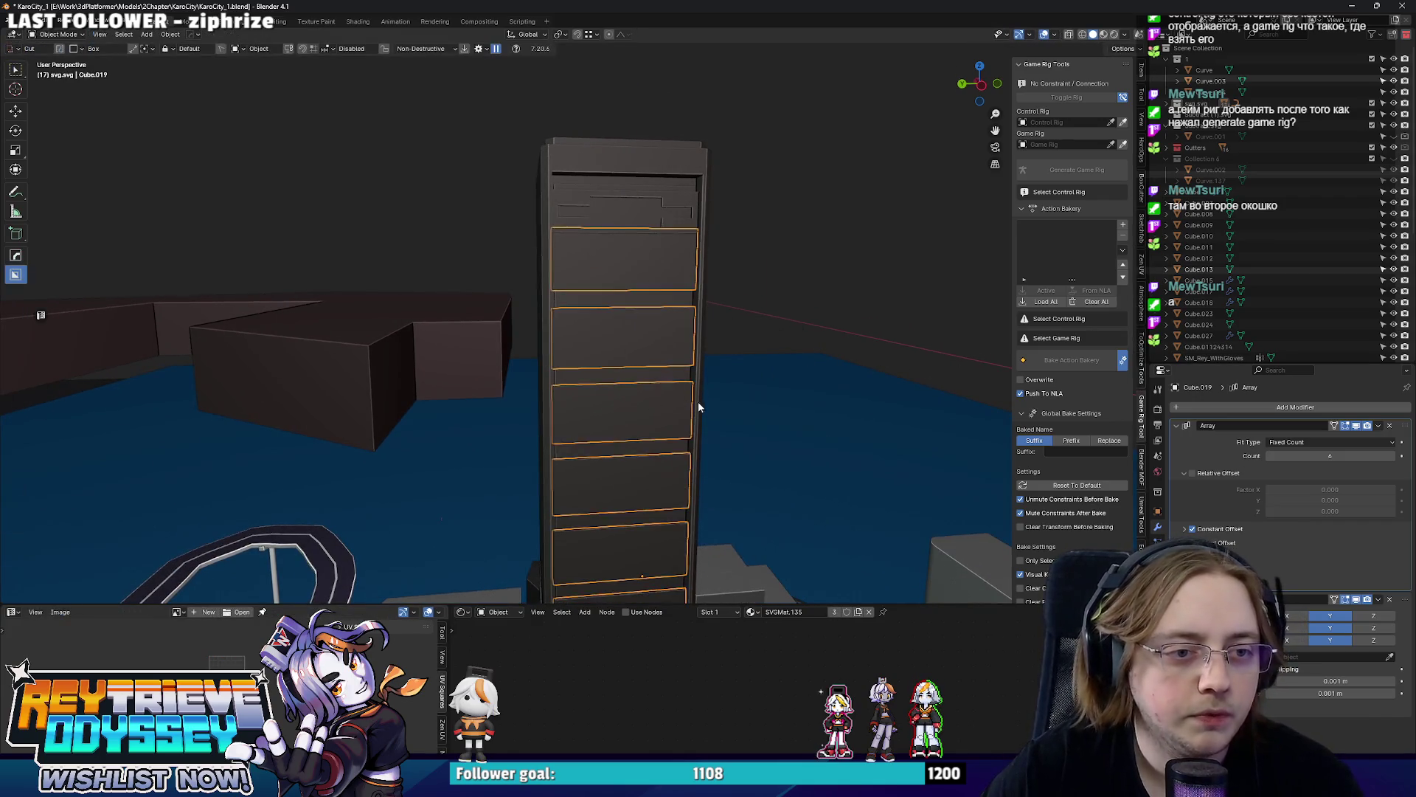
Shrink the tower's height to about 0.9 and lower it onto the city block.
middle_drag(699, 402, 758, 327)
key(s)
key(z)
click(757, 322)
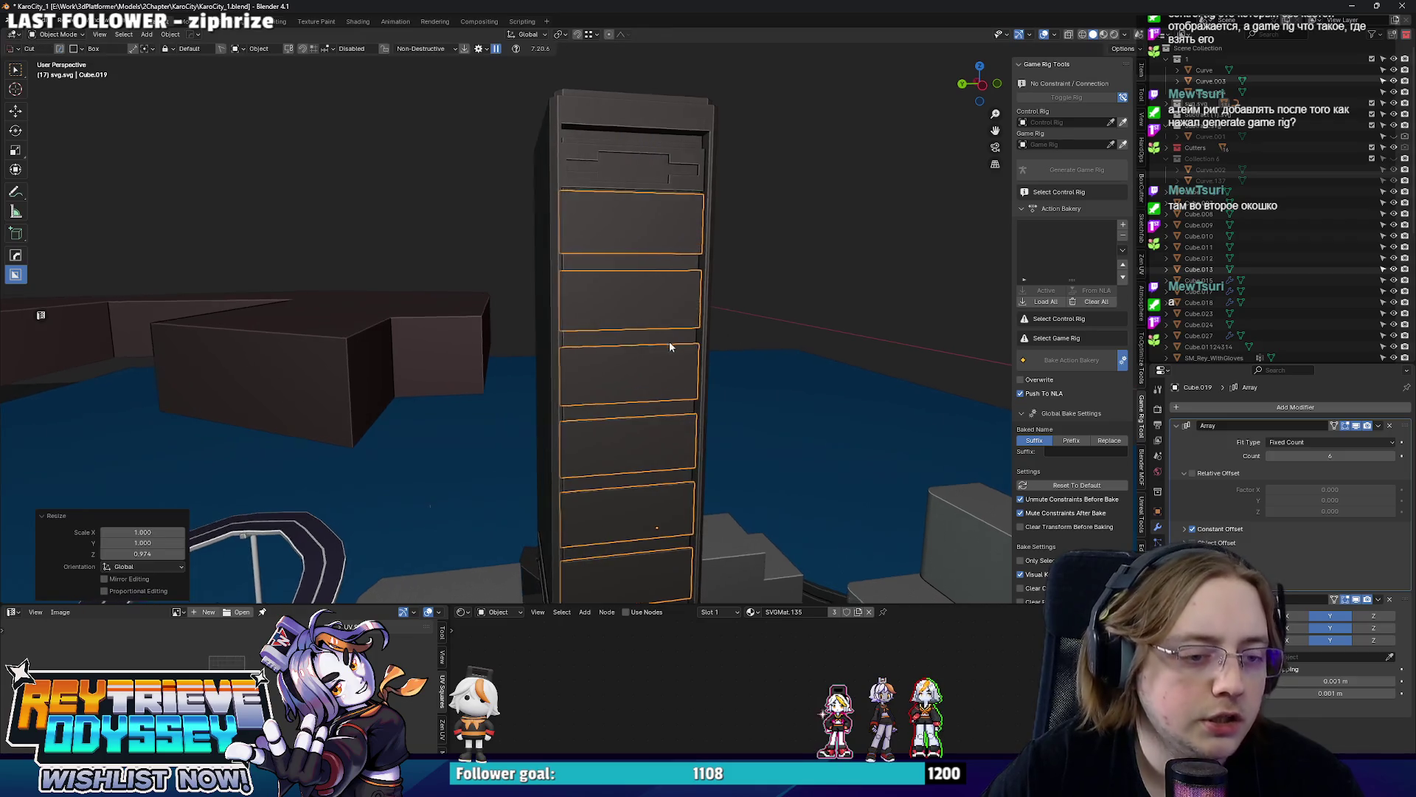
scroll(670, 341, up, 2)
scroll(654, 331, up, 4)
scroll(768, 305, down, 3)
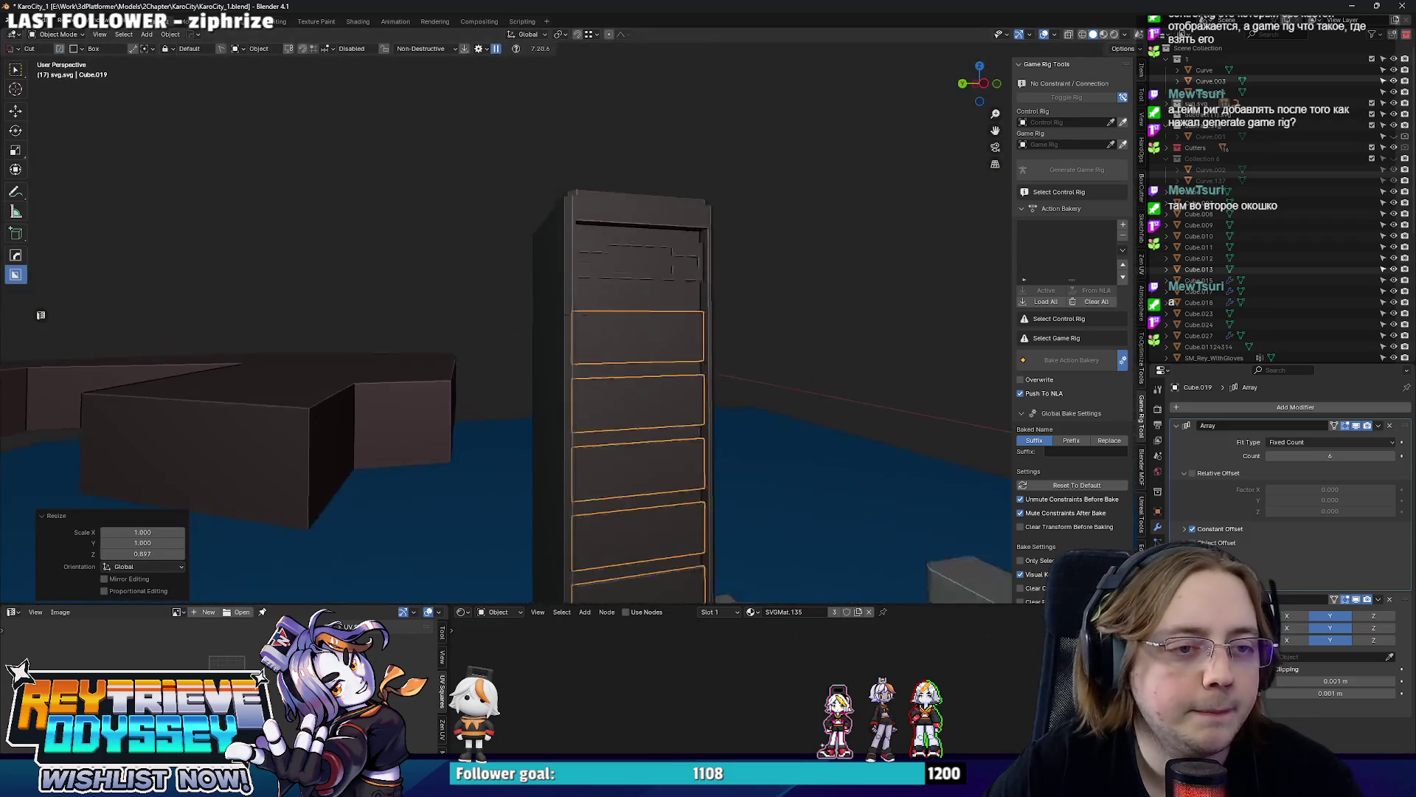
scroll(720, 305, down, 2)
key(g)
key(z)
click(684, 313)
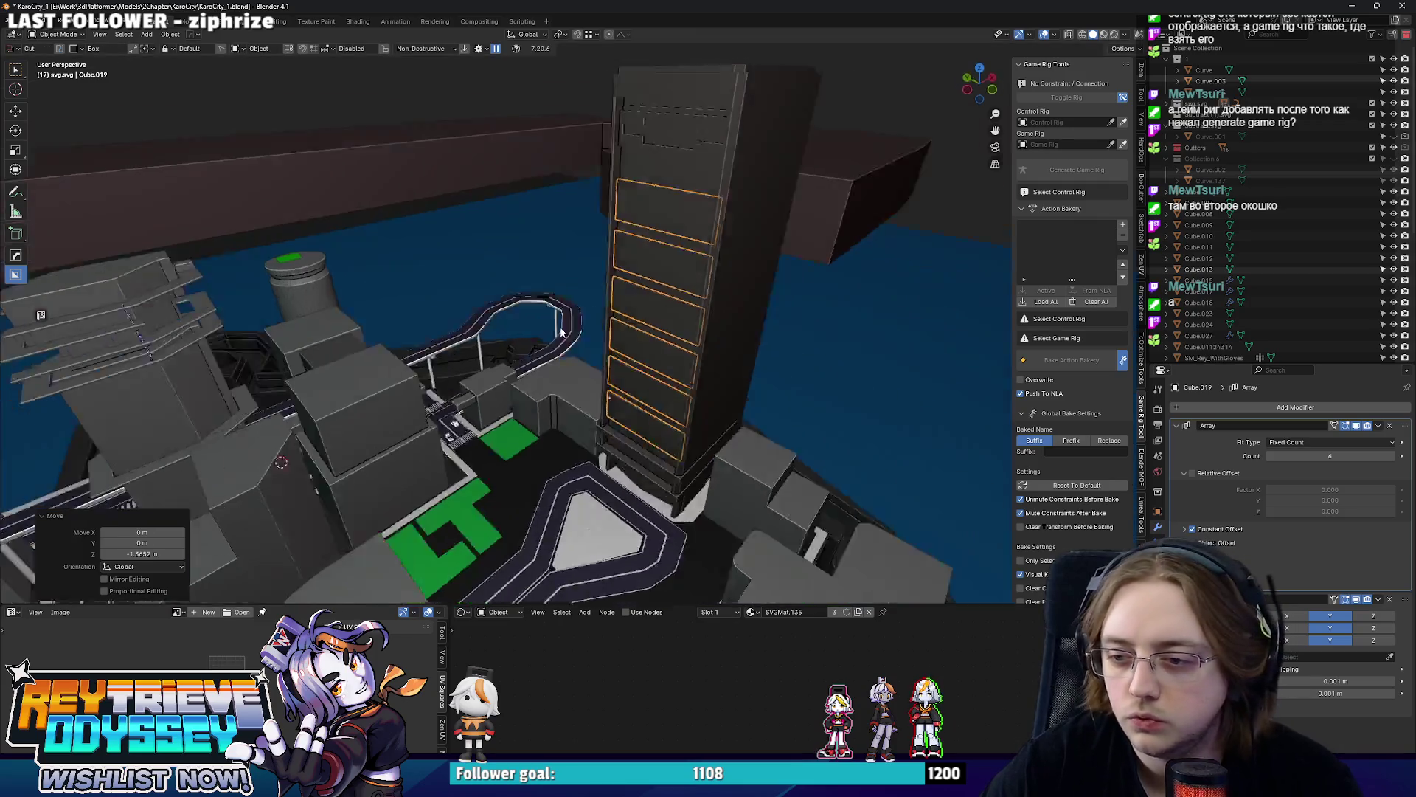
scroll(684, 314, down, 3)
scroll(633, 336, down, 3)
scroll(655, 322, up, 3)
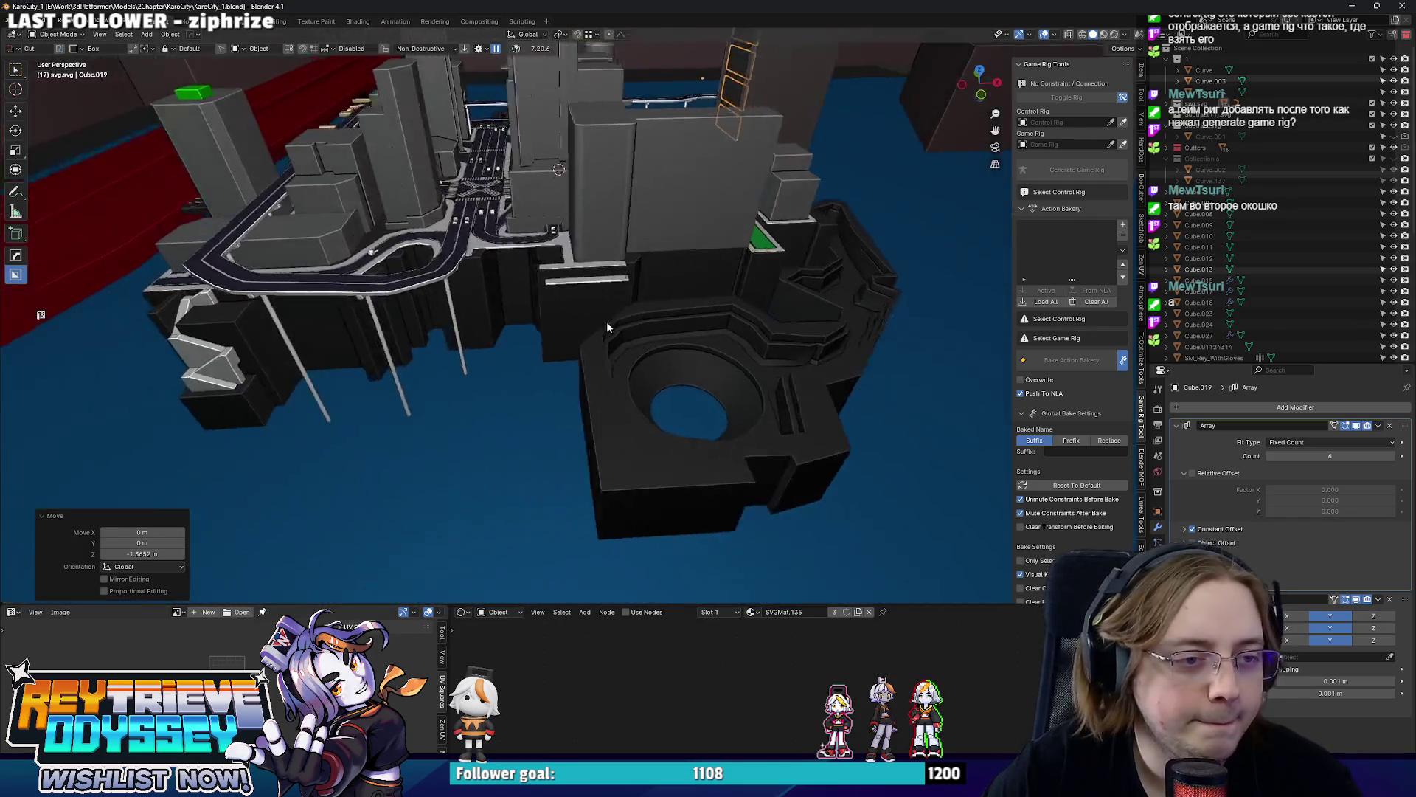
scroll(607, 322, up, 3)
Select the elevated road's cutter Cutter.010 and begin moving its geometry along Y.
mouse_move(555, 283)
middle_down()
mouse_move(705, 350)
mouse_move(568, 320)
mouse_move(617, 395)
mouse_move(648, 360)
mouse_move(685, 362)
mouse_move(572, 314)
mouse_move(651, 355)
mouse_move(807, 288)
mouse_move(664, 376)
mouse_move(621, 487)
mouse_move(646, 390)
middle_up()
scroll(572, 314, up, 3)
scroll(746, 251, up, 3)
click(646, 405)
scroll(658, 489, up, 2)
click(568, 474)
right_click(567, 473)
click(566, 474)
mouse_move(567, 468)
middle_down()
mouse_move(558, 506)
mouse_move(598, 365)
mouse_move(509, 416)
mouse_move(575, 442)
middle_up()
scroll(610, 361, up, 2)
key(Tab)
key(g)
key(y)
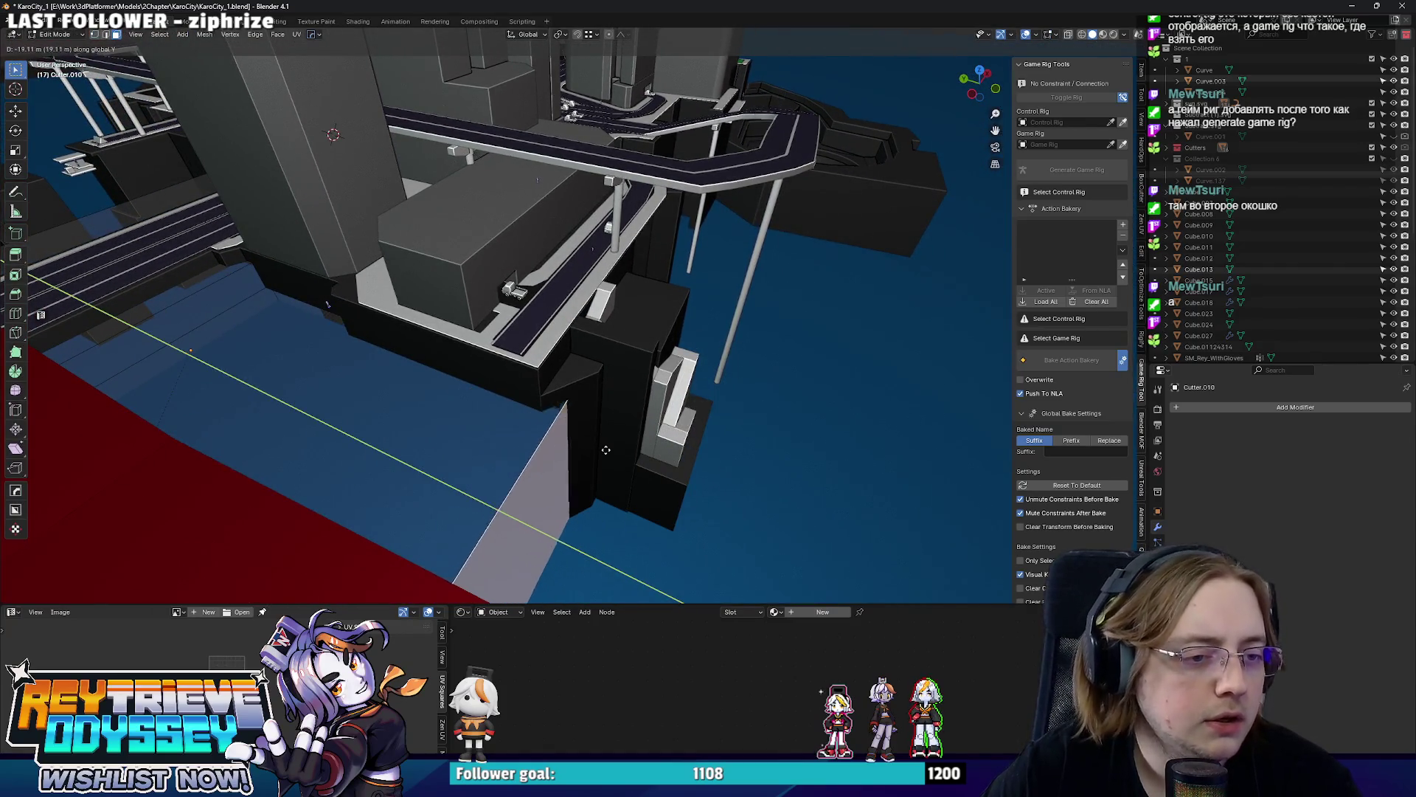
Confirm the cutter shift, then place Cutter.010 beside the tall black block along X and Y.
click(520, 410)
middle_drag(520, 409, 240, 330)
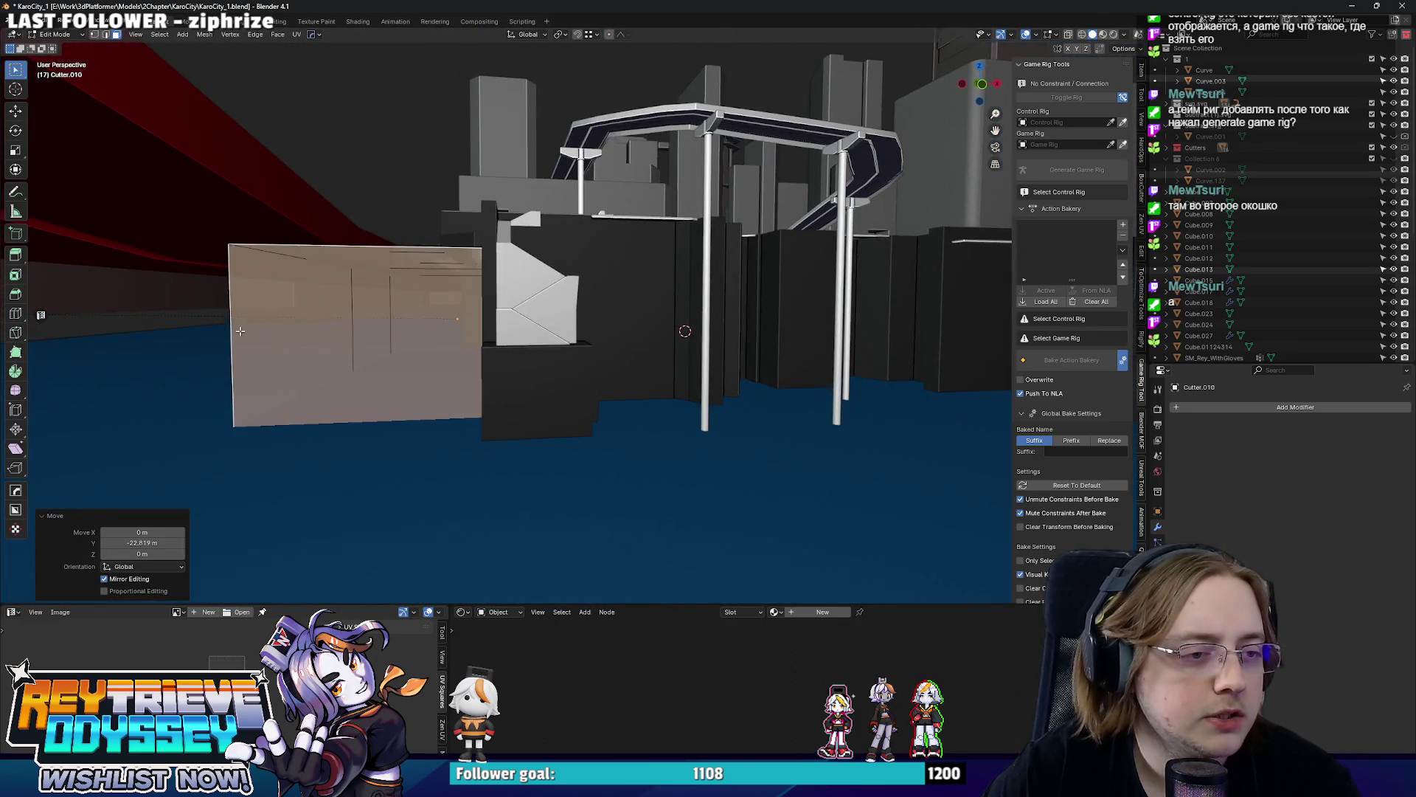
key(Tab)
middle_drag(239, 330, 333, 355)
middle_drag(576, 312, 485, 297)
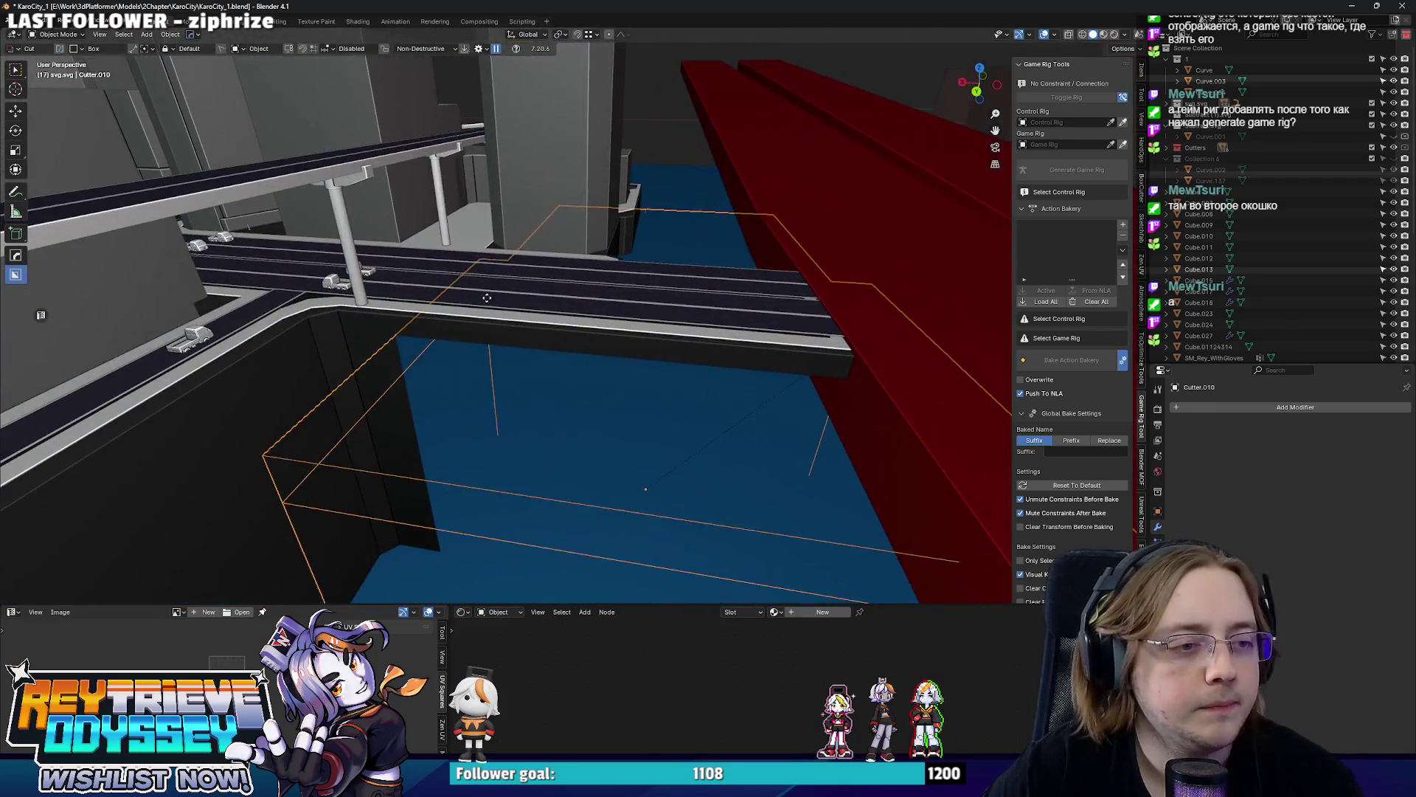
key(g)
key(x)
key(Return)
key(g)
key(y)
key(Return)
Stretch a Cutter.010 face roughly 65.8 m along Y and check the result.
middle_drag(485, 310, 419, 220)
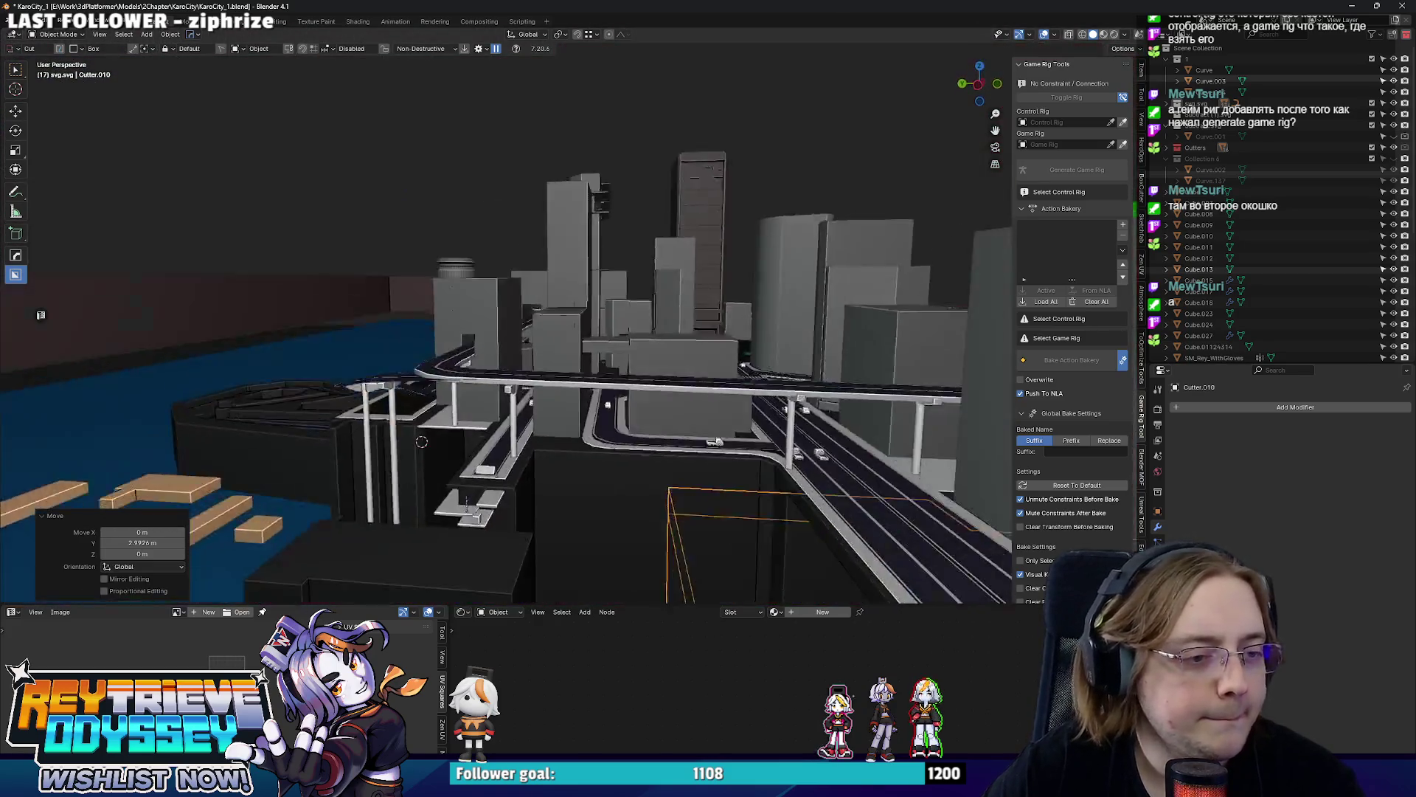
mouse_move(484, 265)
middle_down()
mouse_move(531, 301)
mouse_move(733, 324)
middle_up()
key(Tab)
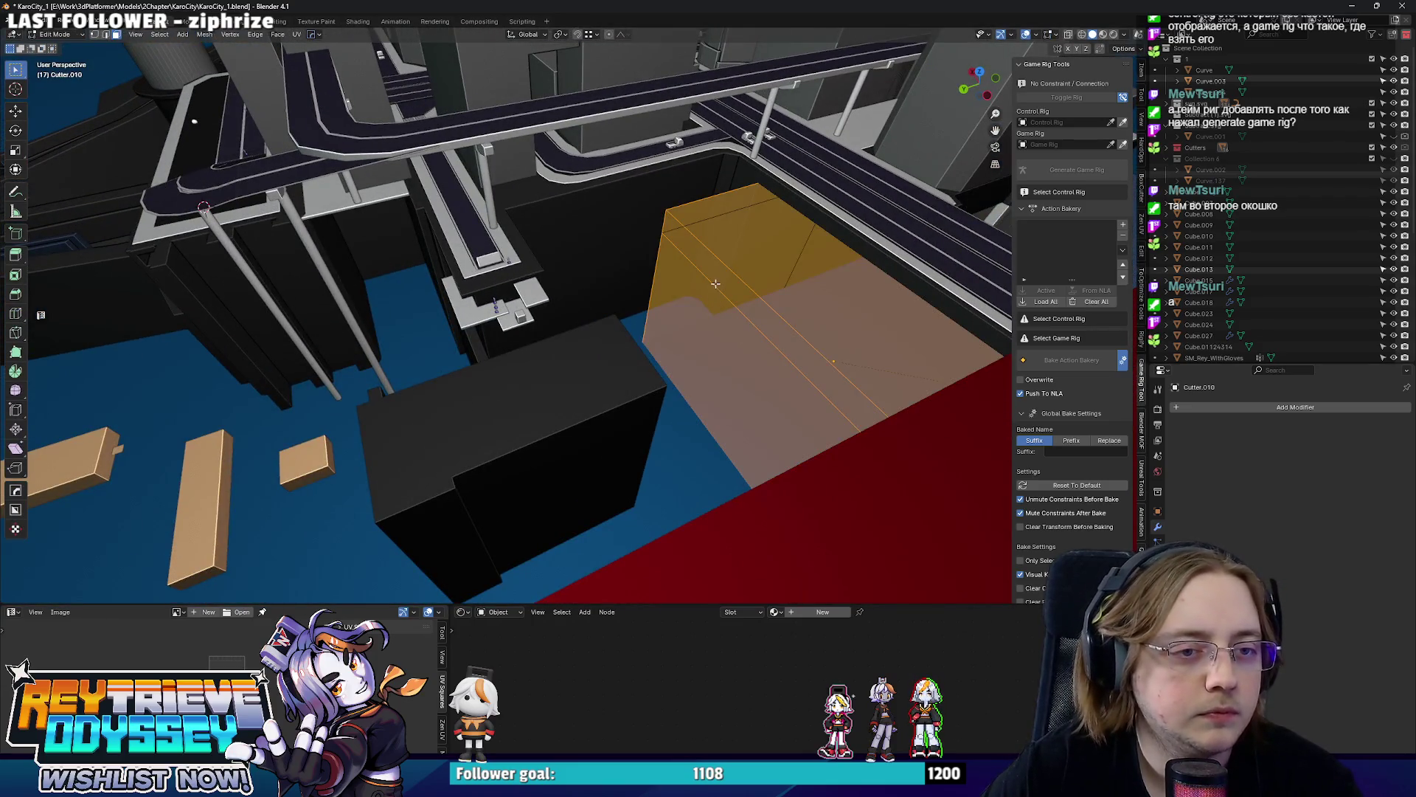
key(g)
key(y)
key(Return)
mouse_move(715, 284)
middle_down()
mouse_move(560, 330)
mouse_move(418, 282)
mouse_move(737, 293)
mouse_move(679, 295)
mouse_move(722, 317)
mouse_move(772, 309)
mouse_move(699, 345)
middle_up()
key(Tab)
key(Tab)
key(Tab)
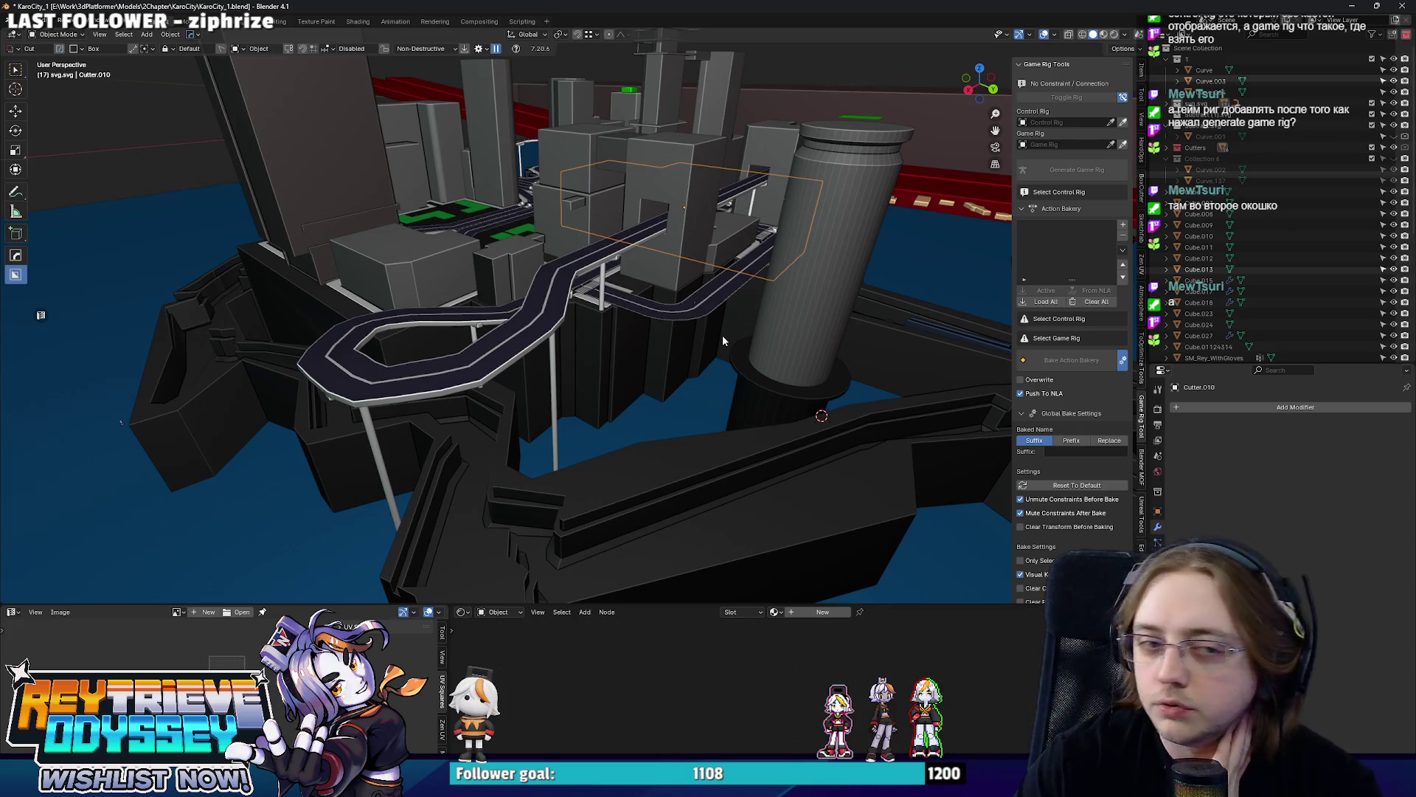
scroll(722, 333, down, 4)
mouse_move(448, 285)
middle_down()
mouse_move(588, 205)
mouse_move(489, 222)
middle_up()
scroll(489, 222, up, 2)
scroll(487, 222, up, 2)
mouse_move(548, 318)
middle_down()
mouse_move(570, 239)
mouse_move(558, 254)
middle_up()
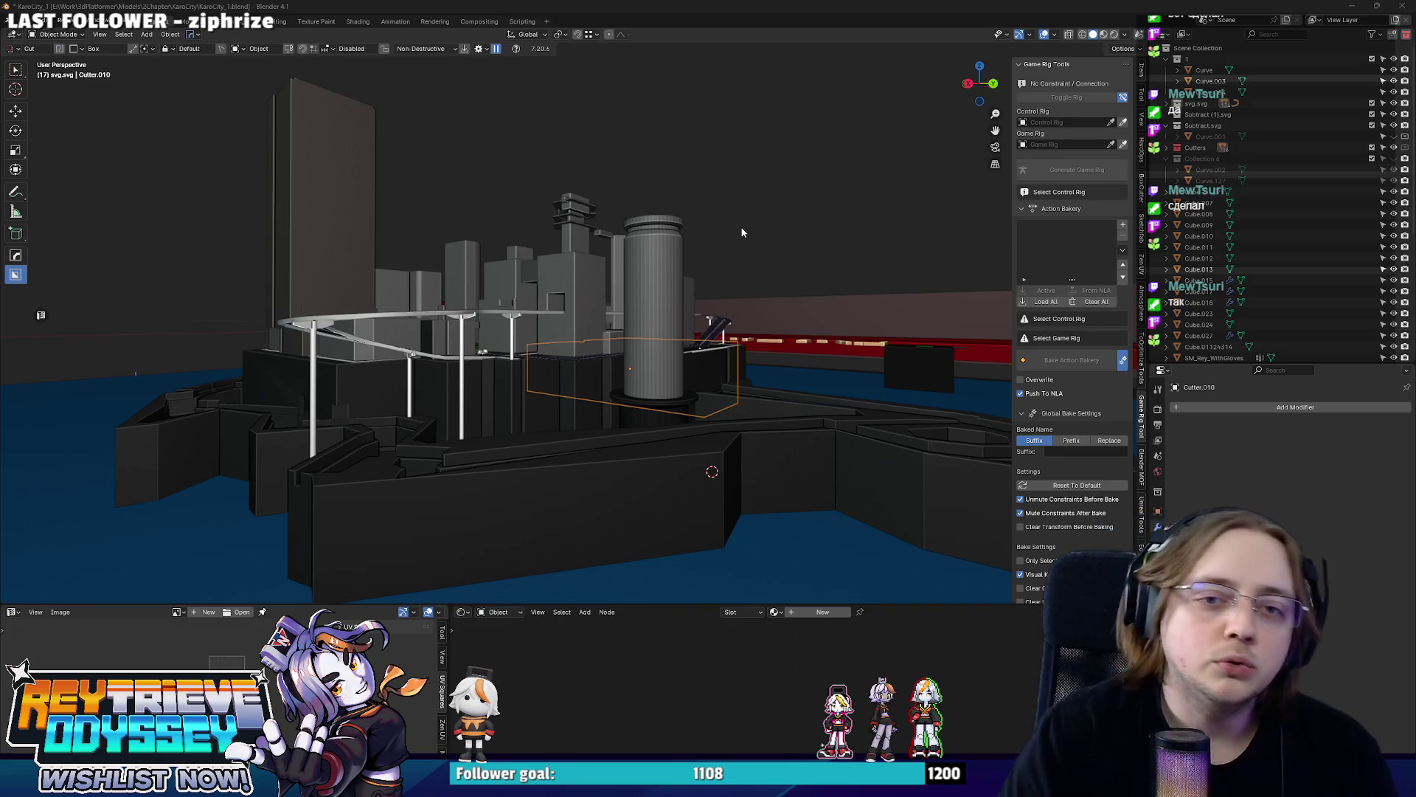
Switch the lower shader area to a Nonlinear Animation editor and enlarge the lower editors.
click(1123, 225)
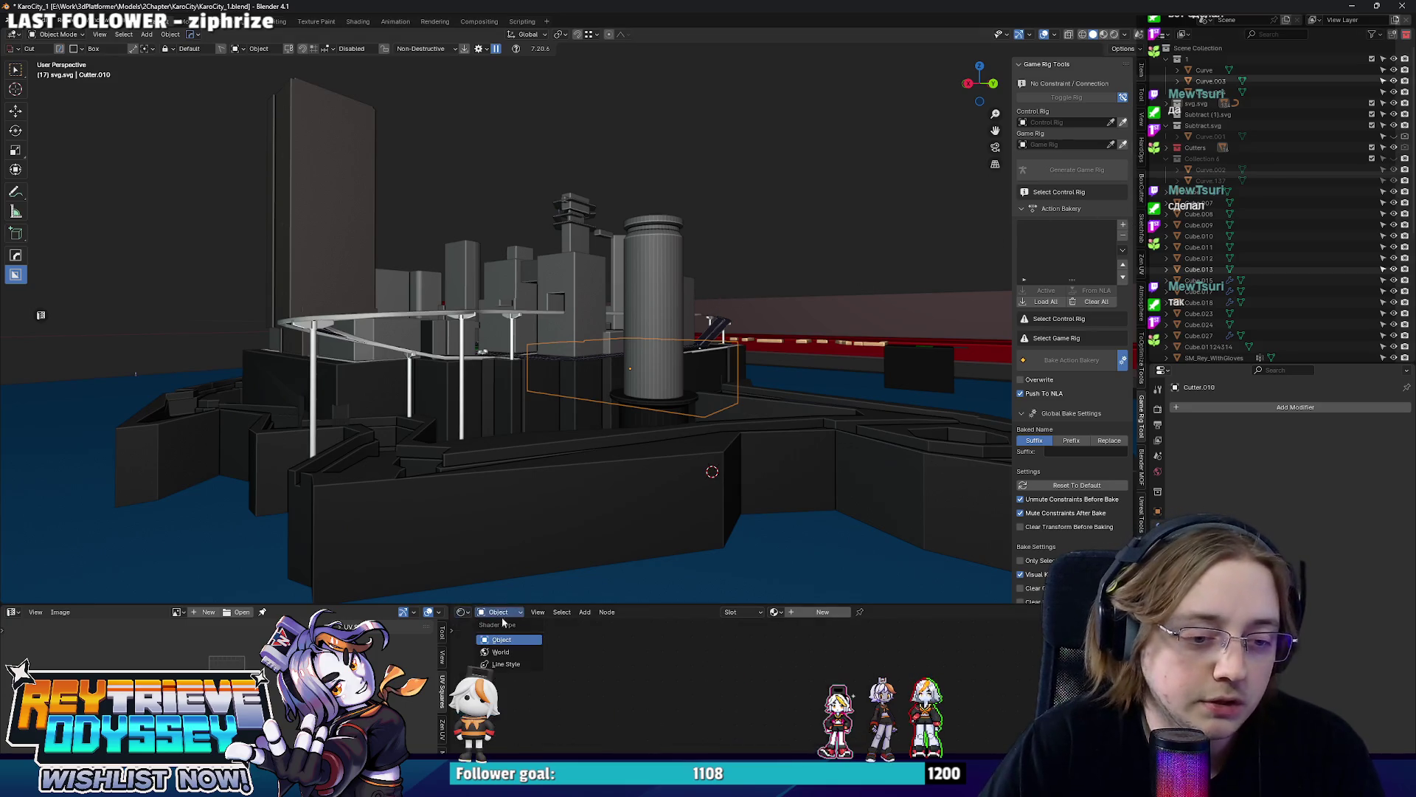
click(462, 612)
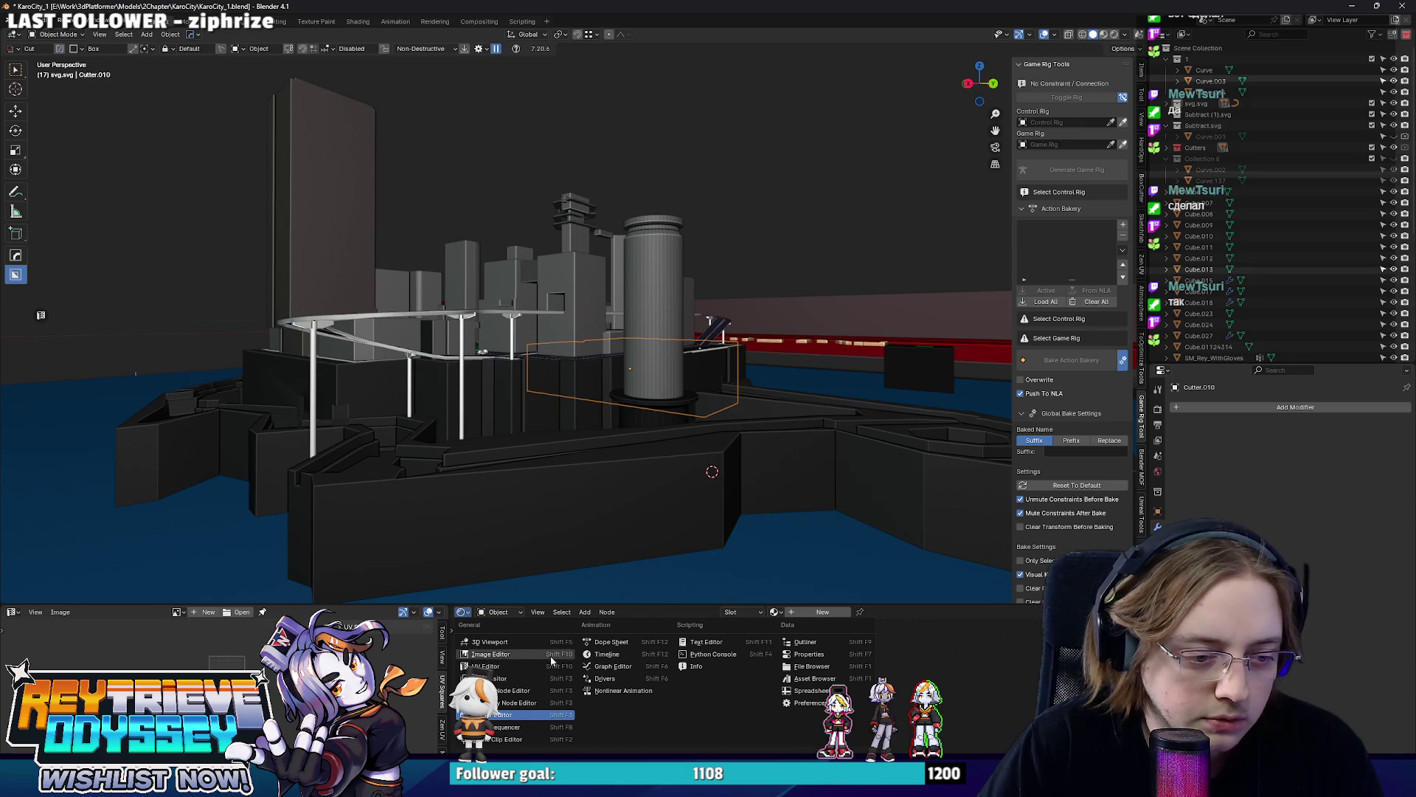
click(621, 691)
drag(627, 603, 606, 469)
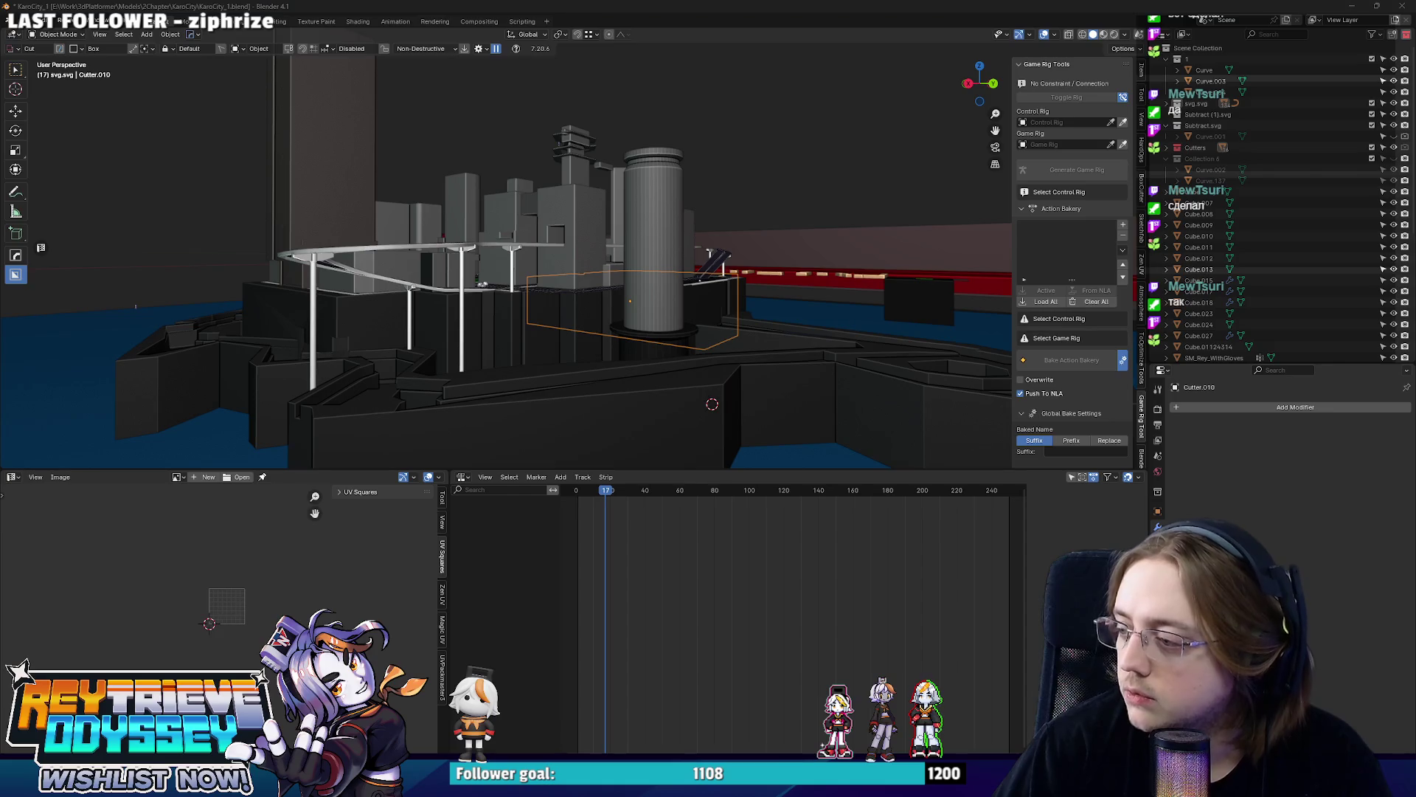
middle_drag(729, 284, 612, 317)
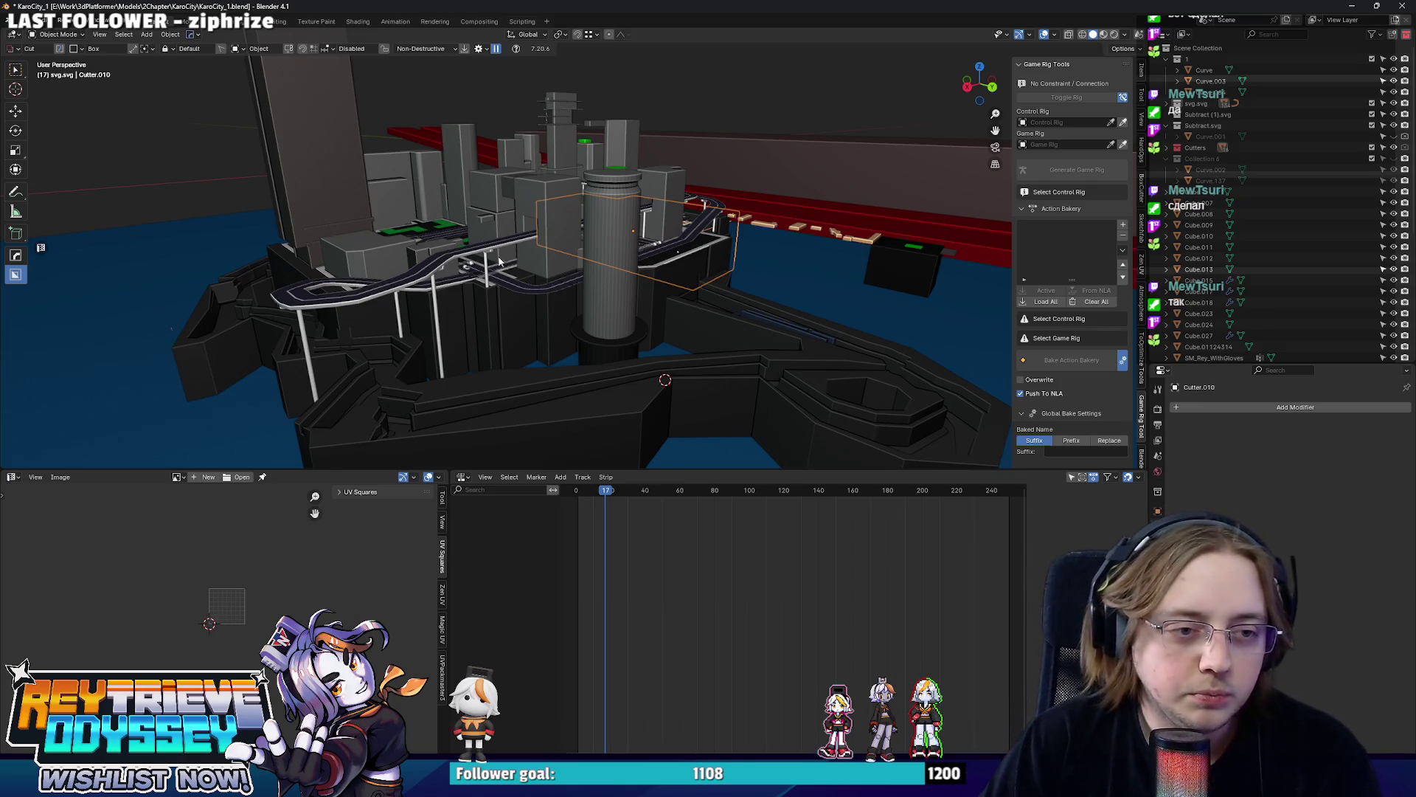
scroll(548, 278, up, 3)
Select wall strip Curve.007, orbit to a frontal view and hide the Game Rig Tools sidebar.
mouse_move(548, 258)
middle_down()
mouse_move(692, 286)
mouse_move(611, 276)
middle_up()
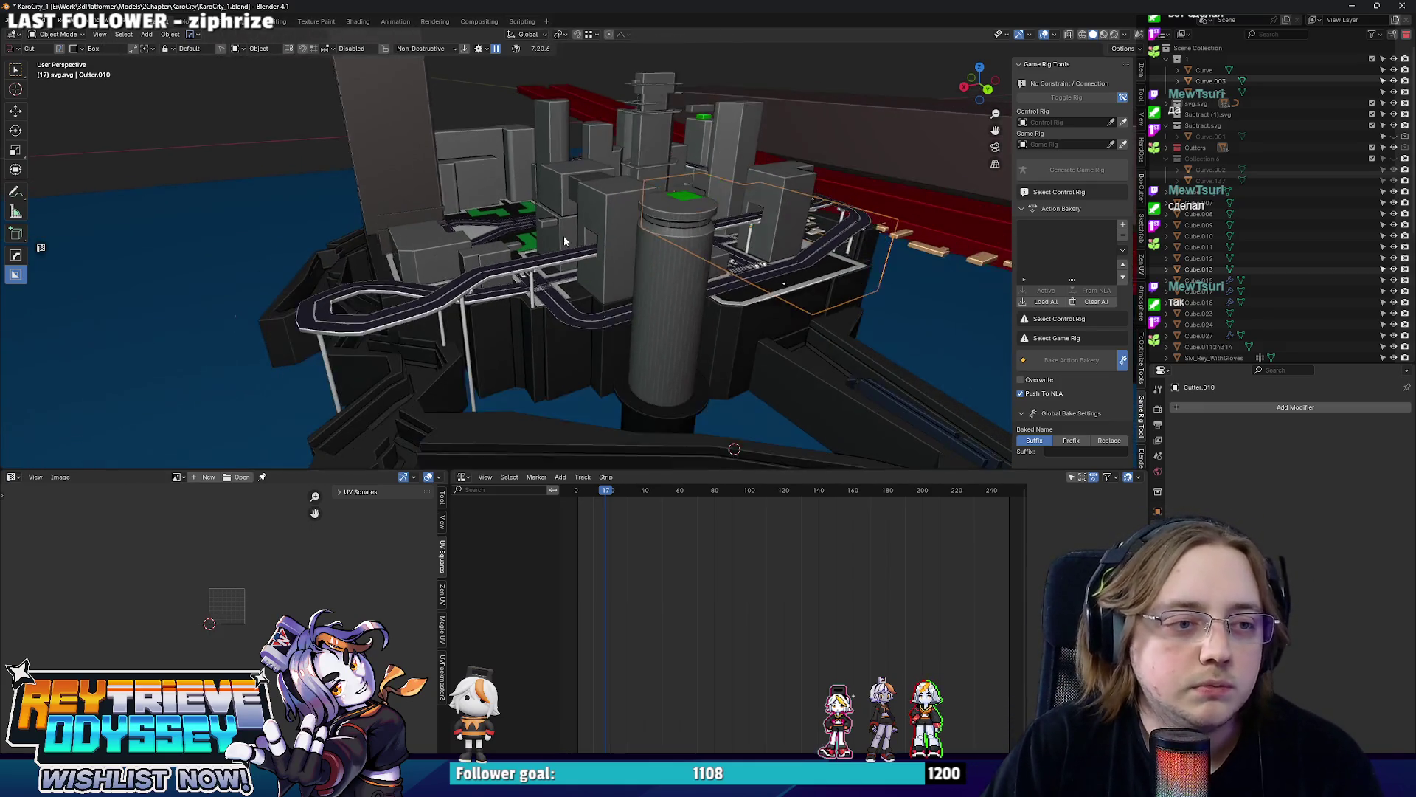
scroll(612, 275, up, 3)
scroll(698, 276, up, 3)
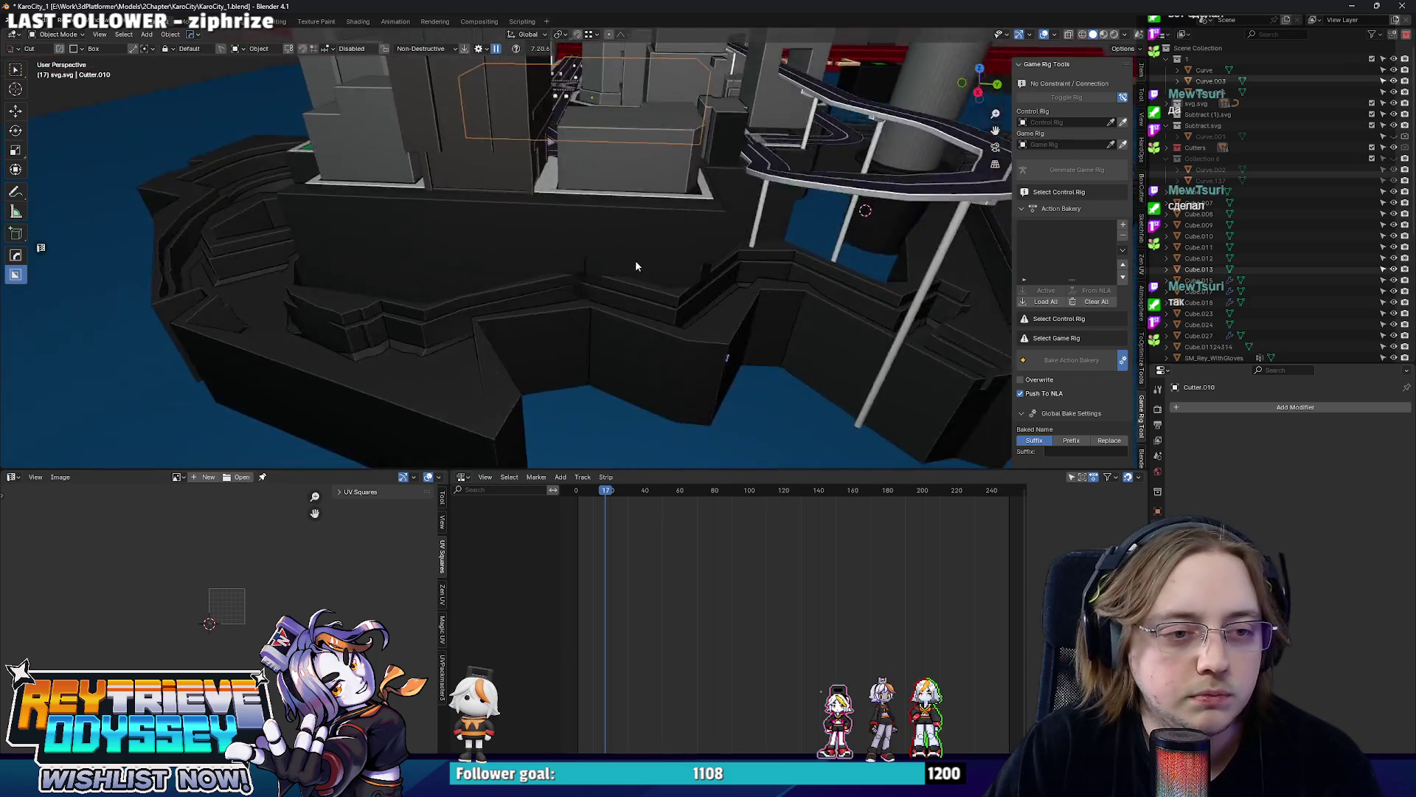
scroll(636, 260, up, 3)
scroll(691, 240, up, 2)
scroll(675, 263, down, 3)
click(645, 269)
scroll(601, 235, down, 2)
scroll(608, 248, up, 1)
middle_drag(608, 249, 575, 258)
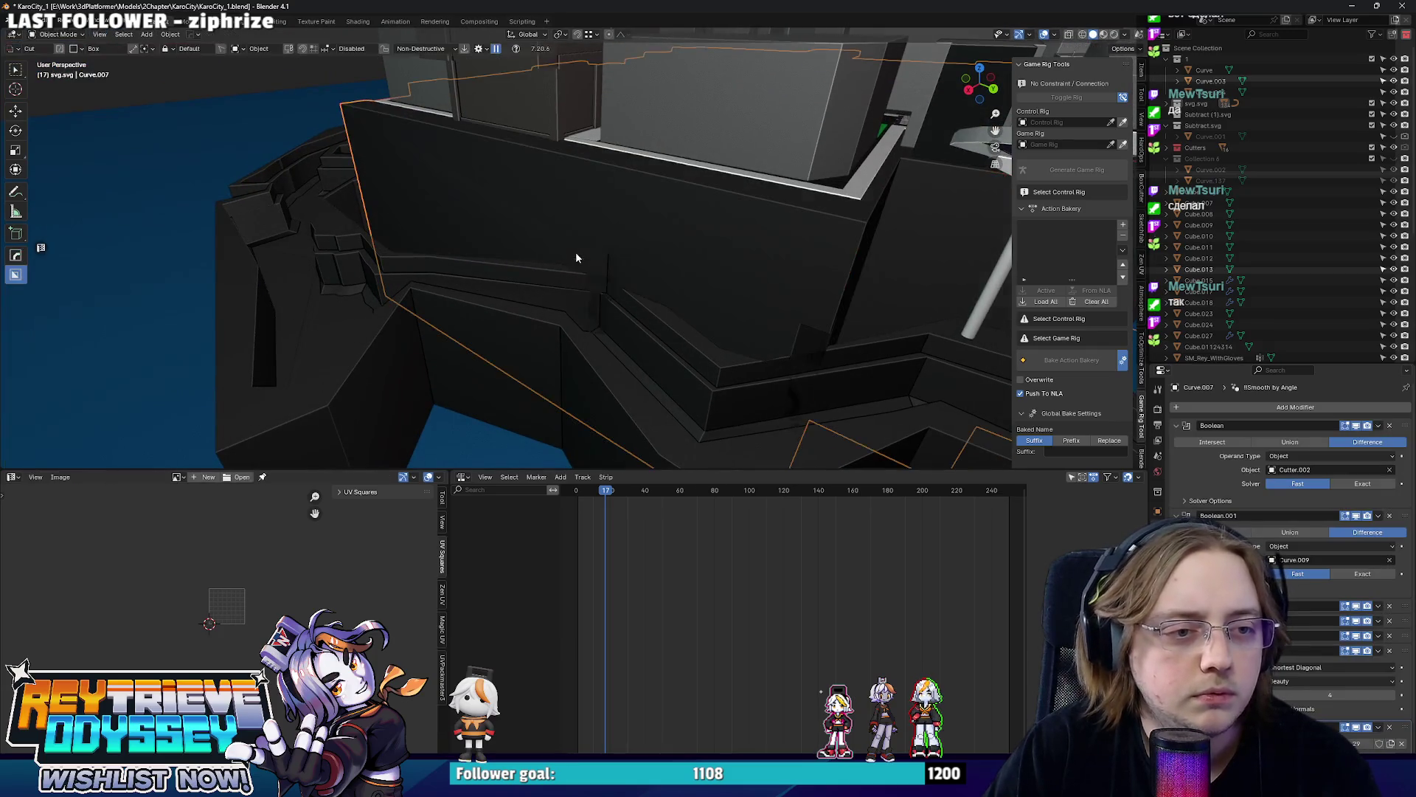
alt+scroll(576, 259, down, 3)
alt+scroll(576, 257, down, 1)
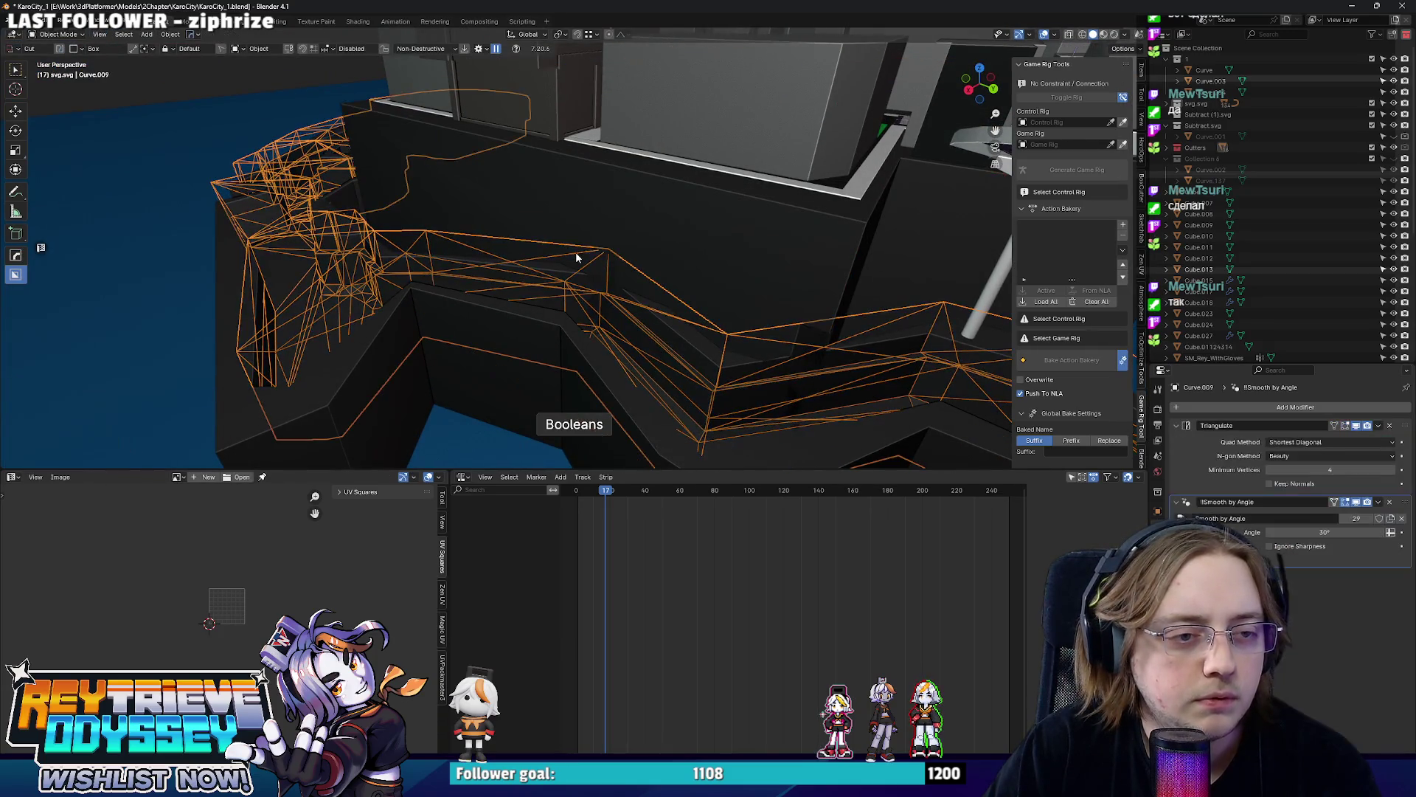
scroll(1285, 499, down, 1)
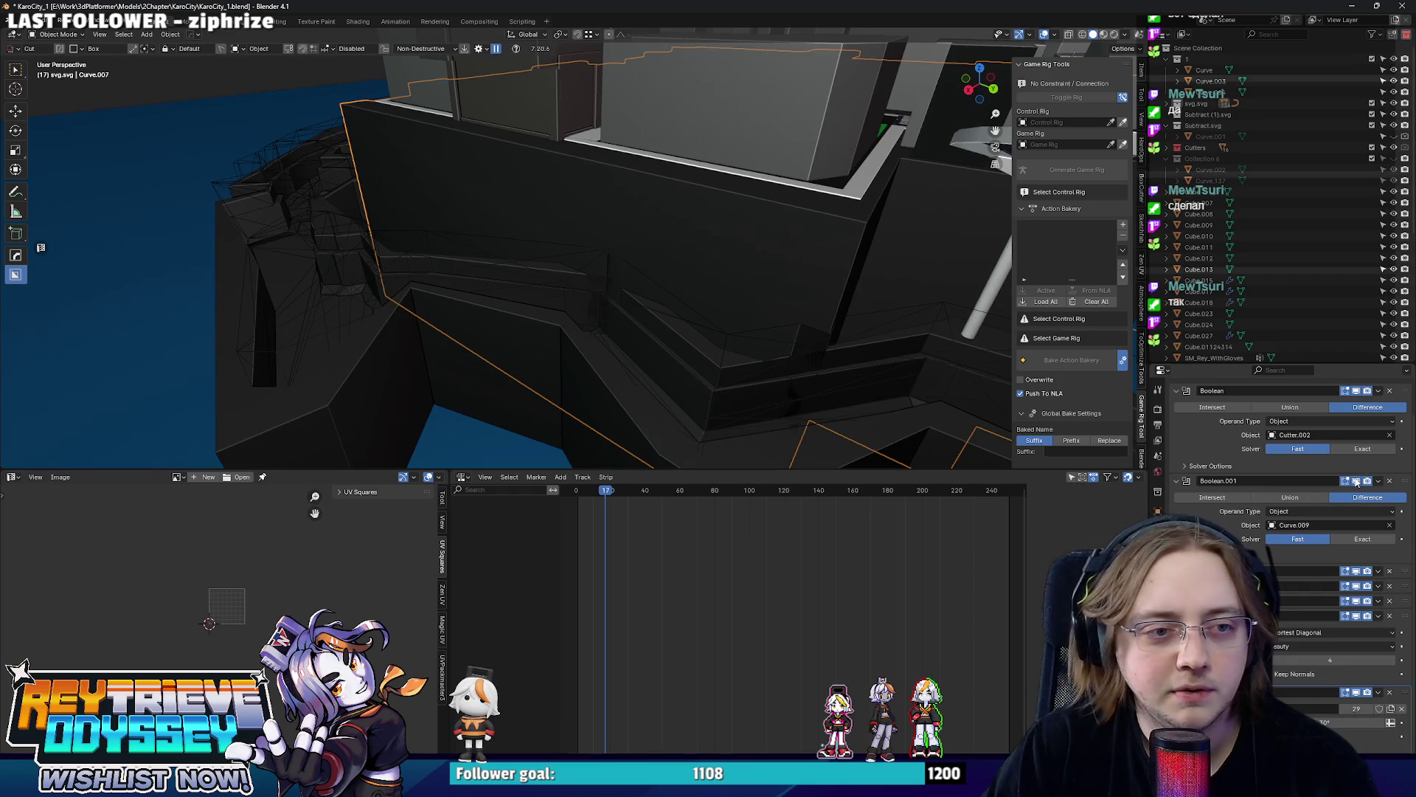
scroll(1395, 483, up, 1)
mouse_move(717, 282)
middle_down()
mouse_move(607, 229)
mouse_move(524, 238)
middle_up()
scroll(607, 230, down, 3)
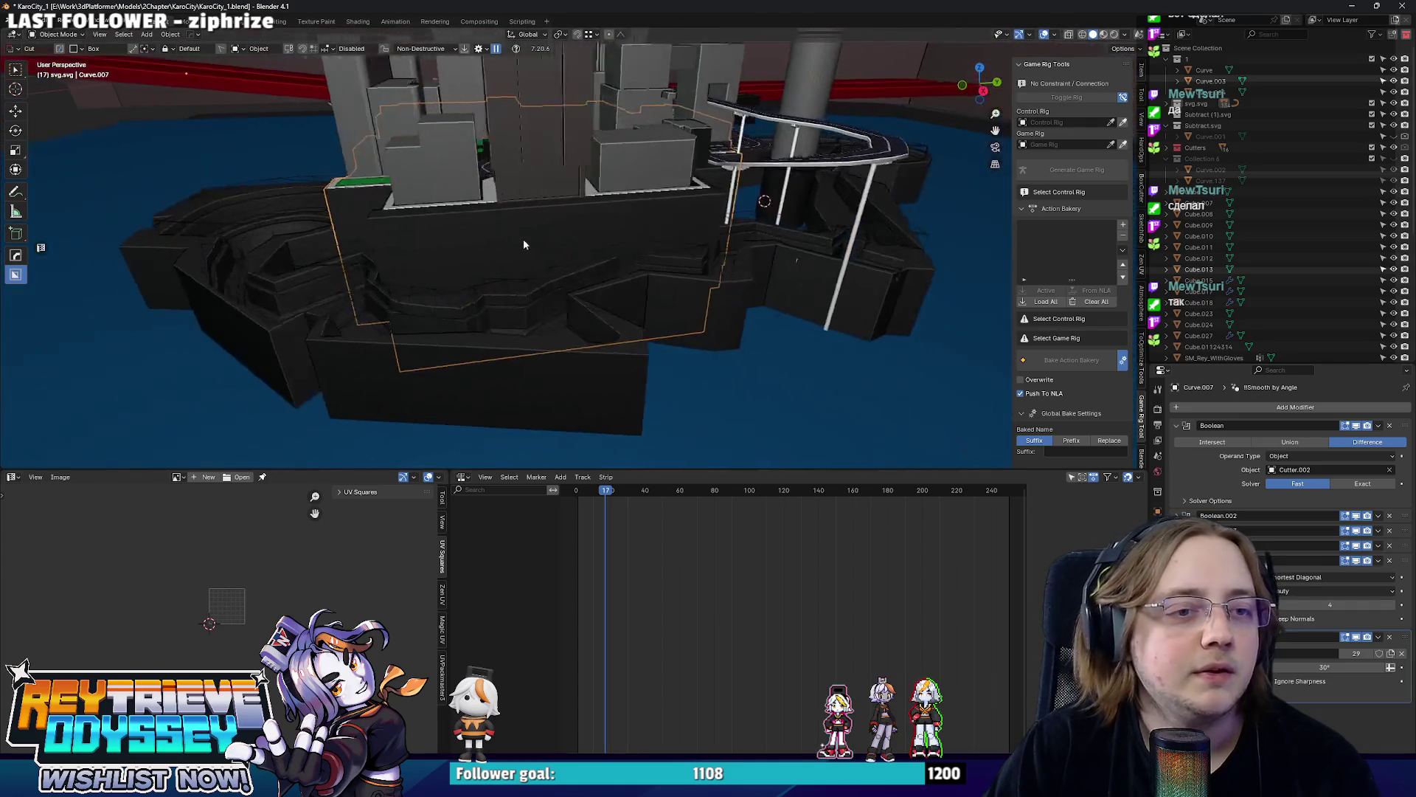
scroll(415, 244, up, 3)
middle_drag(415, 243, 539, 275)
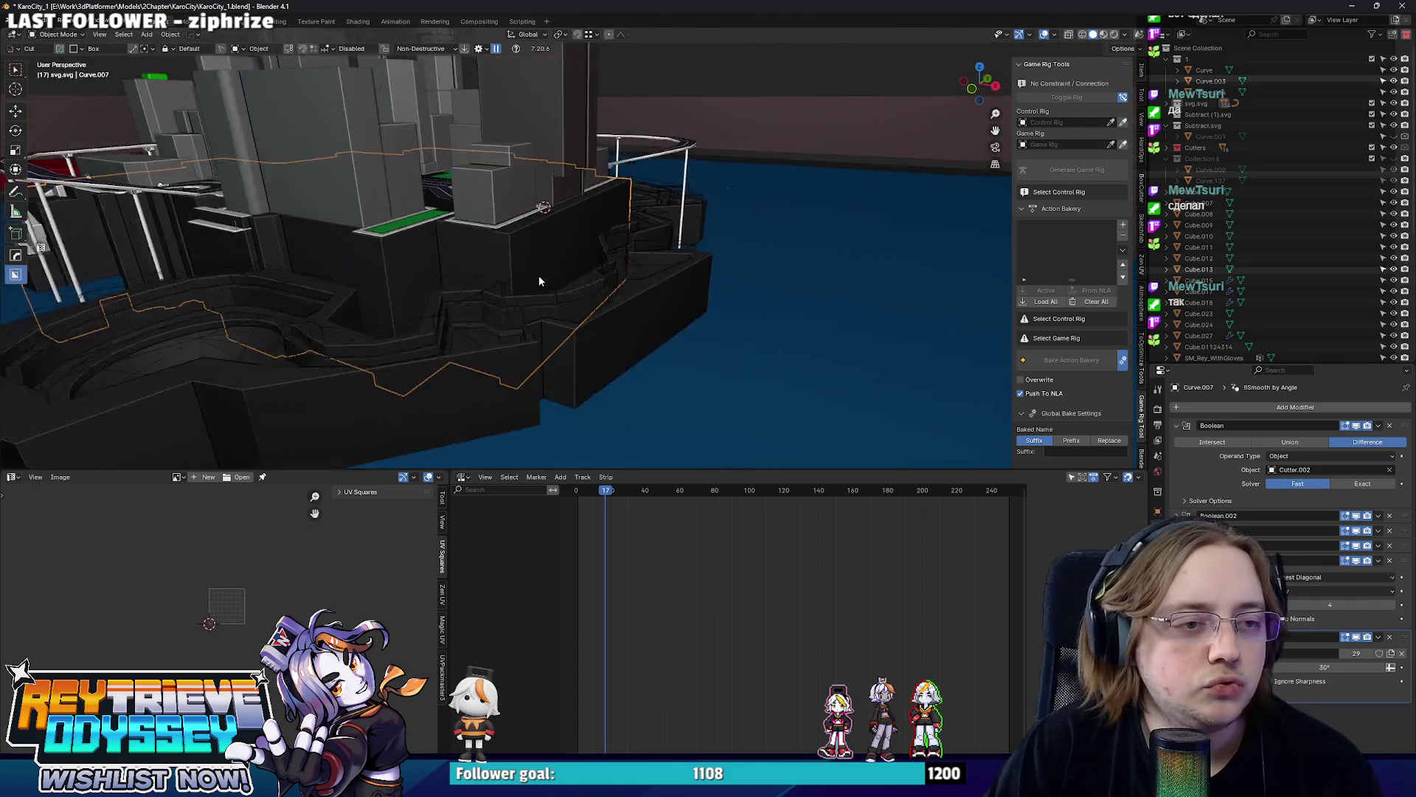
scroll(720, 267, up, 4)
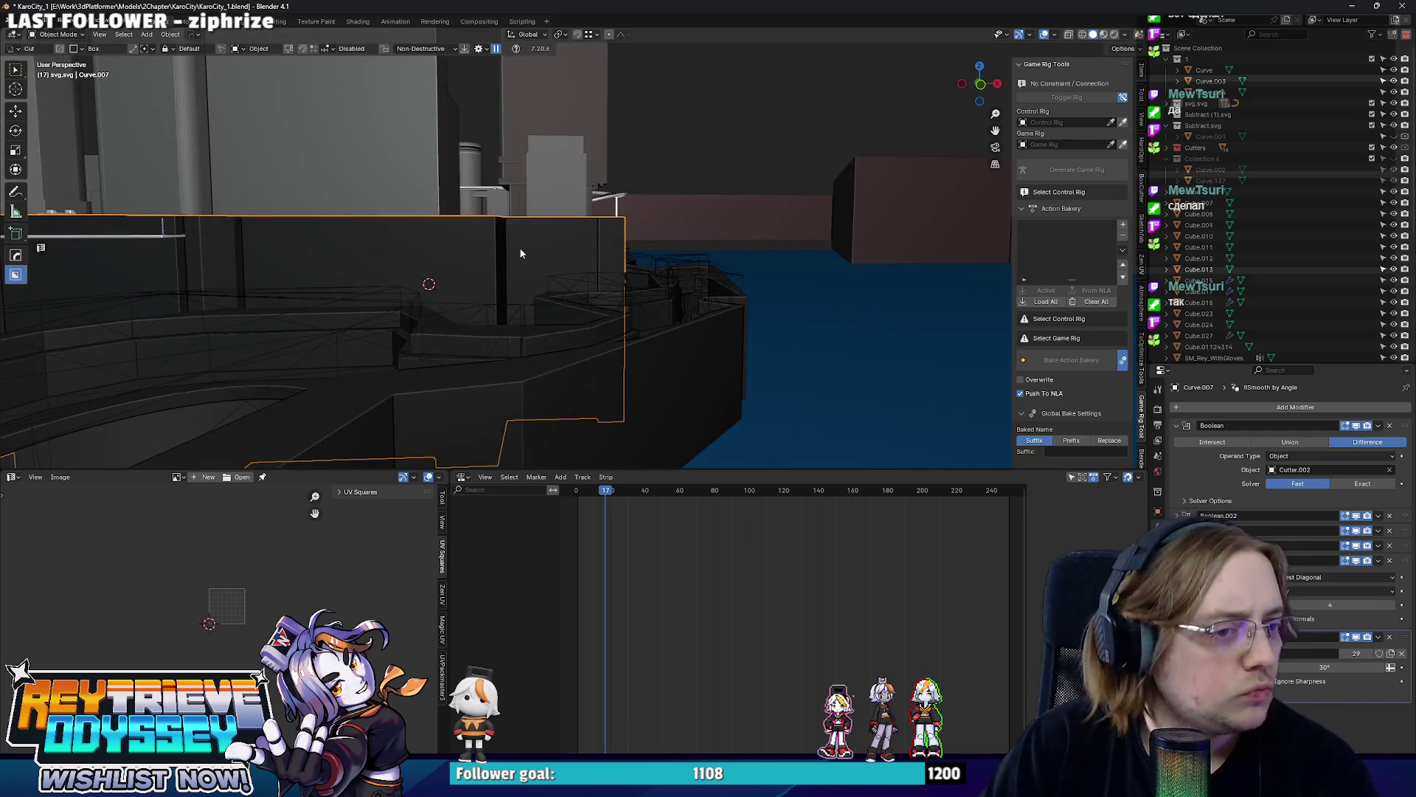
key(n)
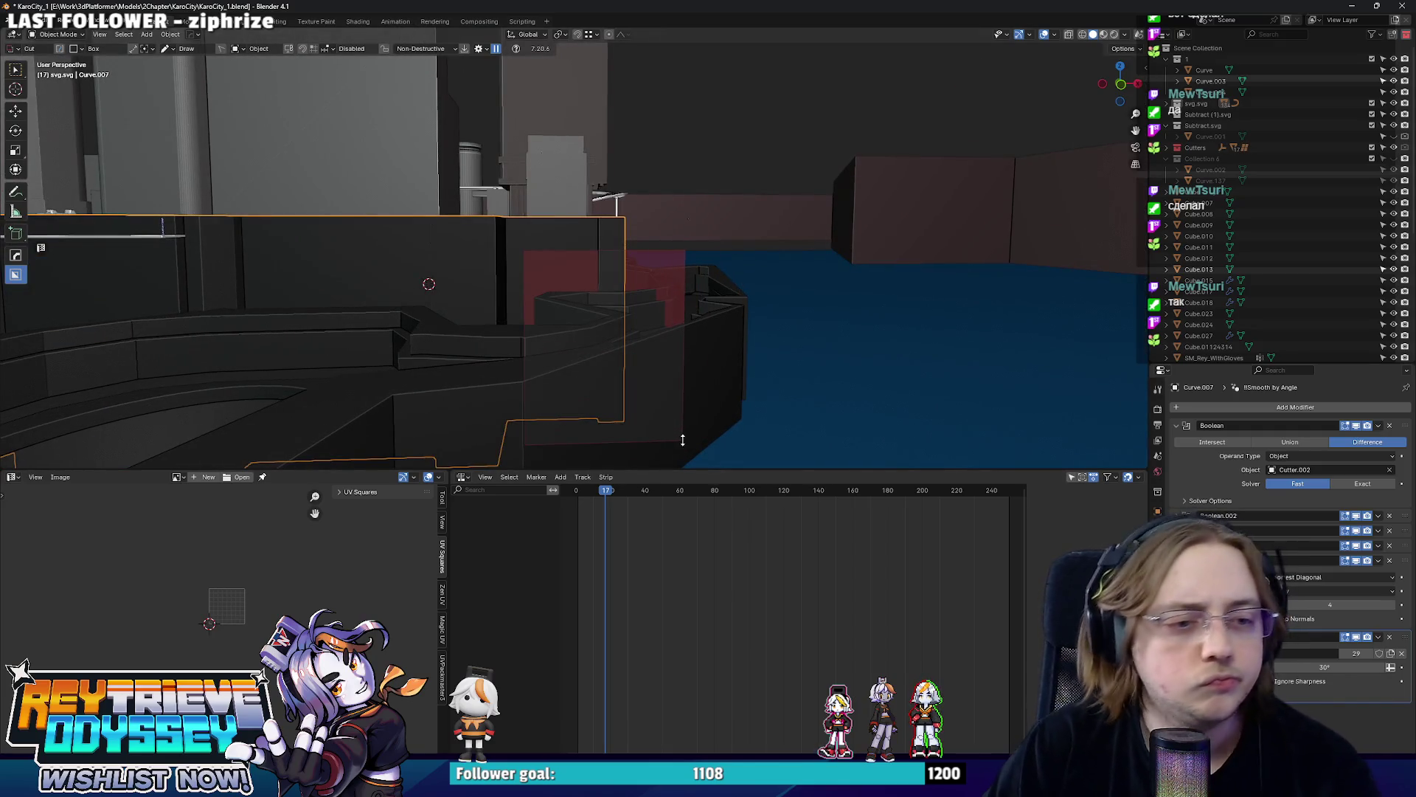
scroll(682, 439, down, 3)
Add a Bool Tool box cutter, Cutter.012, then size it and move it into the building wall.
mouse_move(681, 439)
middle_down()
mouse_move(908, 285)
mouse_move(726, 268)
middle_up()
key(n)
key(ctrl+shift+b)
click(934, 278)
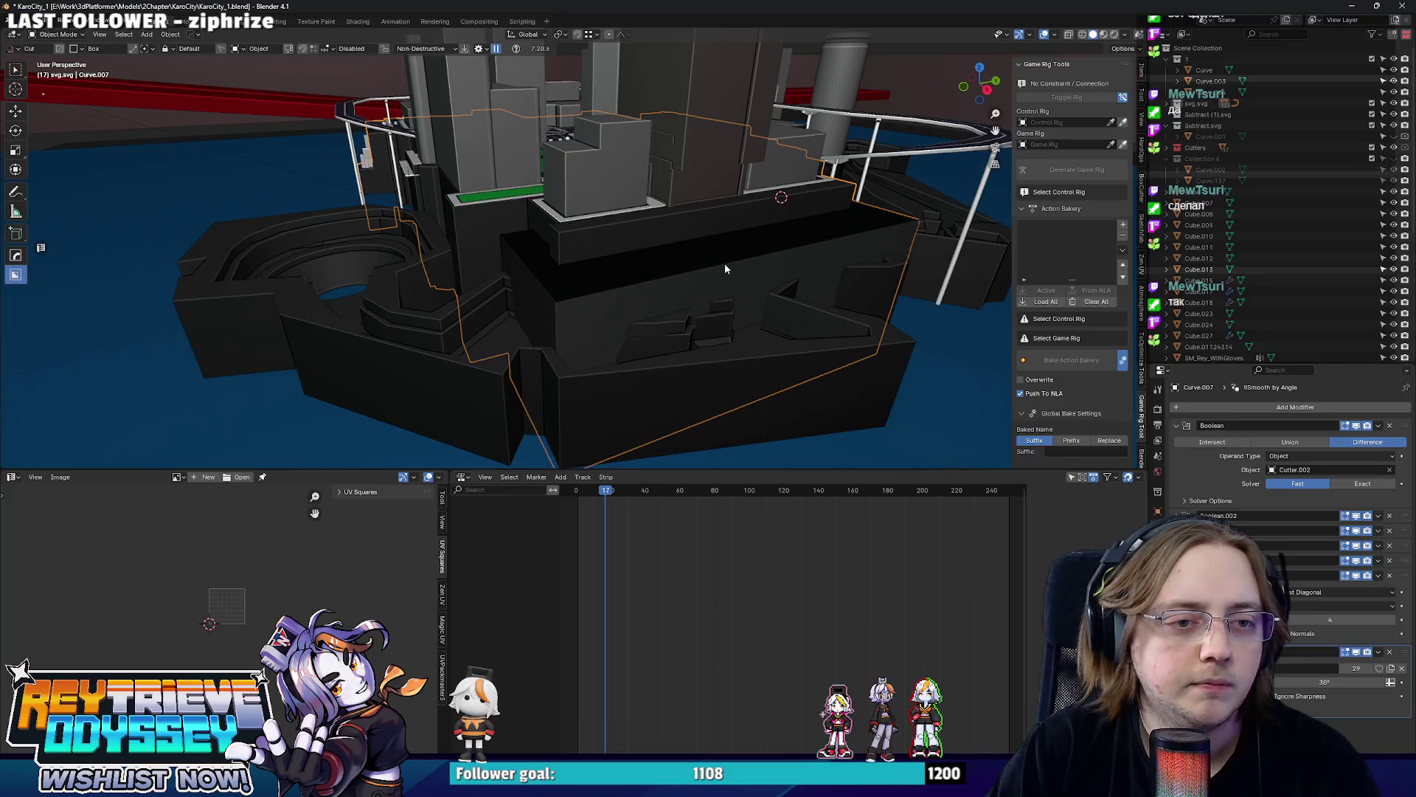
key(ctrl+shift+b)
key(s)
click(726, 264)
key(g)
mouse_move(724, 264)
middle_down()
mouse_move(805, 247)
mouse_move(657, 270)
mouse_move(634, 253)
mouse_move(785, 188)
mouse_move(712, 256)
mouse_move(500, 205)
mouse_move(602, 338)
mouse_move(550, 274)
mouse_move(623, 287)
mouse_move(536, 286)
mouse_move(676, 307)
mouse_move(670, 265)
mouse_move(749, 289)
mouse_move(680, 284)
mouse_move(673, 264)
mouse_move(673, 279)
mouse_move(721, 284)
mouse_move(687, 257)
mouse_move(899, 326)
mouse_move(907, 310)
mouse_move(746, 260)
mouse_move(758, 281)
mouse_move(863, 295)
mouse_move(797, 266)
middle_up()
click(805, 246)
scroll(657, 271, up, 3)
Nudge the cutter's position and check it in see-through shading.
key(g)
click(668, 262)
key(alt+z)
key(alt+z)
Inspect building Curve.007's mesh in see-through view, then reselect Cutter.012.
click(501, 204)
key(Tab)
key(alt+z)
key(a)
key(alt+z)
key(Tab)
click(617, 297)
Shift Cutter.012 about 10.8 m along X and stretch it along Y.
key(g)
key(y)
key(x)
click(699, 255)
key(s)
key(x)
key(y)
click(951, 328)
key(Tab)
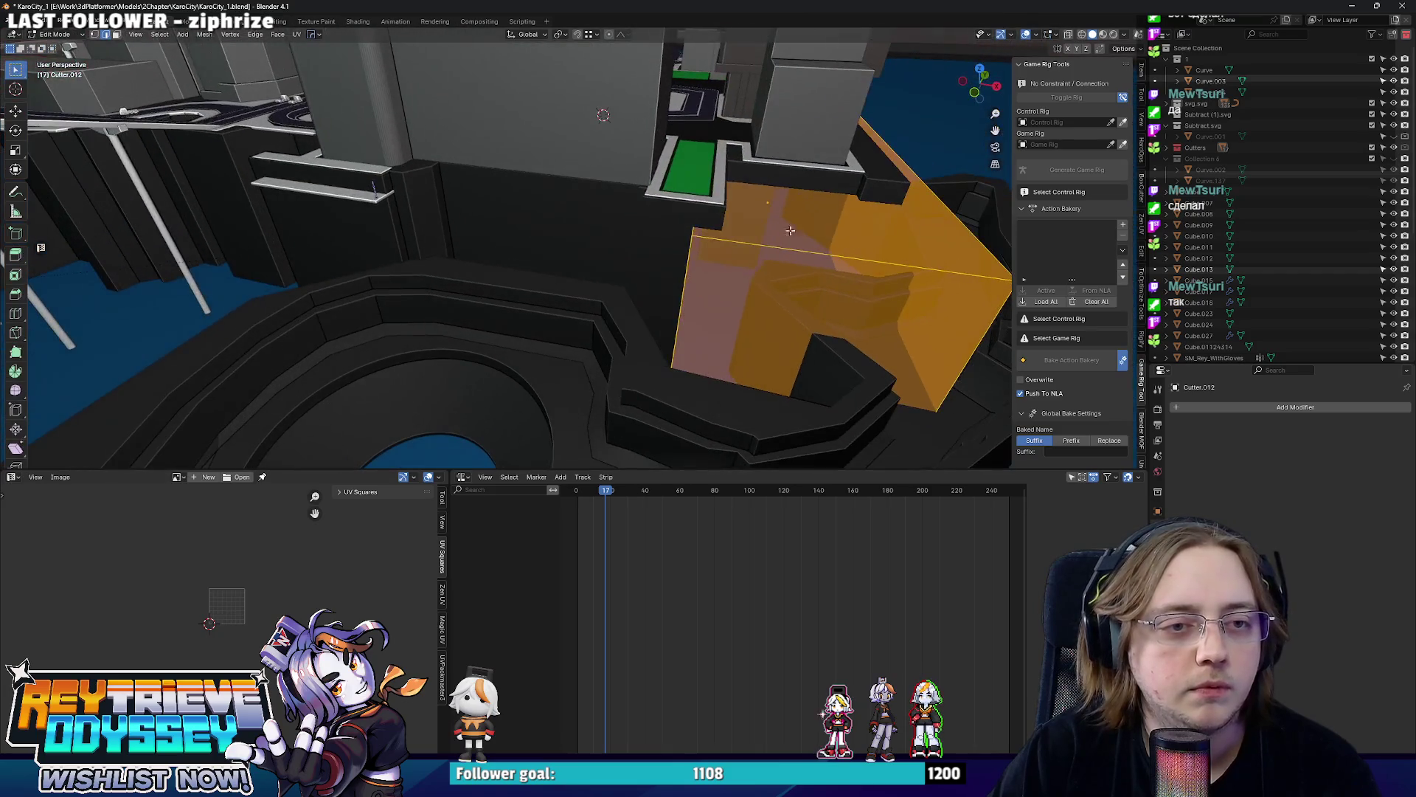
Add an edge loop across Cutter.012 and slide it into place.
key(alt+a)
key(ctrl+r)
click(796, 265)
click(376, 191)
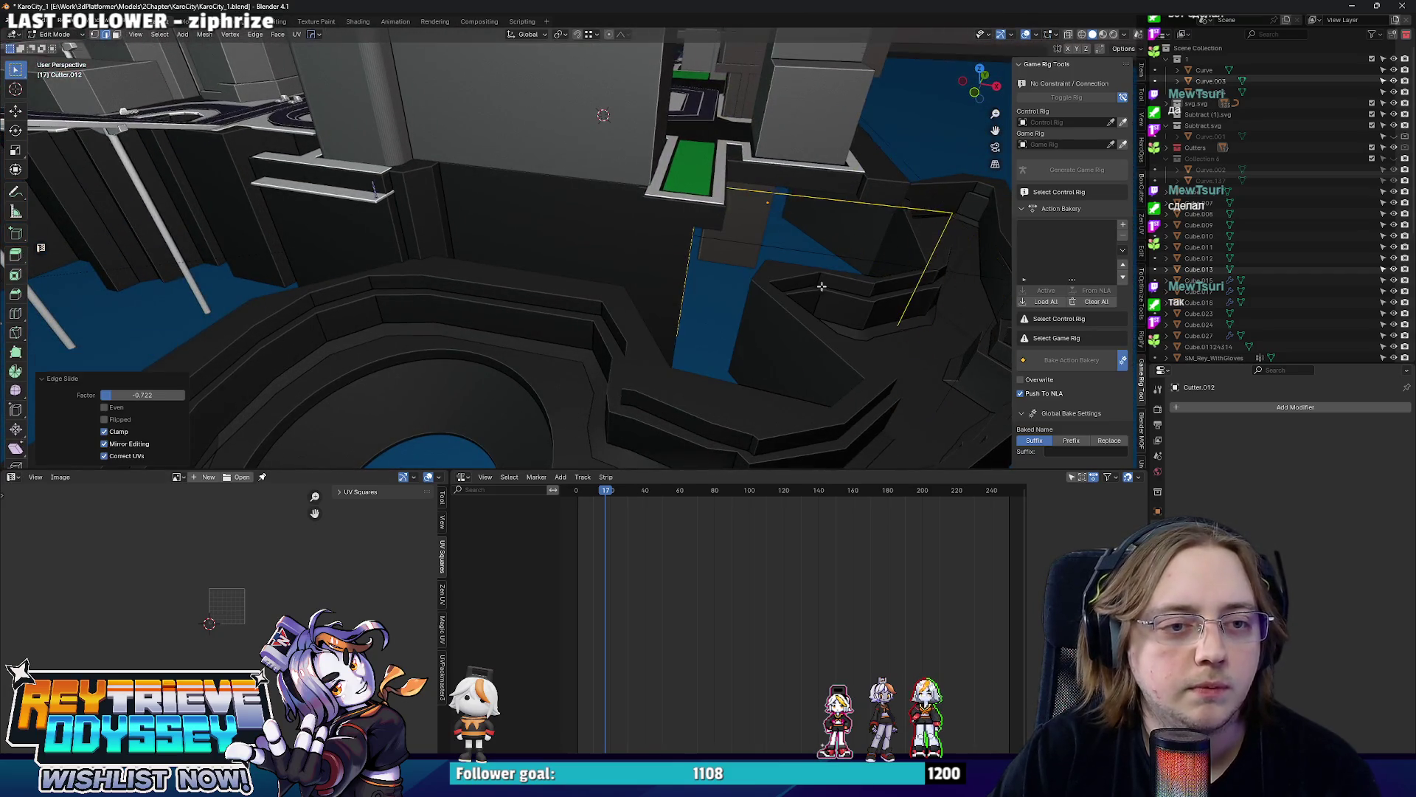
Extrude the cutter's side face and move it along X so it reaches further along the wall.
middle_drag(377, 191, 332, 255)
key(g)
key(z)
key(z)
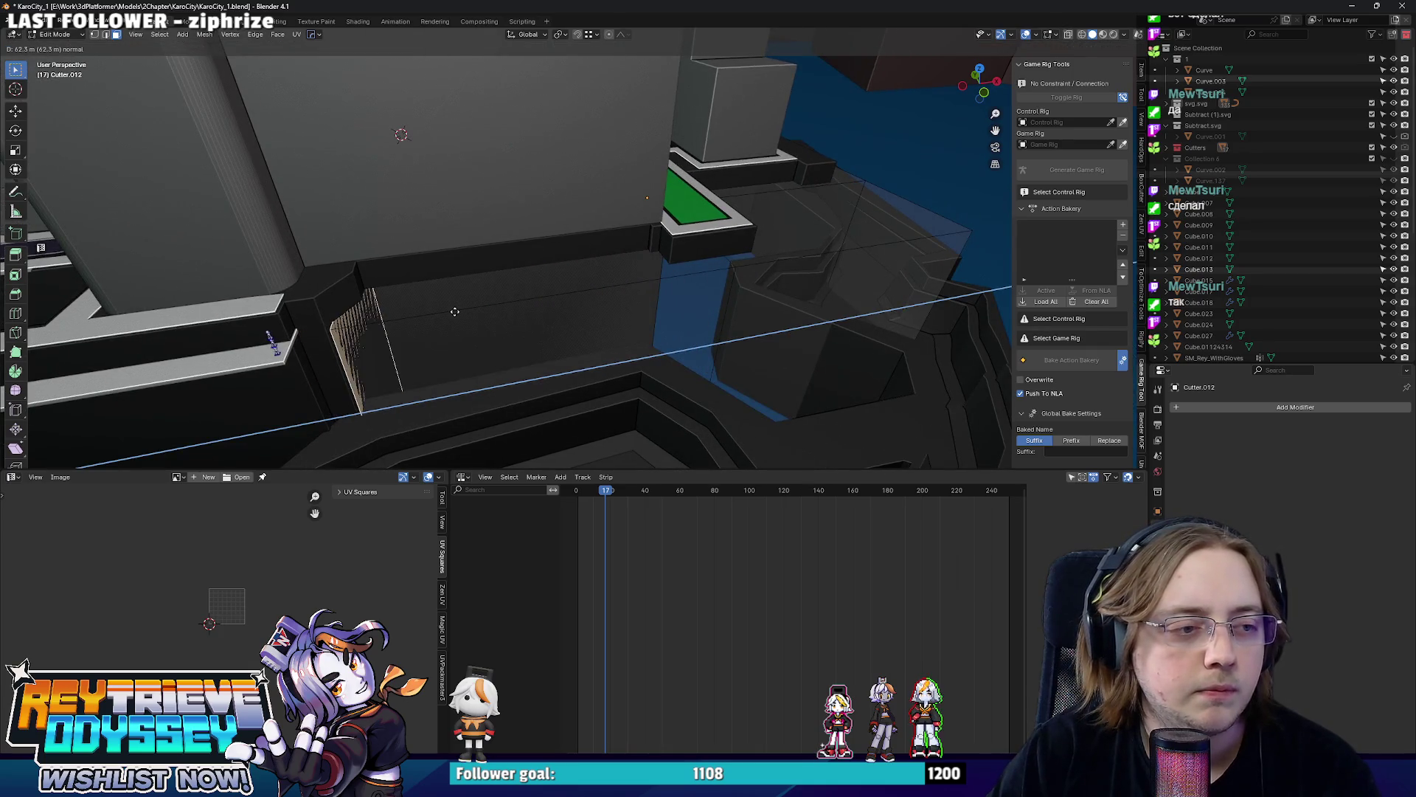
click(455, 313)
middle_drag(479, 309, 616, 270)
key(g)
key(x)
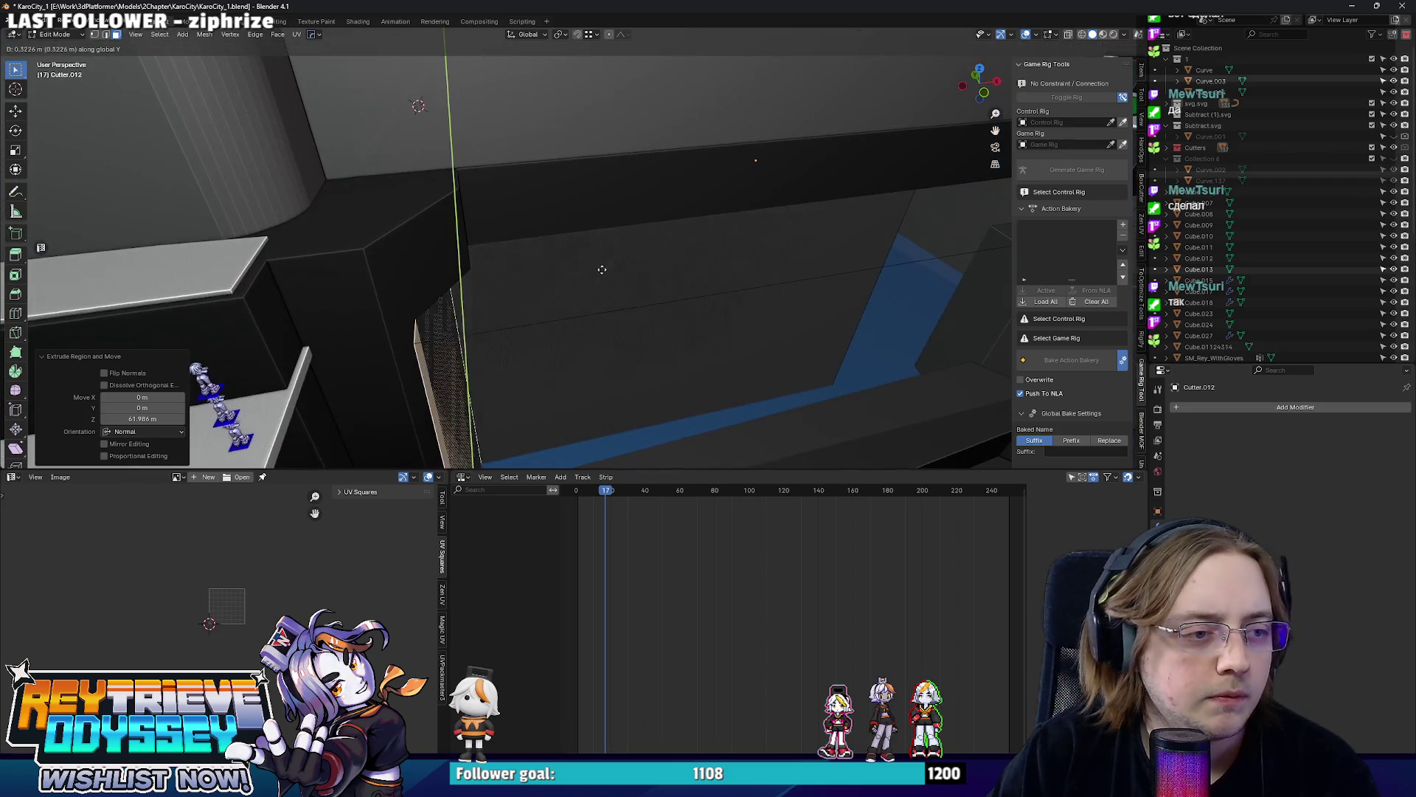
click(585, 269)
key(Tab)
mouse_move(584, 269)
middle_down()
mouse_move(563, 225)
mouse_move(602, 263)
middle_up()
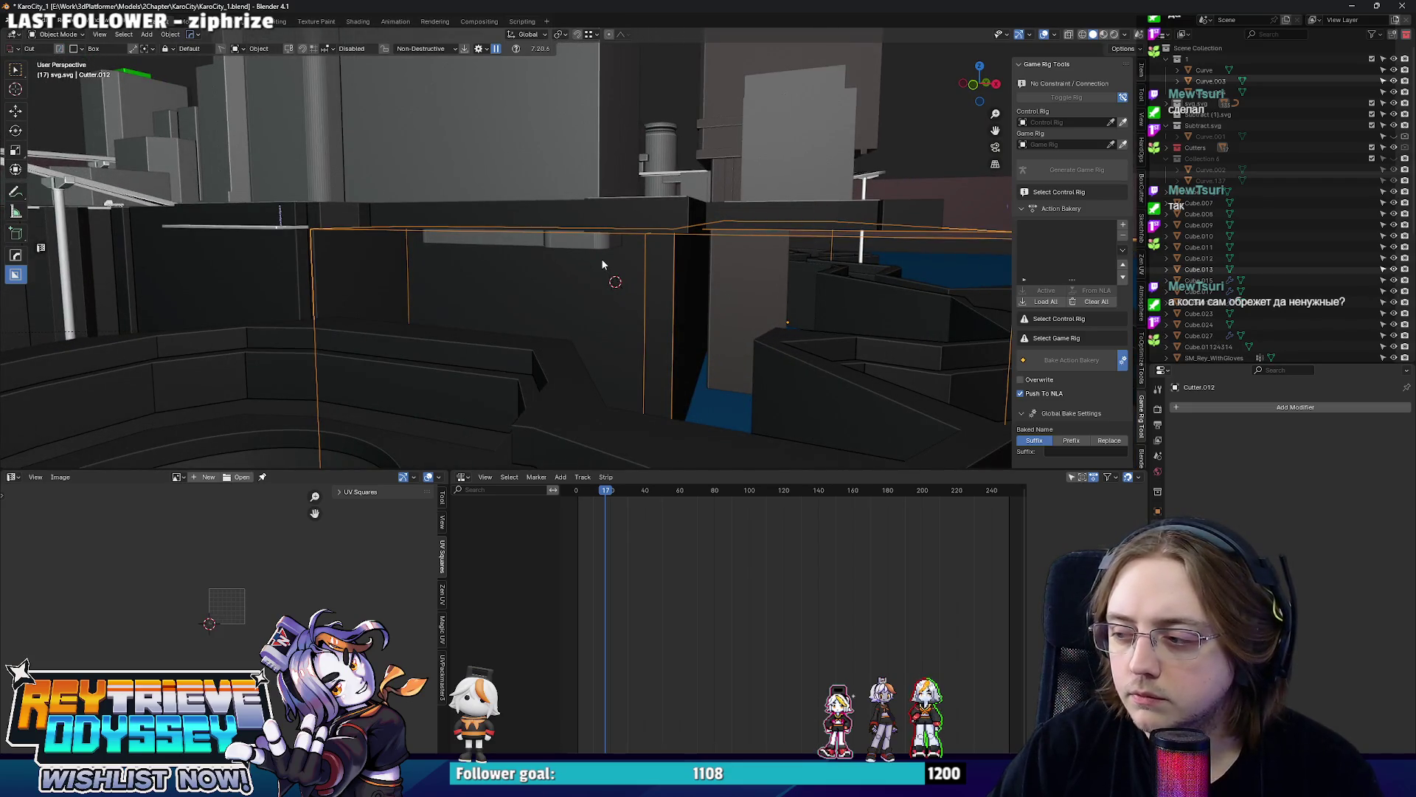
Move all of Curve.022's geometry vertically in front view to adjust its height against the wall.
mouse_move(602, 264)
middle_down()
mouse_move(562, 227)
mouse_move(587, 249)
middle_up()
click(581, 242)
key(Tab)
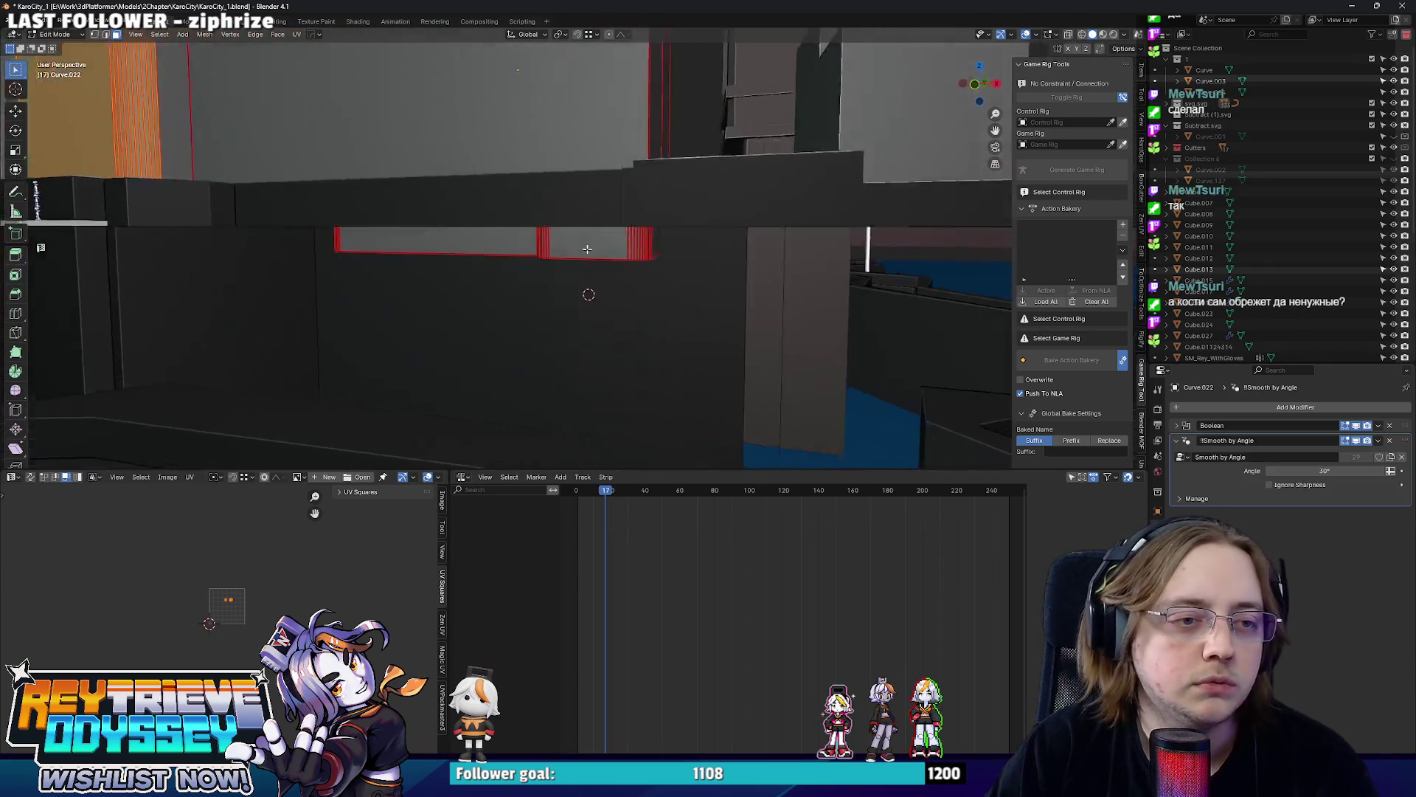
key(KP_1)
key(a)
key(g)
key(z)
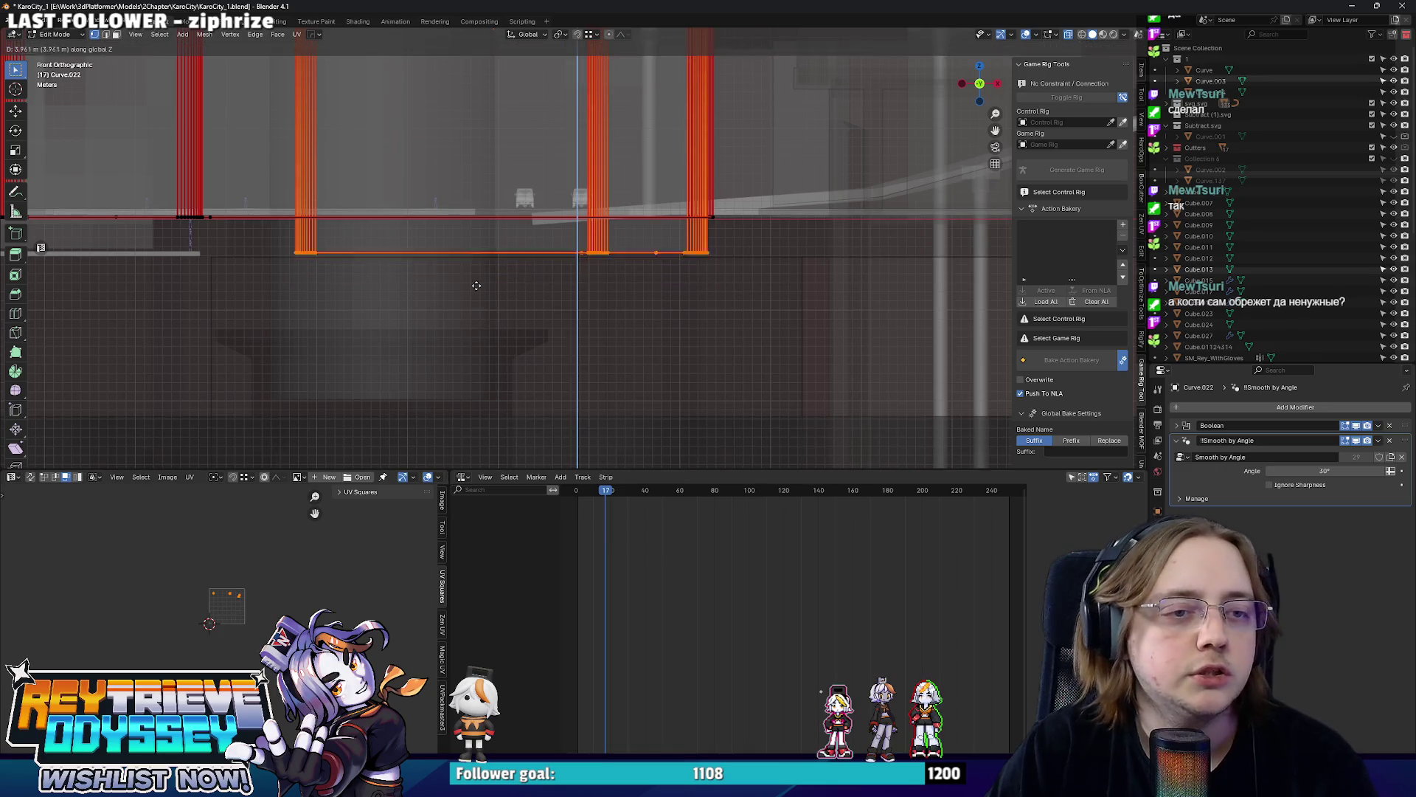
click(475, 286)
key(Tab)
middle_drag(477, 286, 518, 243)
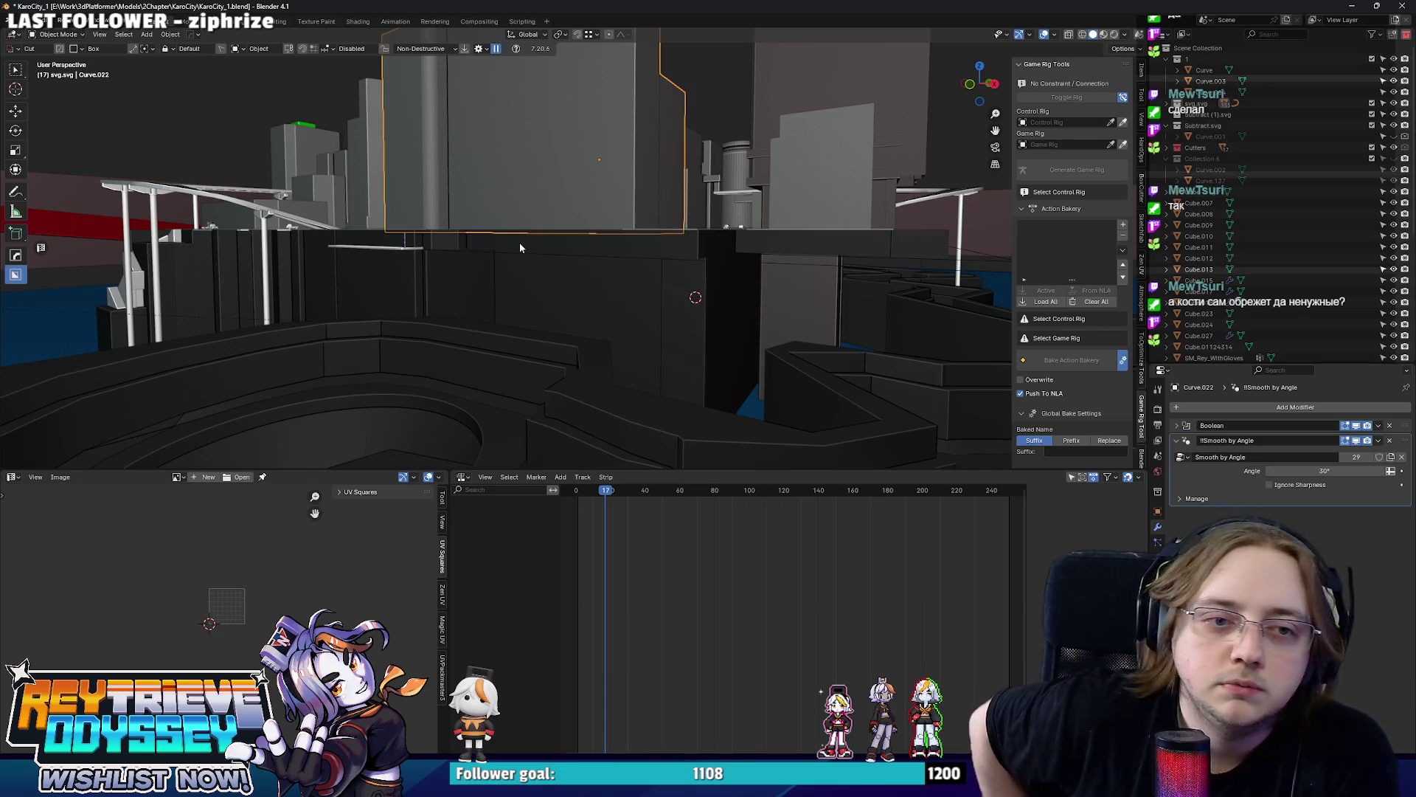
mouse_move(519, 242)
middle_down()
mouse_move(696, 264)
mouse_move(605, 229)
mouse_move(663, 250)
mouse_move(538, 266)
mouse_move(627, 330)
mouse_move(604, 307)
middle_up()
Move a face of Cutter.012 along Y so the cutter reaches further into the building.
click(619, 333)
key(Tab)
key(alt+z)
key(g)
key(y)
click(580, 229)
scroll(579, 228, up, 3)
key(g)
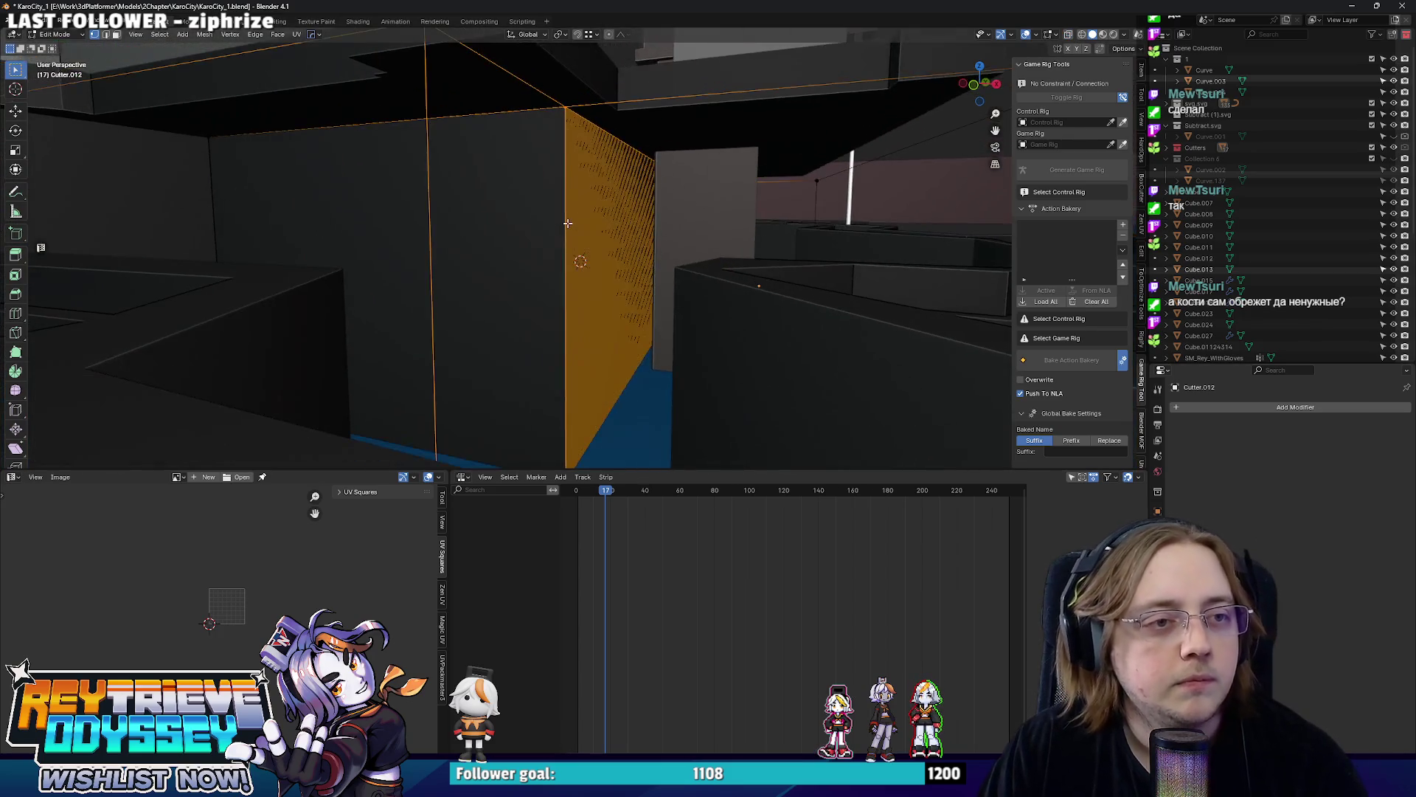
key(y)
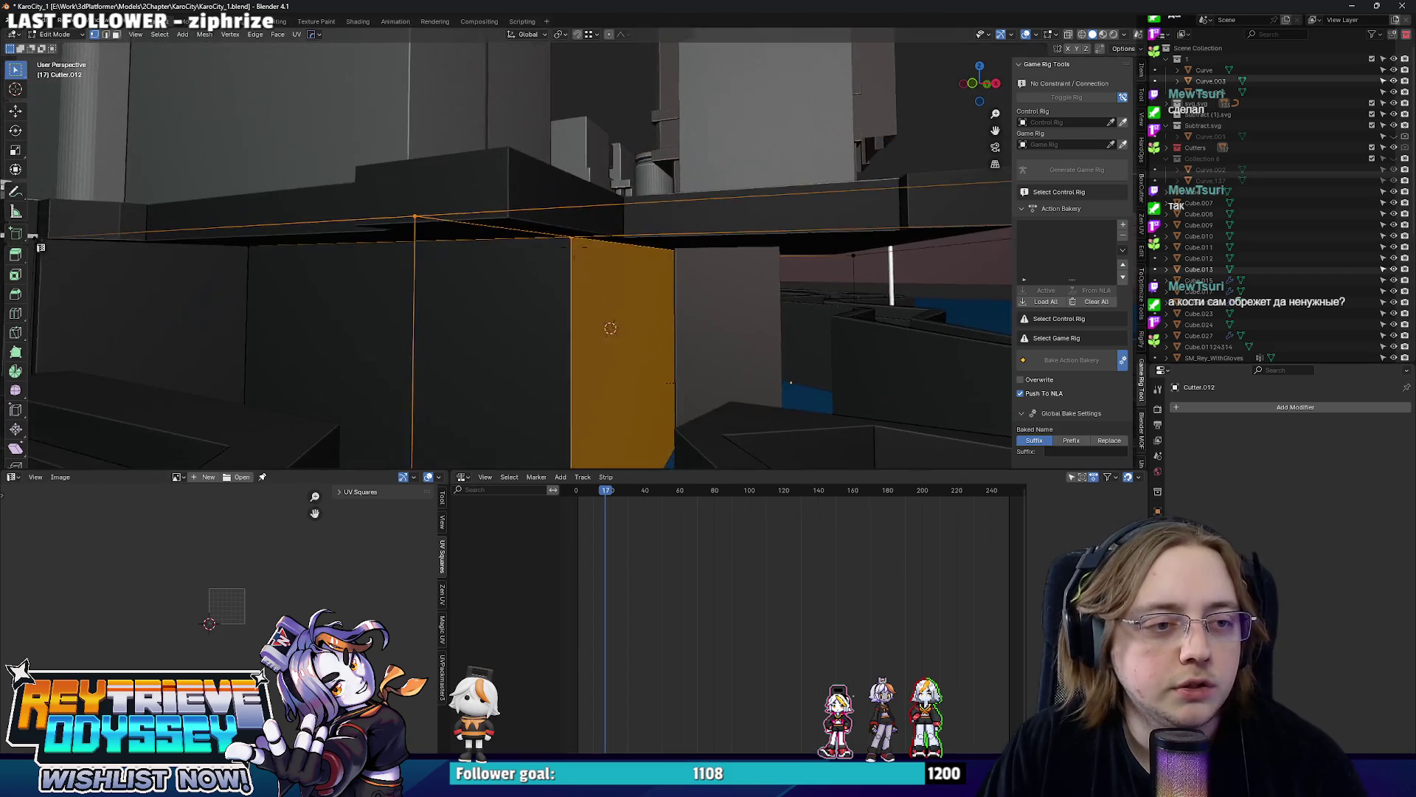
click(554, 199)
key(Tab)
middle_drag(554, 200, 497, 250)
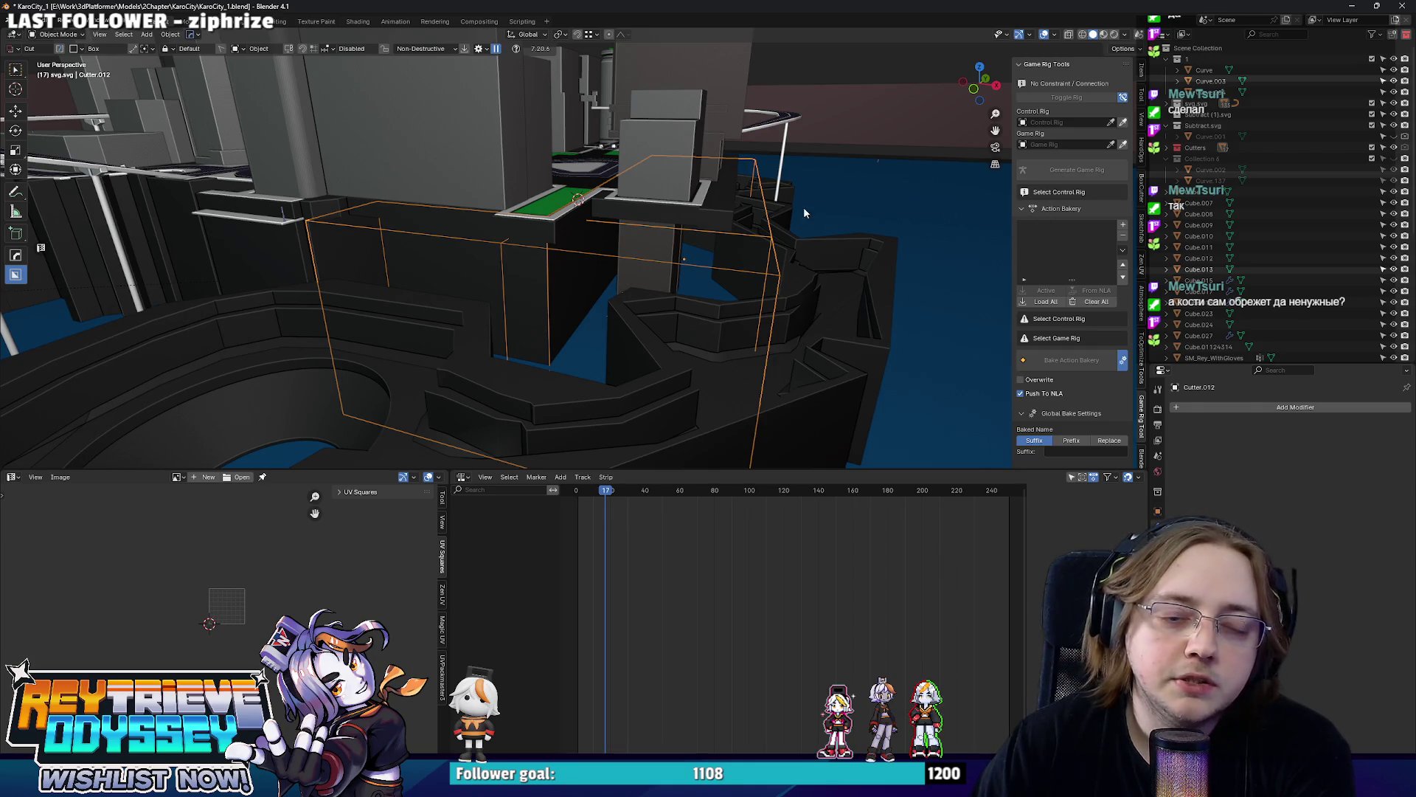
scroll(804, 213, up, 3)
Add a Cat meta-rig (Armature > Animals > Cat) and pick it as the Control Rig.
key(shift+a)
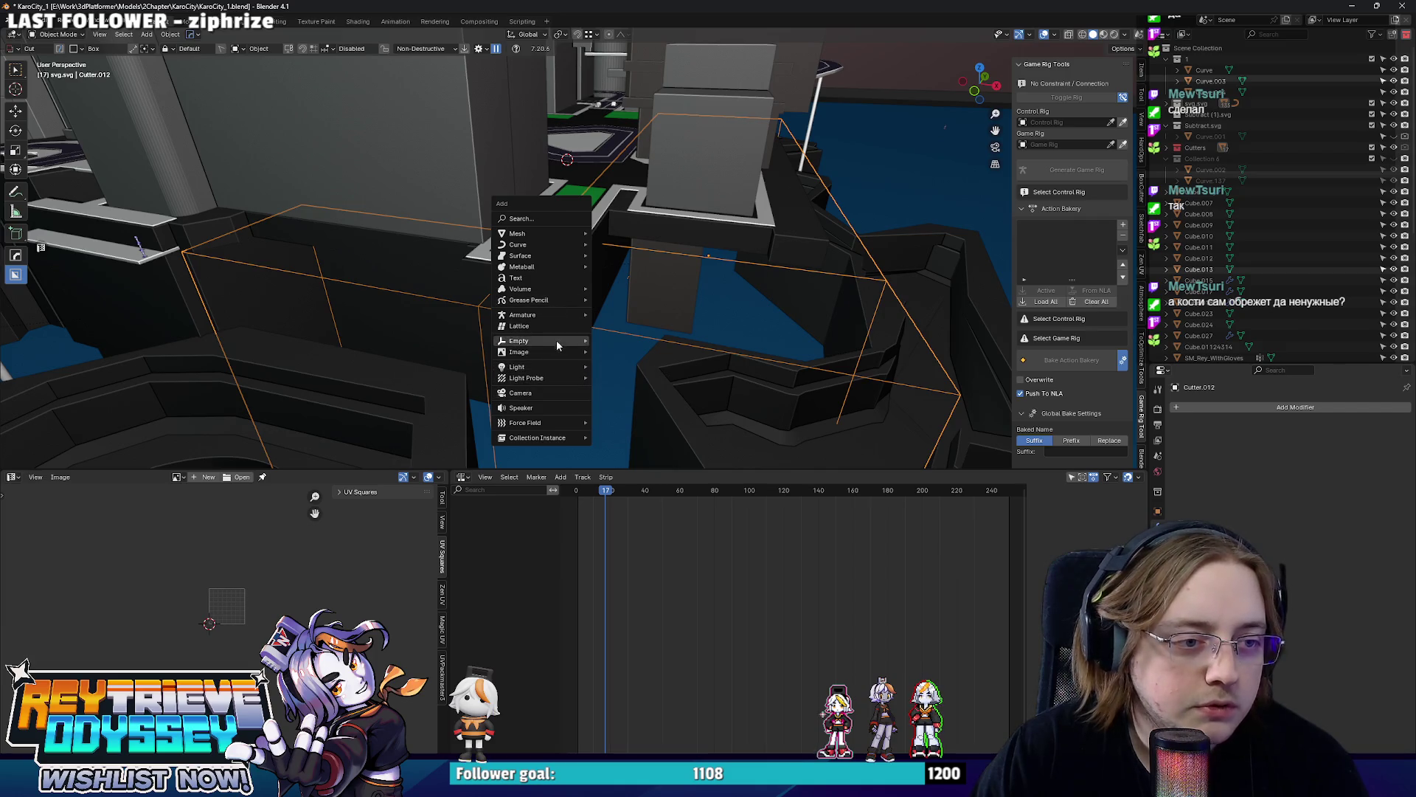
mouse_move(621, 335)
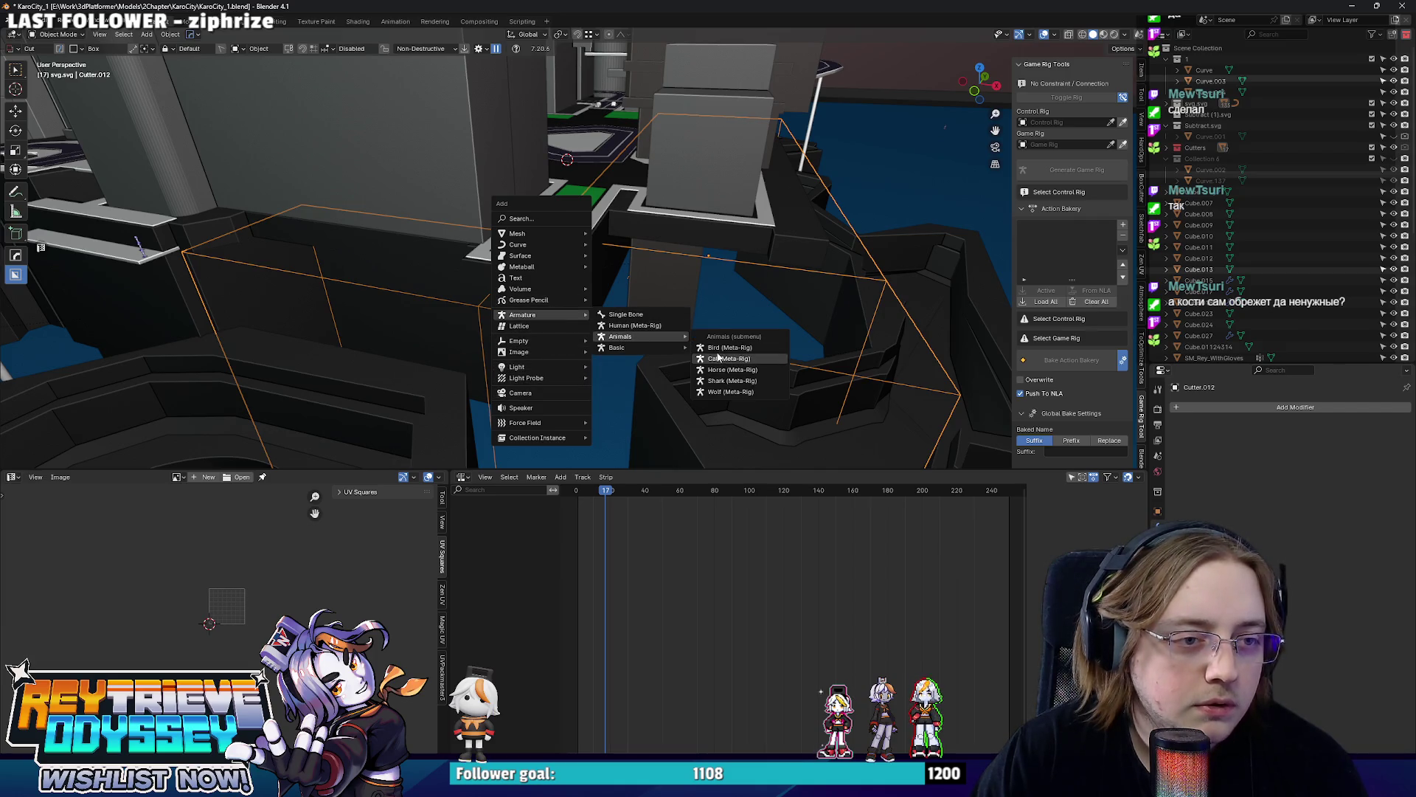
click(720, 357)
scroll(580, 307, up, 3)
click(1111, 122)
click(1061, 136)
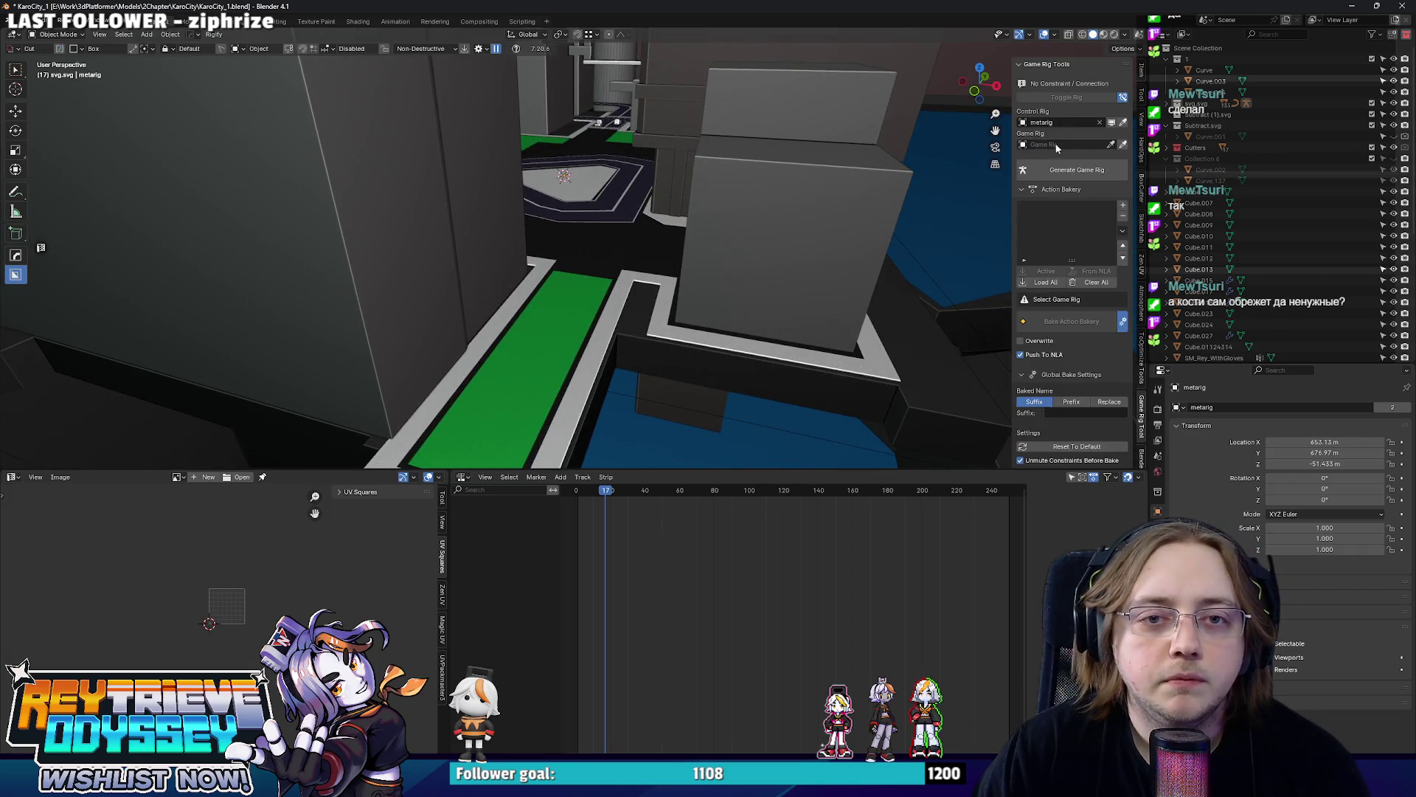
In Generate Game Rig settings, set Extract Mode to Deform and Selected.
click(1102, 167)
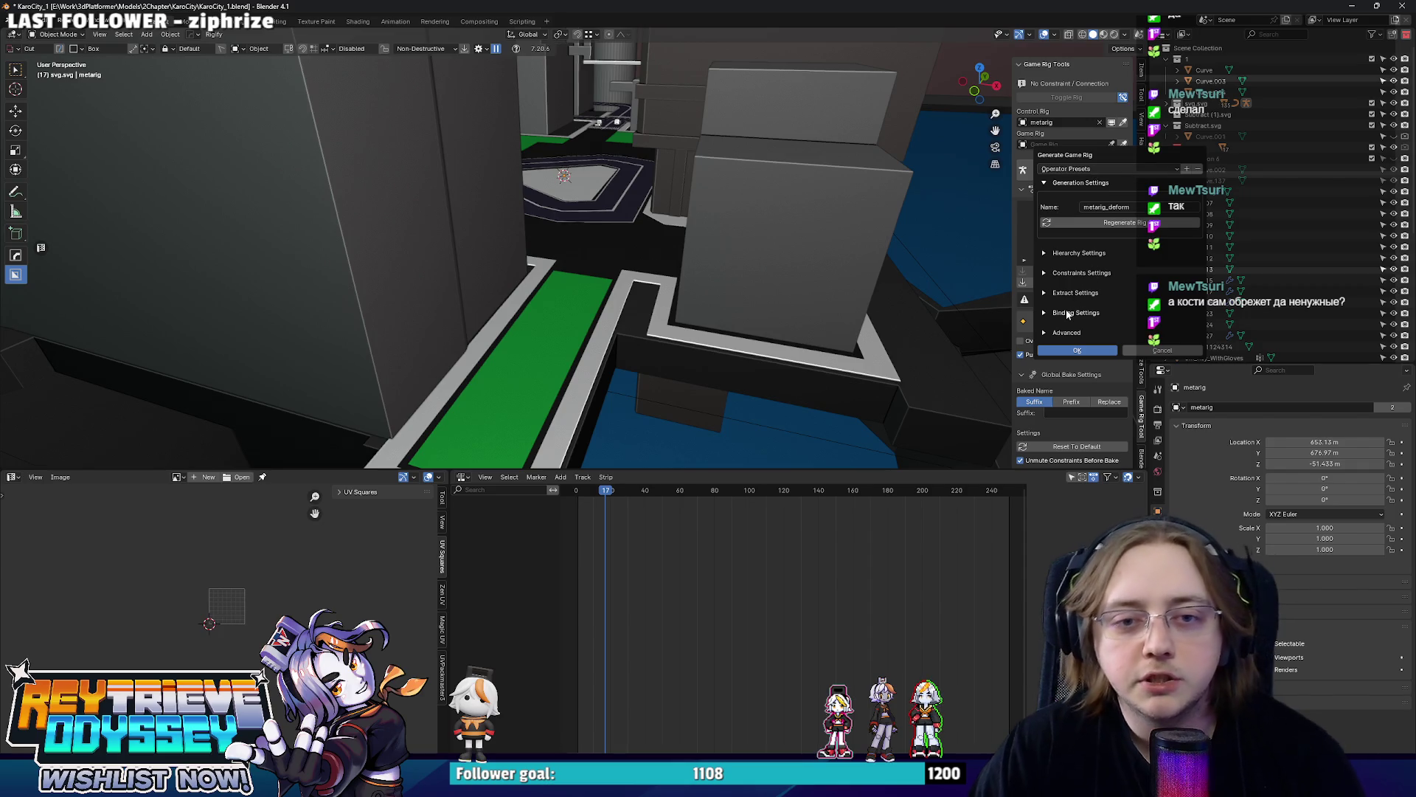
click(1069, 314)
click(1070, 295)
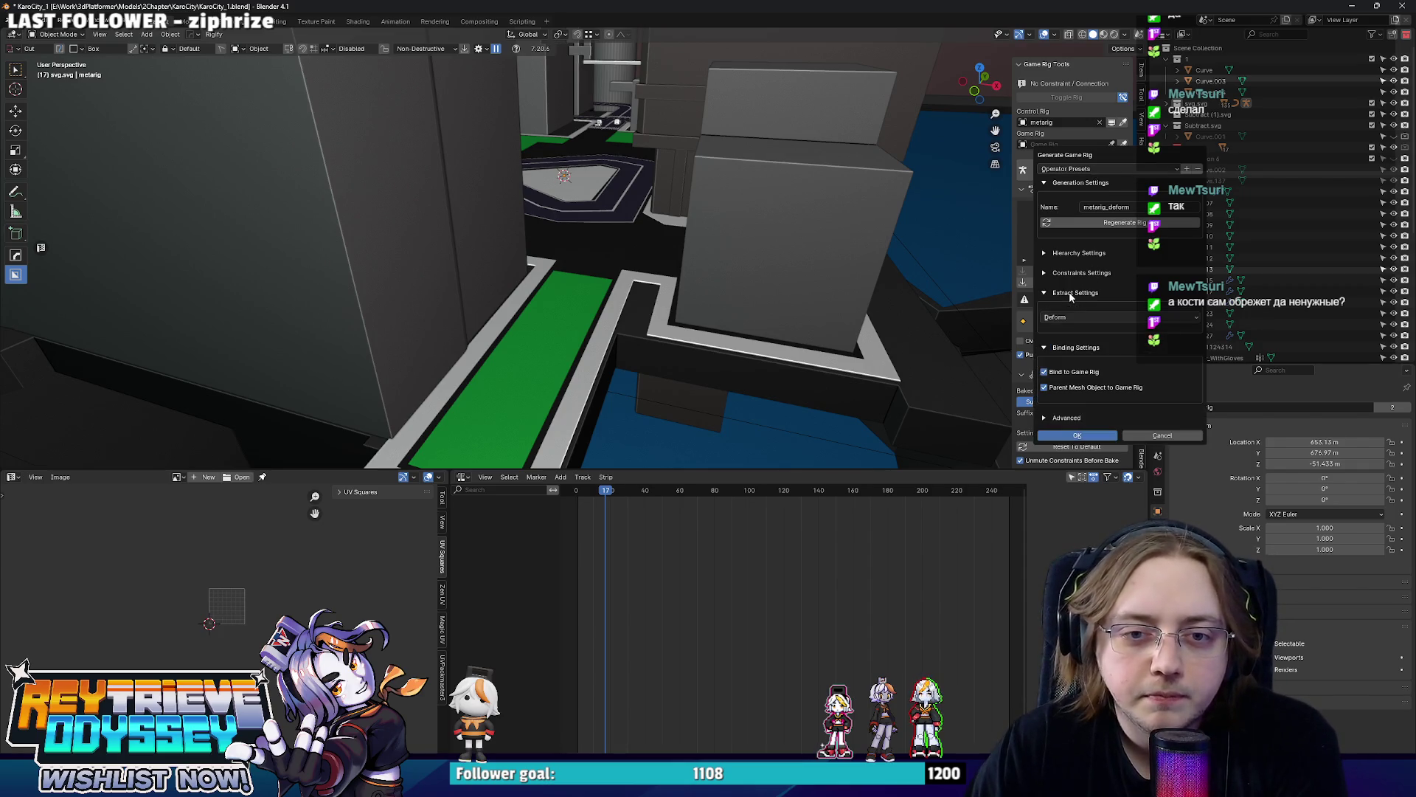
click(1072, 317)
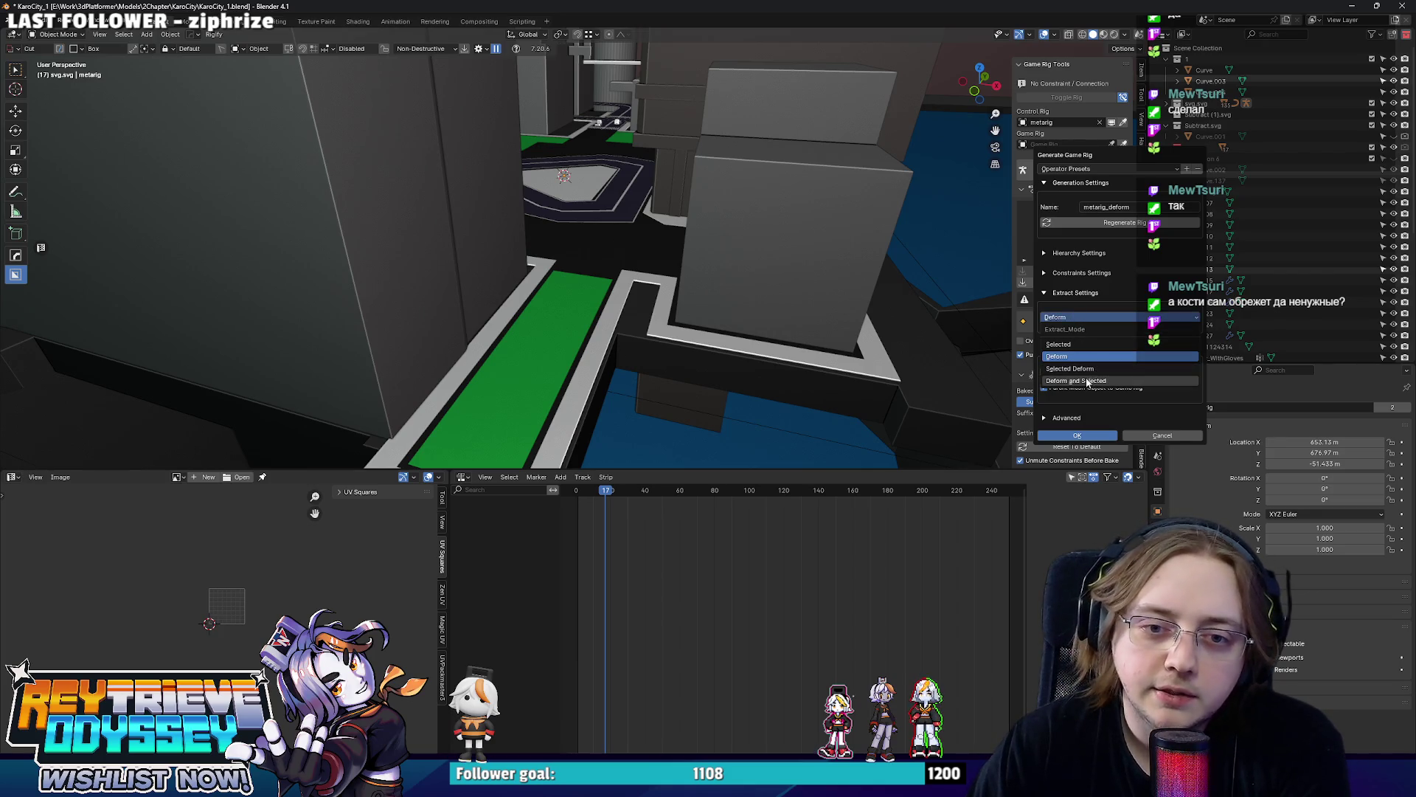
click(1088, 382)
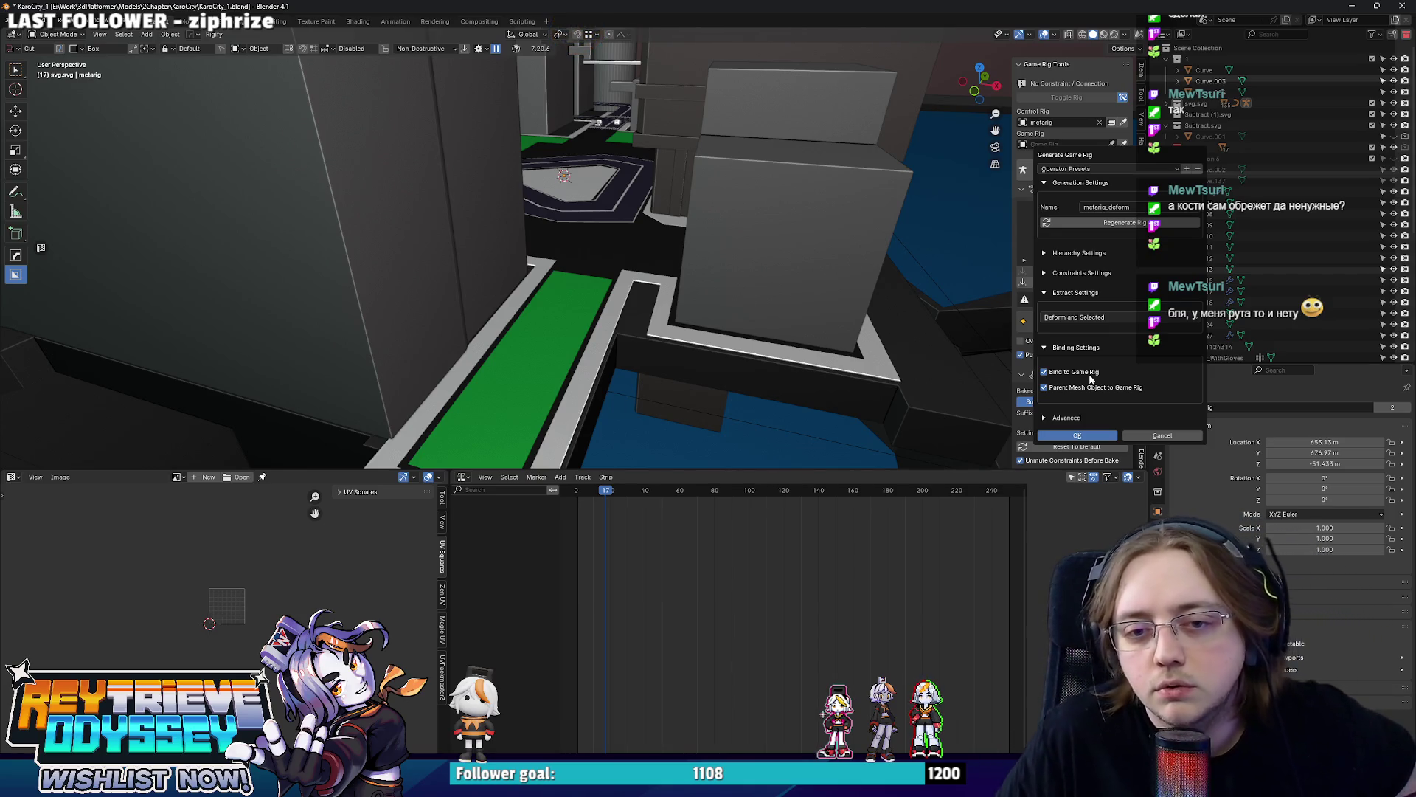
click(1148, 435)
mouse_move(840, 300)
middle_down()
mouse_move(719, 247)
mouse_move(725, 202)
mouse_move(747, 201)
mouse_move(540, 193)
mouse_move(639, 239)
mouse_move(625, 210)
mouse_move(668, 246)
mouse_move(569, 241)
middle_up()
Cut Cutter.012 with an edge loop and a knife line, and select the face to extend.
click(749, 199)
key(Tab)
key(Tab)
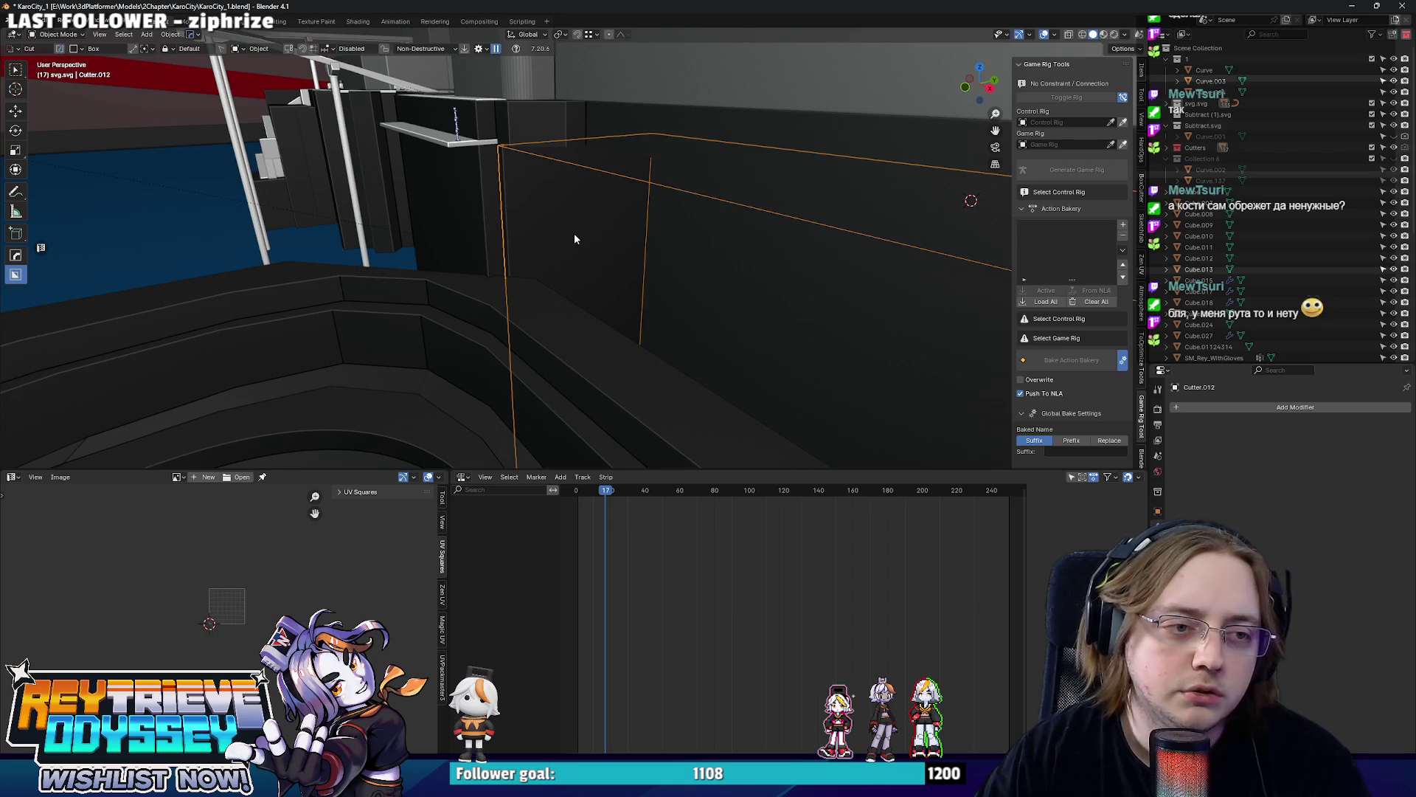
middle_drag(588, 216, 563, 223)
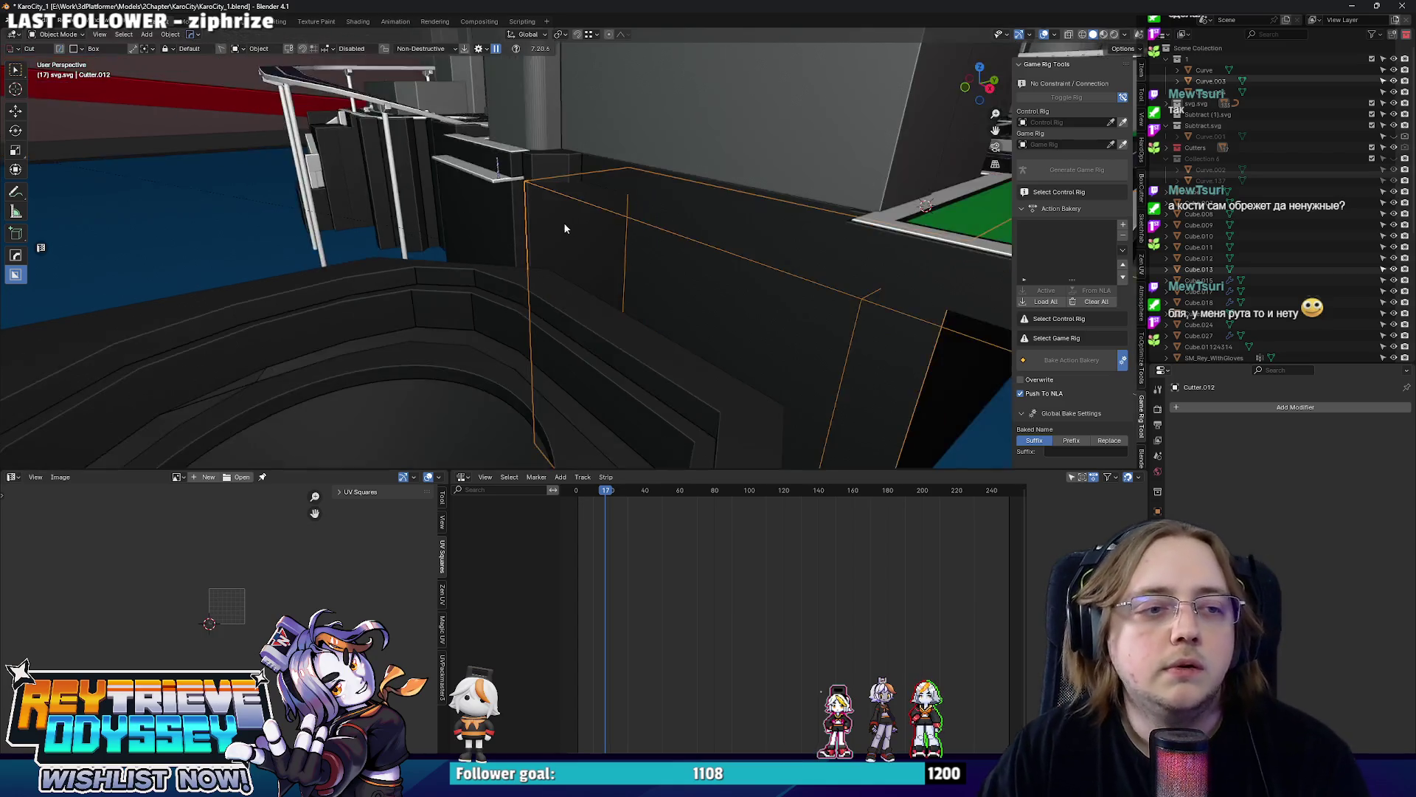
scroll(563, 222, down, 3)
mouse_move(833, 212)
middle_down()
mouse_move(762, 220)
mouse_move(674, 277)
mouse_move(605, 274)
mouse_move(568, 221)
mouse_move(645, 200)
mouse_move(722, 214)
mouse_move(620, 232)
mouse_move(608, 270)
mouse_move(389, 312)
mouse_move(792, 243)
middle_up()
scroll(676, 275, up, 3)
key(Tab)
key(alt+z)
key(ctrl+r)
click(620, 255)
key(alt+z)
key(alt+z)
key(alt+z)
key(k)
key(Return)
key(alt+z)
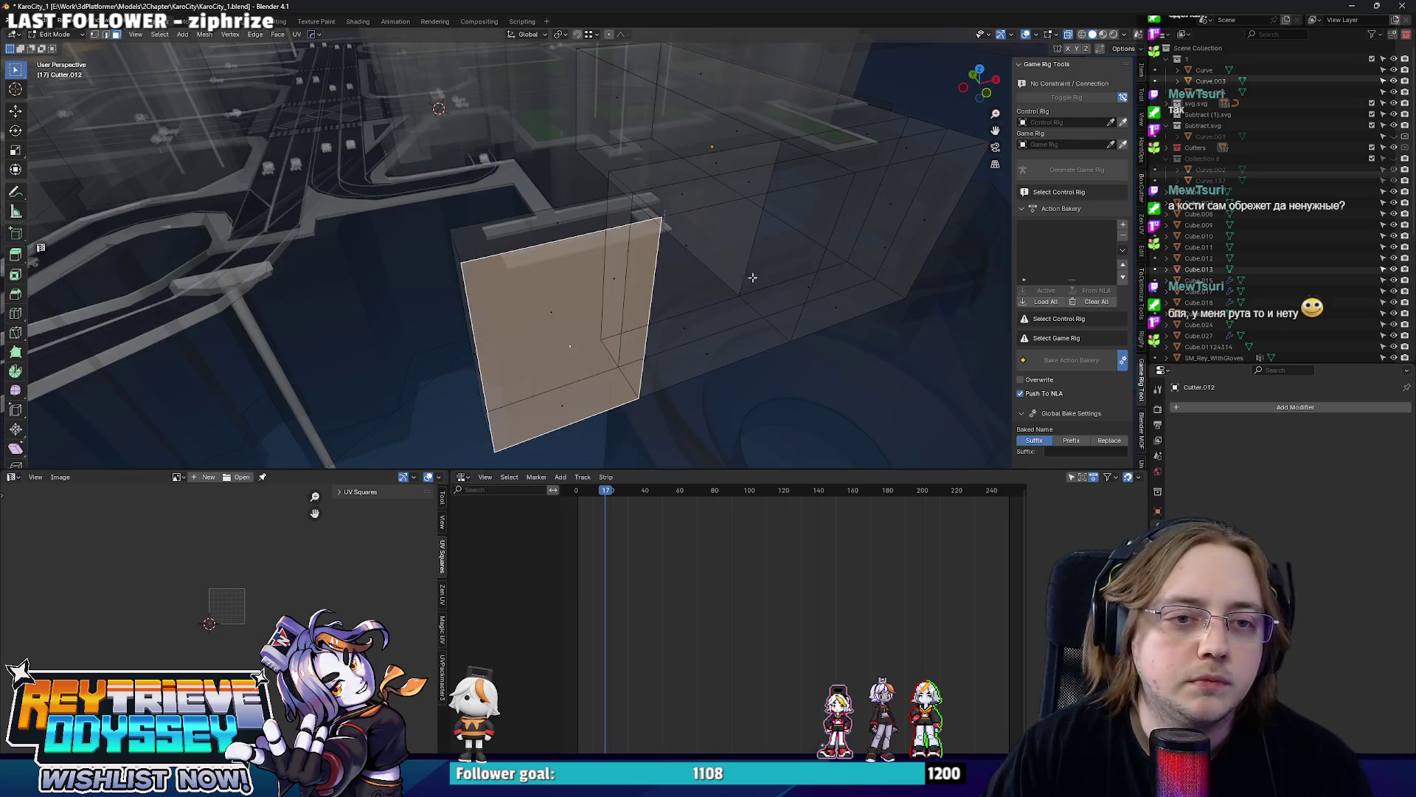
shift+click(831, 267)
key(alt+z)
key(Tab)
Extrude the selected cutter face upward and adjust its height.
mouse_move(900, 240)
middle_down()
mouse_move(491, 240)
mouse_move(658, 246)
middle_up()
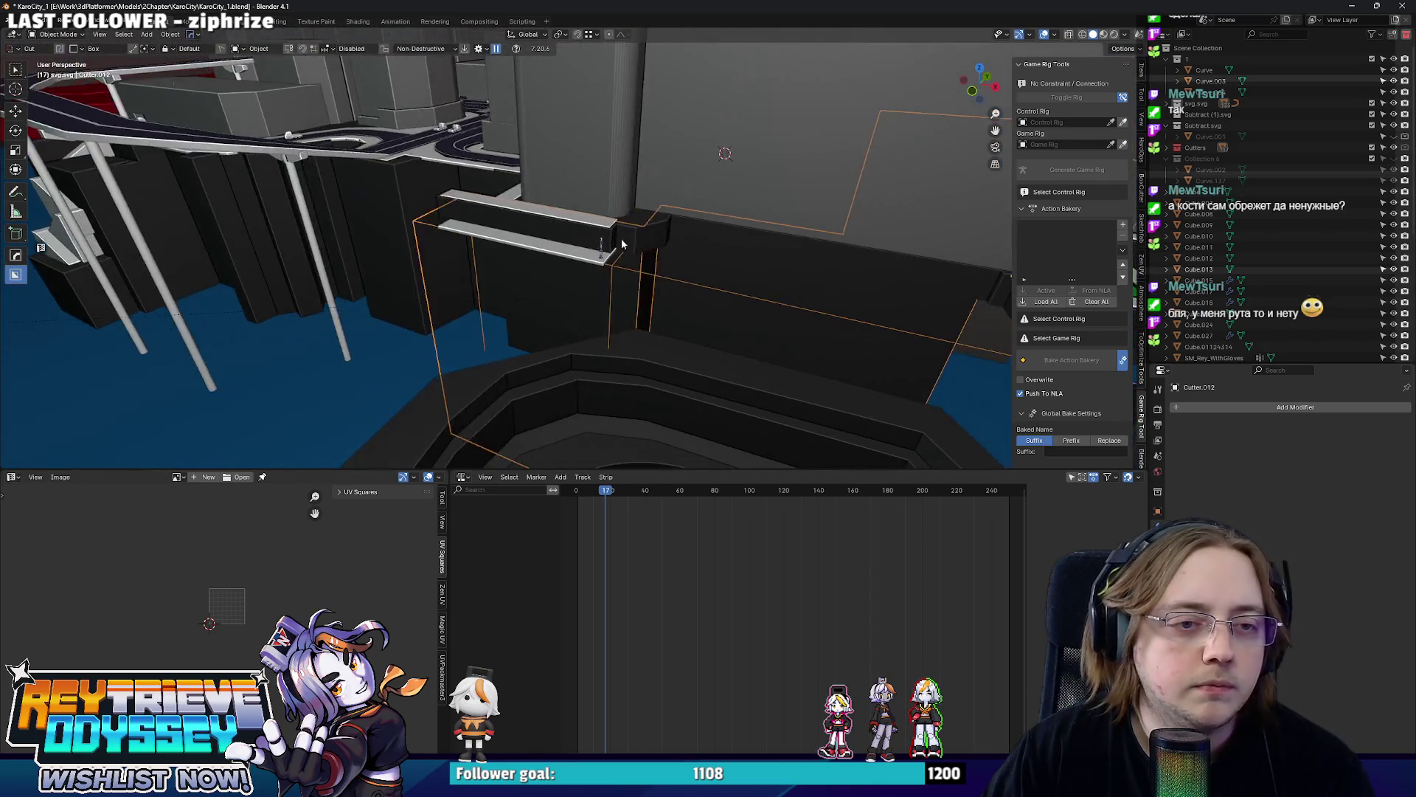
mouse_move(659, 246)
middle_down()
mouse_move(631, 246)
mouse_move(584, 288)
middle_up()
key(Tab)
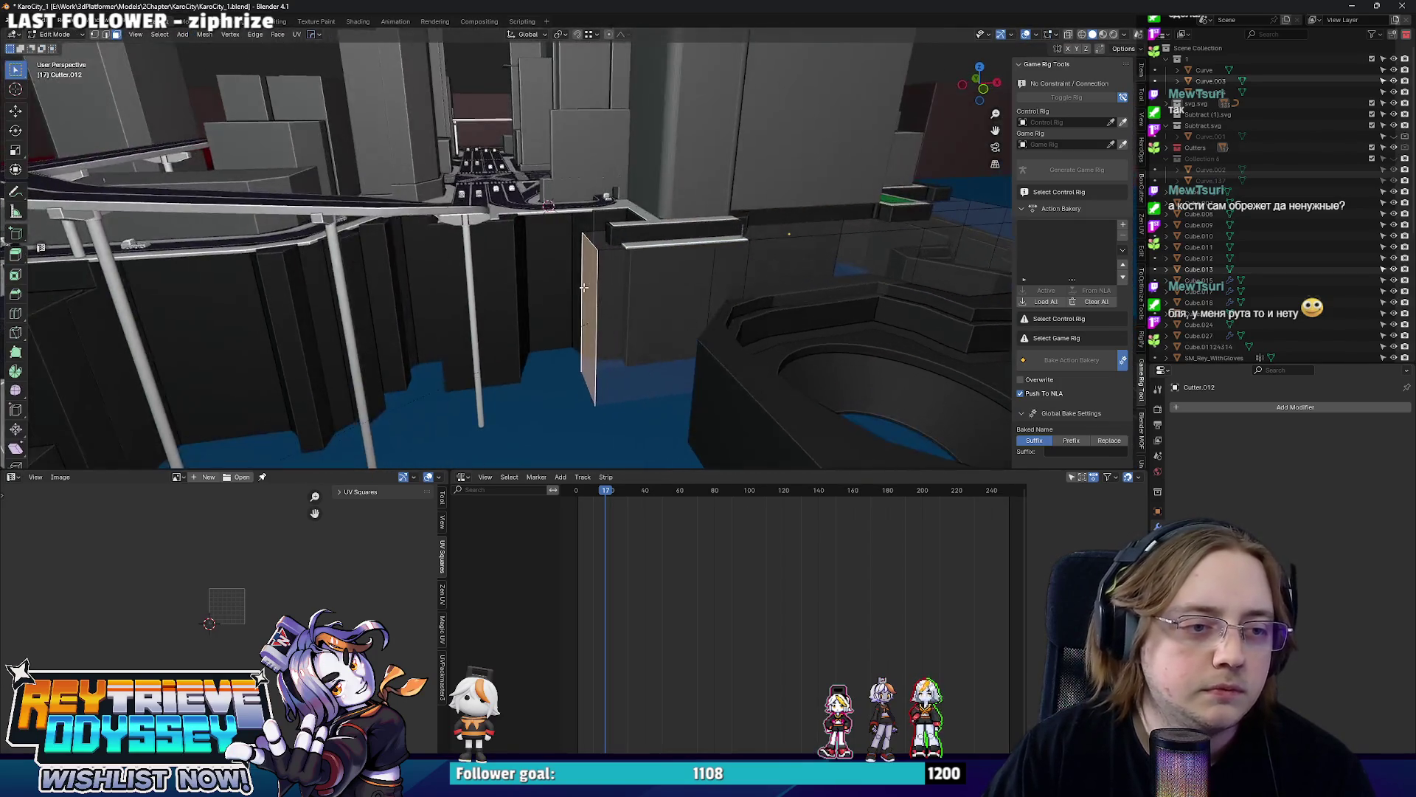
key(e)
click(332, 288)
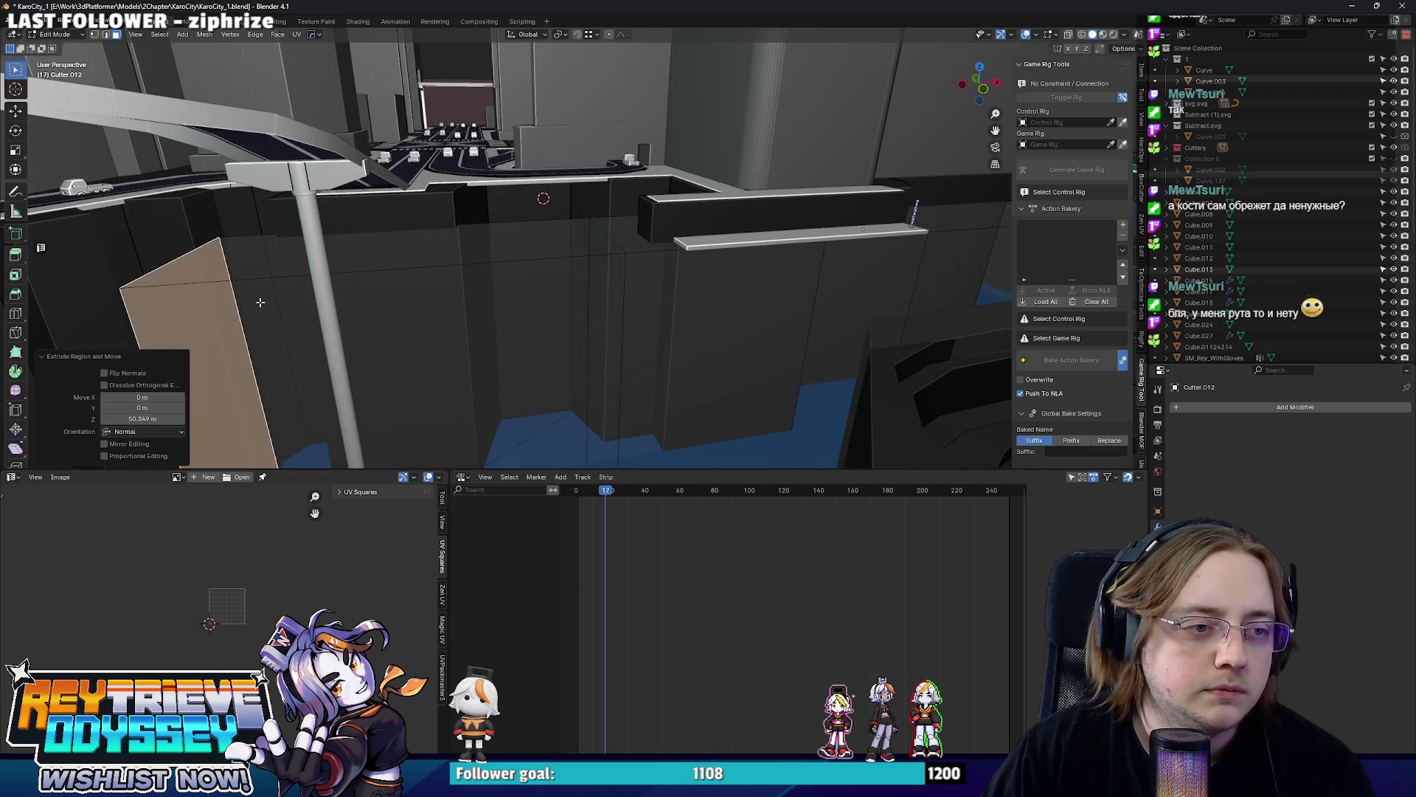
middle_drag(333, 288, 459, 293)
key(alt+z)
mouse_move(402, 370)
middle_down()
mouse_move(365, 344)
mouse_move(681, 241)
mouse_move(683, 184)
middle_up()
key(e)
click(355, 332)
key(Tab)
scroll(682, 184, up, 3)
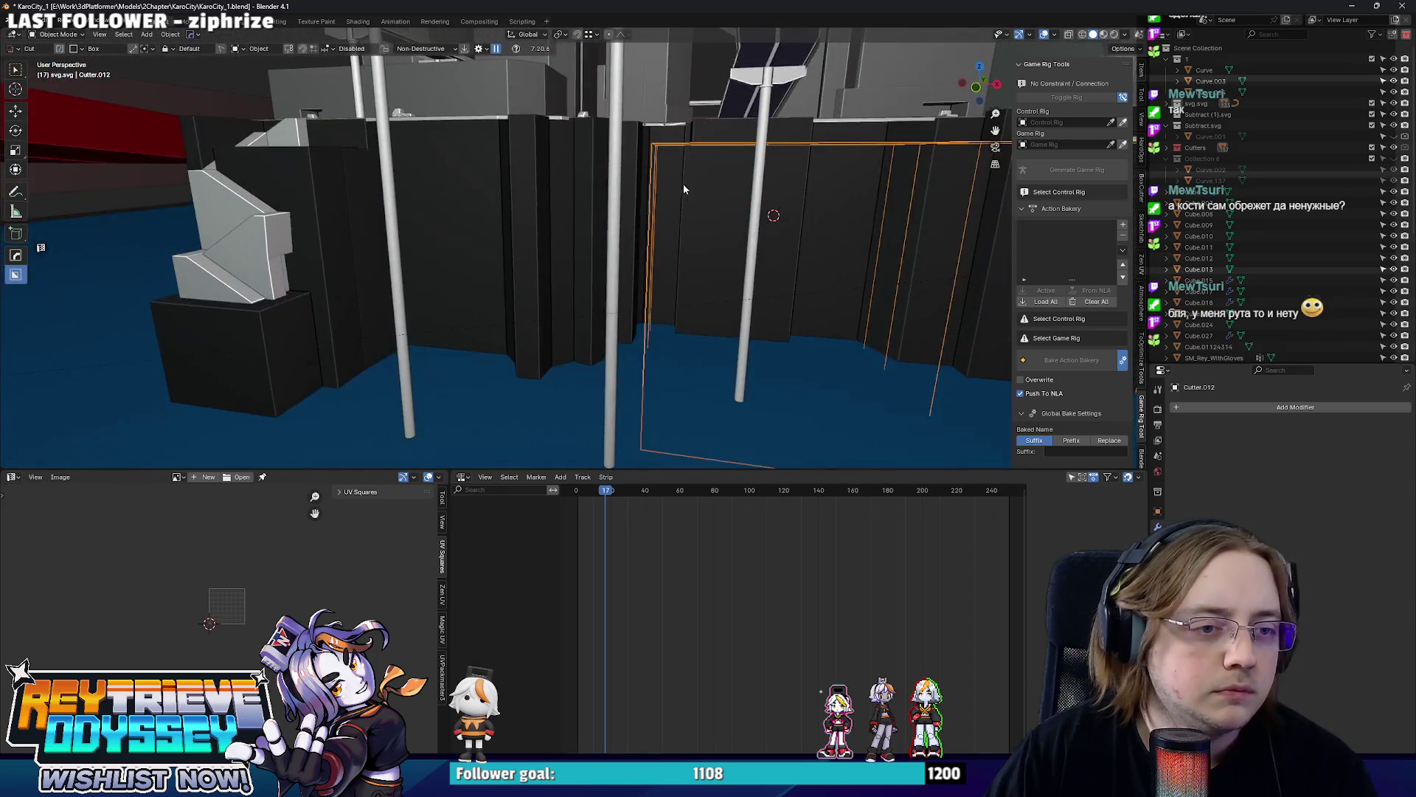
scroll(662, 209, down, 4)
Review the city block from above, then switch over to the Unreal Engine editor.
middle_drag(662, 210, 392, 183)
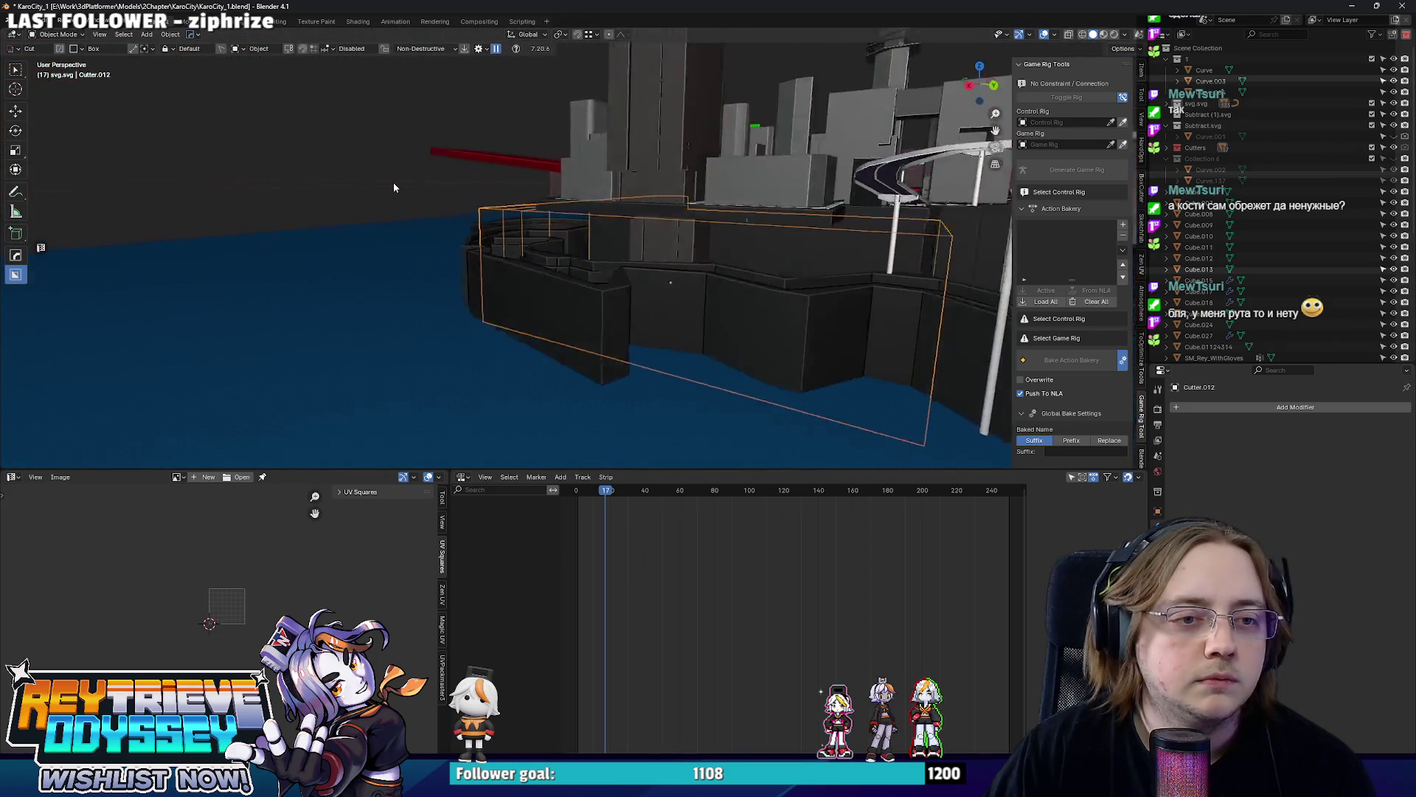
scroll(701, 242, up, 3)
middle_drag(701, 243, 811, 284)
mouse_move(704, 232)
middle_down()
mouse_move(759, 212)
mouse_move(623, 210)
mouse_move(685, 266)
mouse_move(696, 251)
middle_up()
scroll(622, 210, up, 2)
key(ctrl+o)
key(Escape)
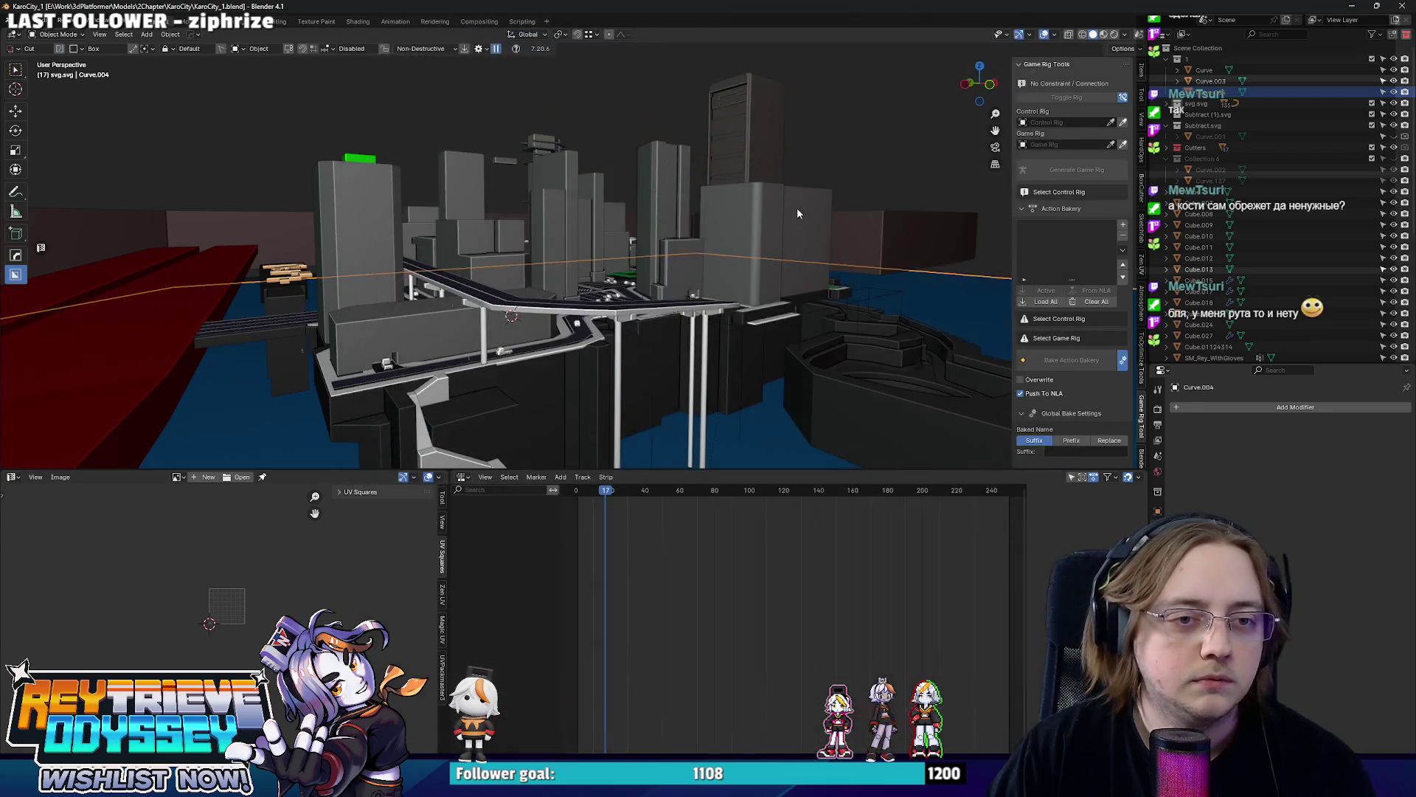
key(alt+Tab)
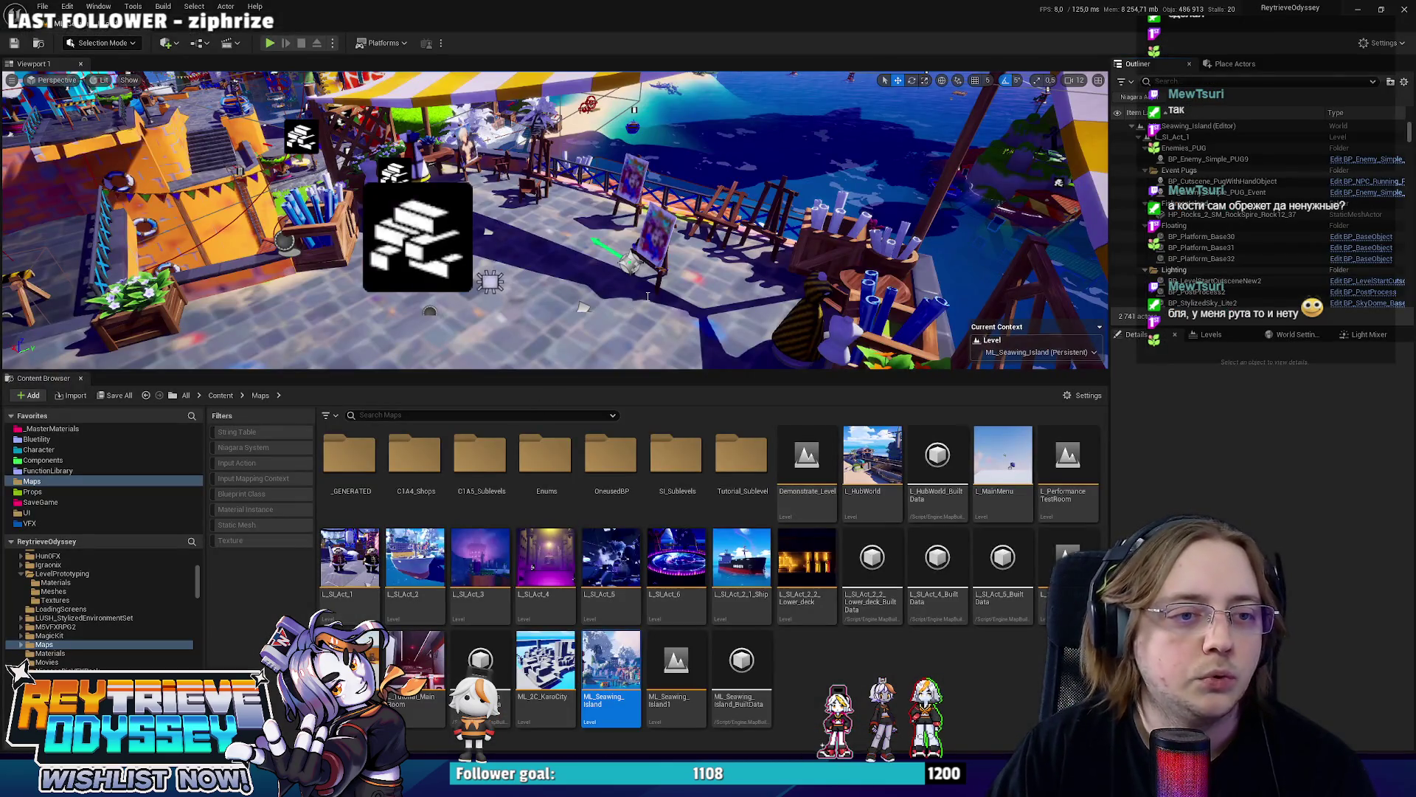
Lower the Content Browser splitter and fly up to an aerial view of the Seawing Island.
click(643, 352)
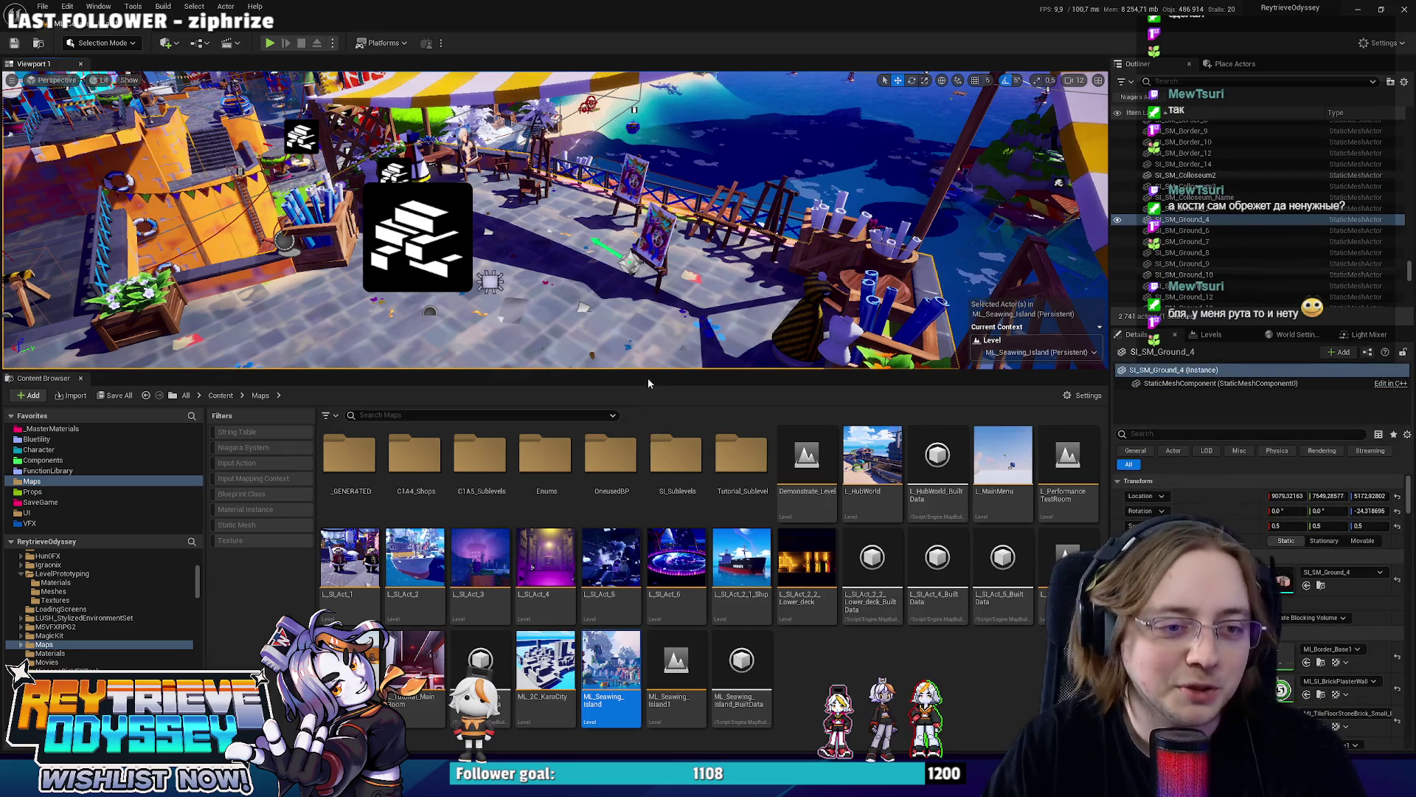
drag(647, 551, 648, 541)
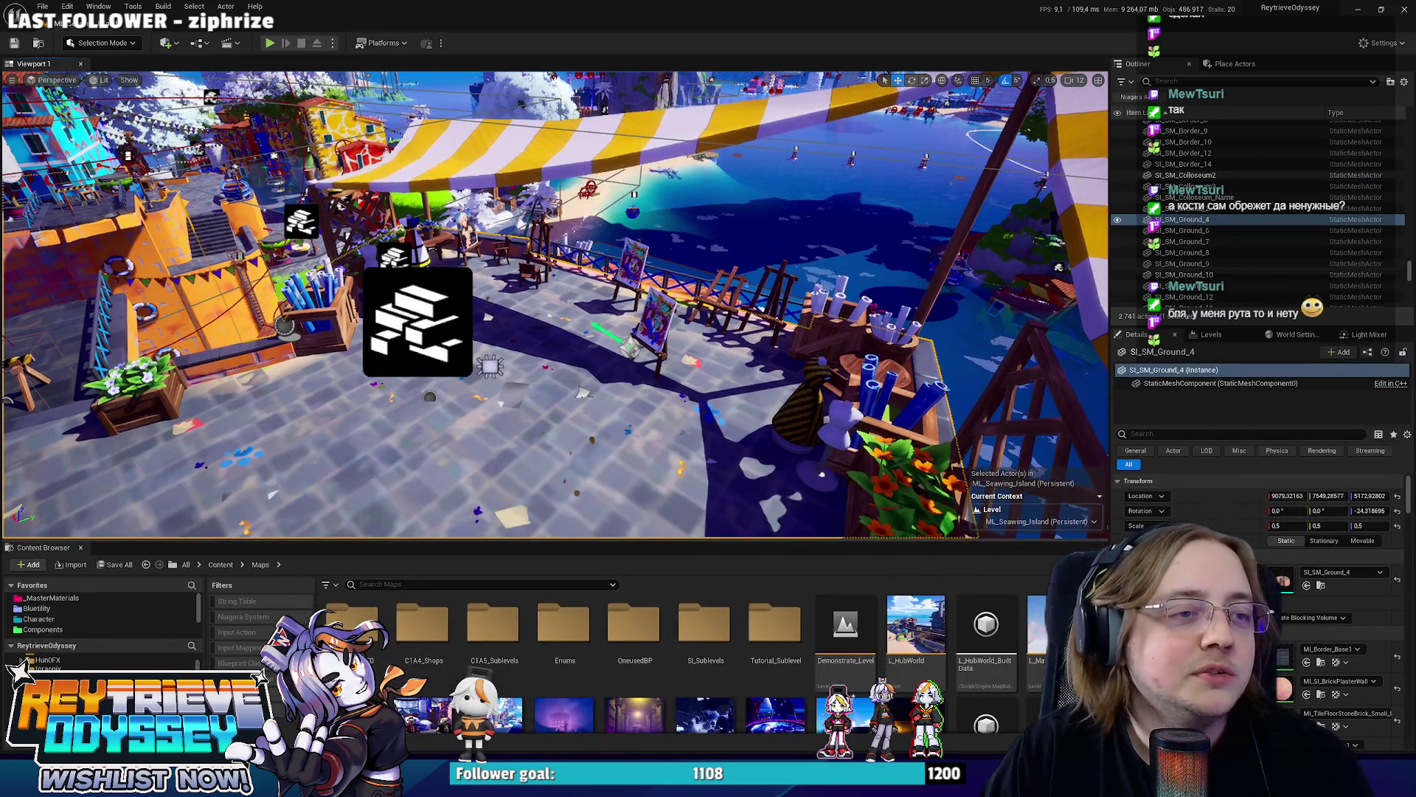
right_drag(582, 392, 581, 333)
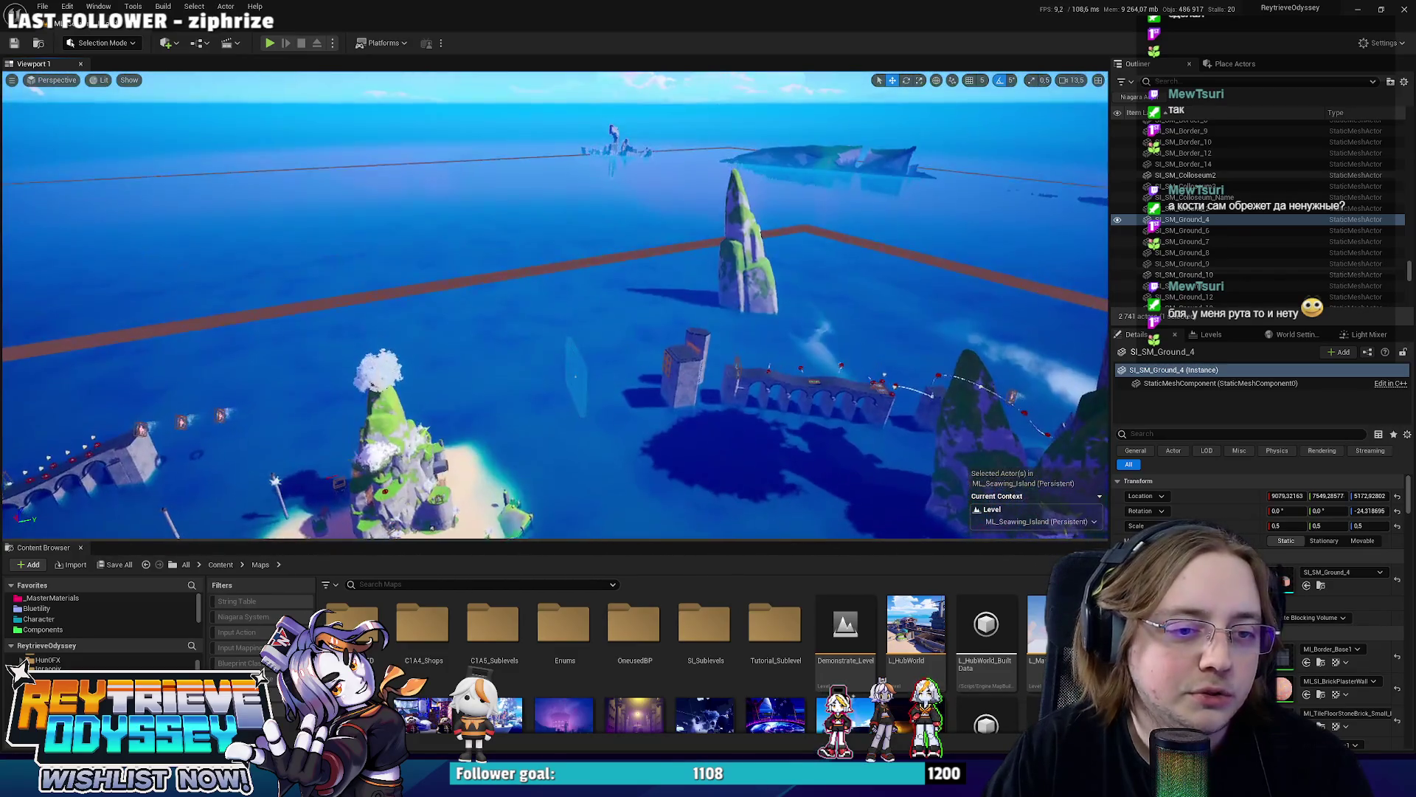
click(568, 303)
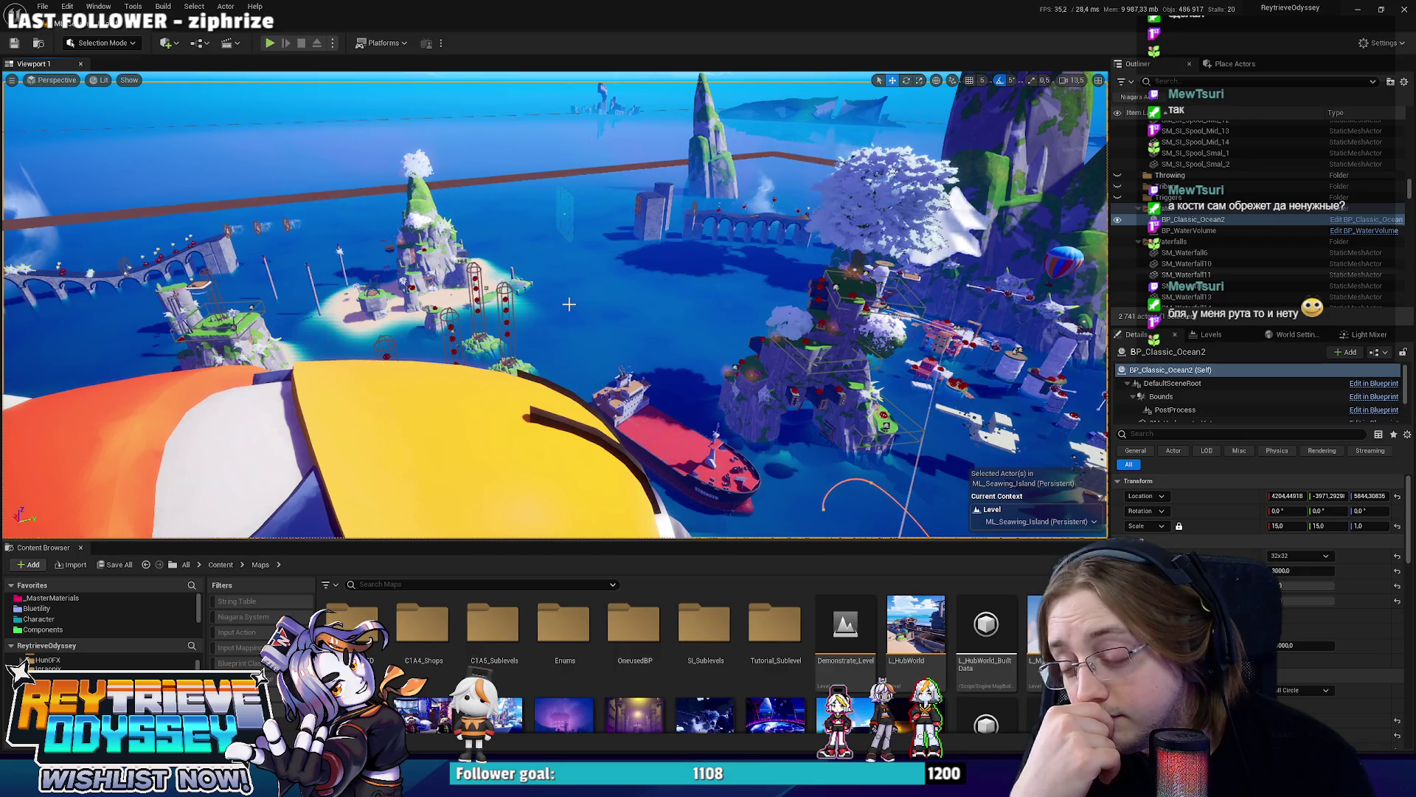
right_drag(567, 303, 554, 305)
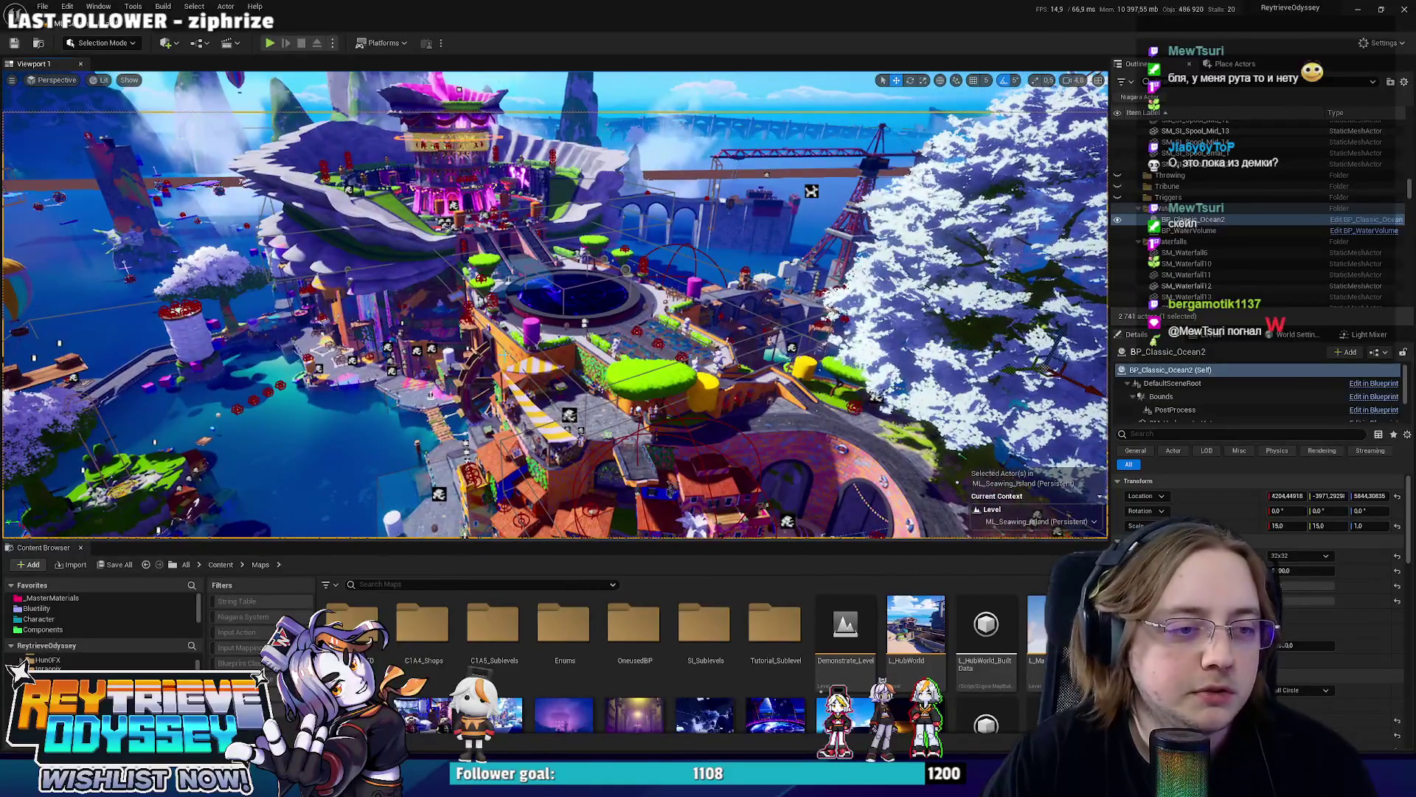
Select the orange brick building, frame it and rotate it -60° around the vertical axis.
click(588, 289)
click(540, 346)
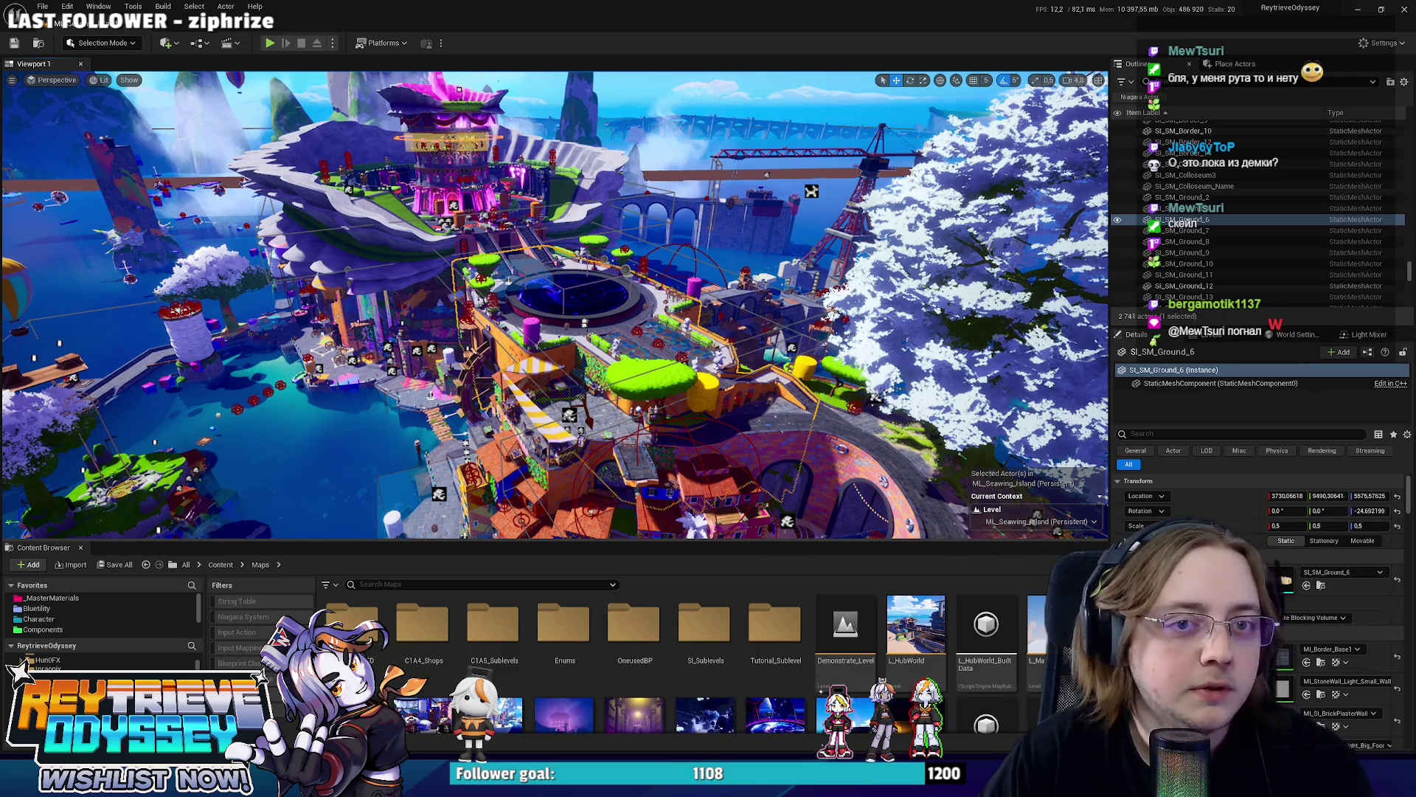
right_drag(726, 308, 725, 298)
key(f)
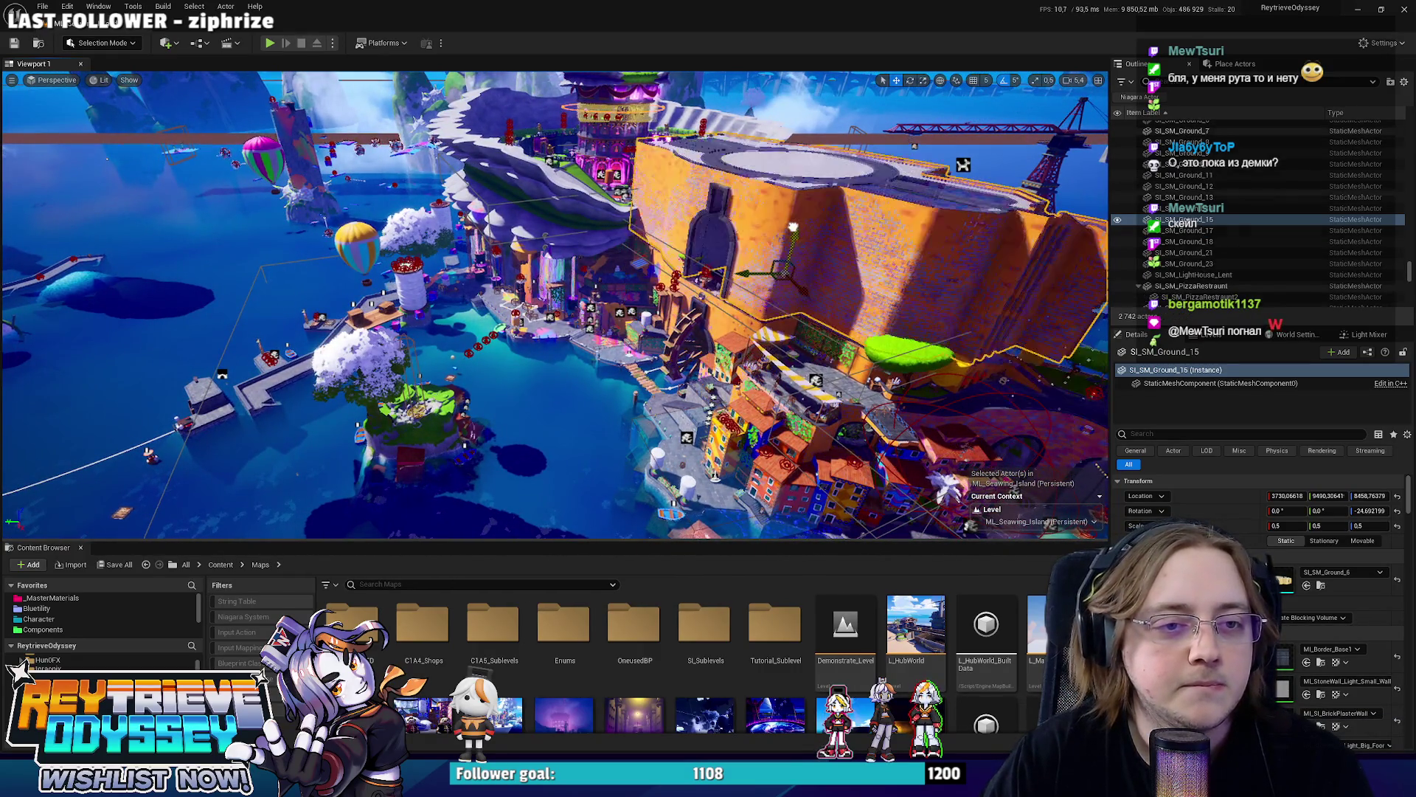
right_drag(724, 298, 725, 298)
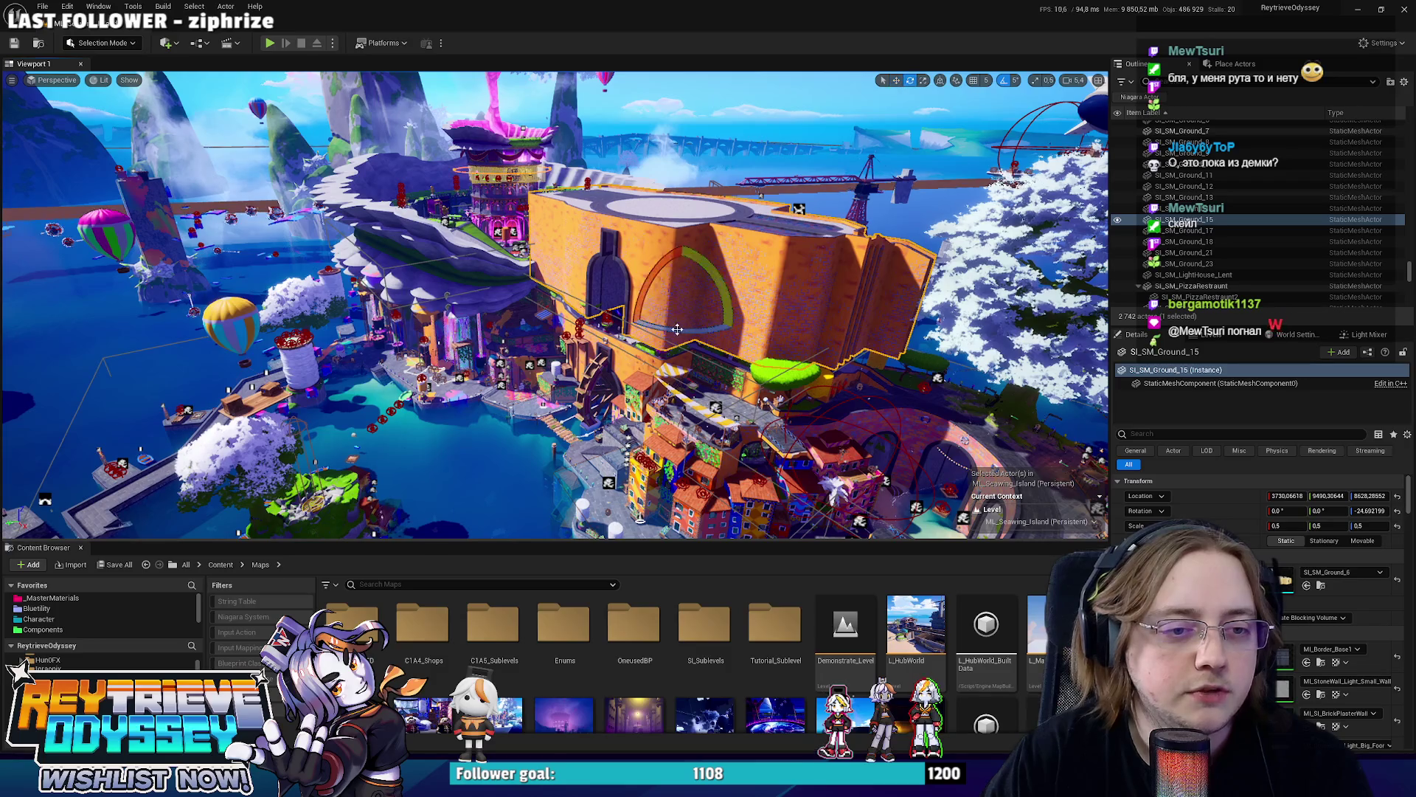
mouse_move(709, 272)
mouse_down()
mouse_move(725, 321)
mouse_move(730, 285)
mouse_move(726, 319)
mouse_up()
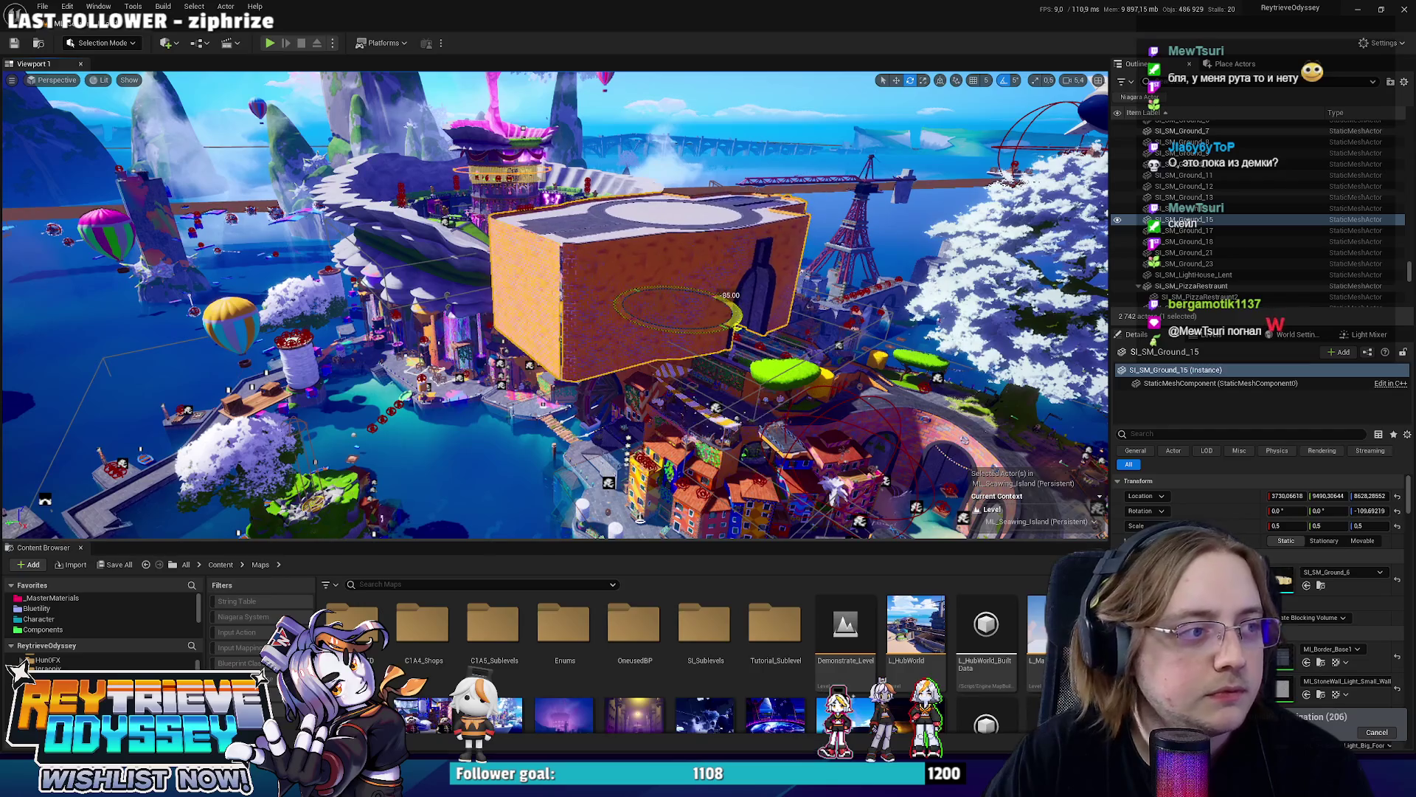
click(11, 80)
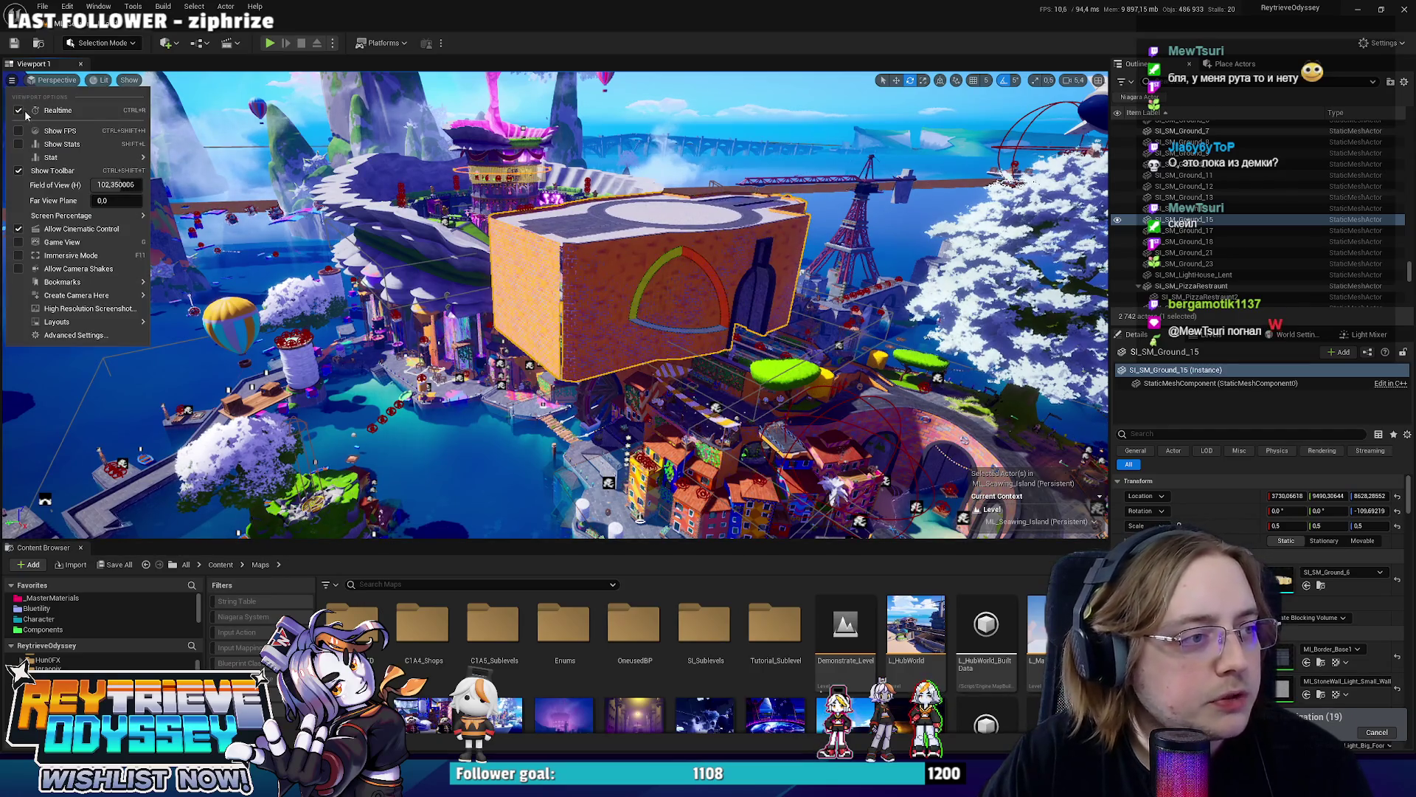
mouse_move(554, 333)
right_down()
mouse_move(576, 322)
mouse_move(642, 455)
mouse_move(676, 426)
right_up()
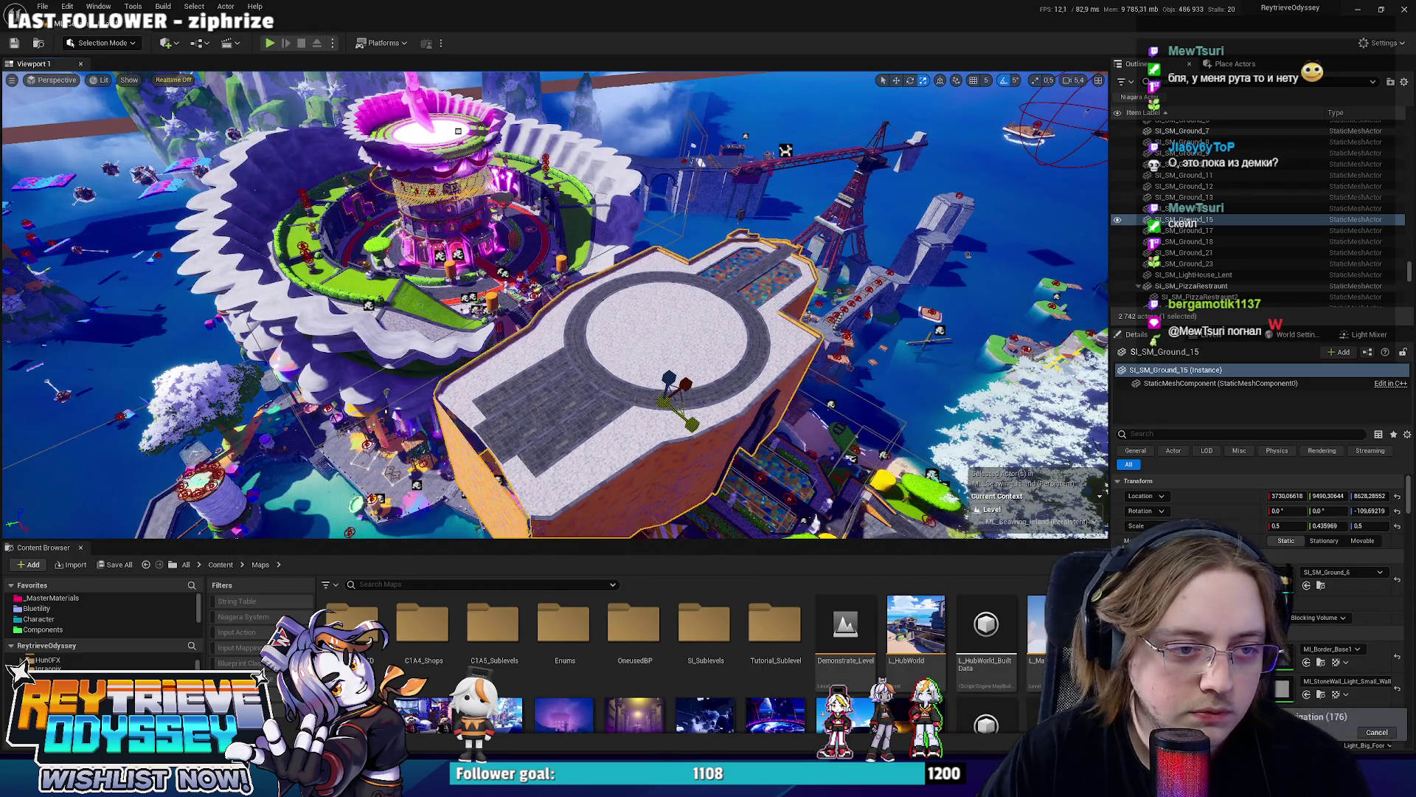
Rework the brick piece's scale and position via undo/redo, then fly through its arch toward the palace.
key(ctrl+z)
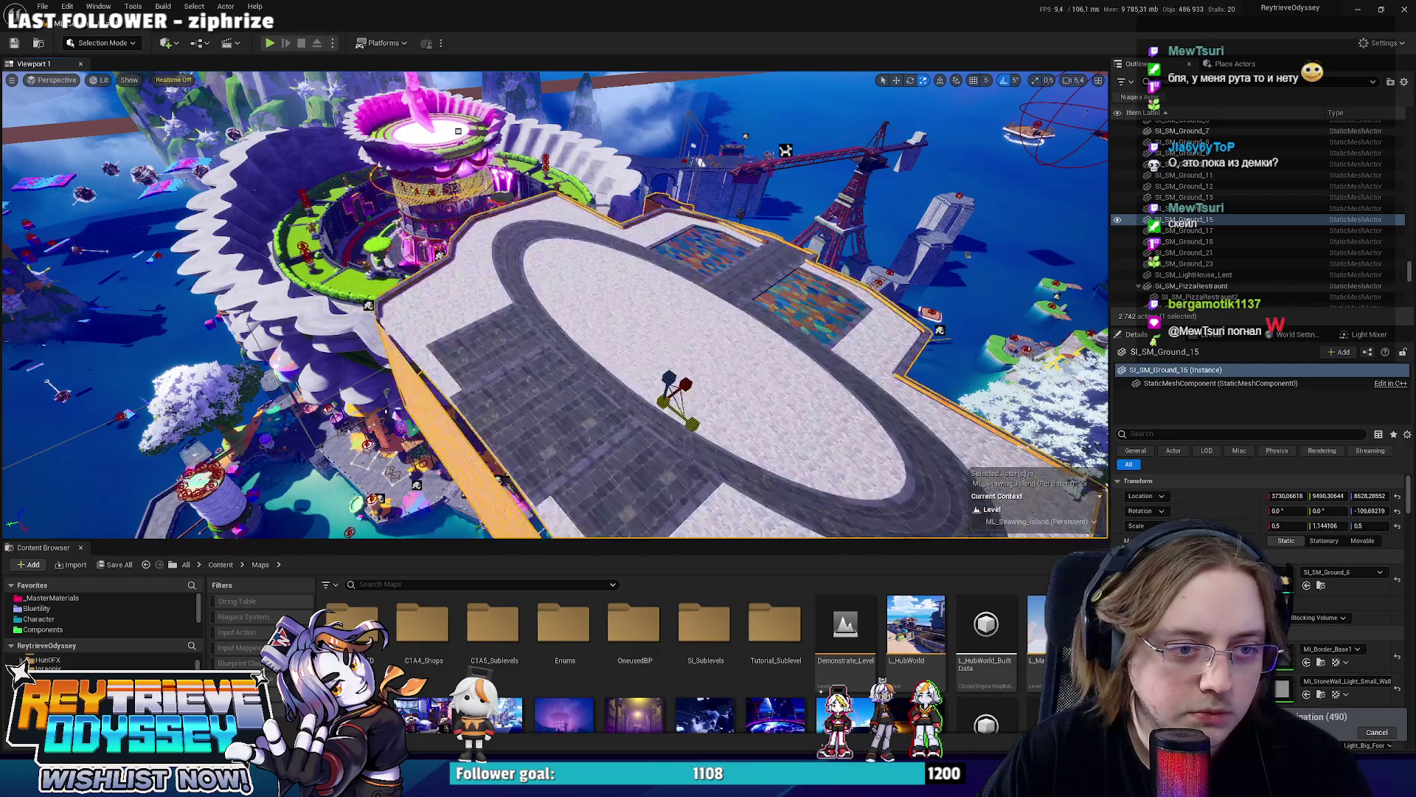
key(ctrl+y)
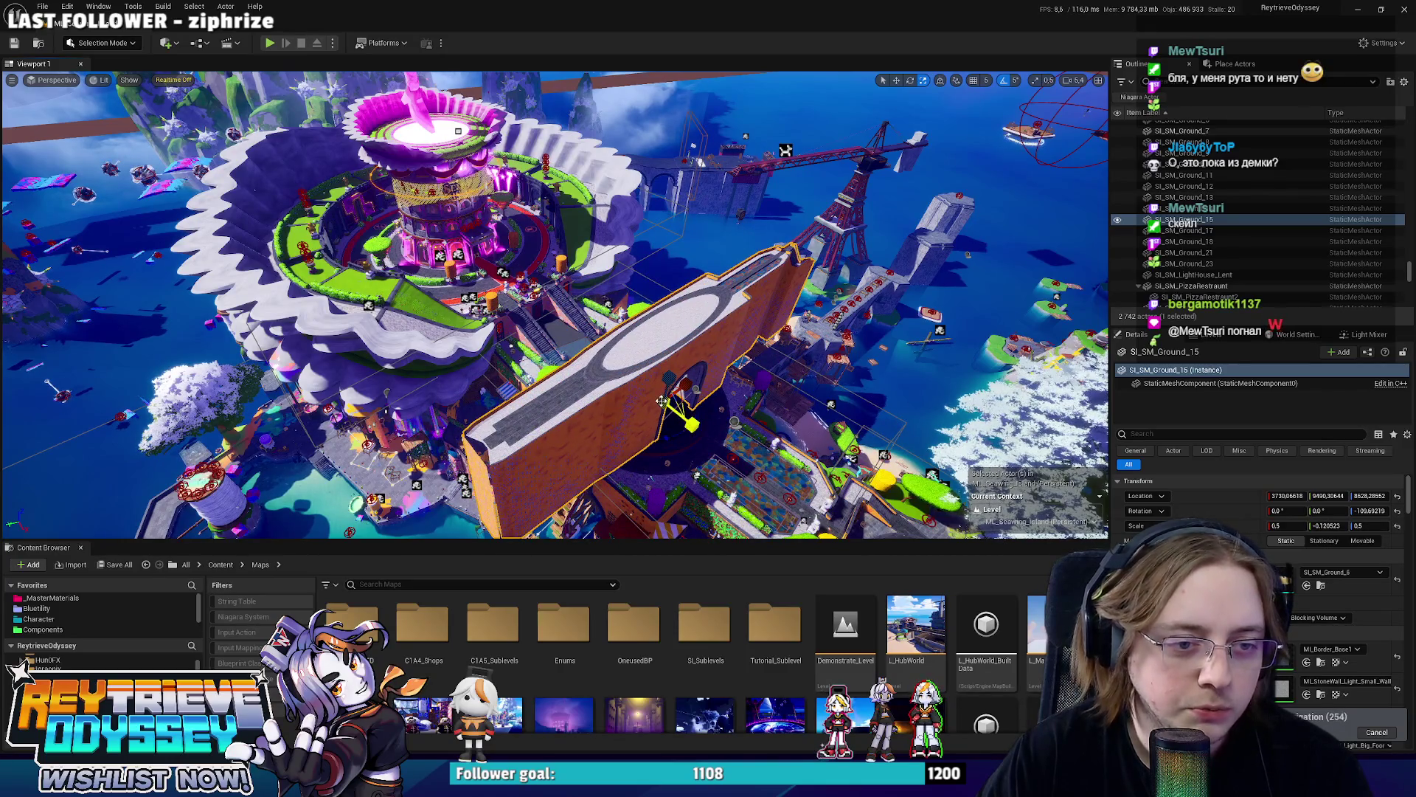
key(ctrl+y)
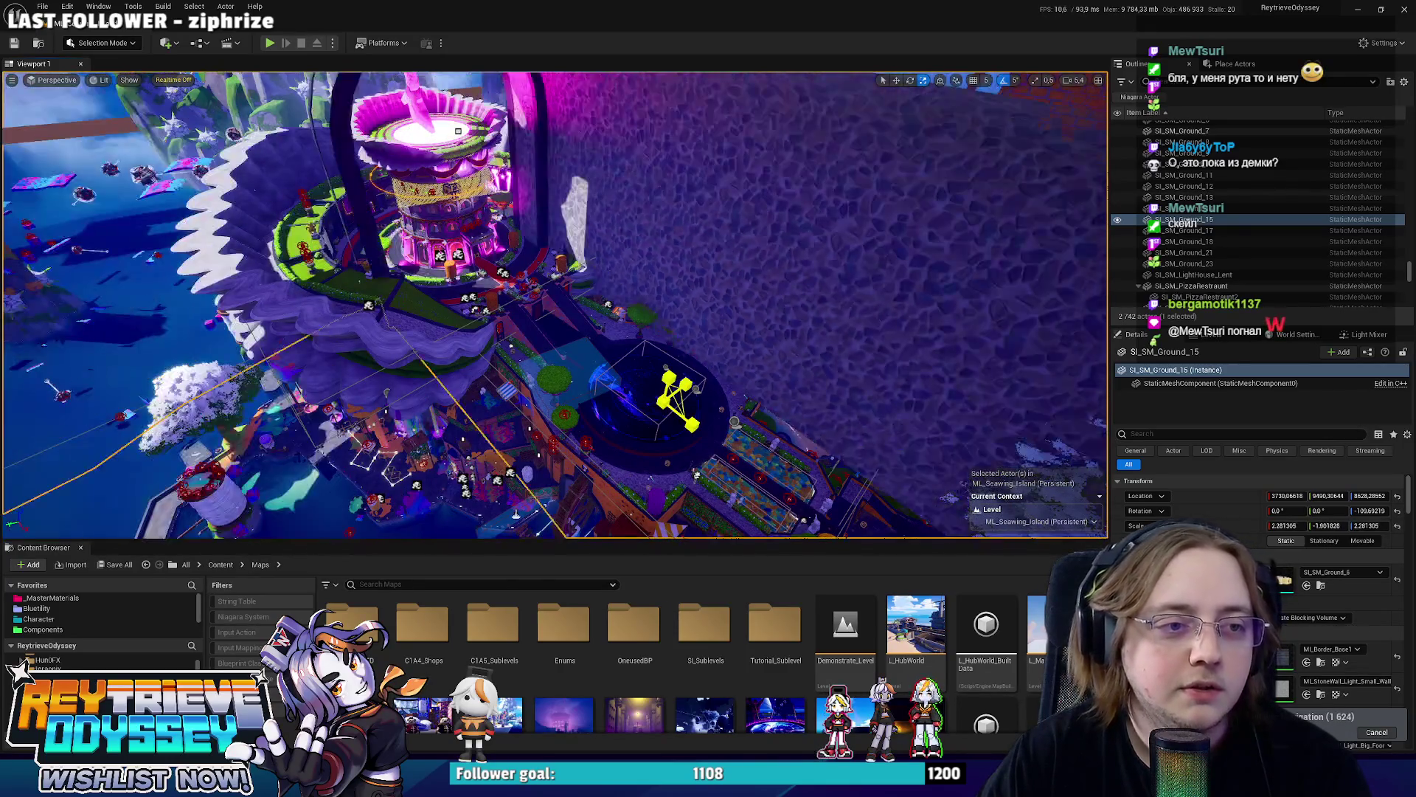
right_drag(554, 305, 553, 305)
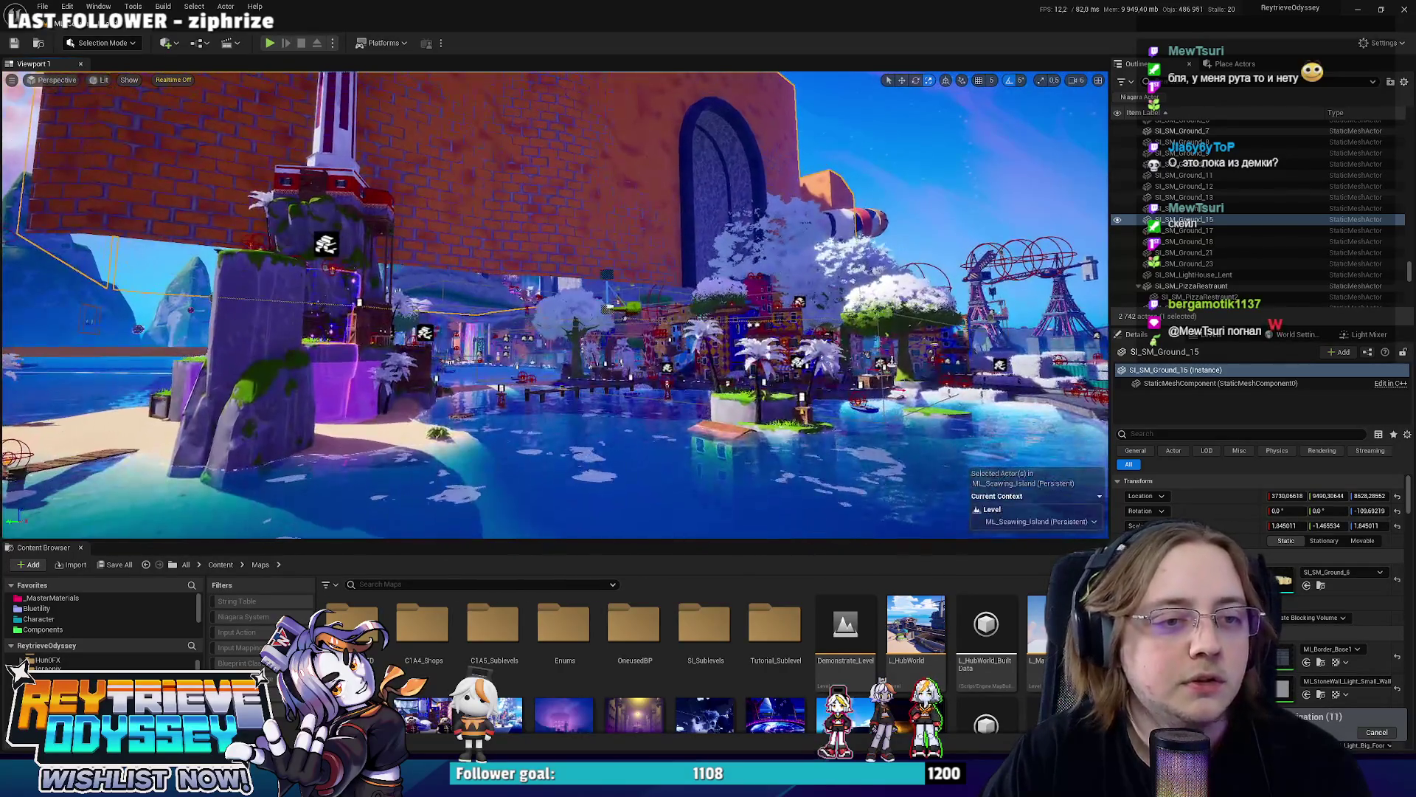
key(ctrl+z)
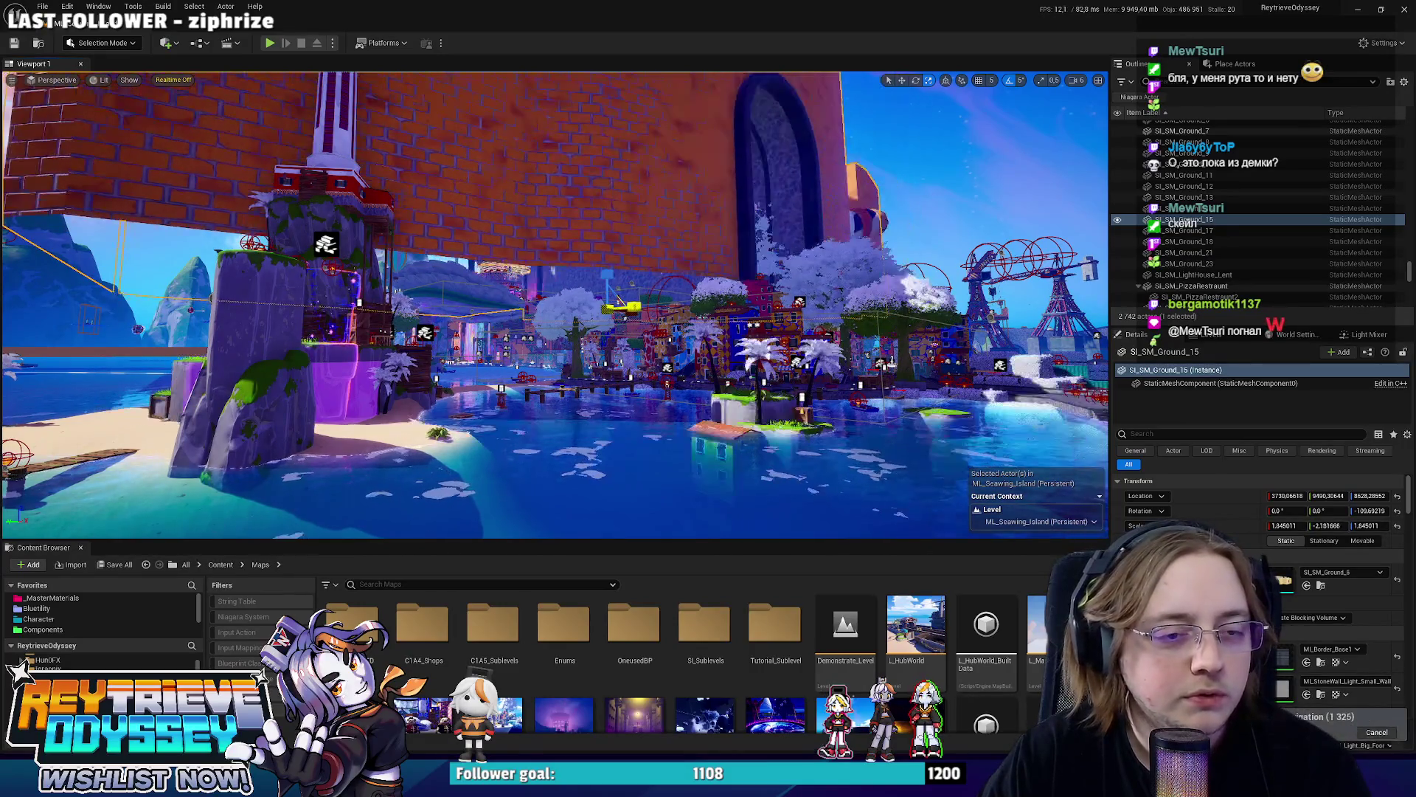
key(ctrl+z)
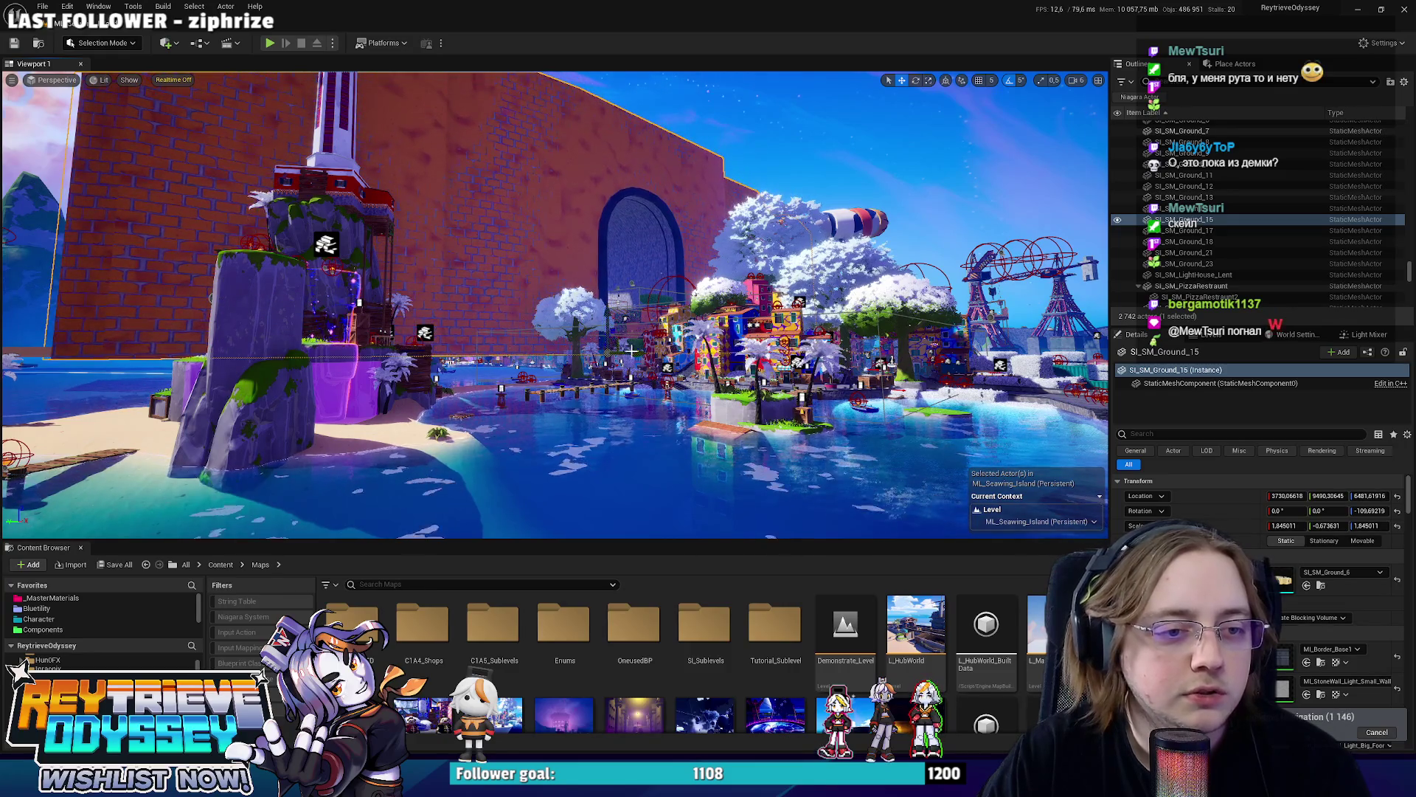
key(ctrl+z)
right_drag(553, 304, 554, 304)
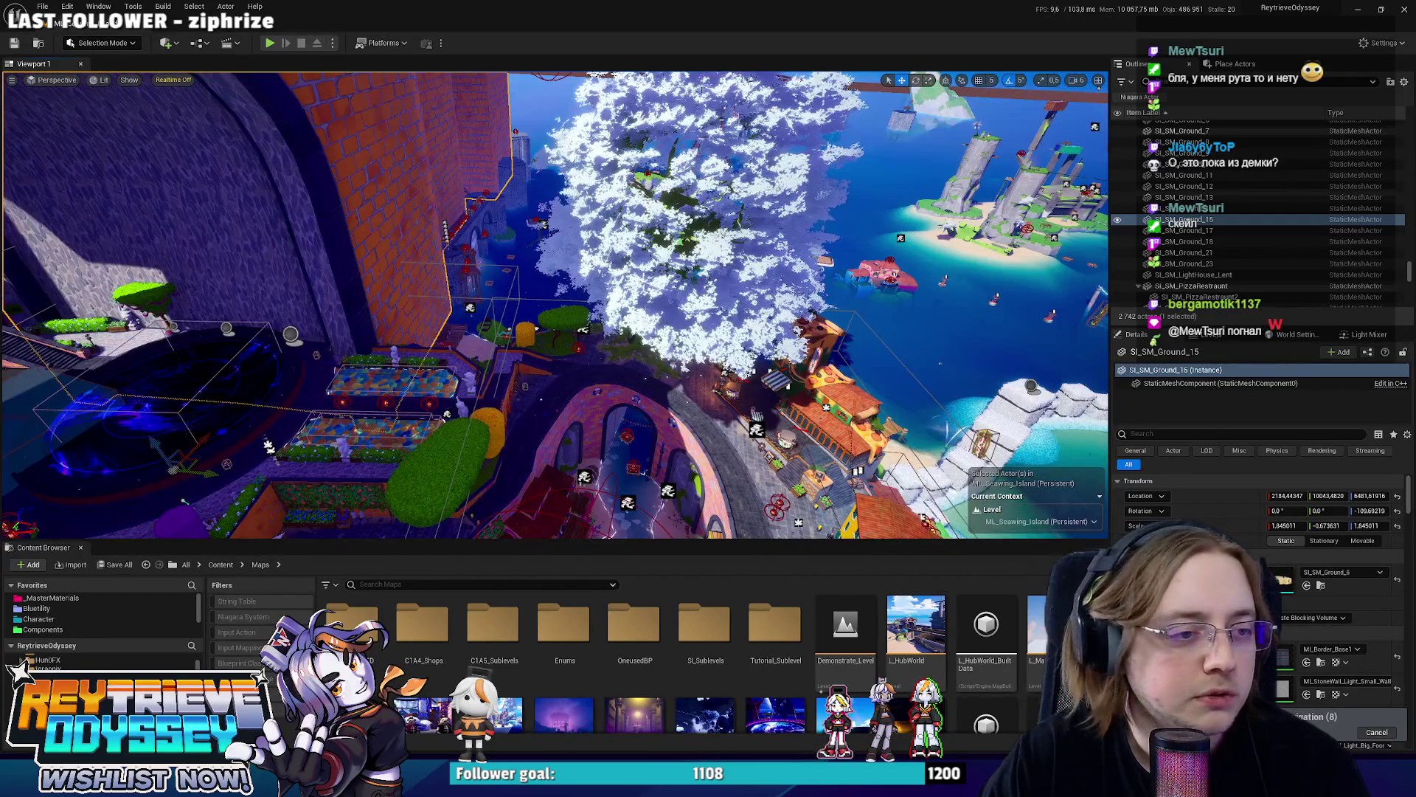
key(f)
right_drag(554, 305, 553, 304)
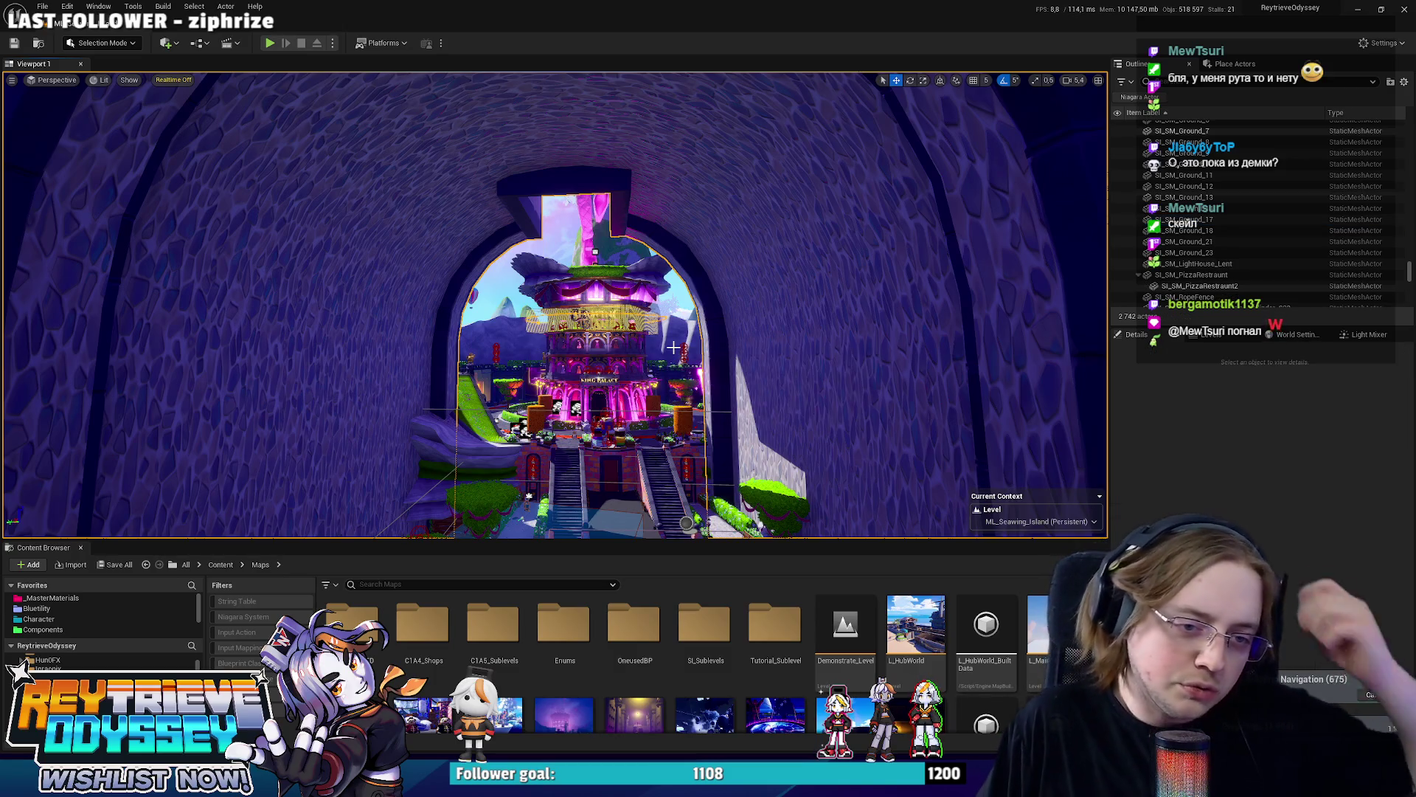
Delete the orange brick tunnel piece, fly to the hub tower and select the shop beside it.
key(Delete)
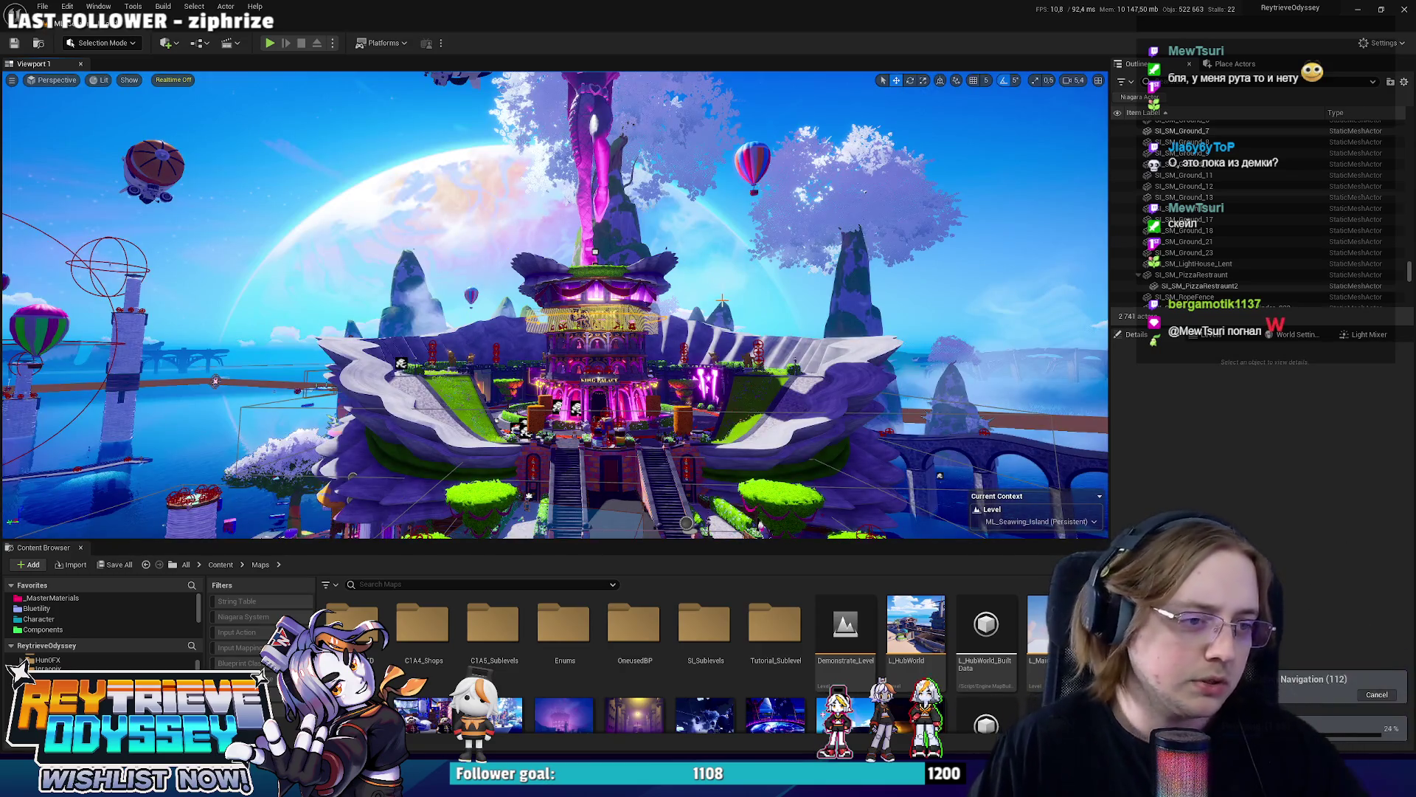
right_drag(554, 304, 553, 305)
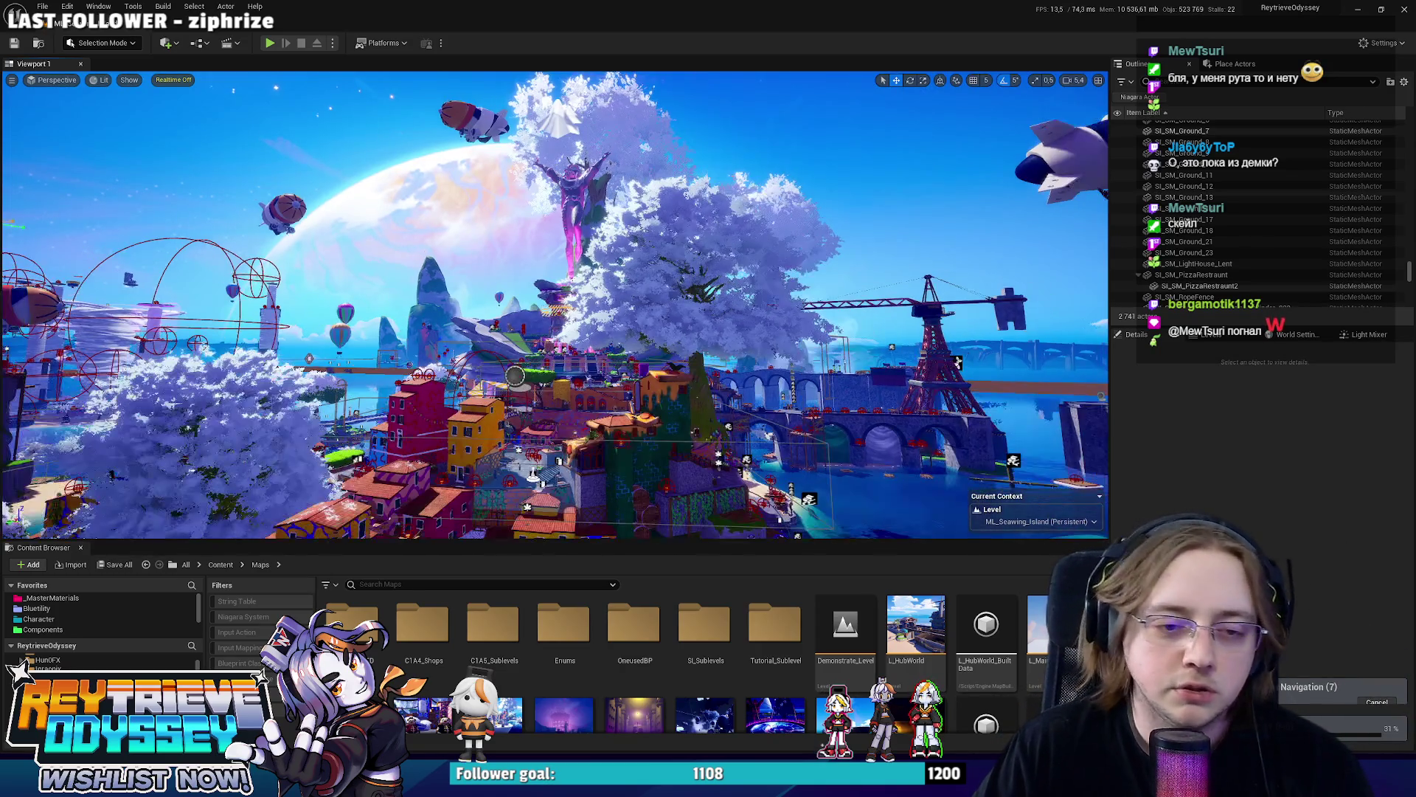
right_drag(693, 319, 693, 320)
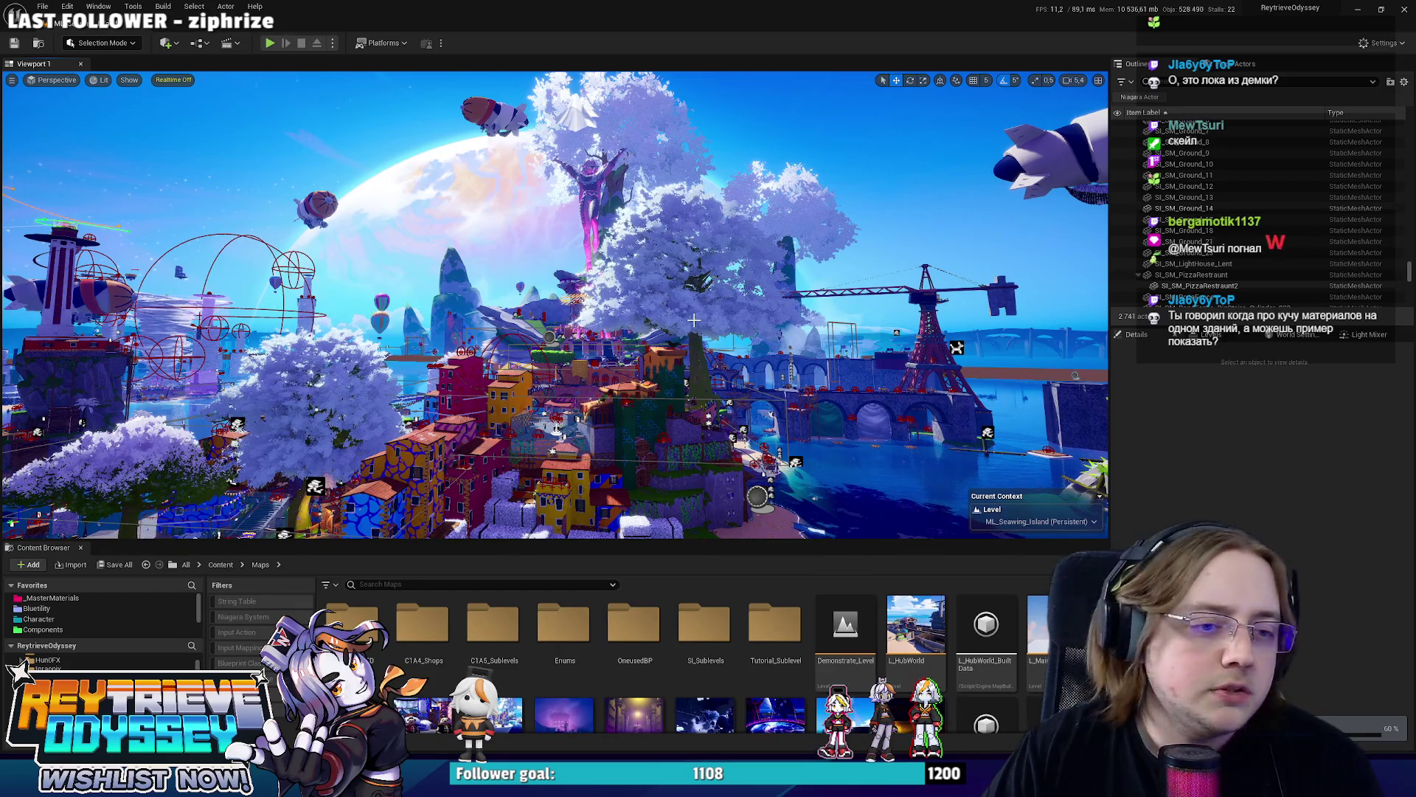
right_drag(750, 279, 750, 279)
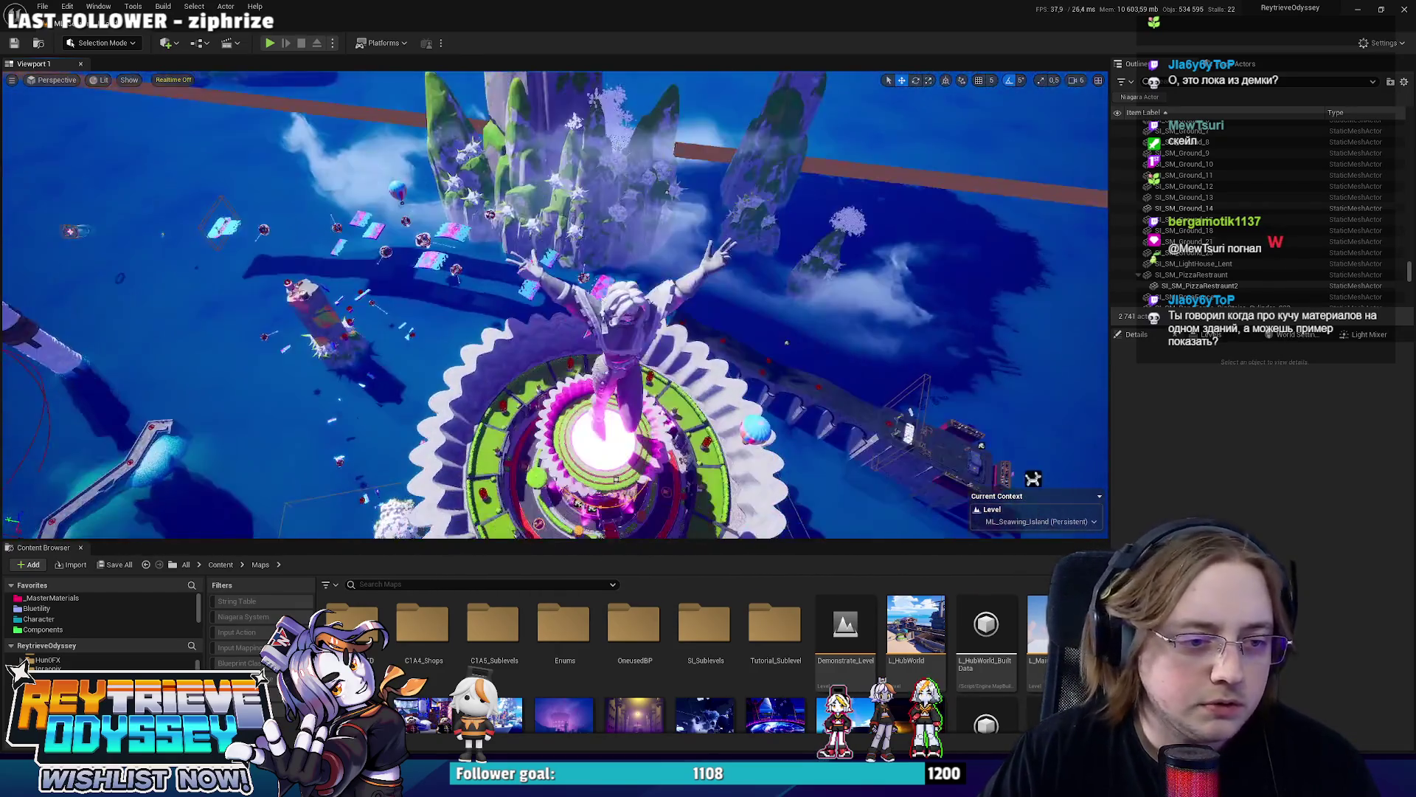
right_drag(555, 304, 555, 305)
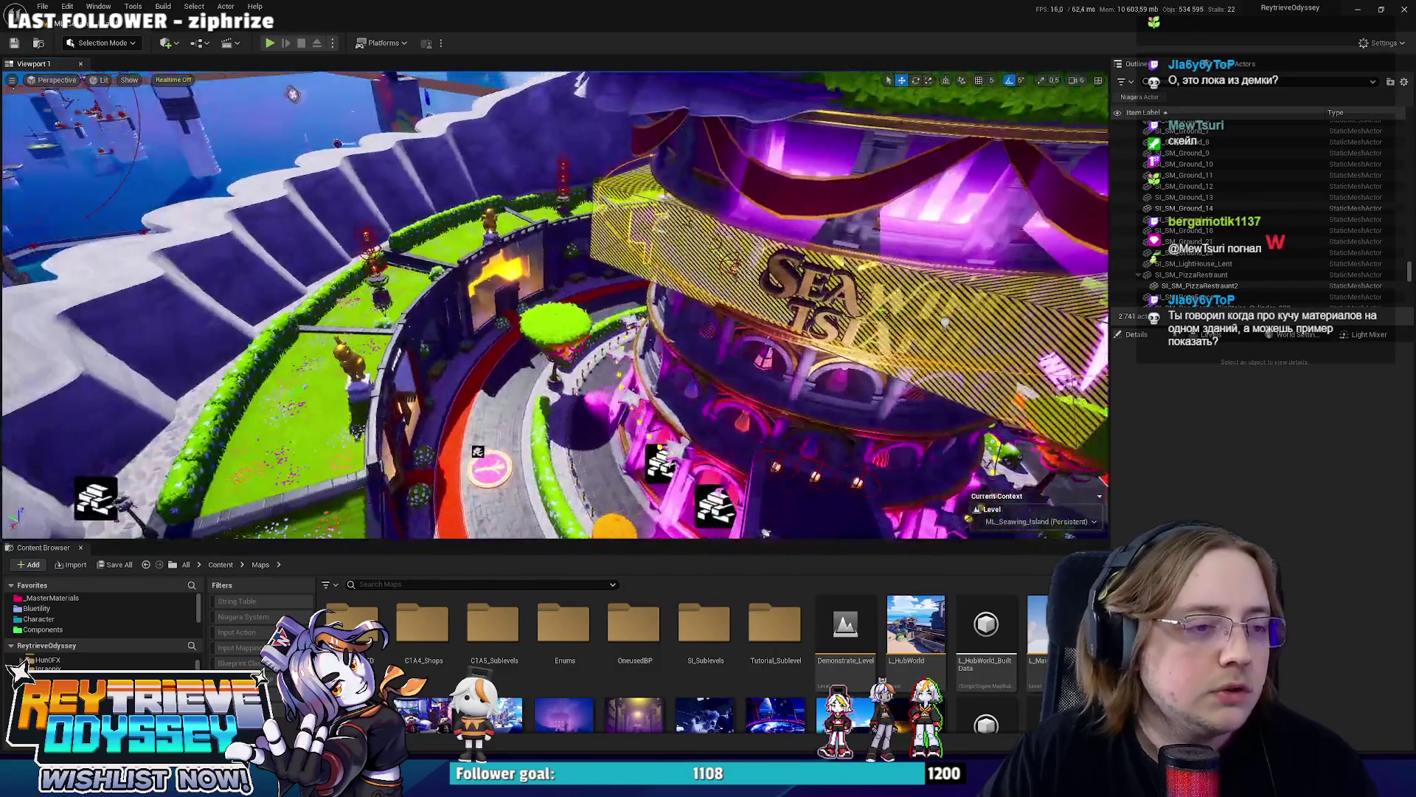
click(396, 358)
Fly from a close-up of the GOLDEN PATH shop sign up above its roof toward the garden.
right_drag(396, 359, 396, 359)
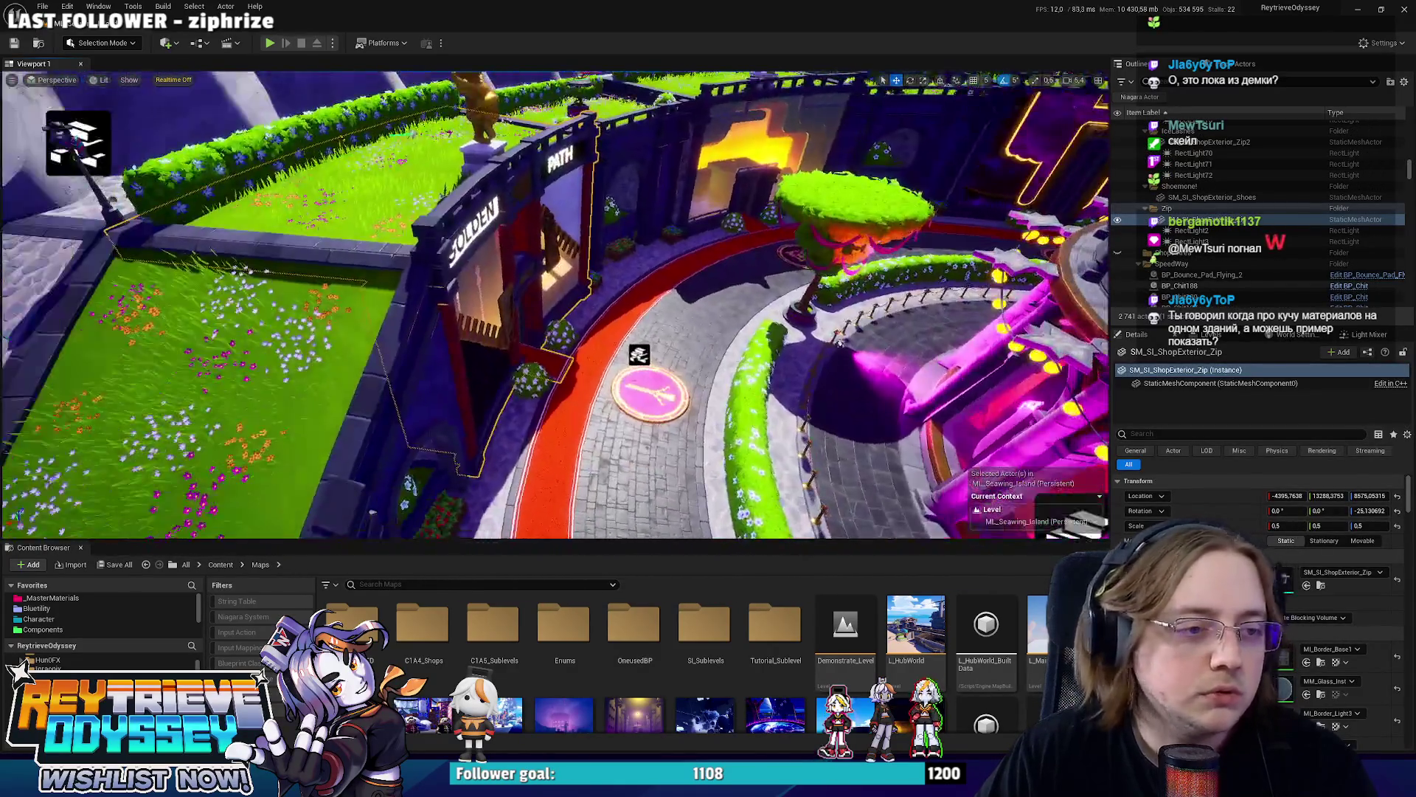
right_drag(871, 581, 870, 580)
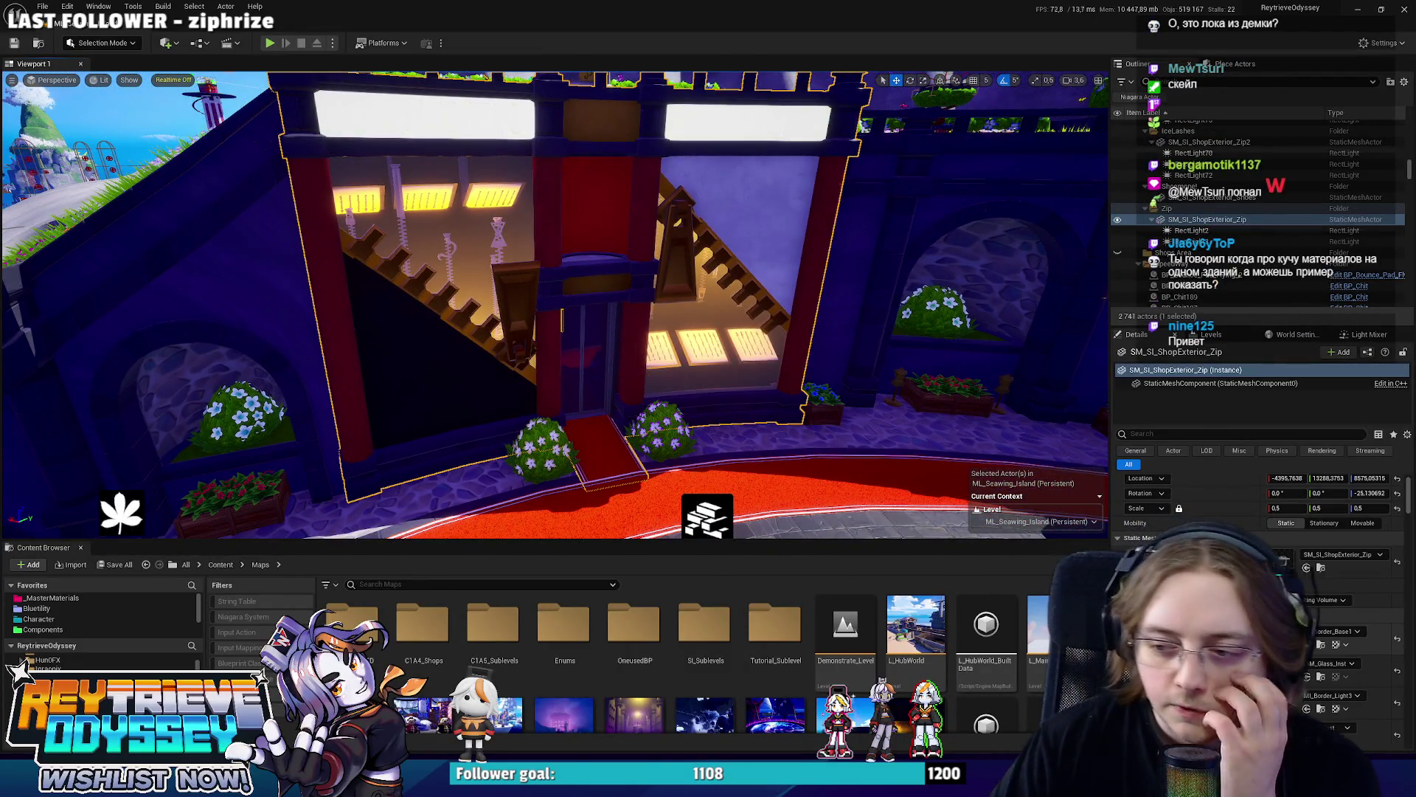
scroll(1262, 619, down, 5)
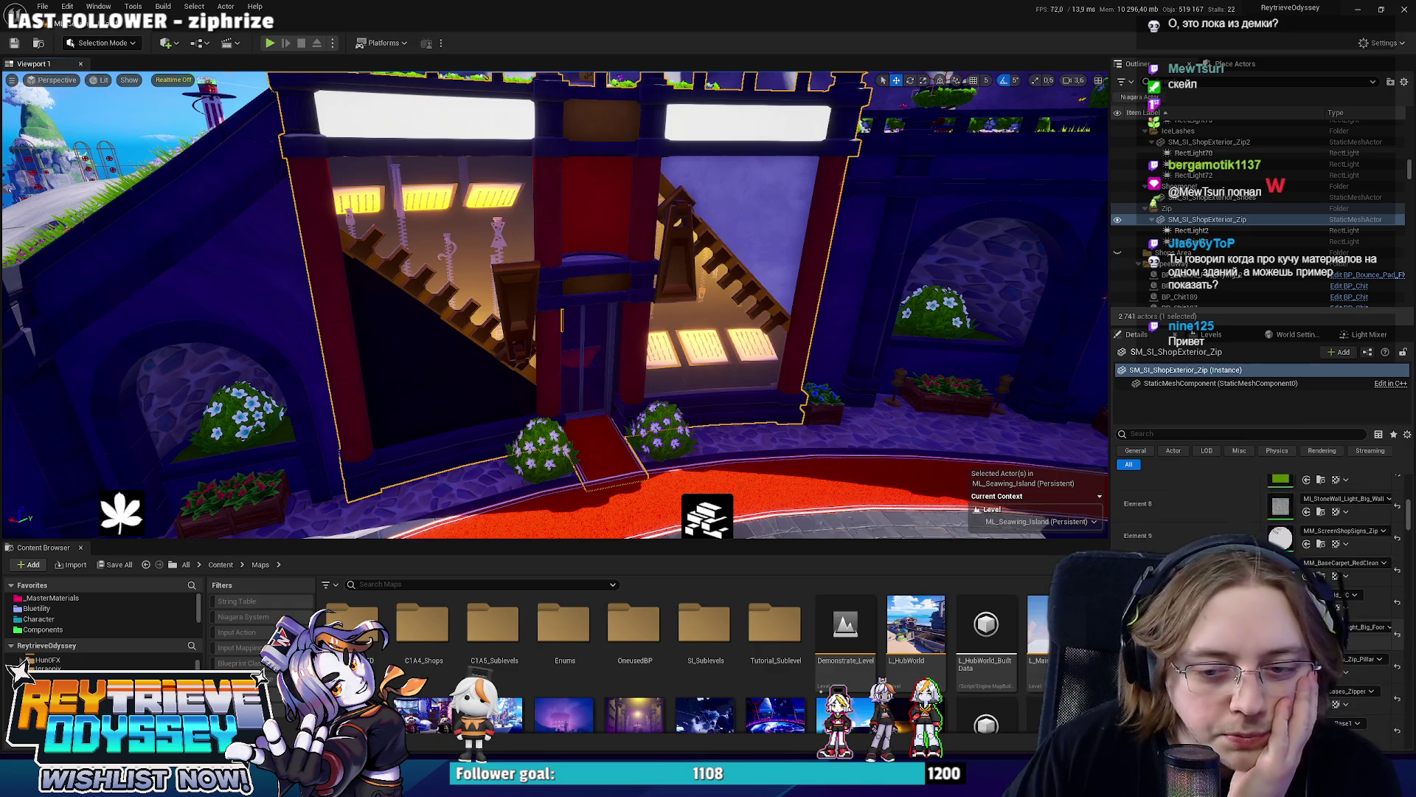
scroll(1262, 598, up, 3)
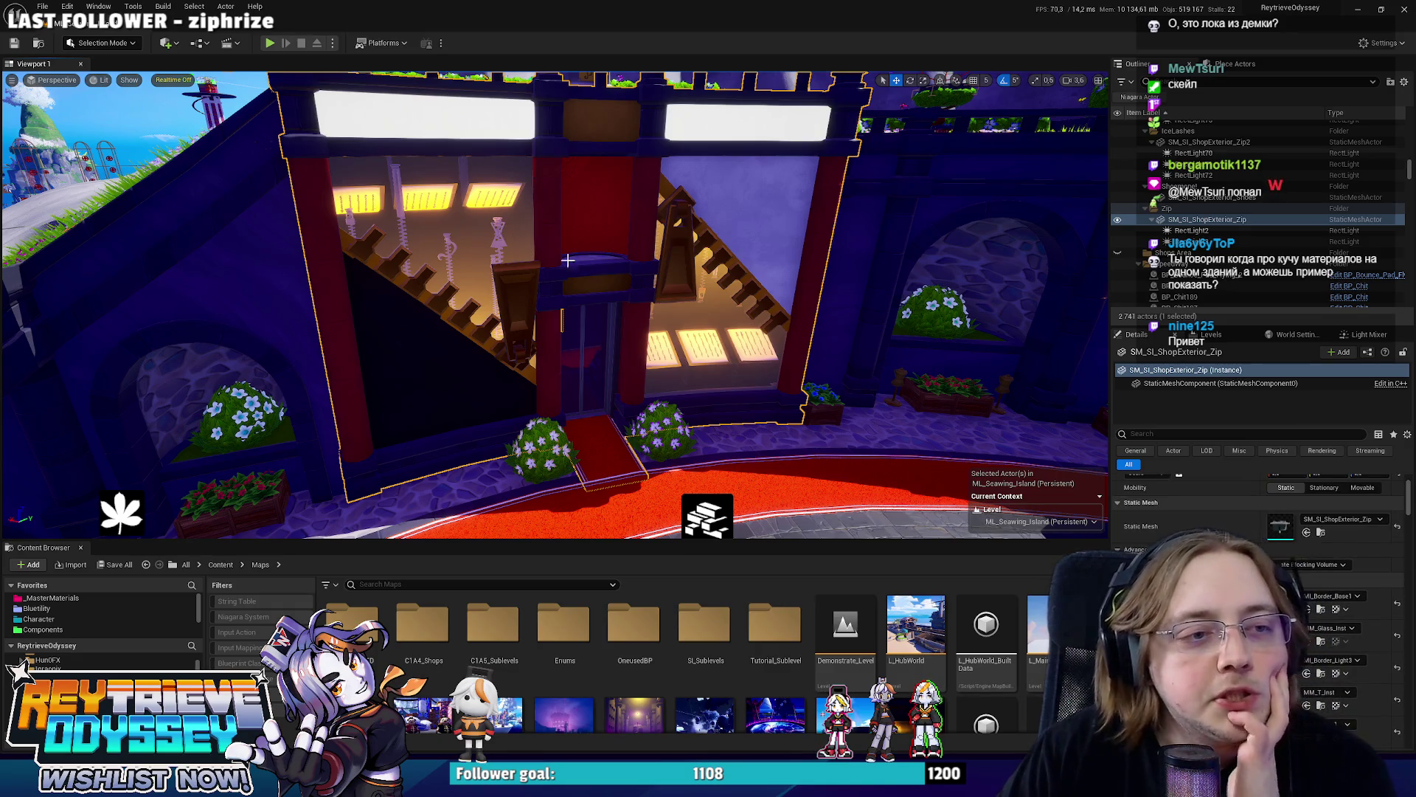
right_drag(549, 276, 549, 262)
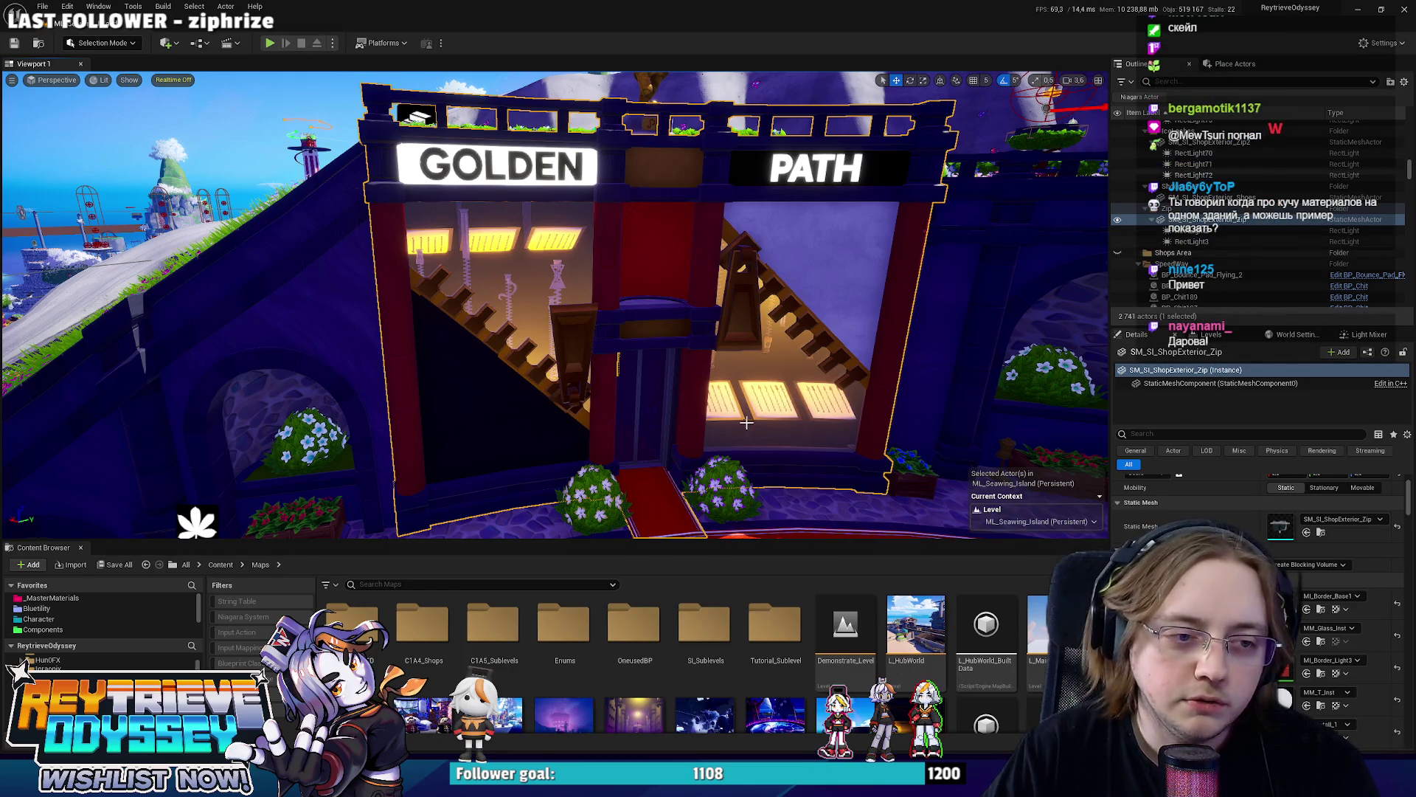
scroll(554, 305, up, 2)
scroll(553, 304, up, 2)
scroll(554, 305, up, 2)
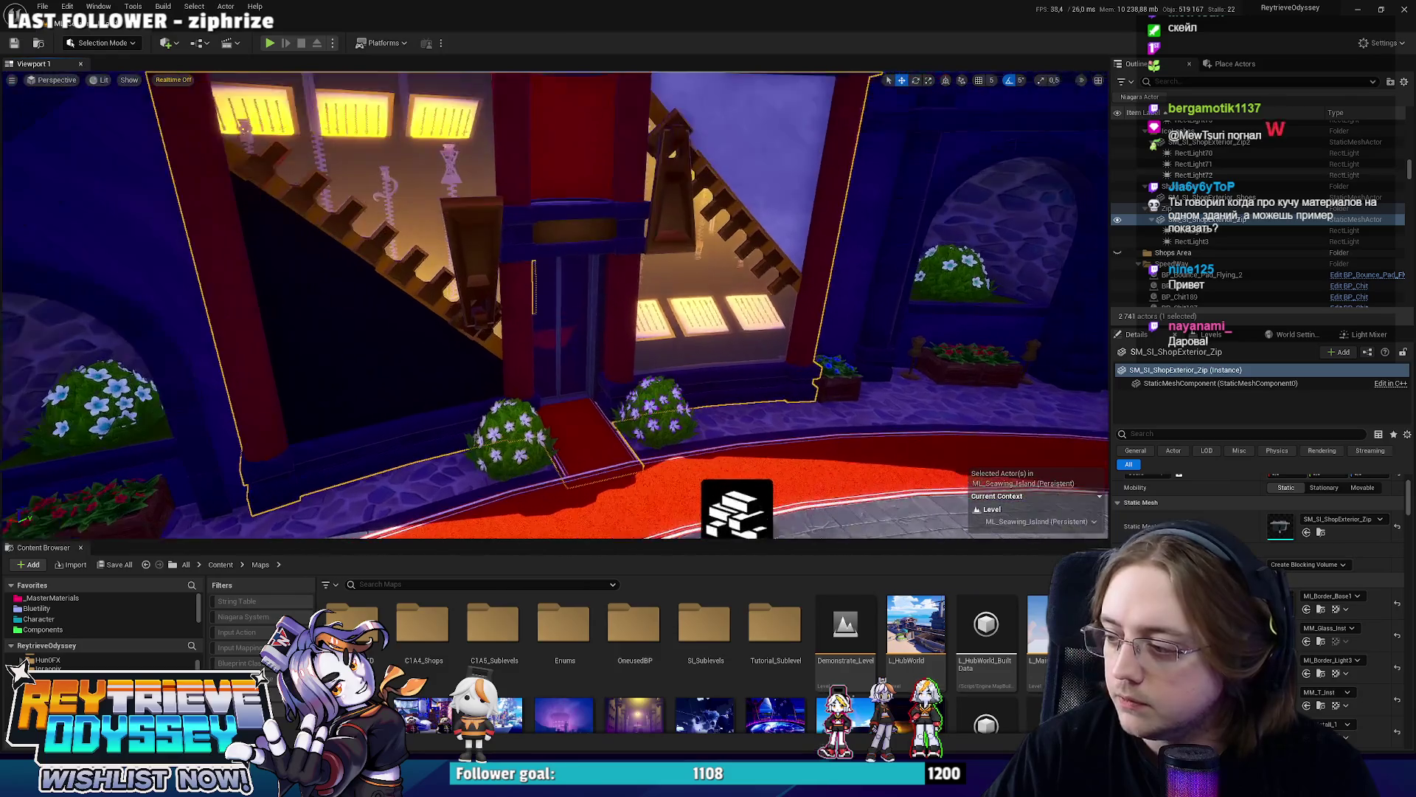
scroll(553, 304, up, 2)
scroll(553, 304, down, 3)
scroll(553, 305, down, 2)
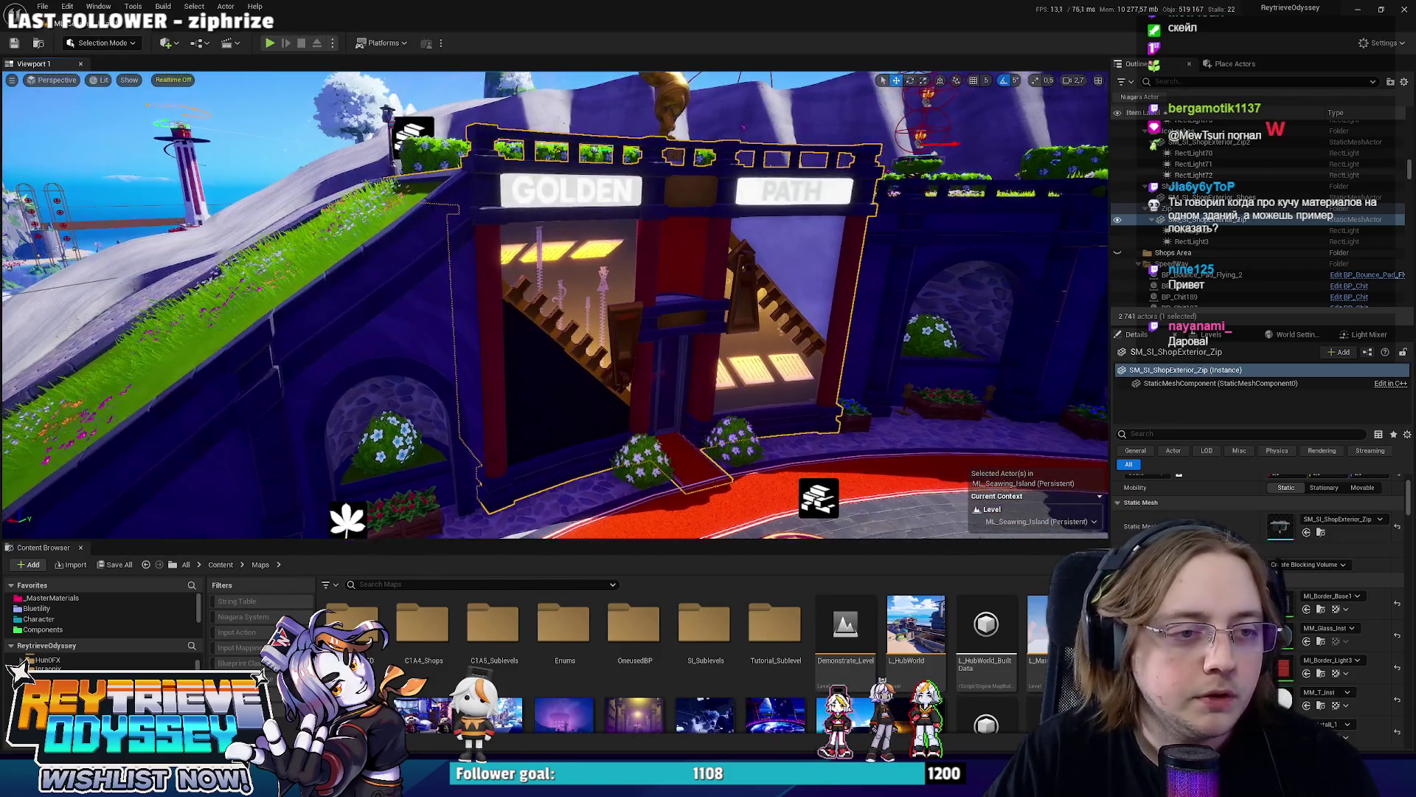
right_drag(554, 304, 554, 371)
scroll(1262, 598, down, 1)
mouse_move(553, 305)
right_down()
mouse_move(598, 305)
mouse_move(465, 315)
right_up()
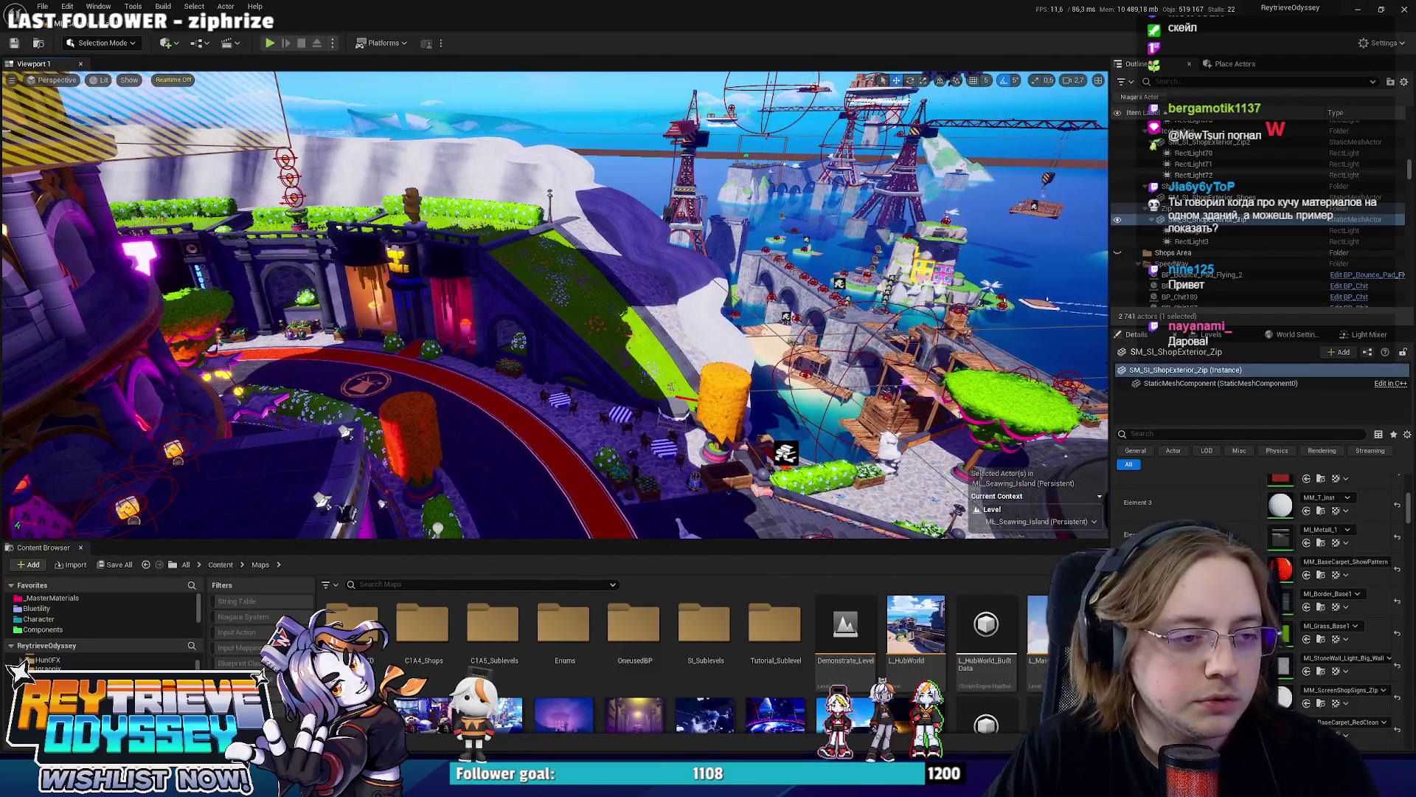
Inspect the Hat shop, SI_SM_PizzaRestraunt and SM_SI_HOUSE_16 meshes while flying over the lagoon.
click(399, 299)
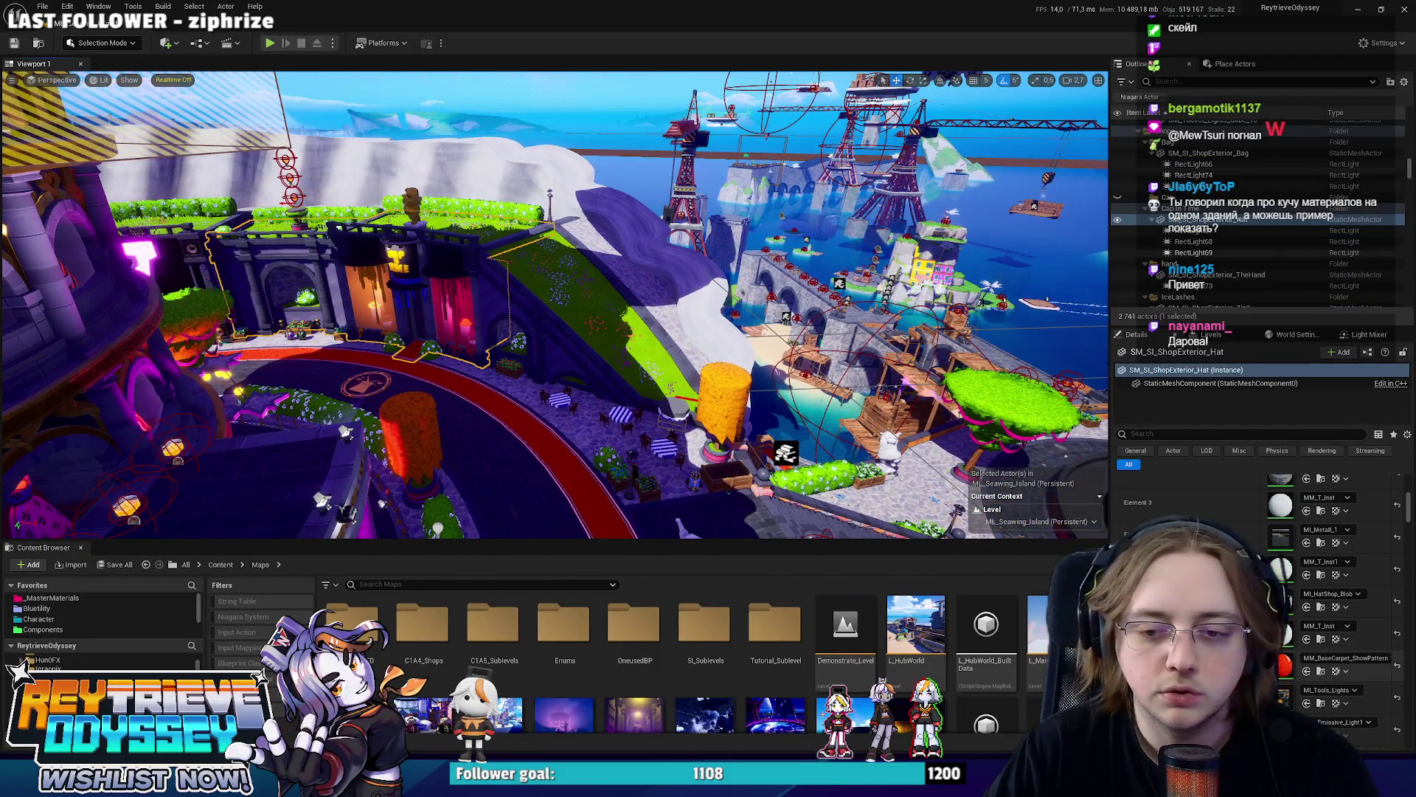
scroll(1261, 597, down, 3)
scroll(1262, 597, down, 2)
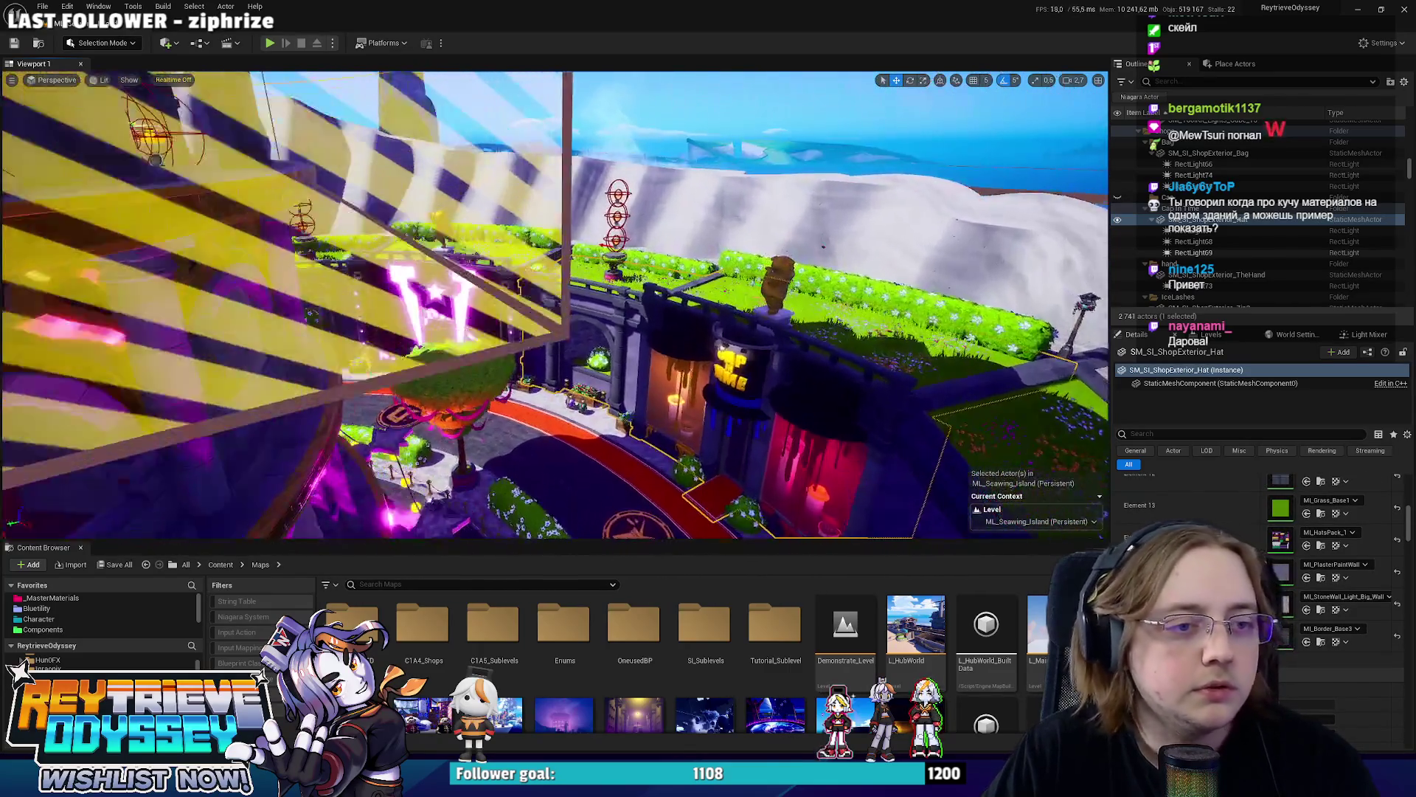
mouse_move(554, 305)
right_down()
mouse_move(387, 293)
mouse_move(565, 383)
right_up()
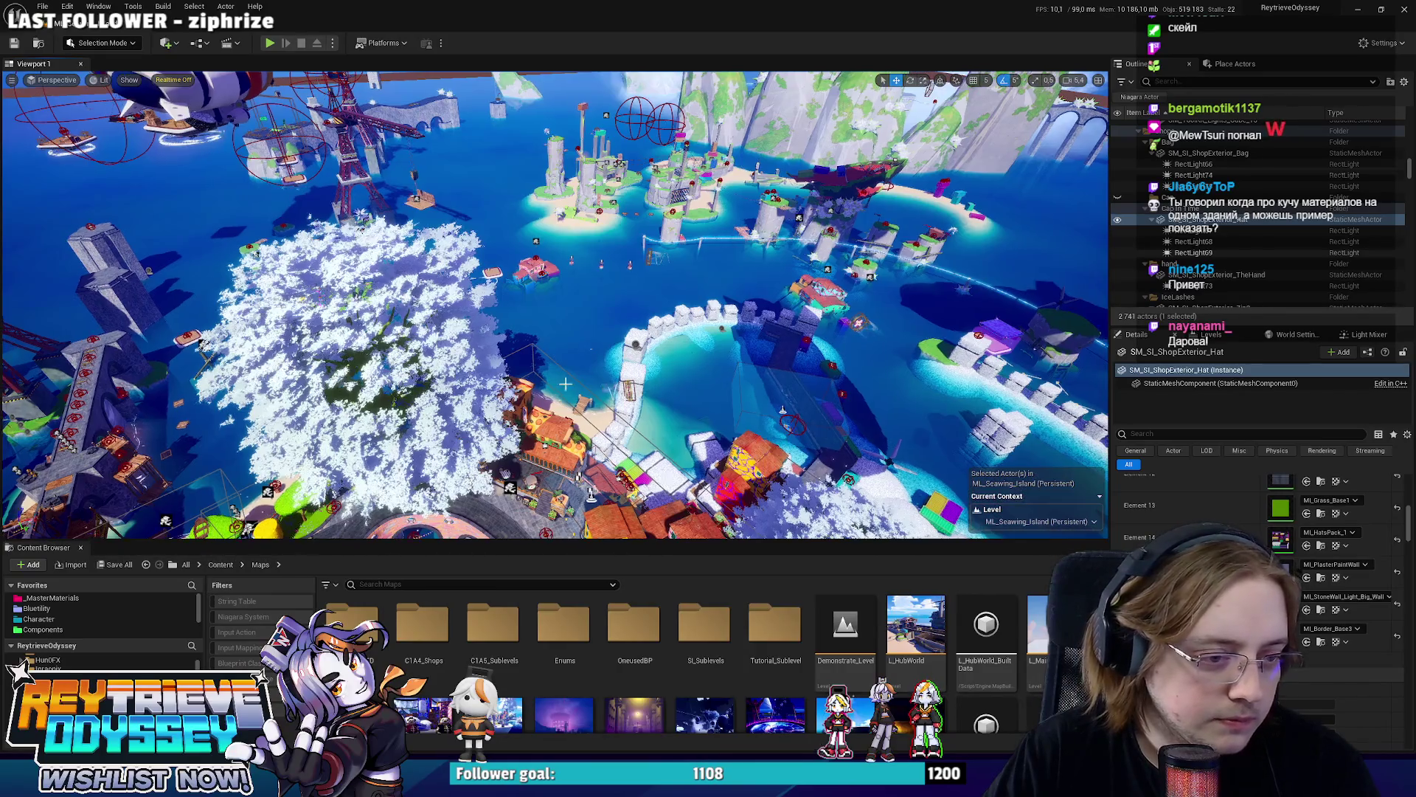
click(767, 468)
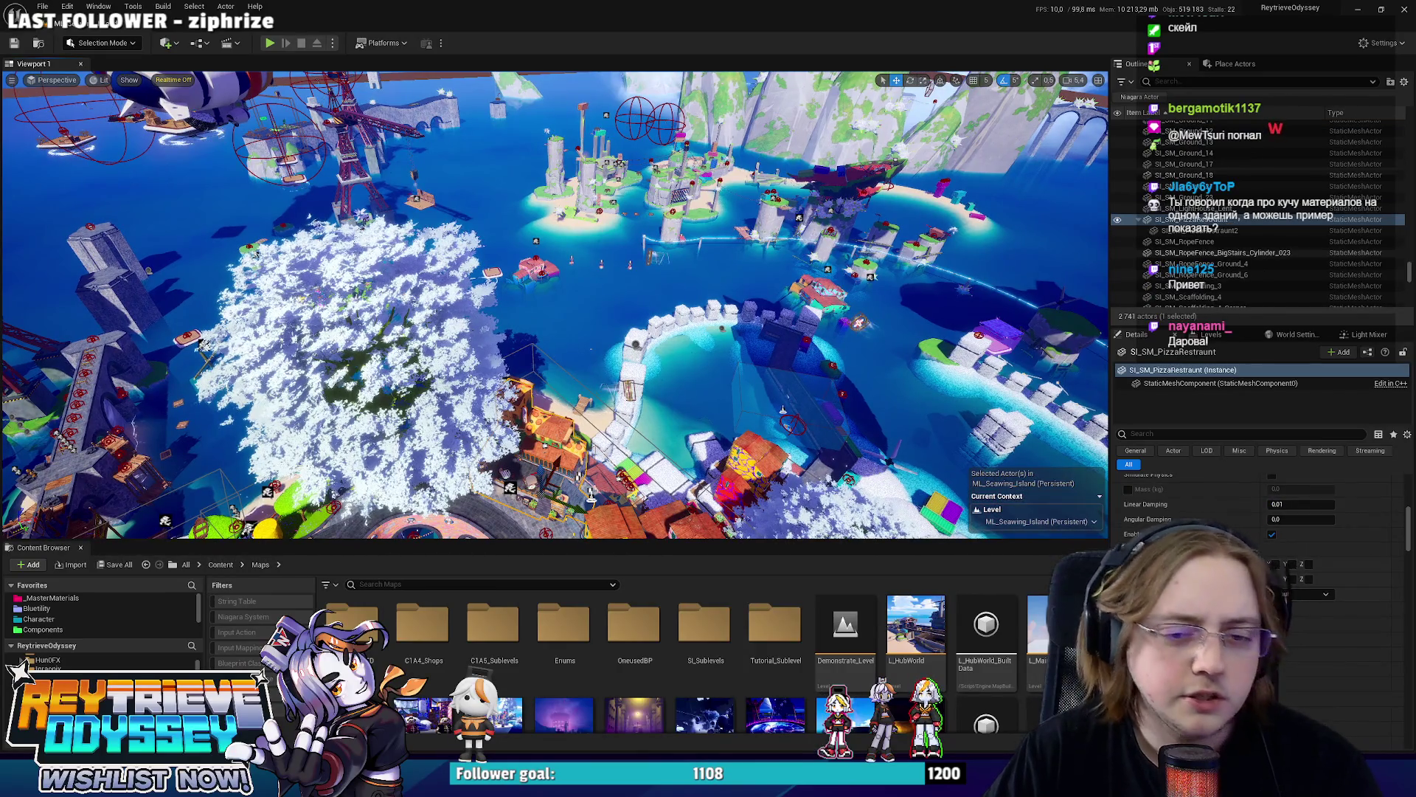
scroll(1251, 575, up, 5)
click(753, 476)
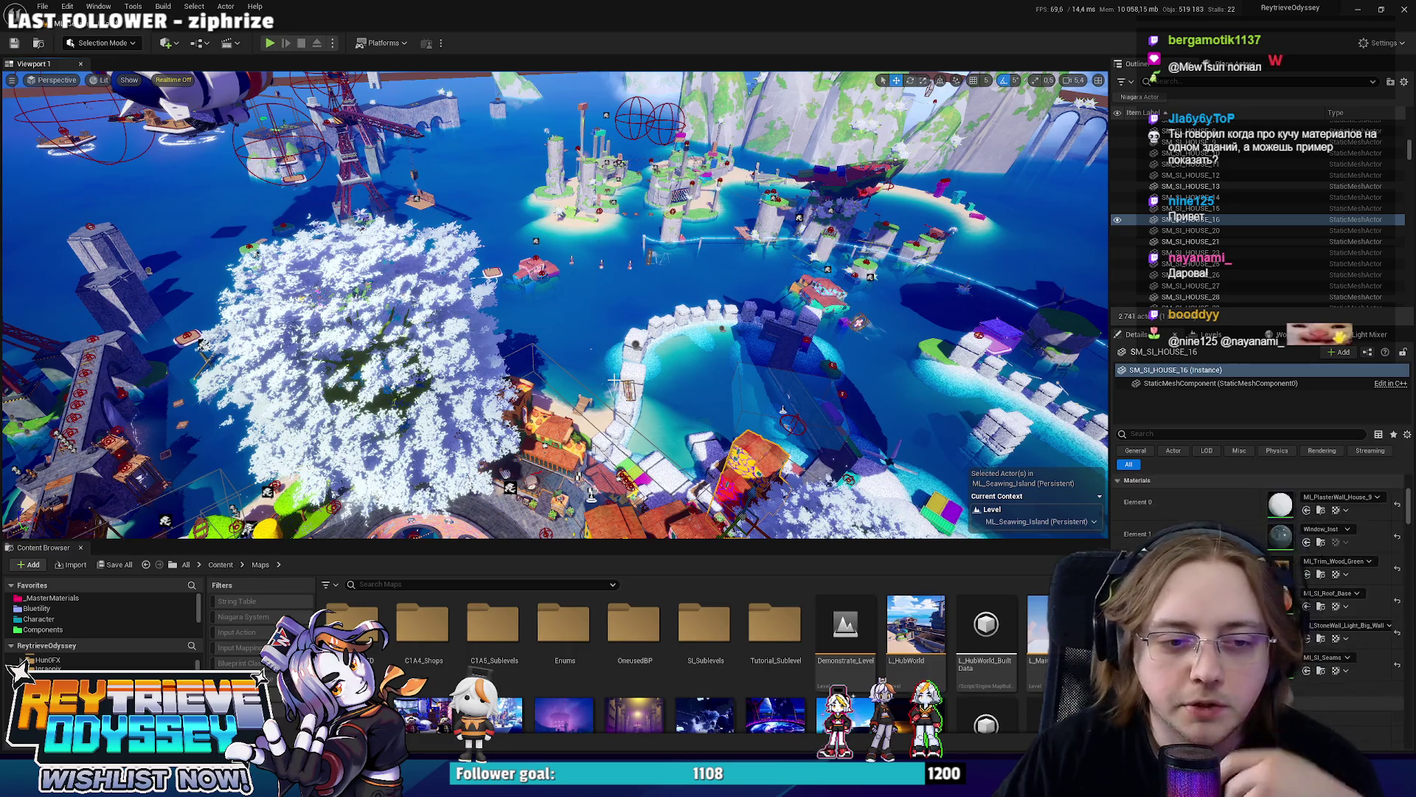
right_drag(614, 383, 384, 267)
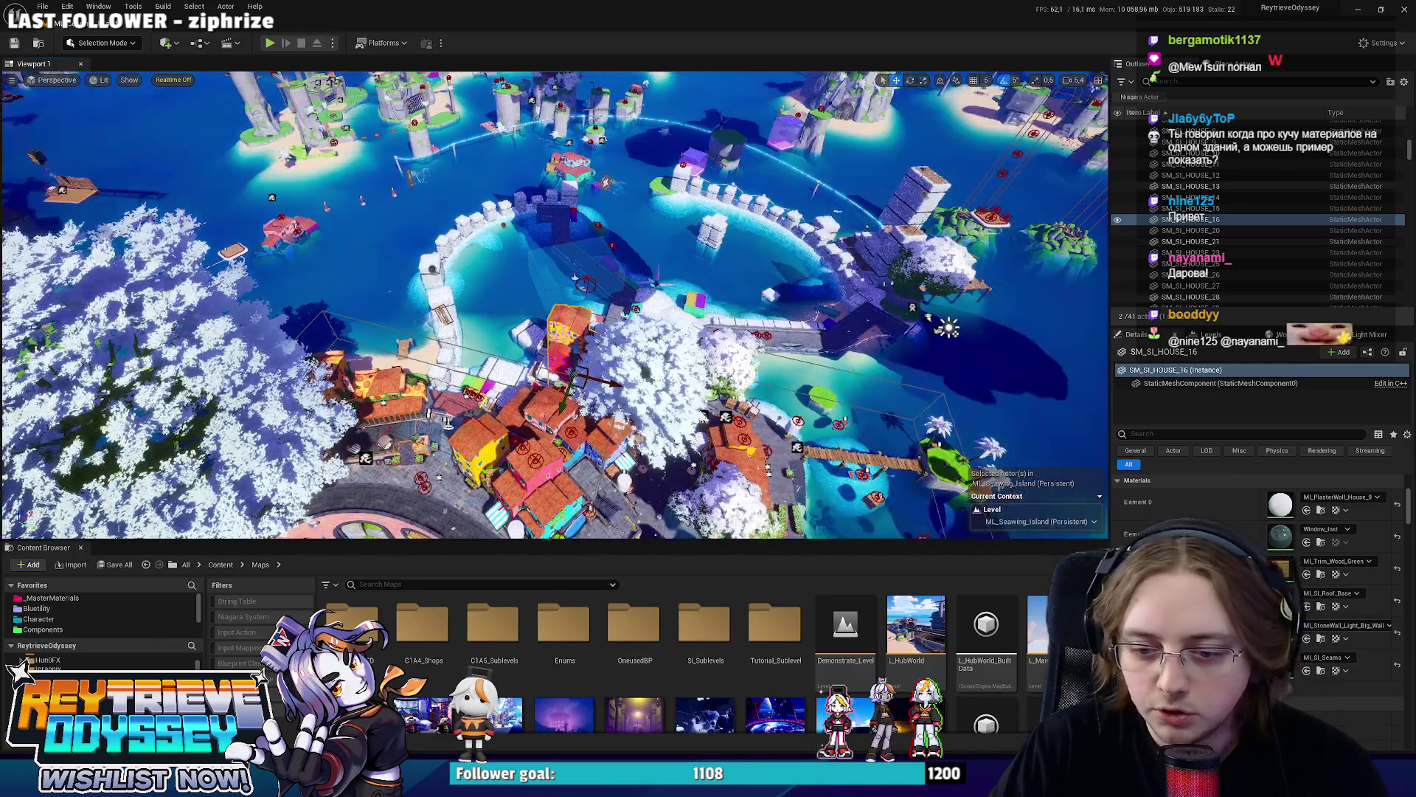
right_drag(553, 310, 664, 299)
Save the Seawing Island level with Ctrl+S and enlarge the Content Browser.
key(ctrl+s)
click(803, 517)
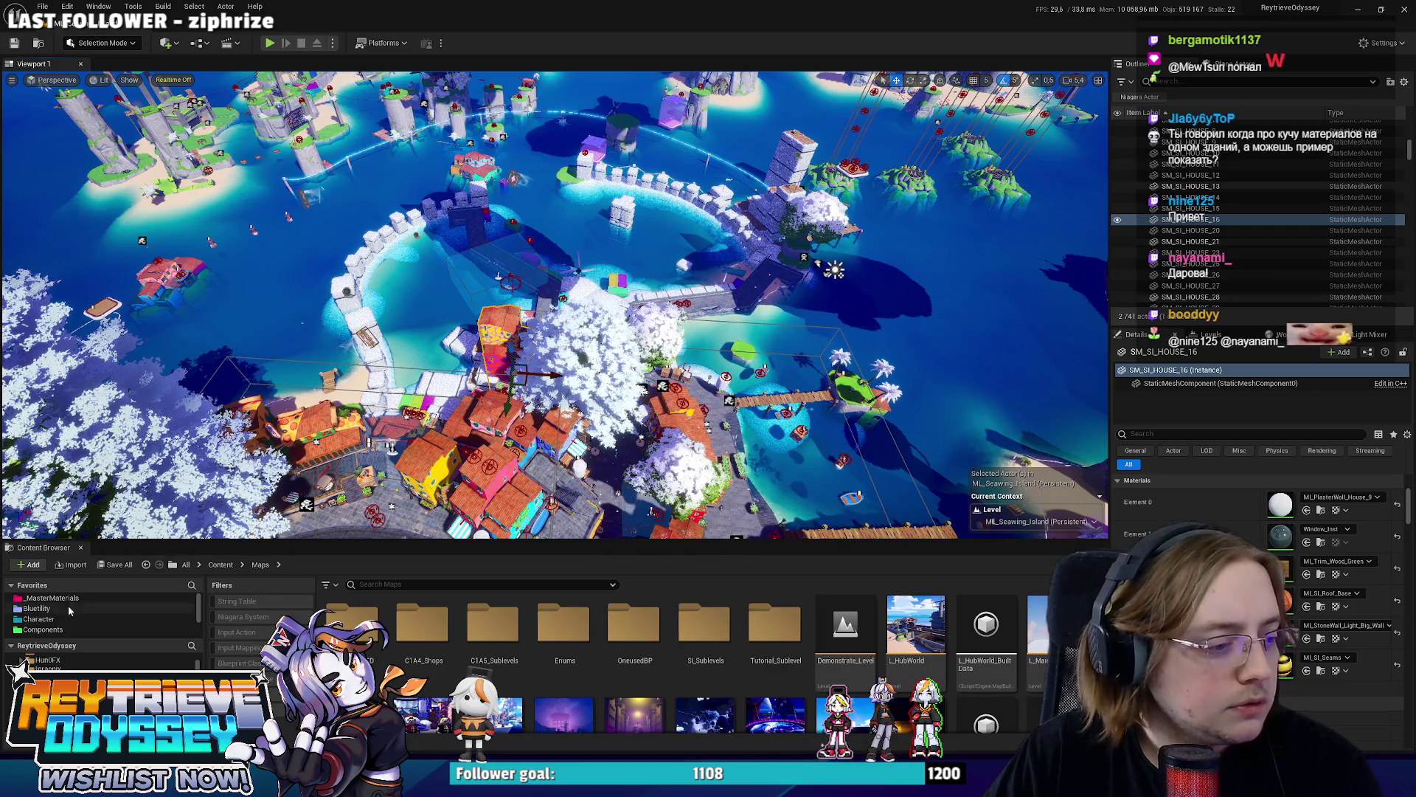
drag(439, 546, 439, 387)
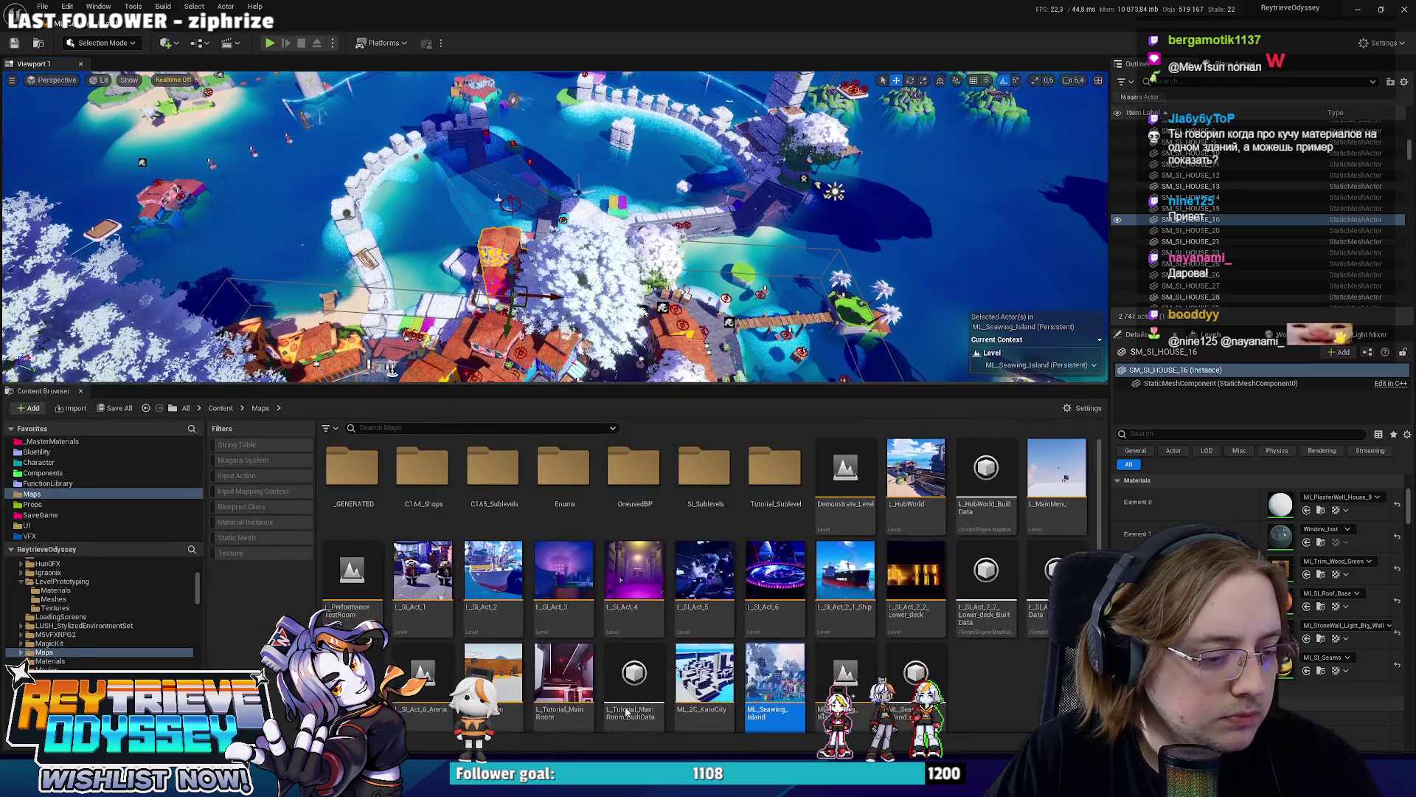
Open the ML_2C_KaroCity level and fly through its city towers and streets.
double_click(726, 658)
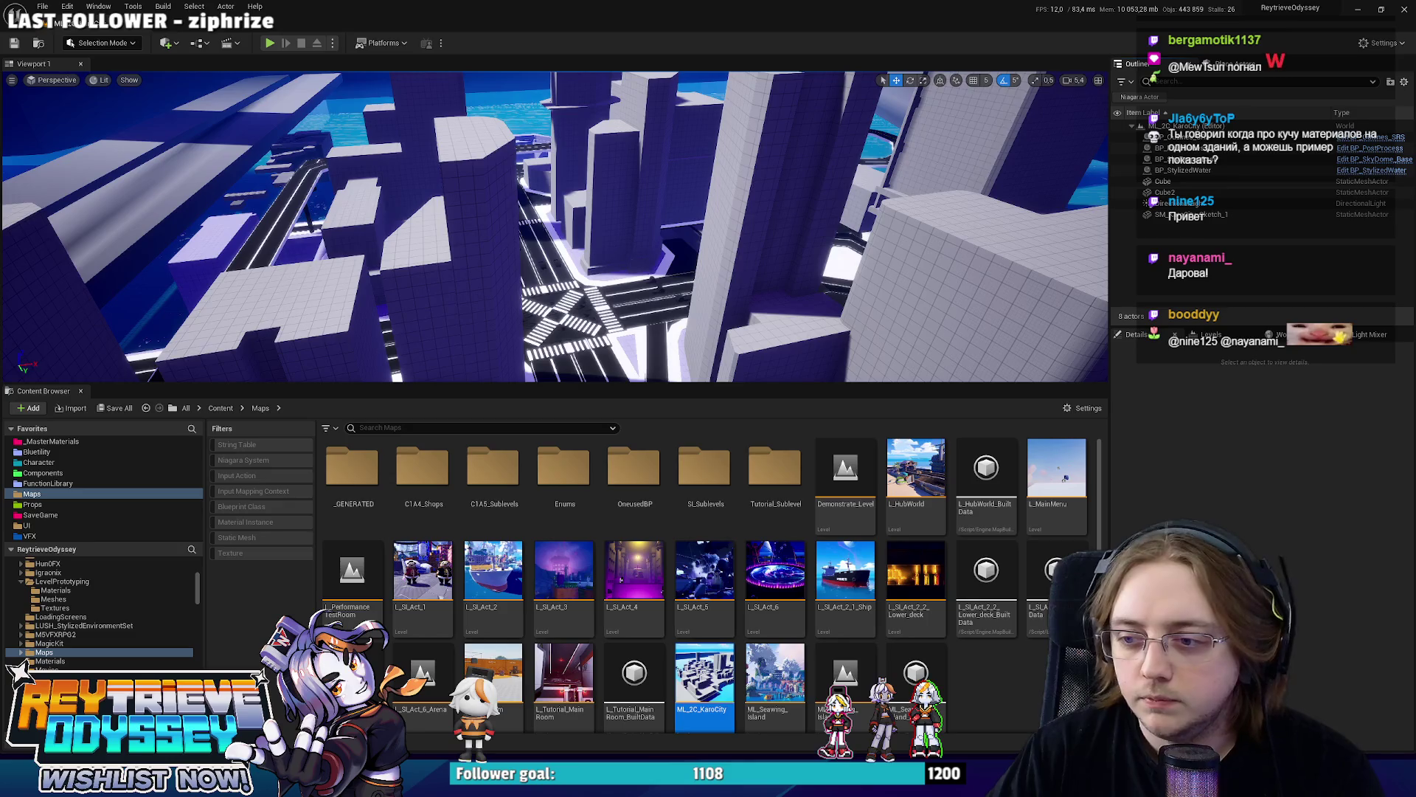
right_drag(553, 221, 575, 233)
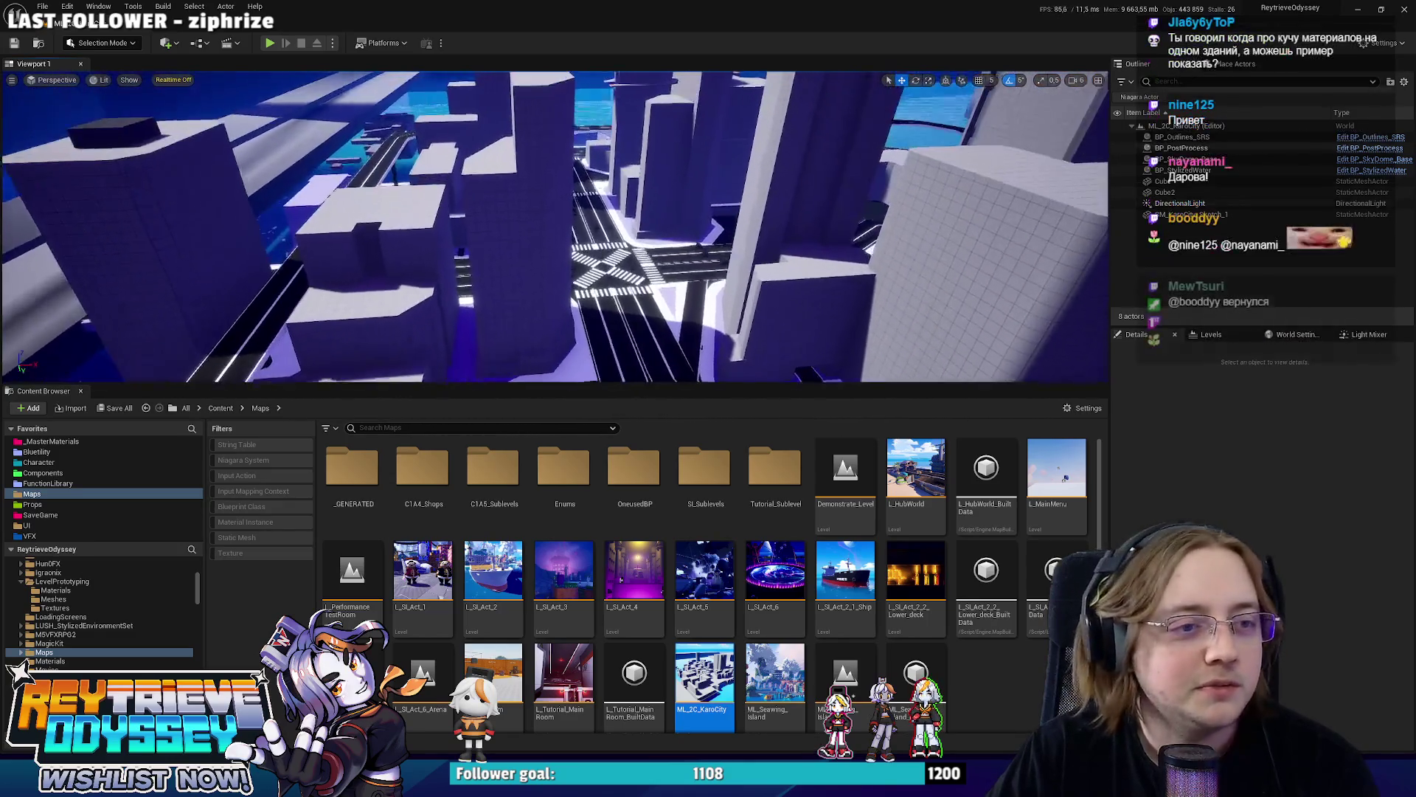
right_drag(626, 368, 625, 368)
drag(626, 389, 625, 542)
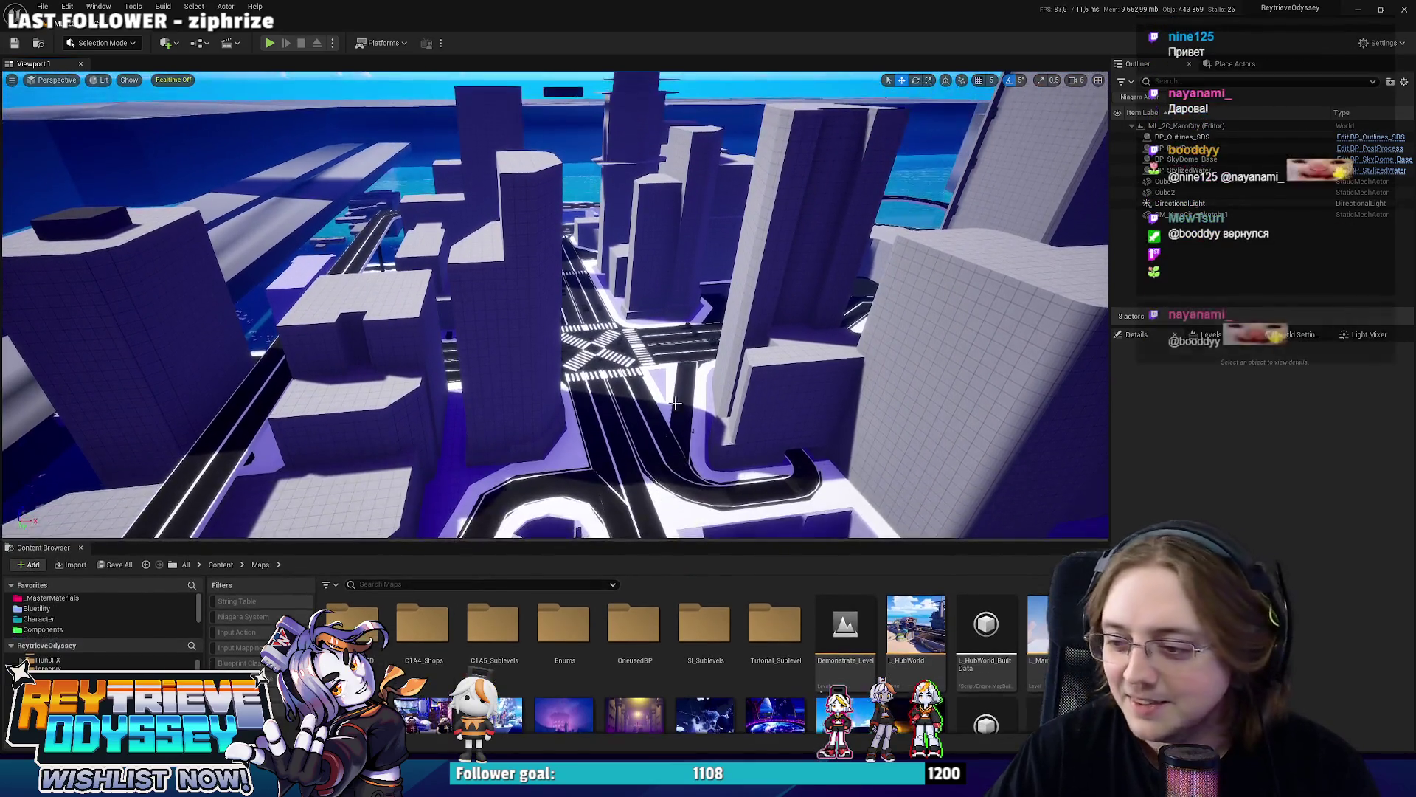
right_drag(625, 466, 625, 465)
right_drag(553, 304, 553, 304)
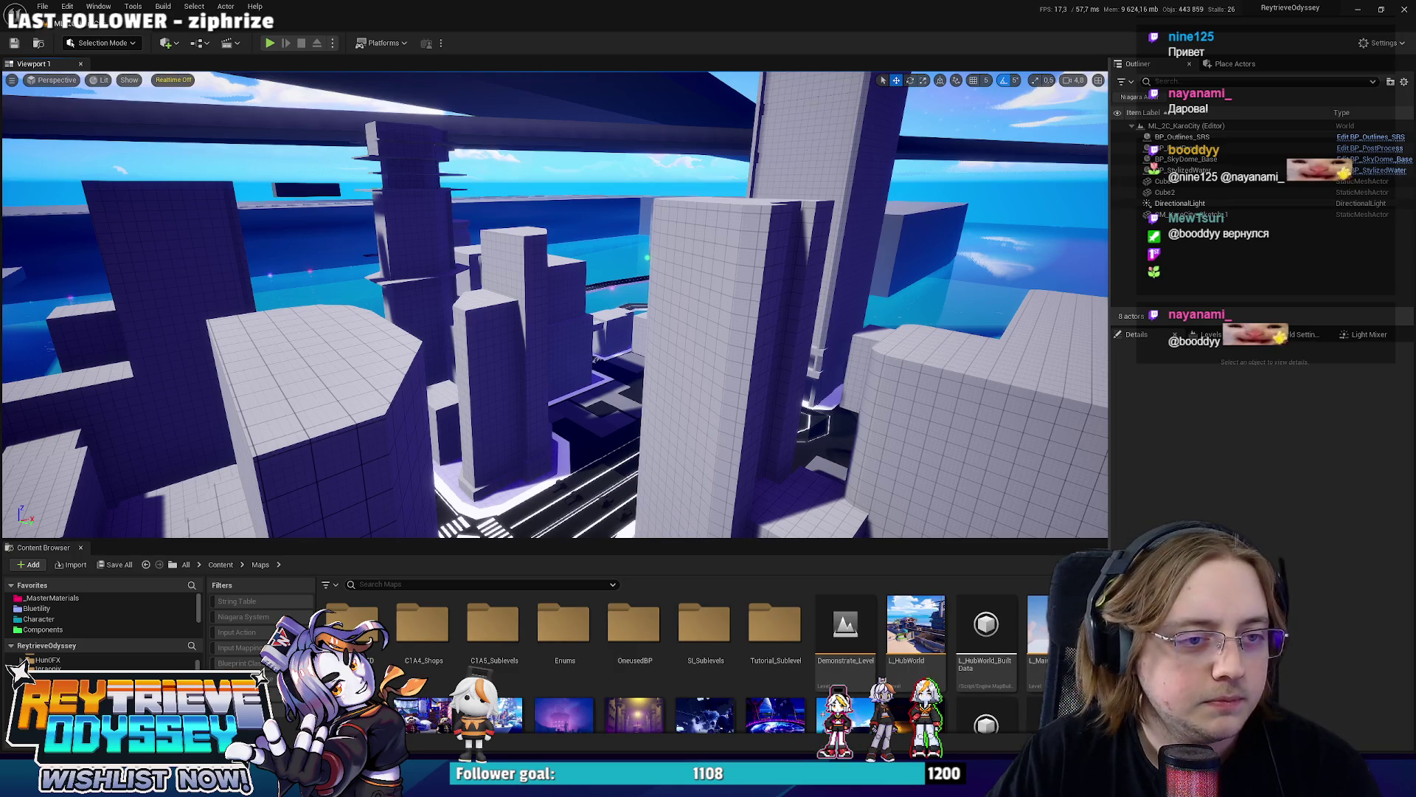
right_drag(603, 270, 553, 304)
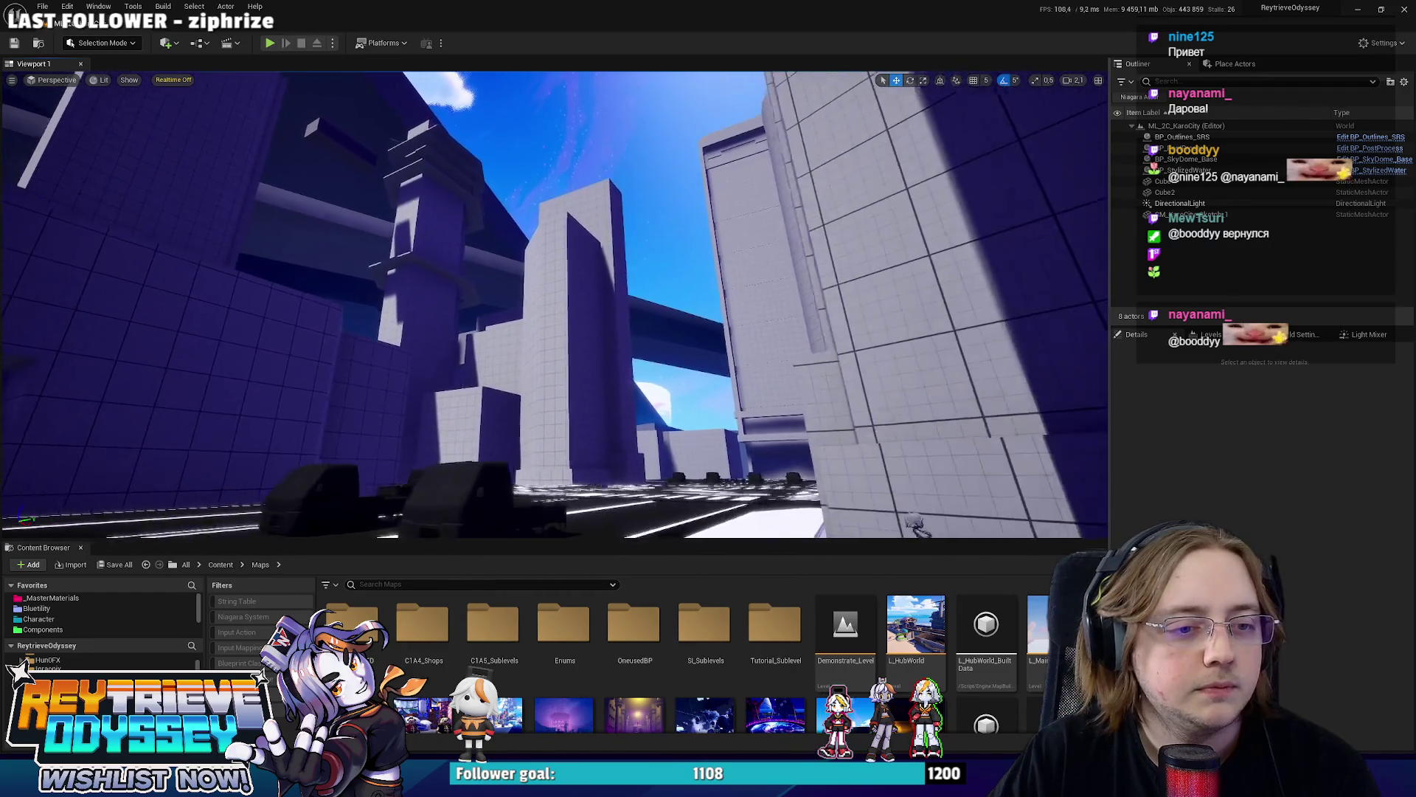
right_drag(554, 304, 554, 304)
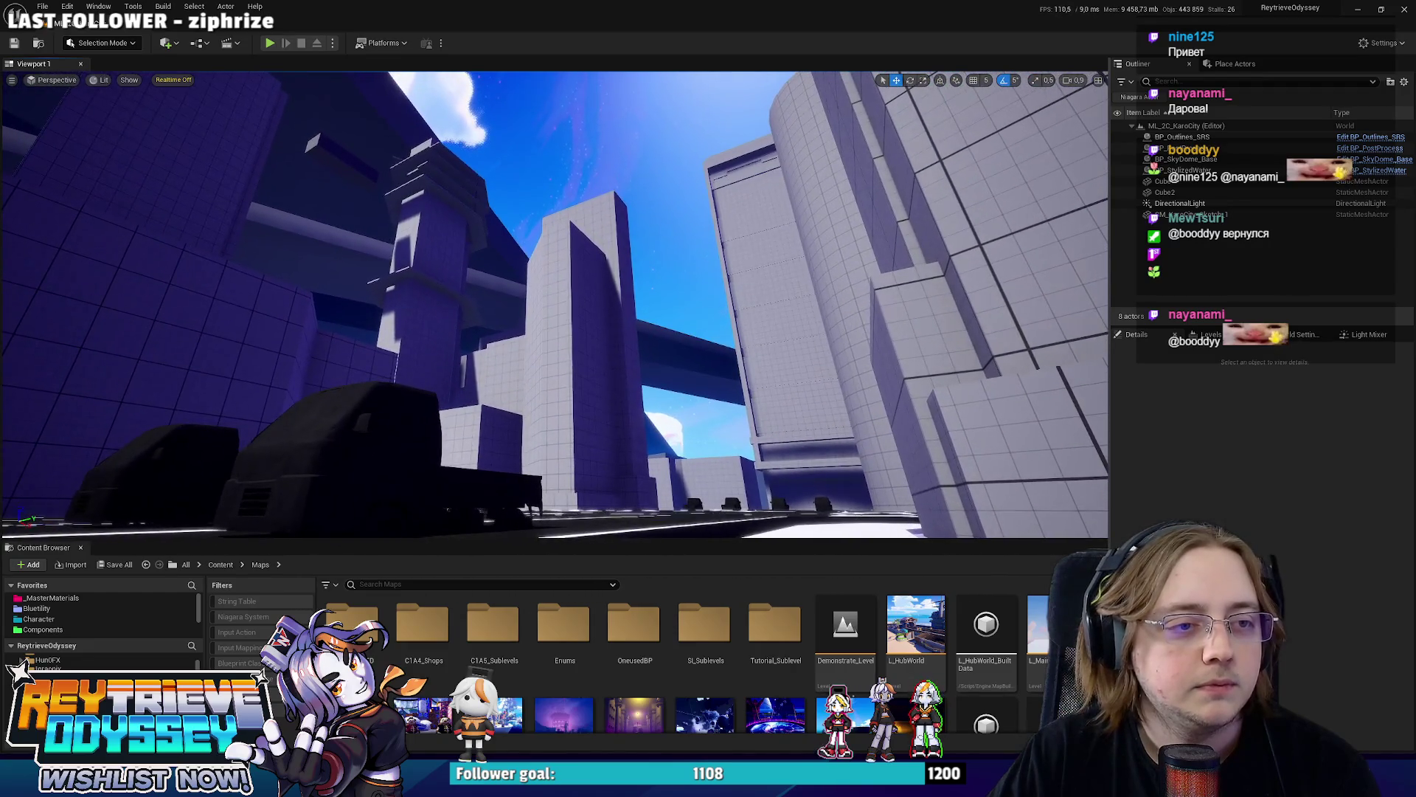
scroll(805, 678, down, 3)
Dismiss the level asset's context menu, save the KaroCity level and show the desktop.
right_click(719, 678)
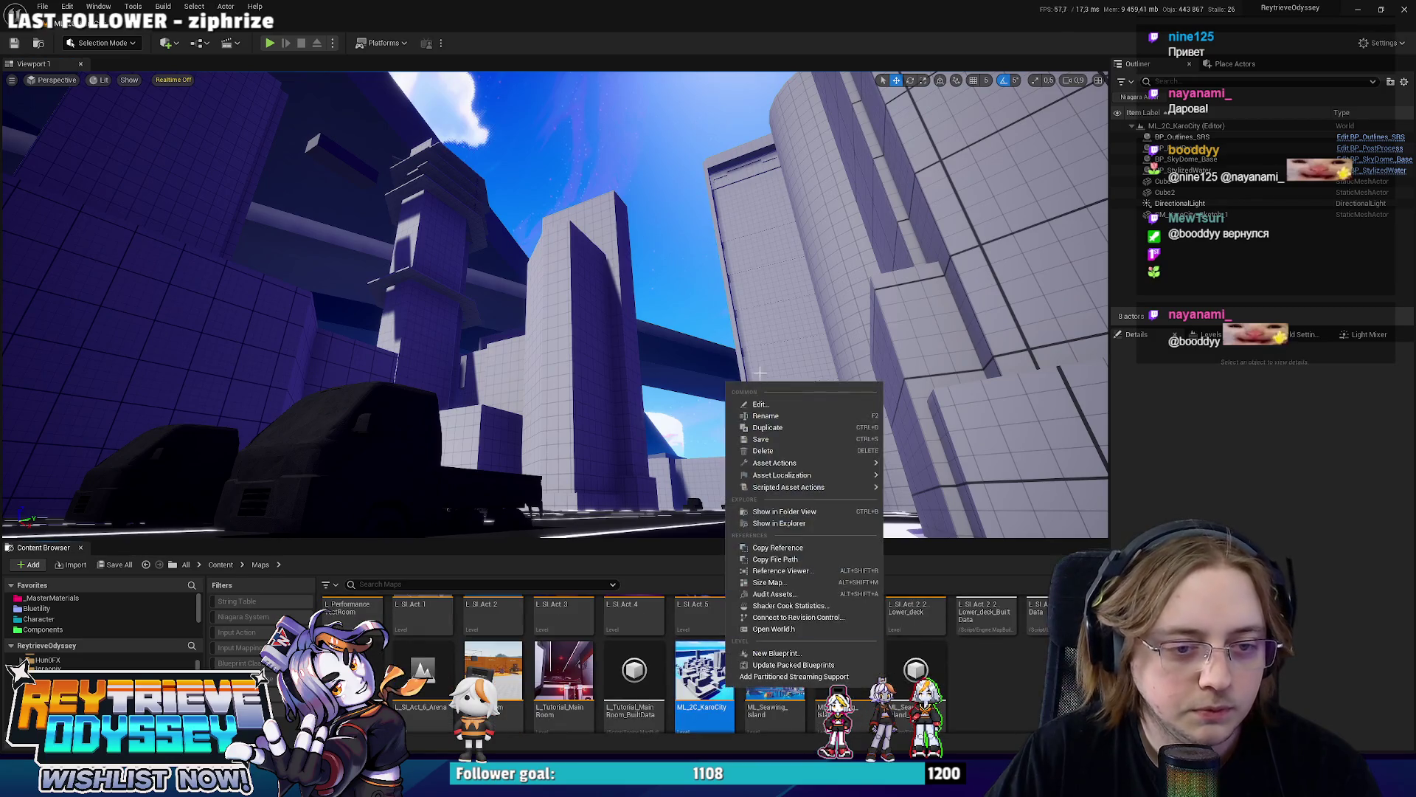
click(1013, 482)
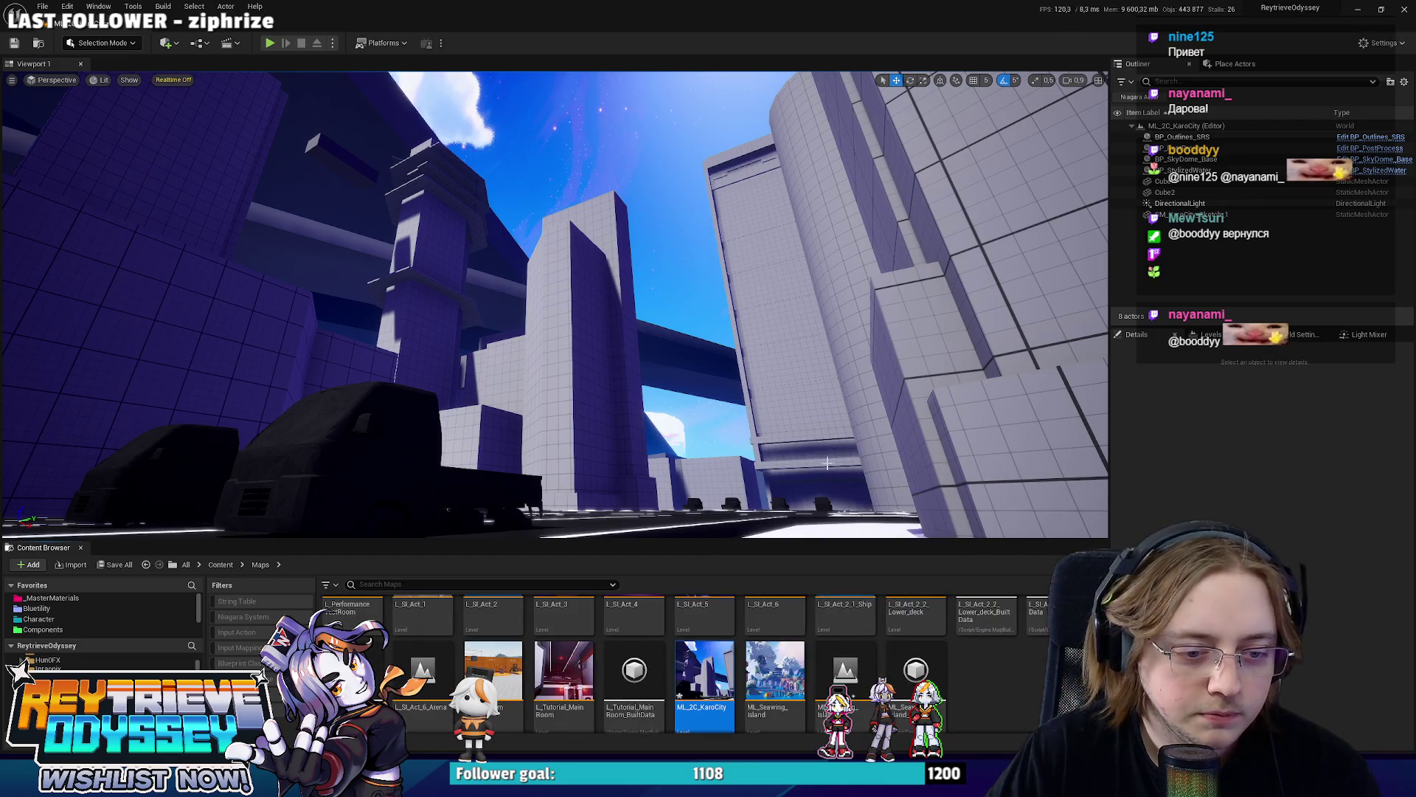
right_drag(1013, 481, 1012, 482)
right_drag(704, 374, 704, 372)
key(ctrl+s)
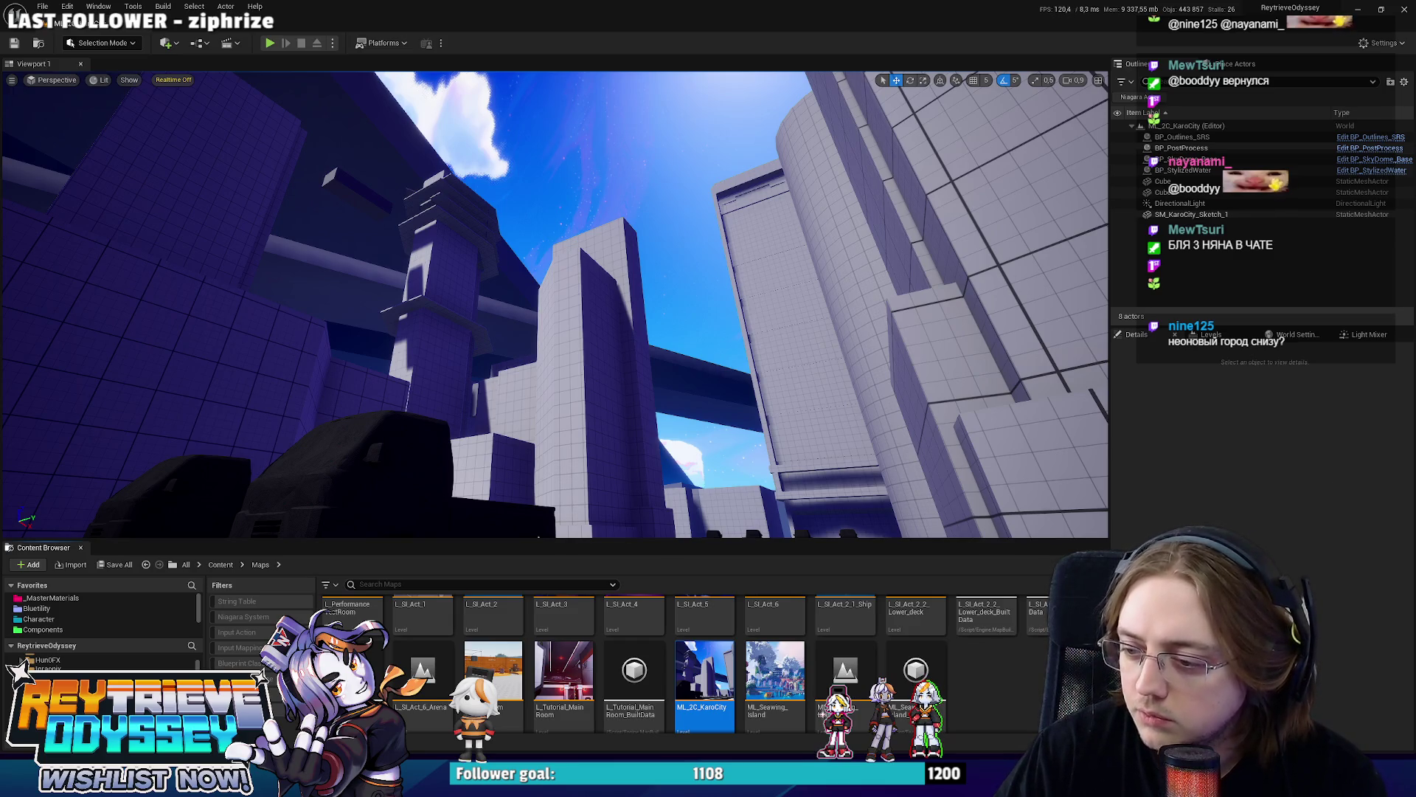
key(super+d)
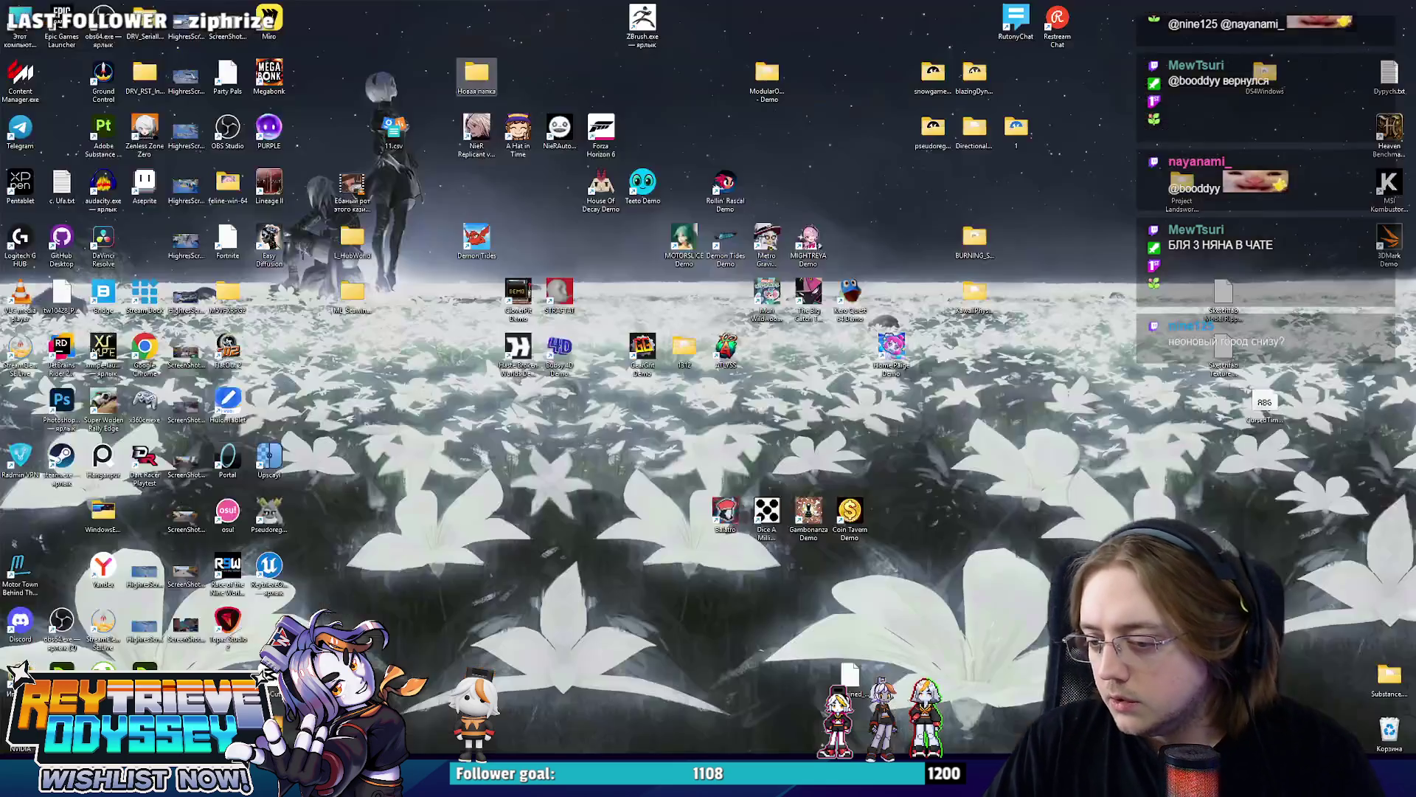
Switch to the Figma level map to compare layouts, then back to the Unreal city level.
key(alt+Tab)
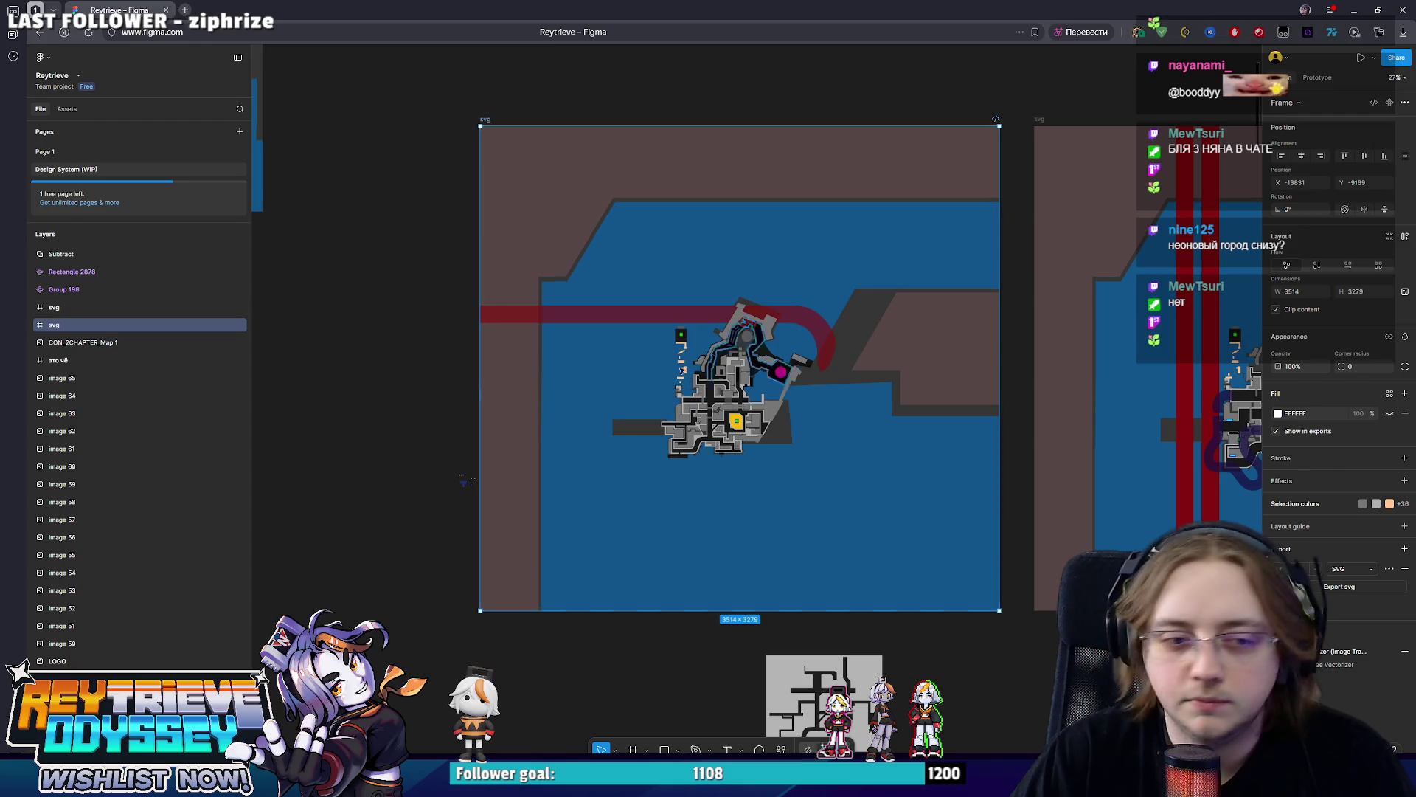
scroll(981, 253, down, 3)
scroll(980, 254, right, 4)
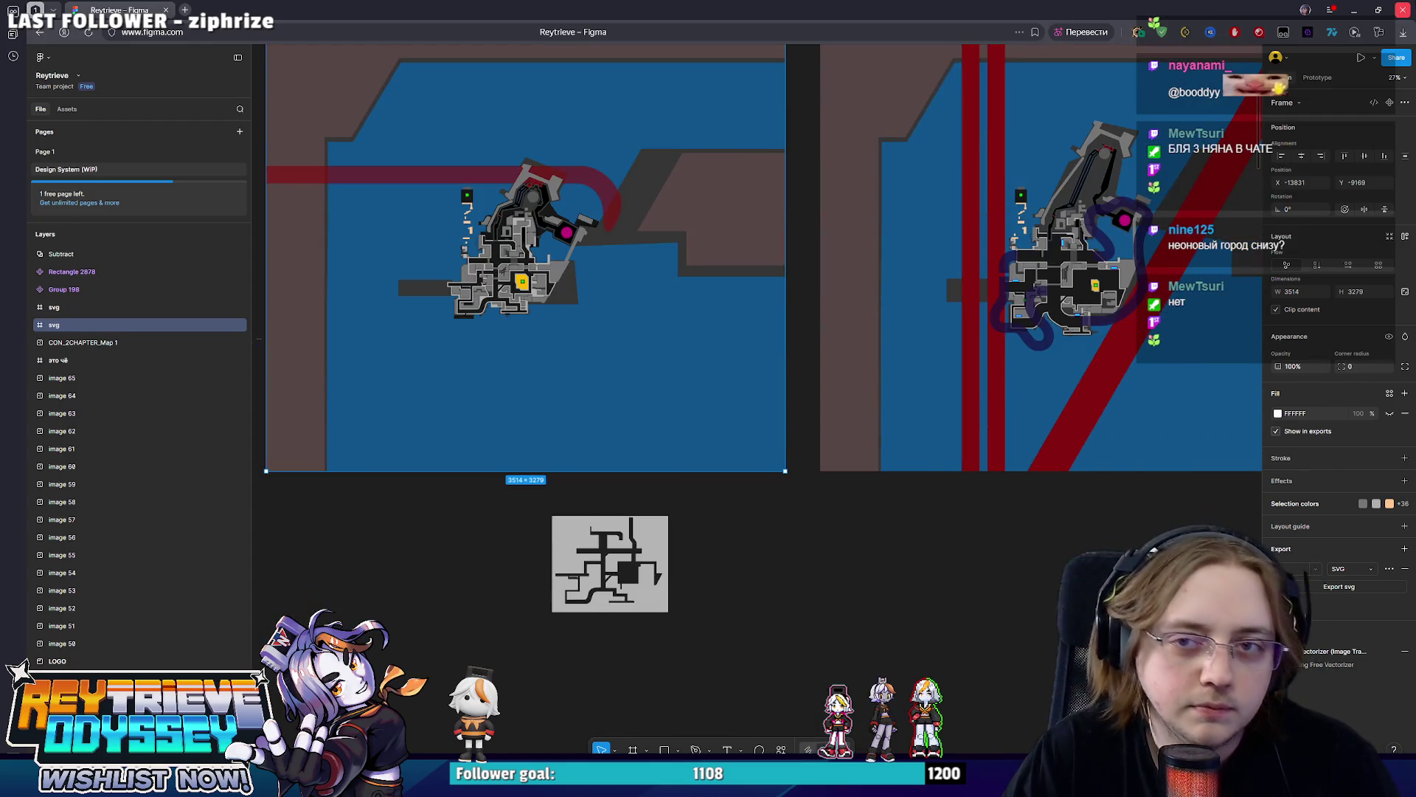
key(alt+Tab)
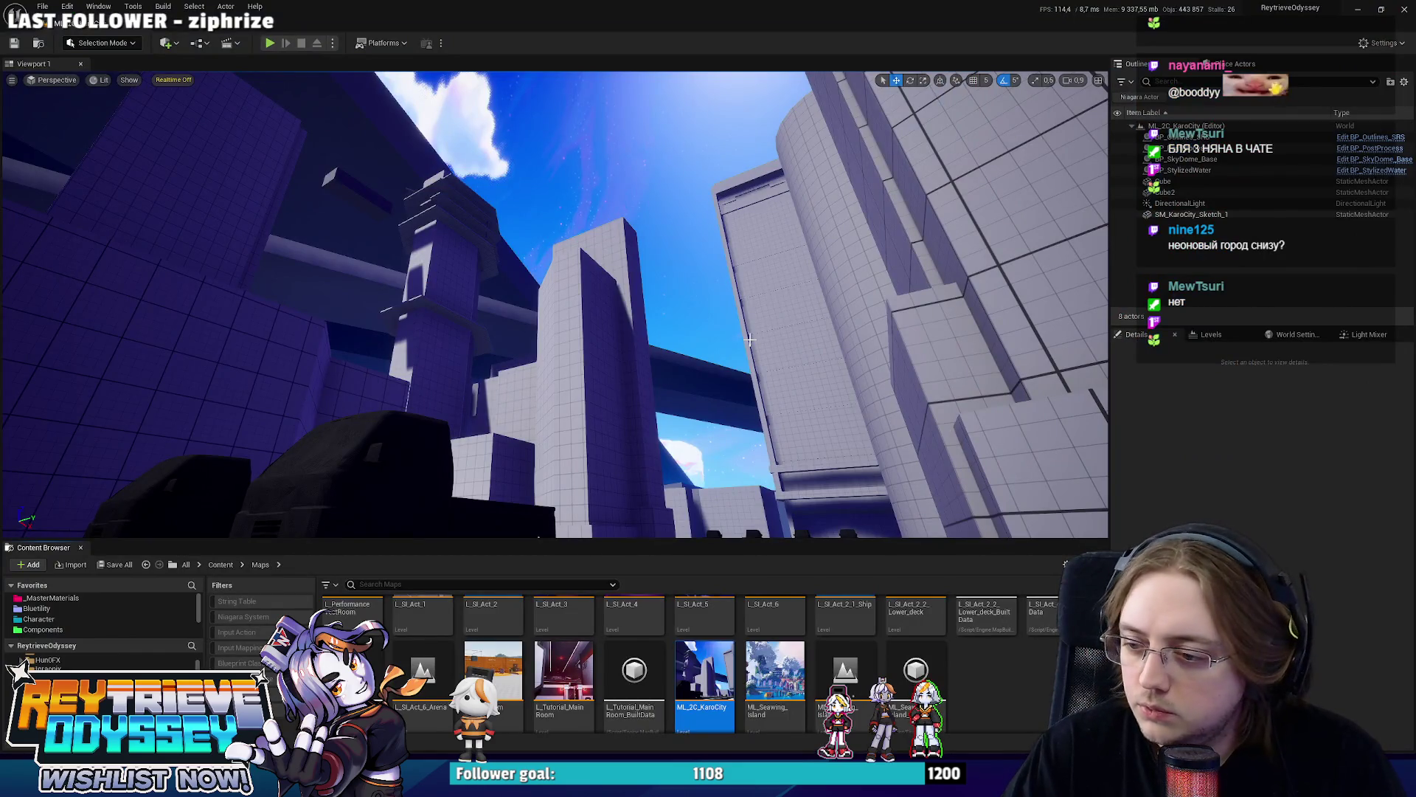
Fly down between the KaroCity towers toward the street and tilt the view to ground level.
right_drag(749, 340, 748, 340)
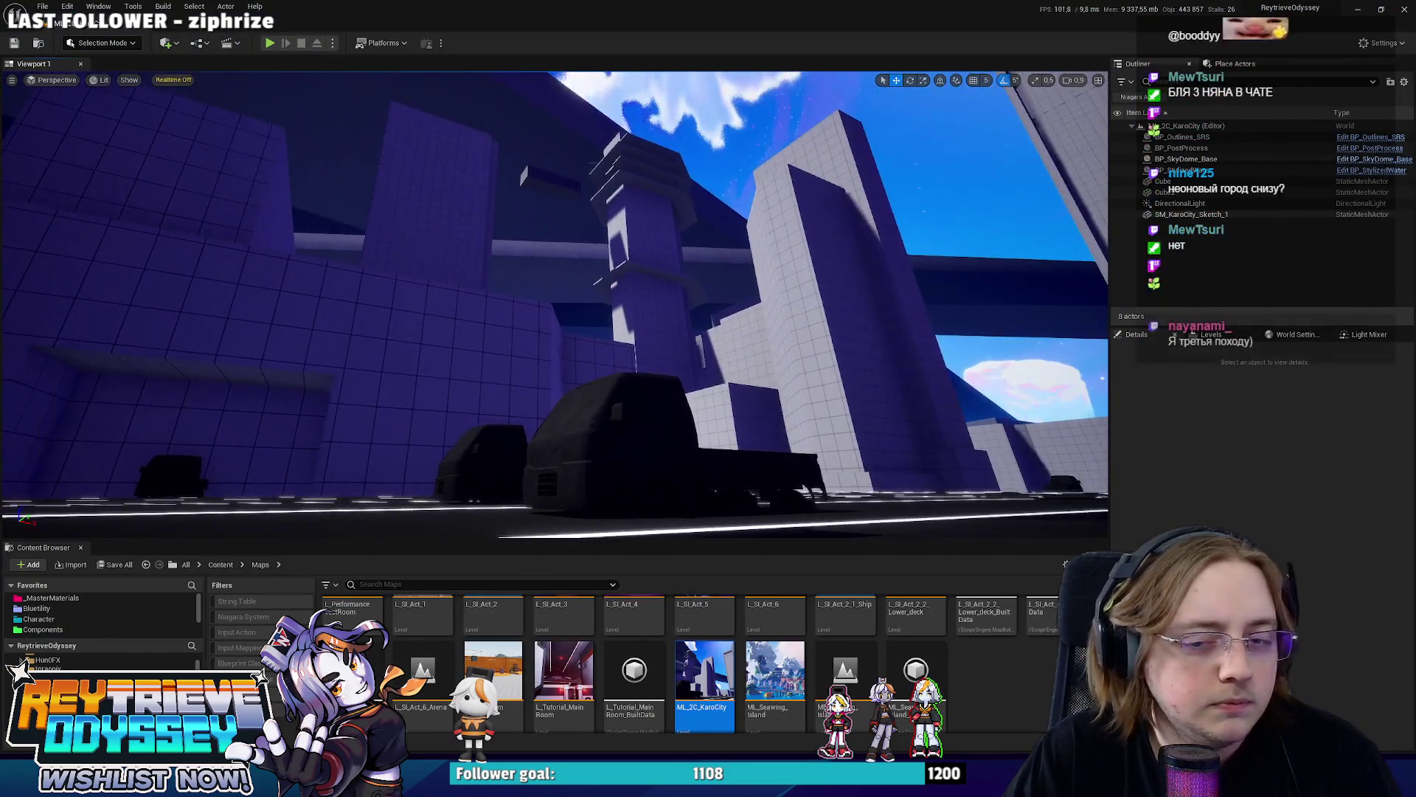
right_drag(744, 329, 744, 330)
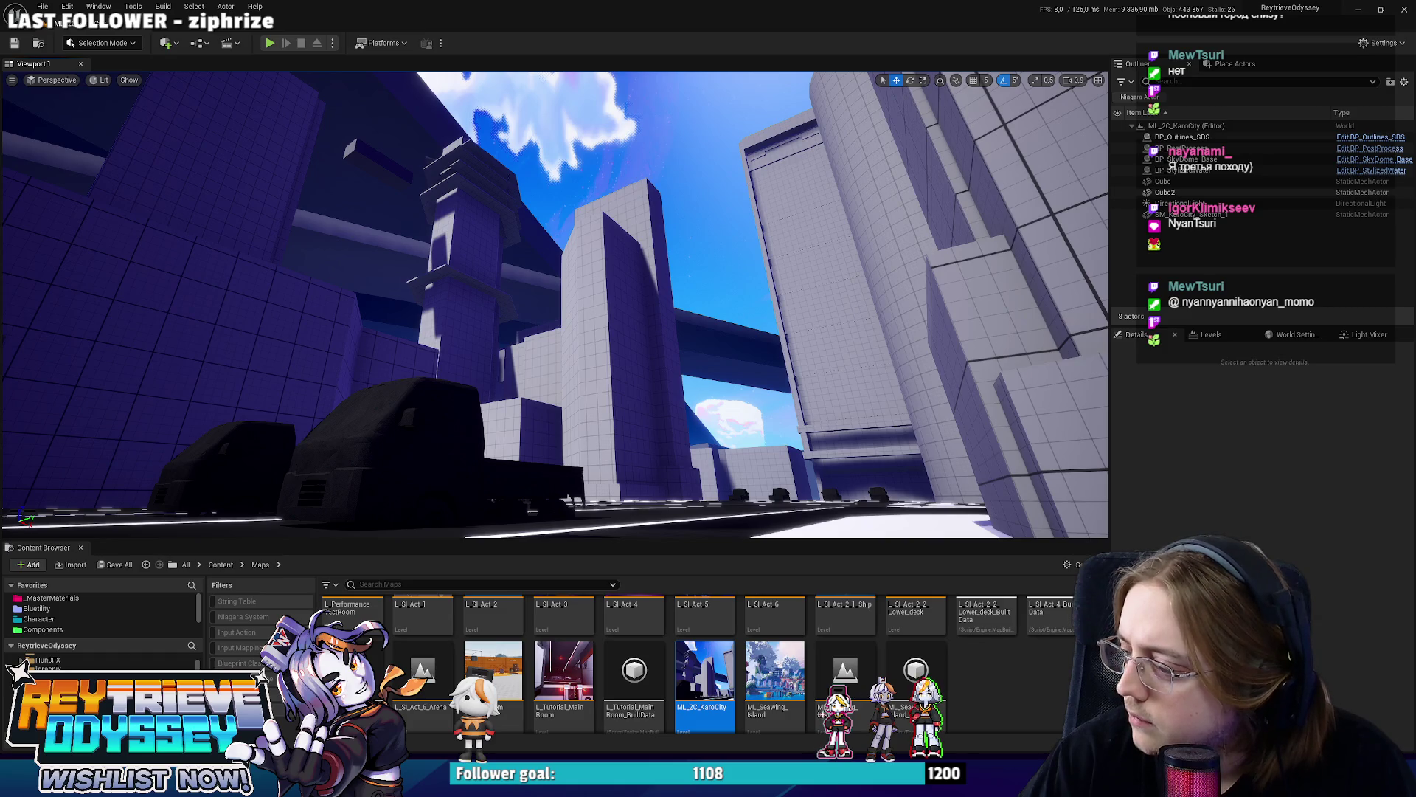
mouse_move(785, 317)
right_down()
mouse_move(785, 332)
mouse_move(752, 331)
right_up()
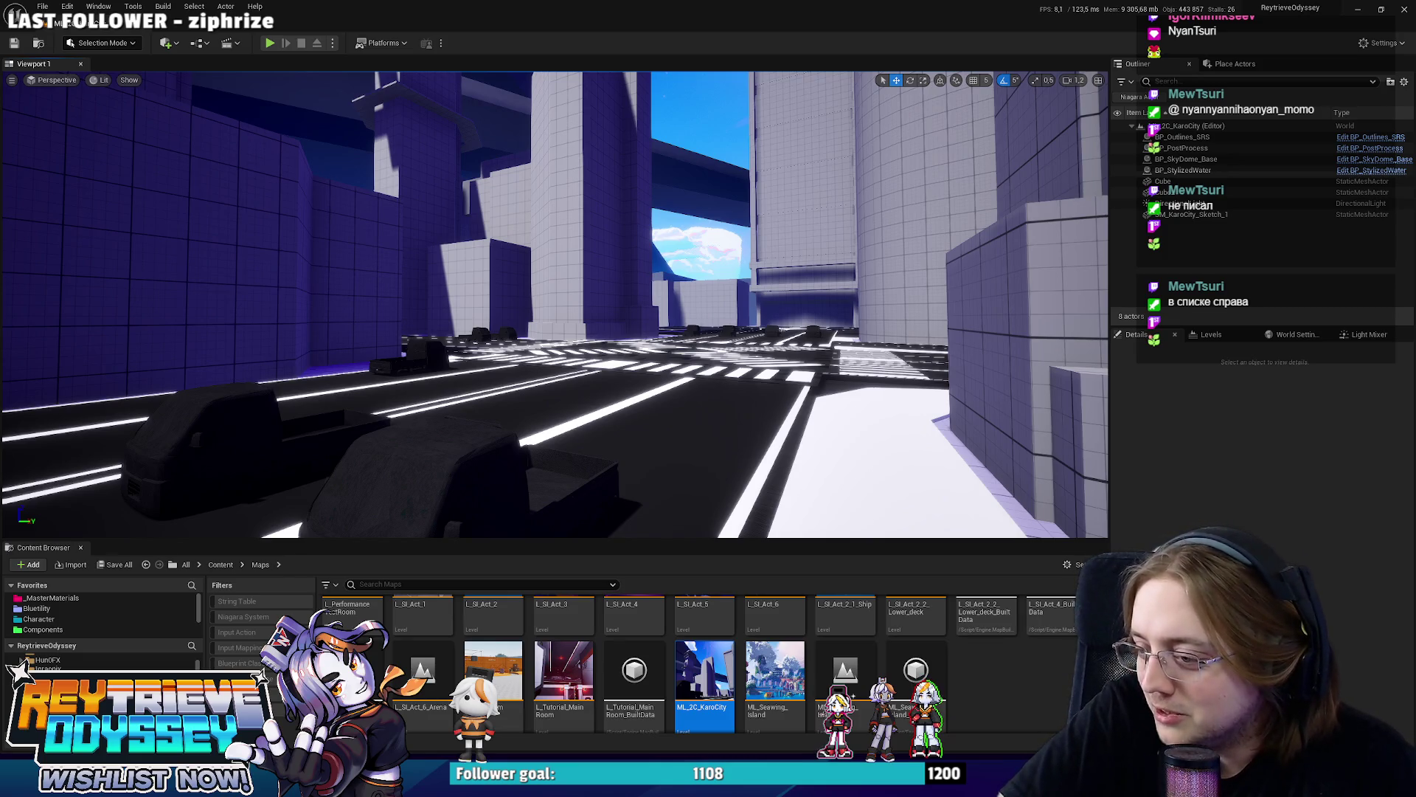
Toggle Realtime viewport rendering off and on while rising to look down the crosswalk-marked road.
key(ctrl+r)
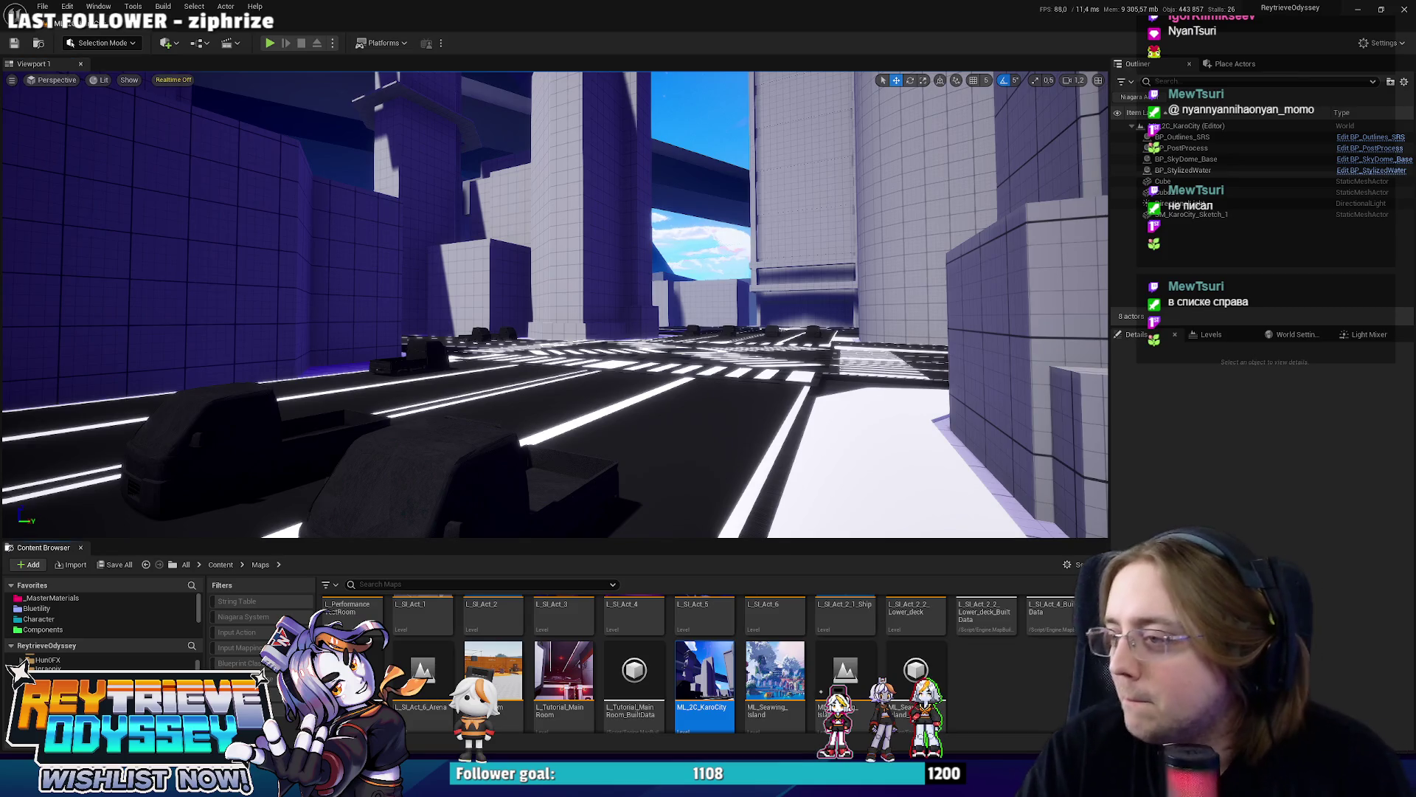
key(ctrl+r)
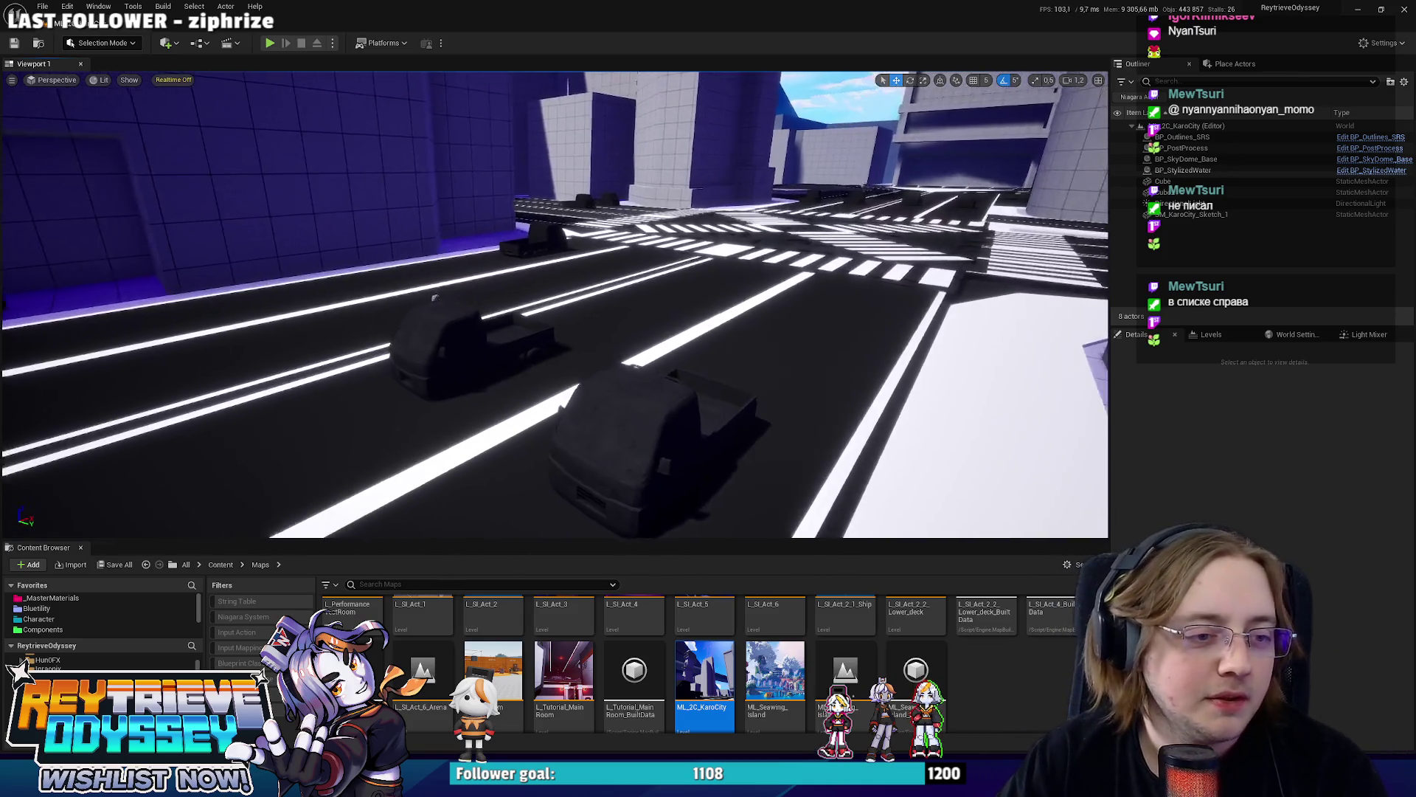
right_drag(356, 96, 605, 377)
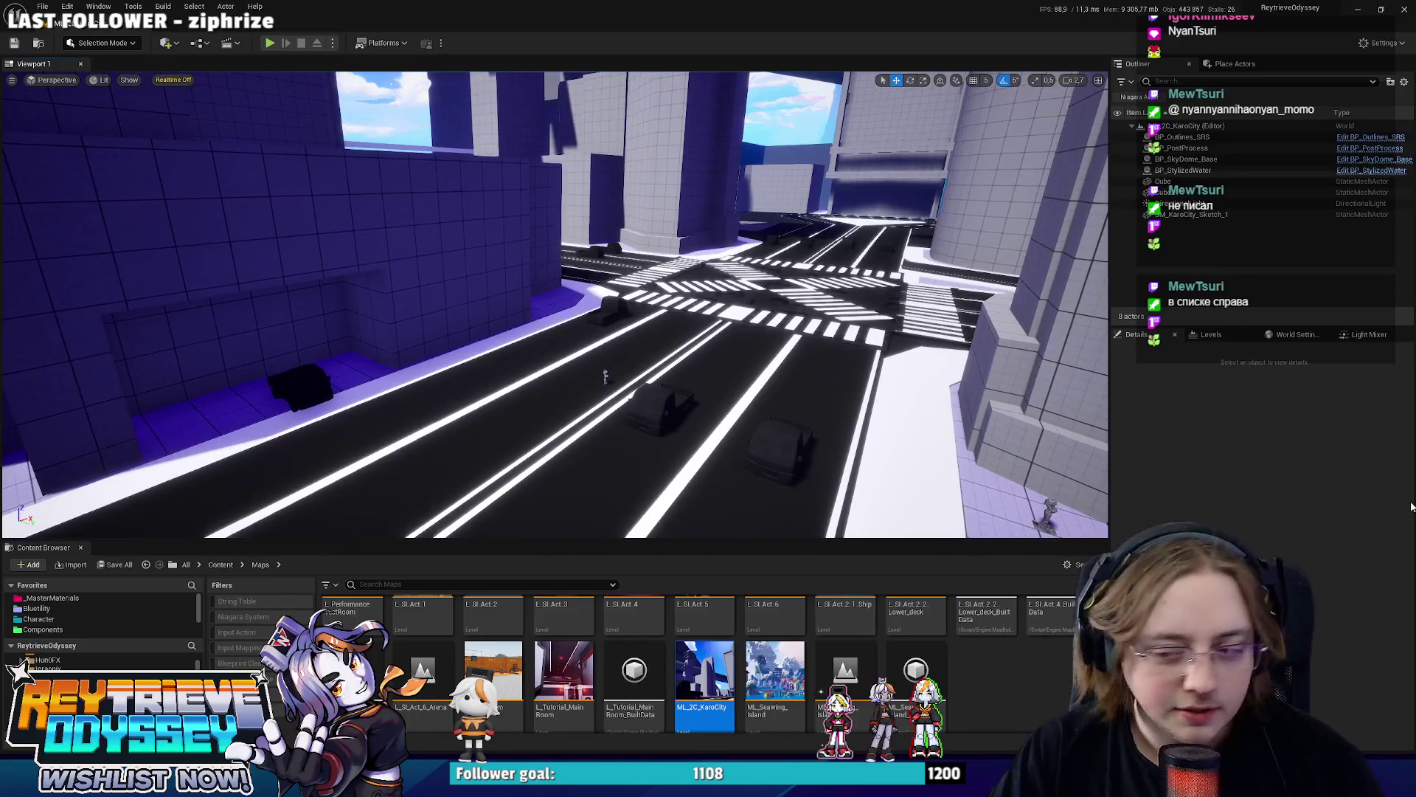
key(ctrl+r)
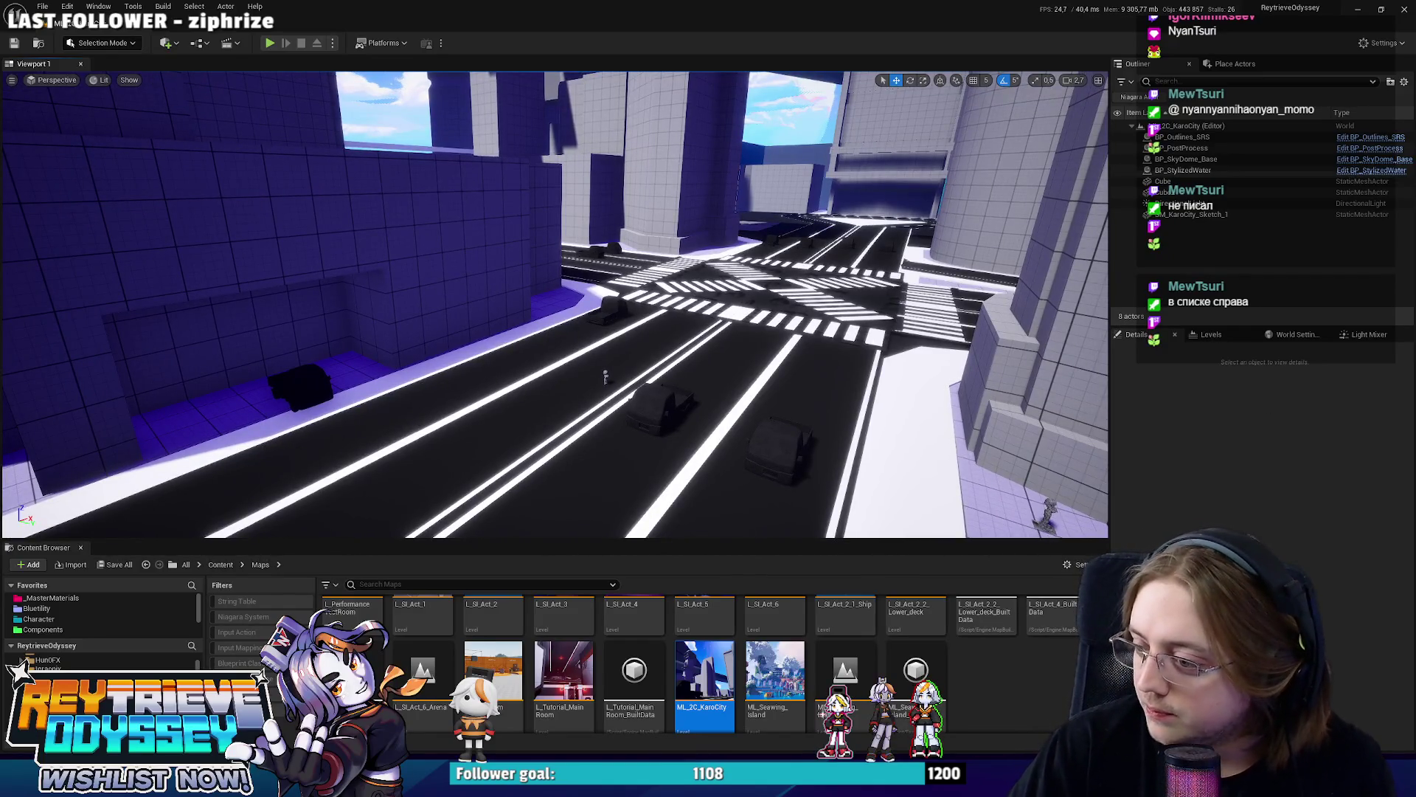
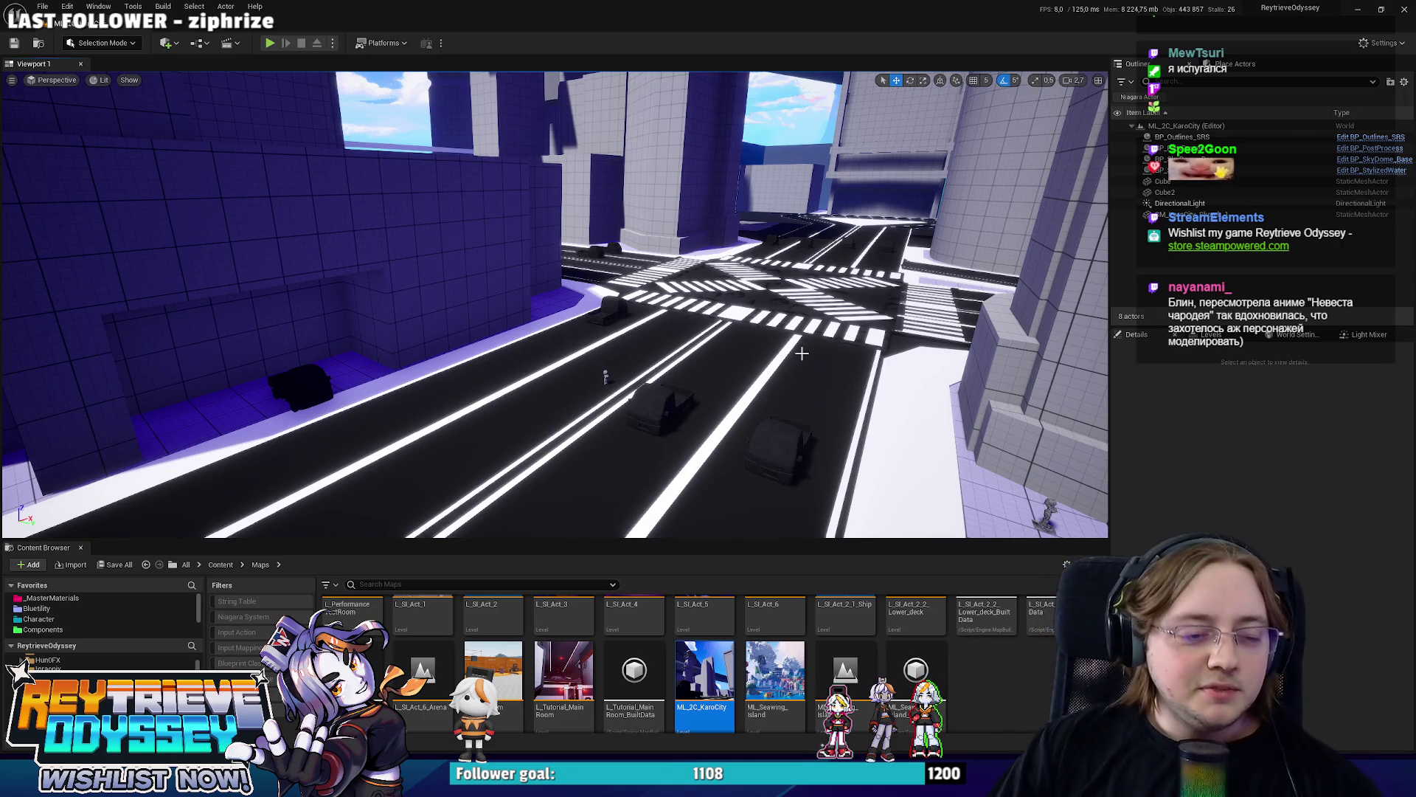
Switch from Unreal to Blender and straighten the octagonal platform's left edge from top view.
right_drag(782, 290, 774, 265)
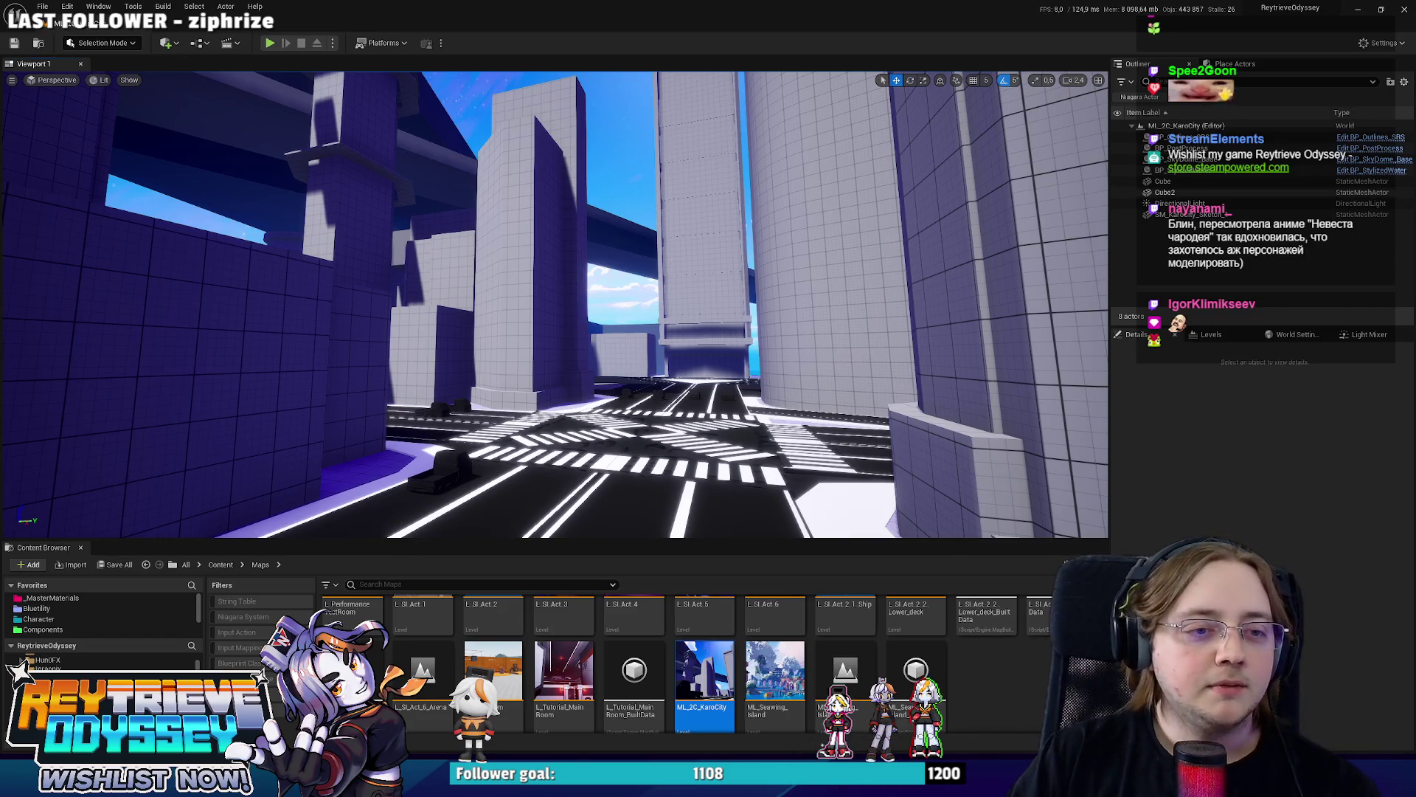
right_drag(553, 304, 509, 366)
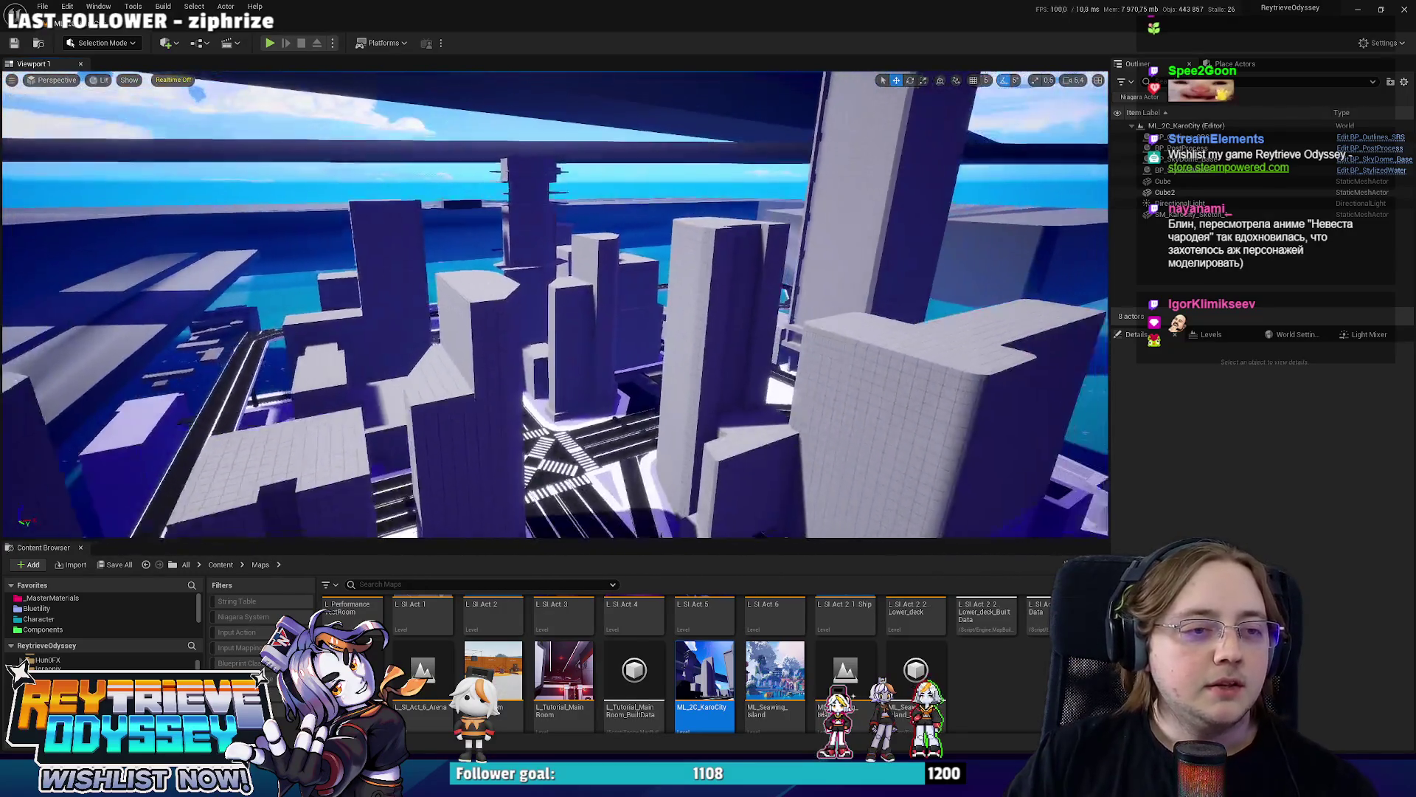
right_drag(579, 374, 577, 374)
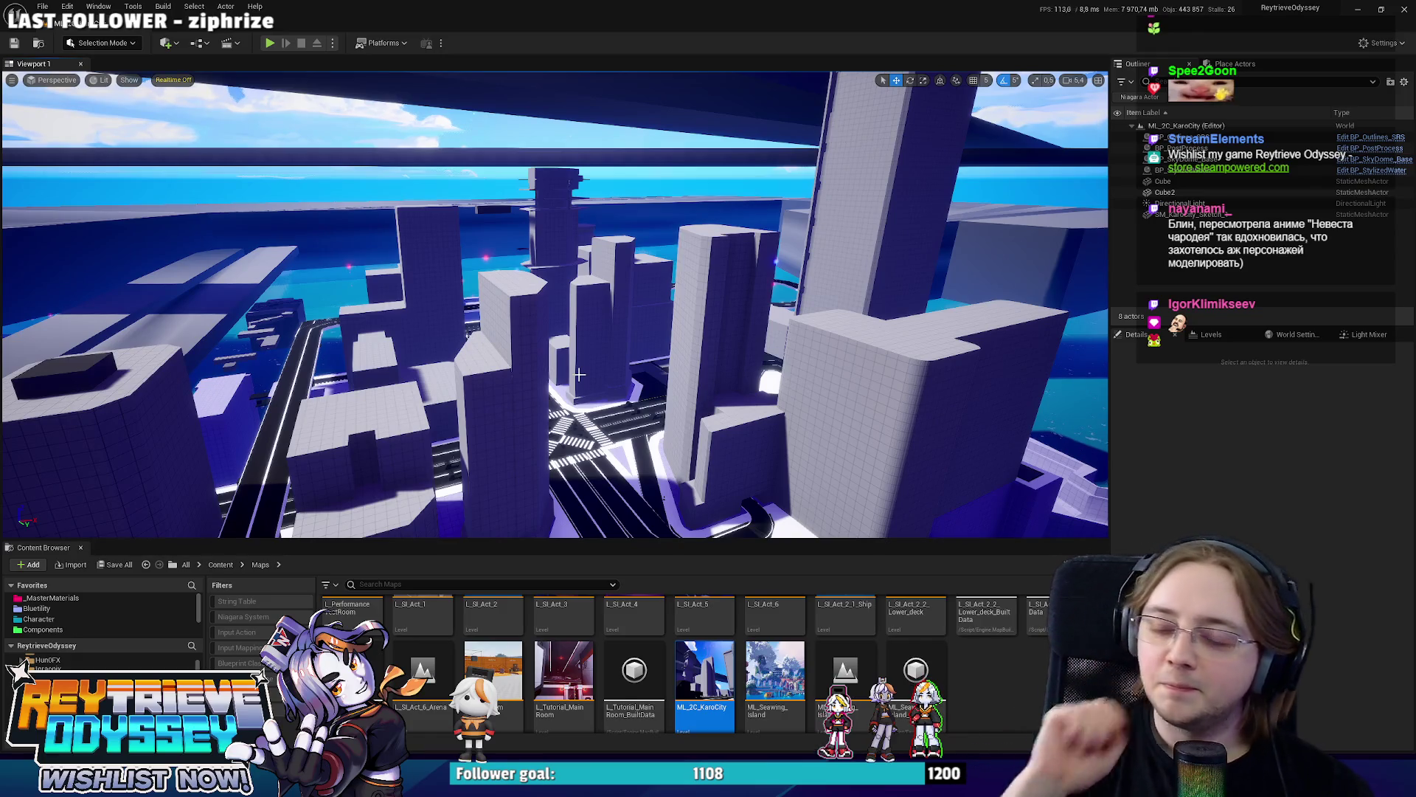
right_drag(577, 374, 597, 391)
key(alt+Tab)
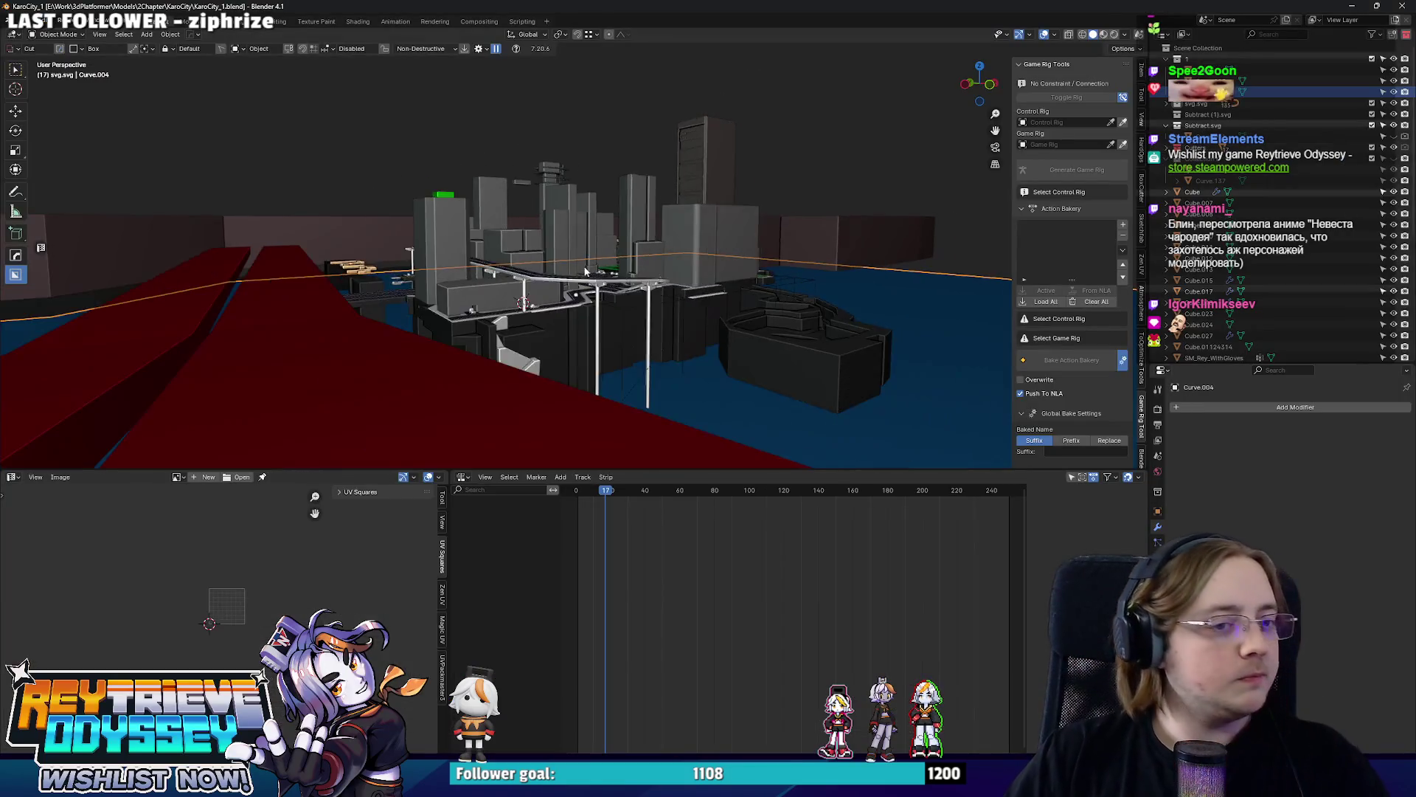
middle_drag(585, 271, 617, 333)
scroll(618, 333, up, 3)
scroll(578, 314, up, 3)
scroll(562, 244, up, 3)
mouse_move(560, 245)
middle_down()
mouse_move(726, 285)
mouse_move(659, 271)
mouse_move(590, 337)
middle_up()
click(727, 288)
key(Tab)
key(KP_7)
scroll(590, 336, down, 2)
key(x)
click(643, 399)
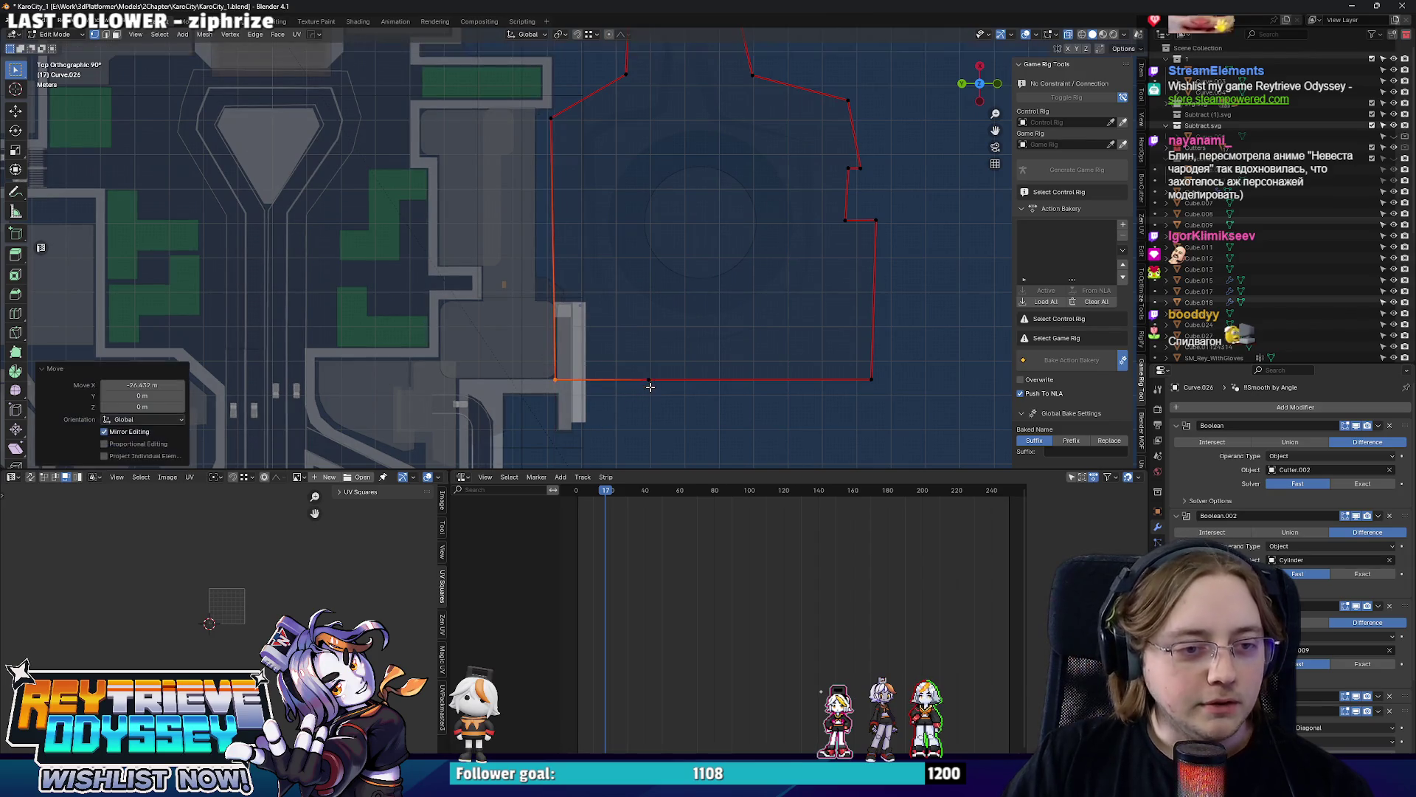
scroll(643, 400, up, 2)
scroll(594, 358, down, 2)
key(Tab)
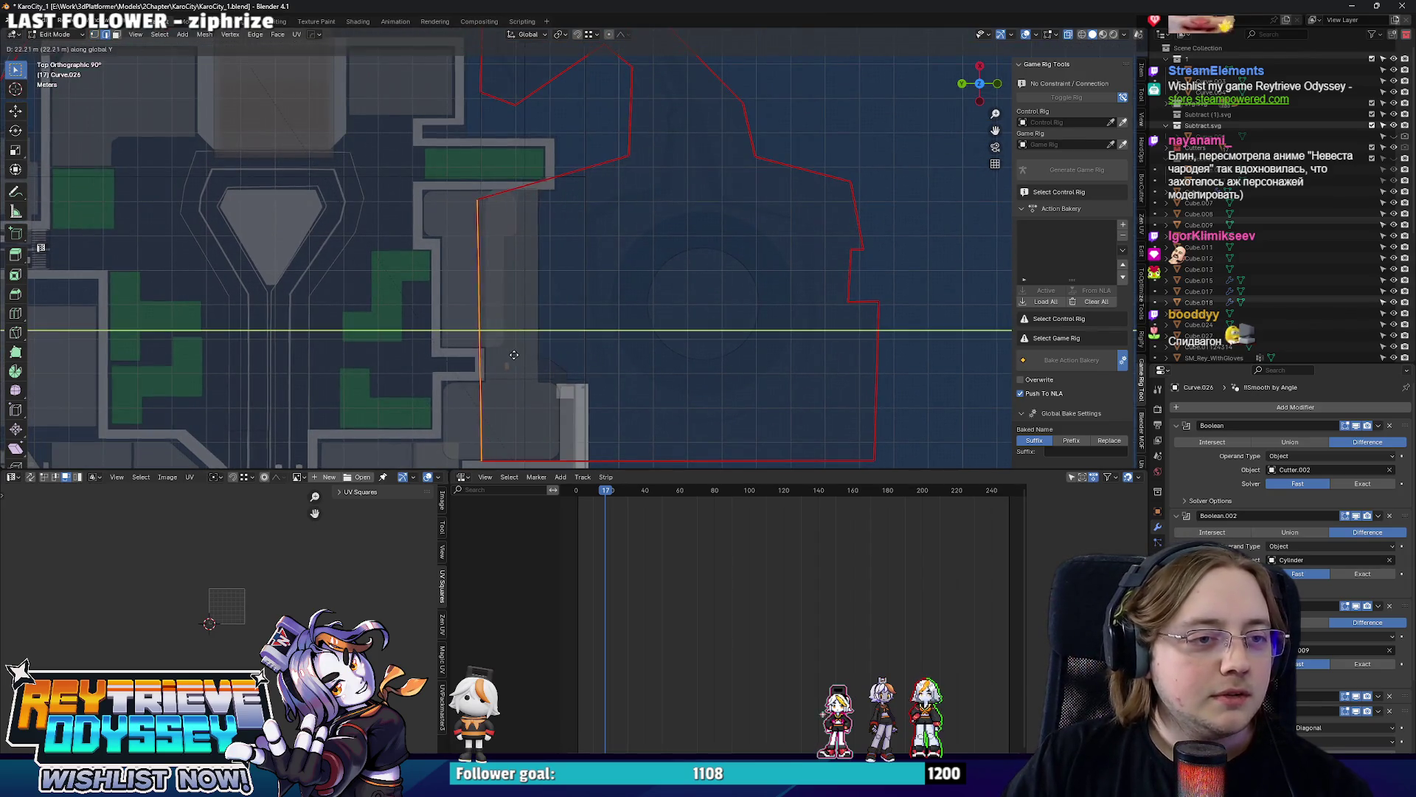
Realign two of the platform's side faces, one along Y and one along X.
middle_drag(593, 359, 606, 308)
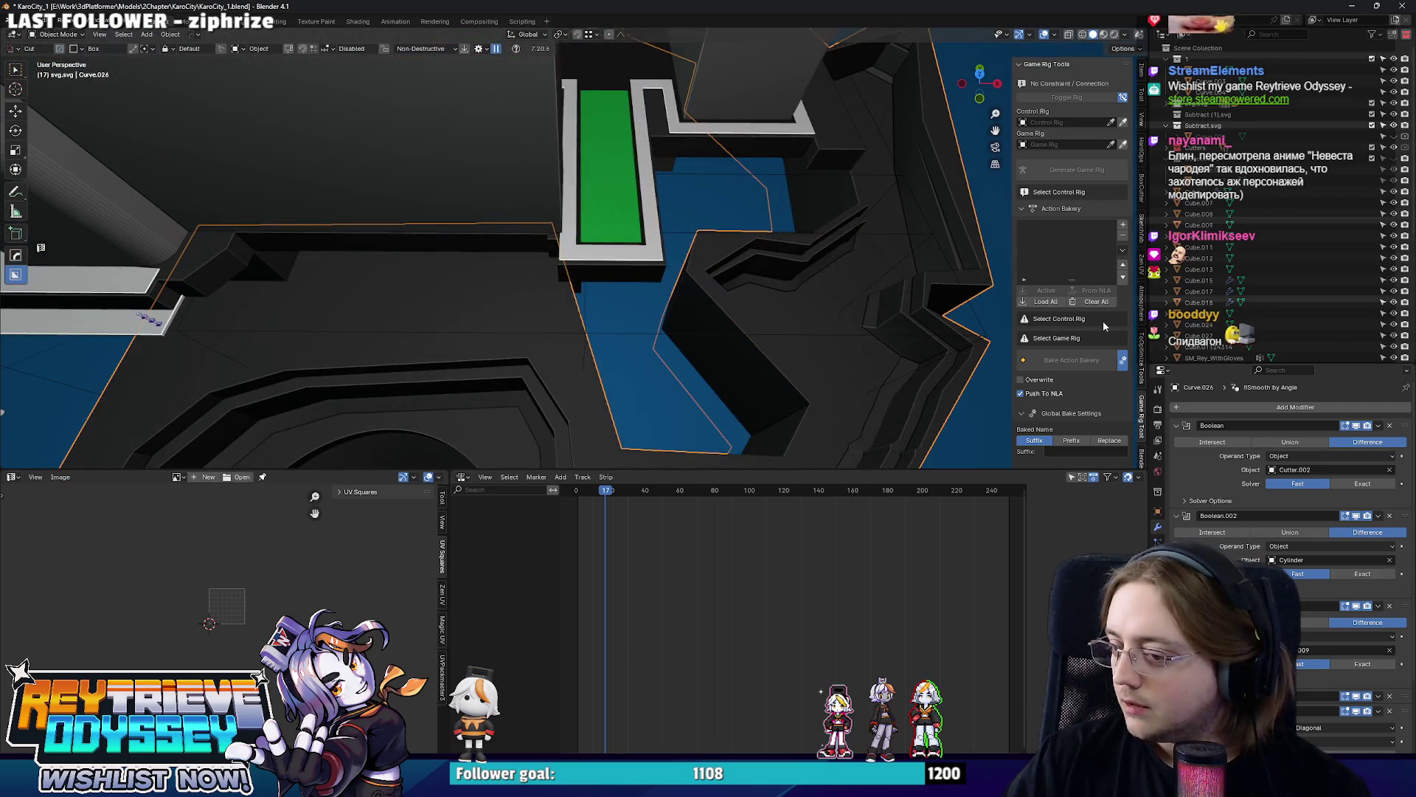
mouse_move(789, 320)
shift+middle_down()
mouse_move(573, 203)
mouse_move(619, 251)
mouse_move(623, 224)
mouse_move(594, 223)
mouse_move(667, 271)
mouse_move(675, 185)
mouse_move(532, 236)
mouse_move(486, 276)
shift+middle_up()
scroll(597, 236, down, 3)
scroll(644, 213, up, 3)
key(Tab)
mouse_move(364, 229)
middle_down()
mouse_move(425, 140)
mouse_move(432, 188)
middle_up()
click(431, 188)
key(g)
key(y)
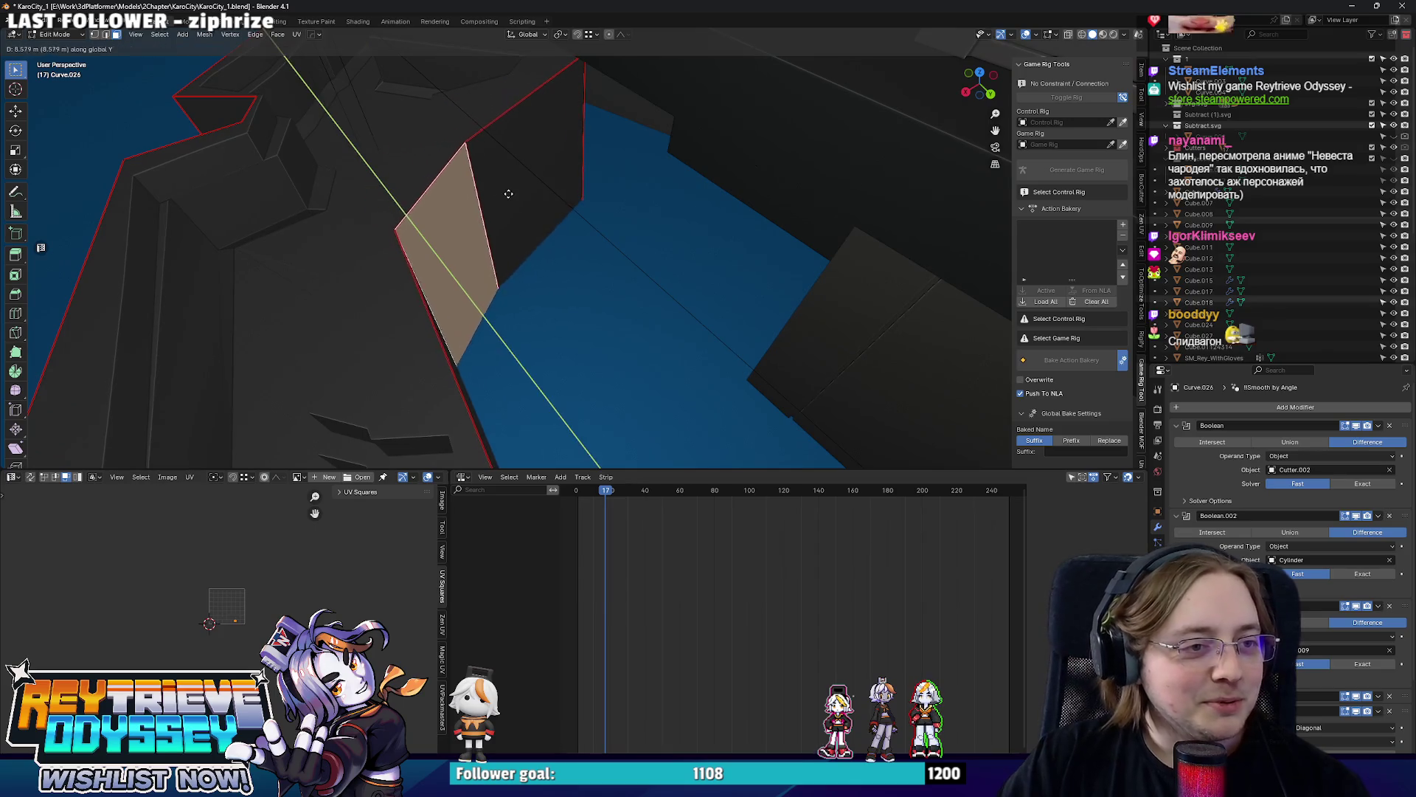
click(497, 195)
mouse_move(497, 195)
middle_down()
mouse_move(489, 152)
mouse_move(675, 263)
mouse_move(864, 244)
mouse_move(725, 232)
mouse_move(733, 217)
mouse_move(497, 205)
mouse_move(709, 263)
mouse_move(682, 241)
mouse_move(625, 240)
middle_up()
click(863, 244)
key(g)
key(x)
click(833, 236)
key(Tab)
On the neighbouring piece, shift the triangular face along Y and edge-slide a corner edge.
click(682, 240)
key(Tab)
scroll(750, 236, up, 3)
click(625, 241)
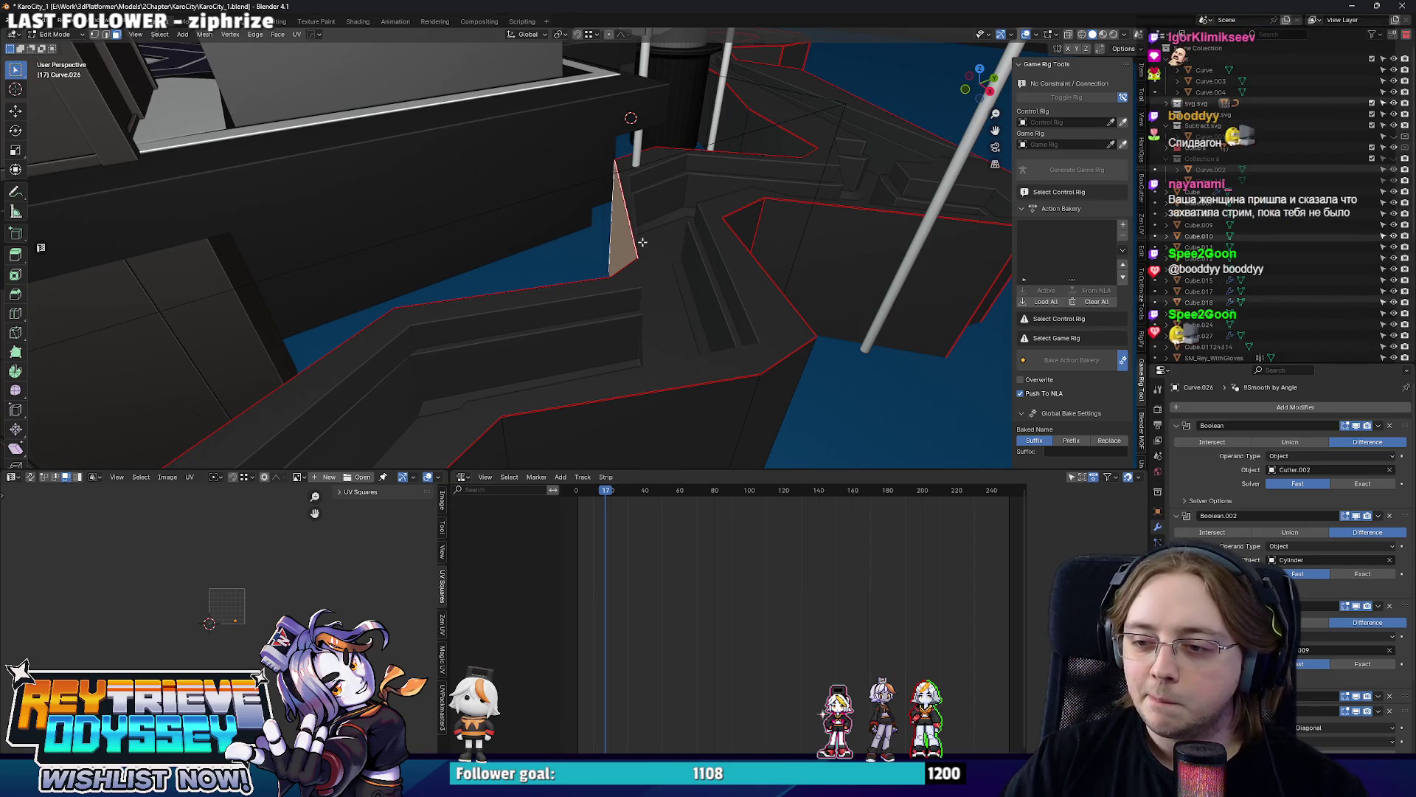
mouse_move(643, 241)
middle_down()
mouse_move(598, 238)
mouse_move(683, 300)
middle_up()
key(g)
key(y)
click(571, 235)
key(3)
click(670, 259)
mouse_move(670, 259)
middle_down()
mouse_move(693, 262)
mouse_move(639, 269)
middle_up()
key(g)
key(g)
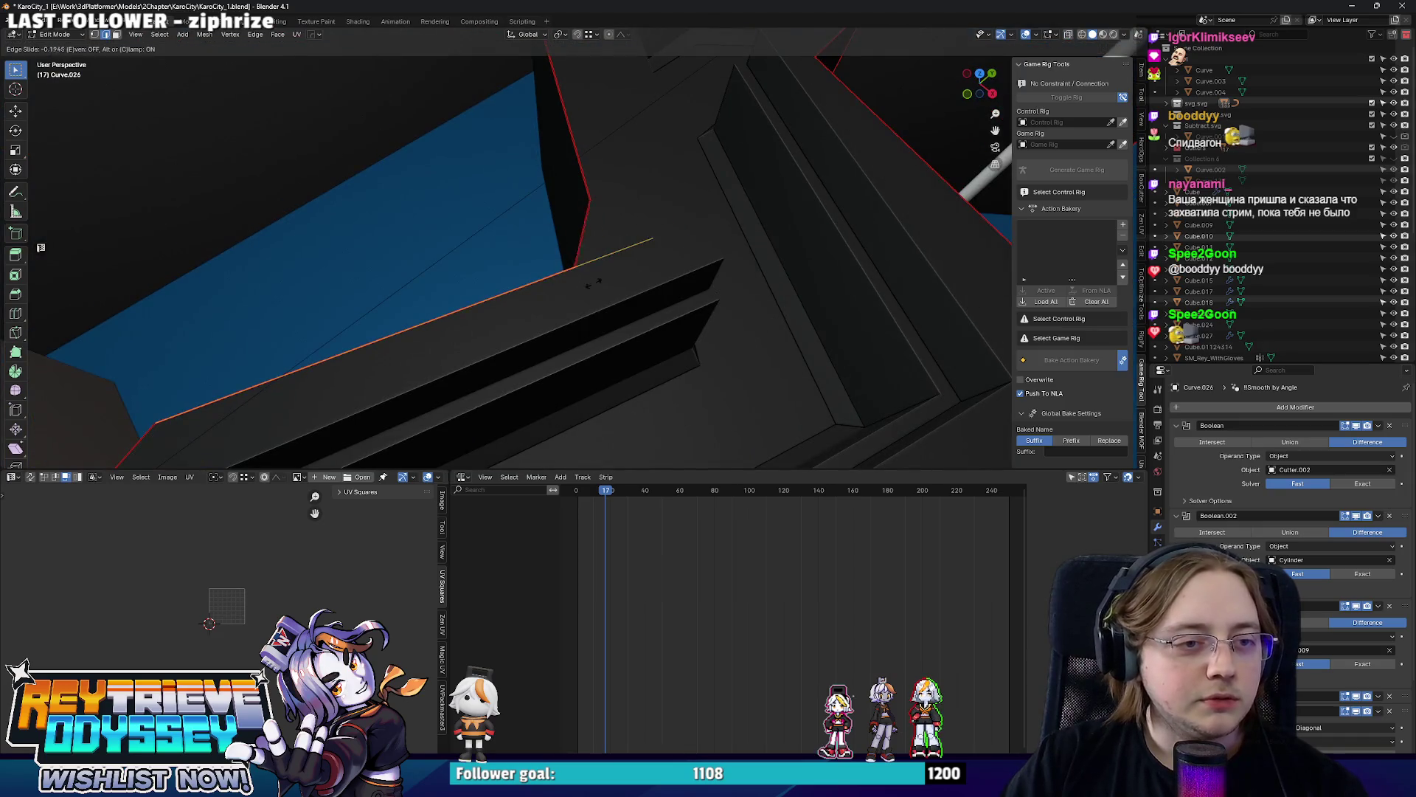
click(654, 267)
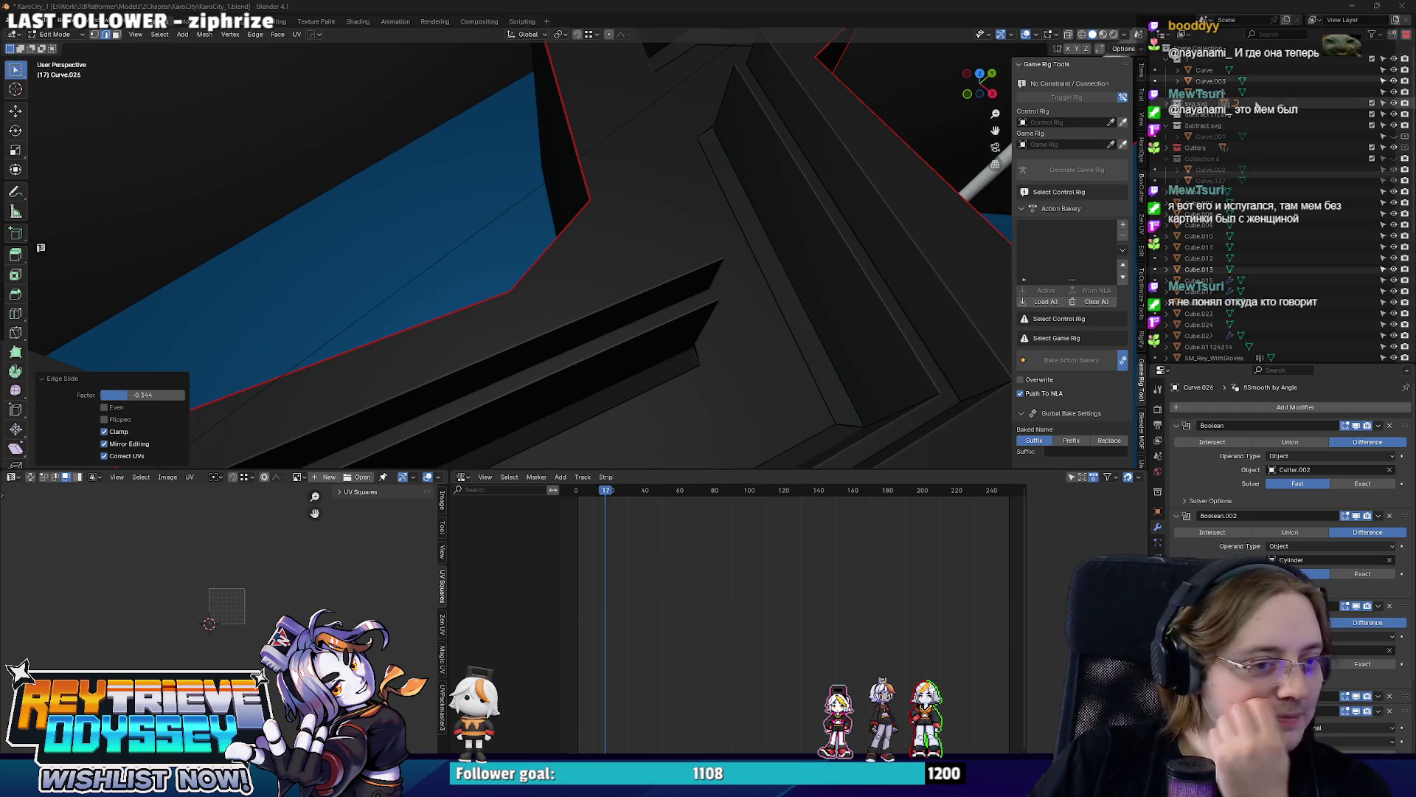
Shift a platform edge along X then Y, and move the next corner face along Y.
middle_drag(509, 254, 608, 283)
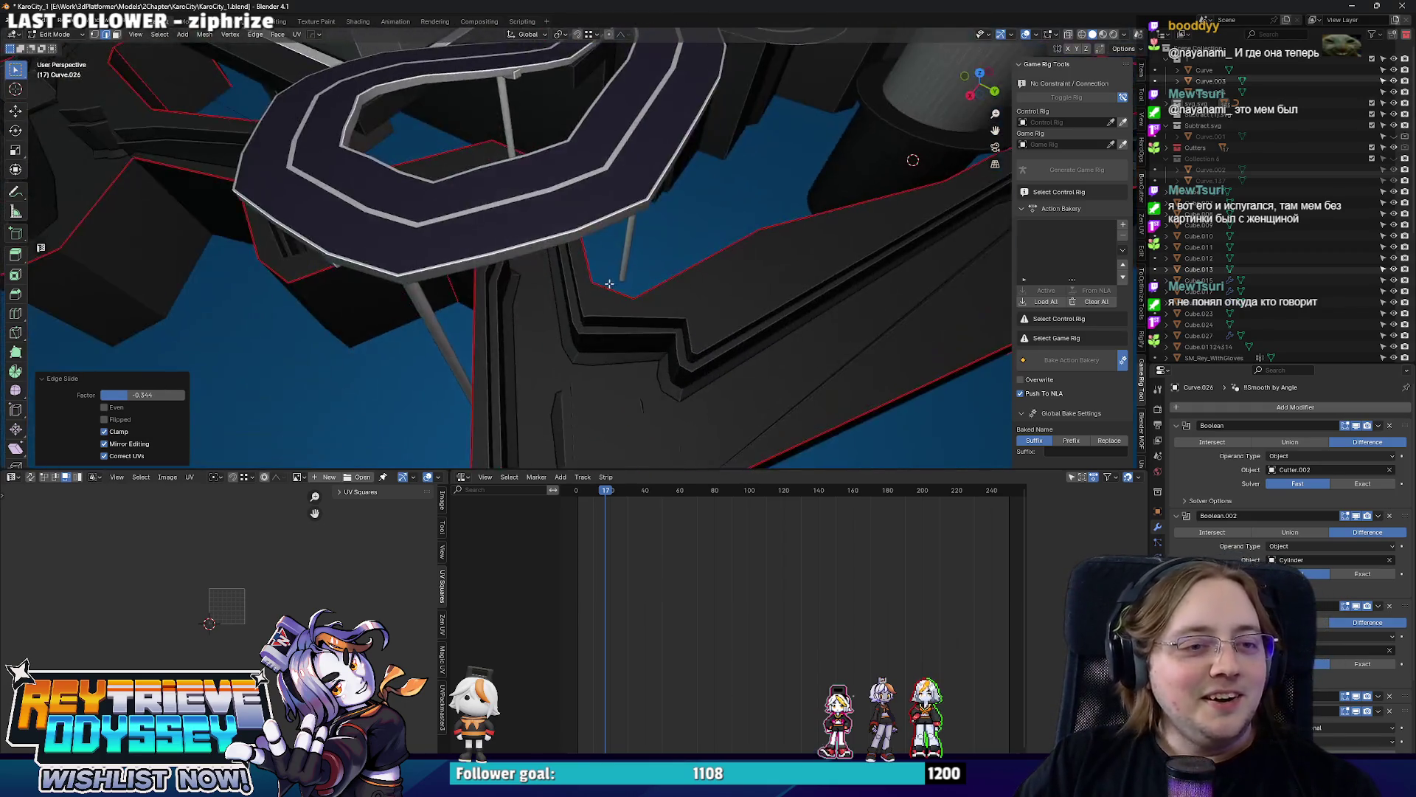
mouse_move(610, 283)
middle_down()
mouse_move(421, 250)
mouse_move(504, 286)
middle_up()
click(456, 248)
key(g)
key(x)
click(399, 251)
key(g)
key(y)
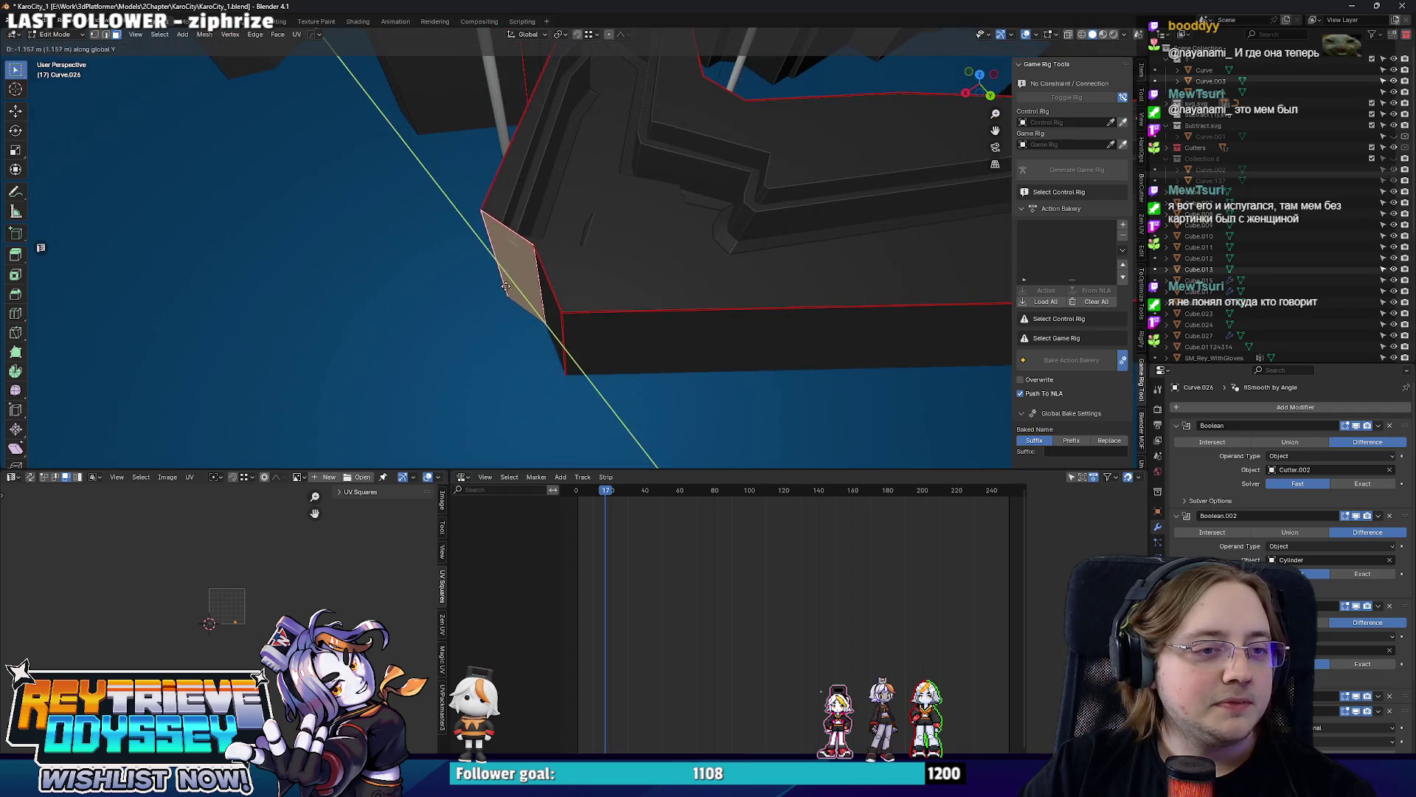
click(503, 285)
mouse_move(503, 285)
middle_down()
mouse_move(587, 234)
mouse_move(587, 249)
middle_up()
key(g)
key(y)
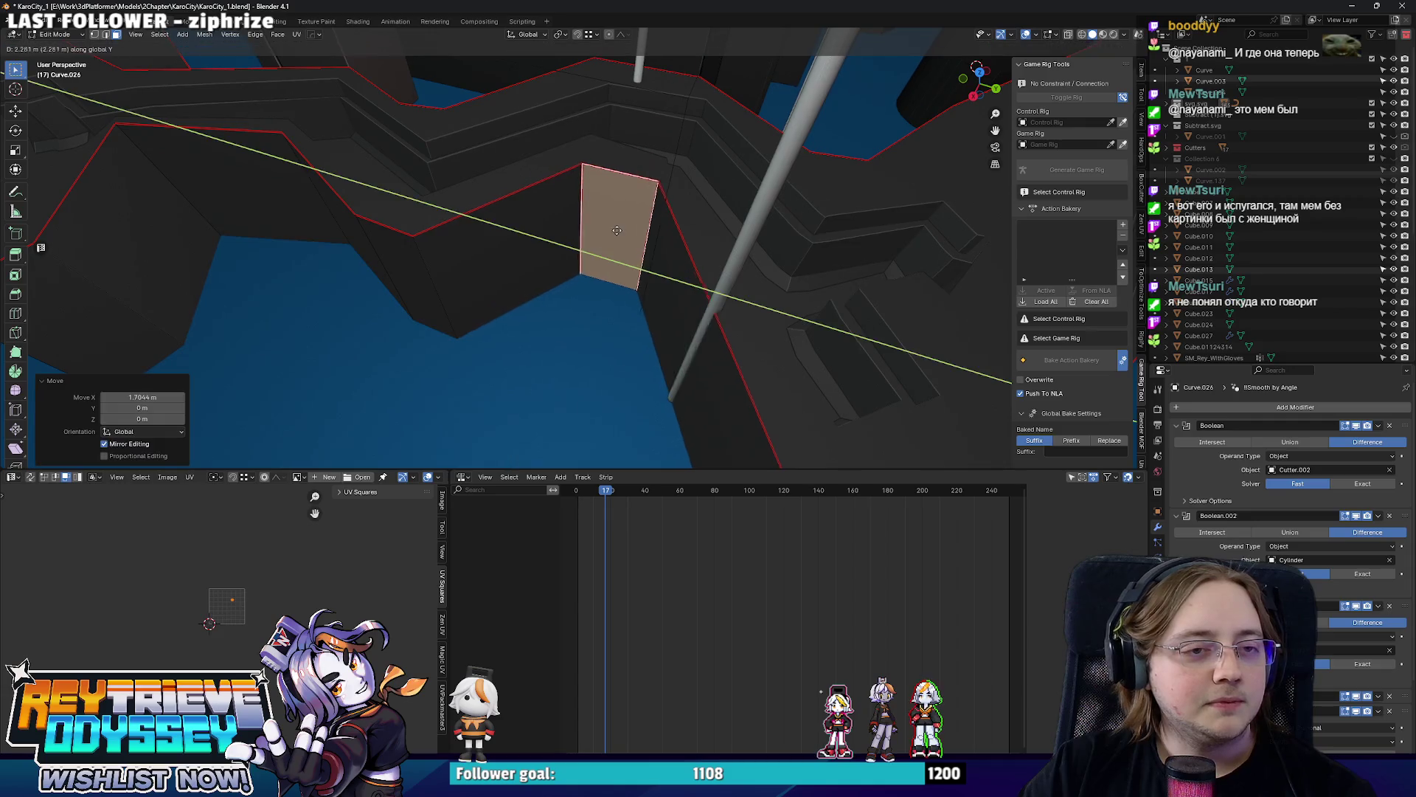
click(616, 231)
Reshape the top outline vertices near the arch using see-through display.
mouse_move(617, 230)
middle_down()
mouse_move(469, 204)
mouse_move(551, 356)
mouse_move(734, 301)
mouse_move(884, 302)
middle_up()
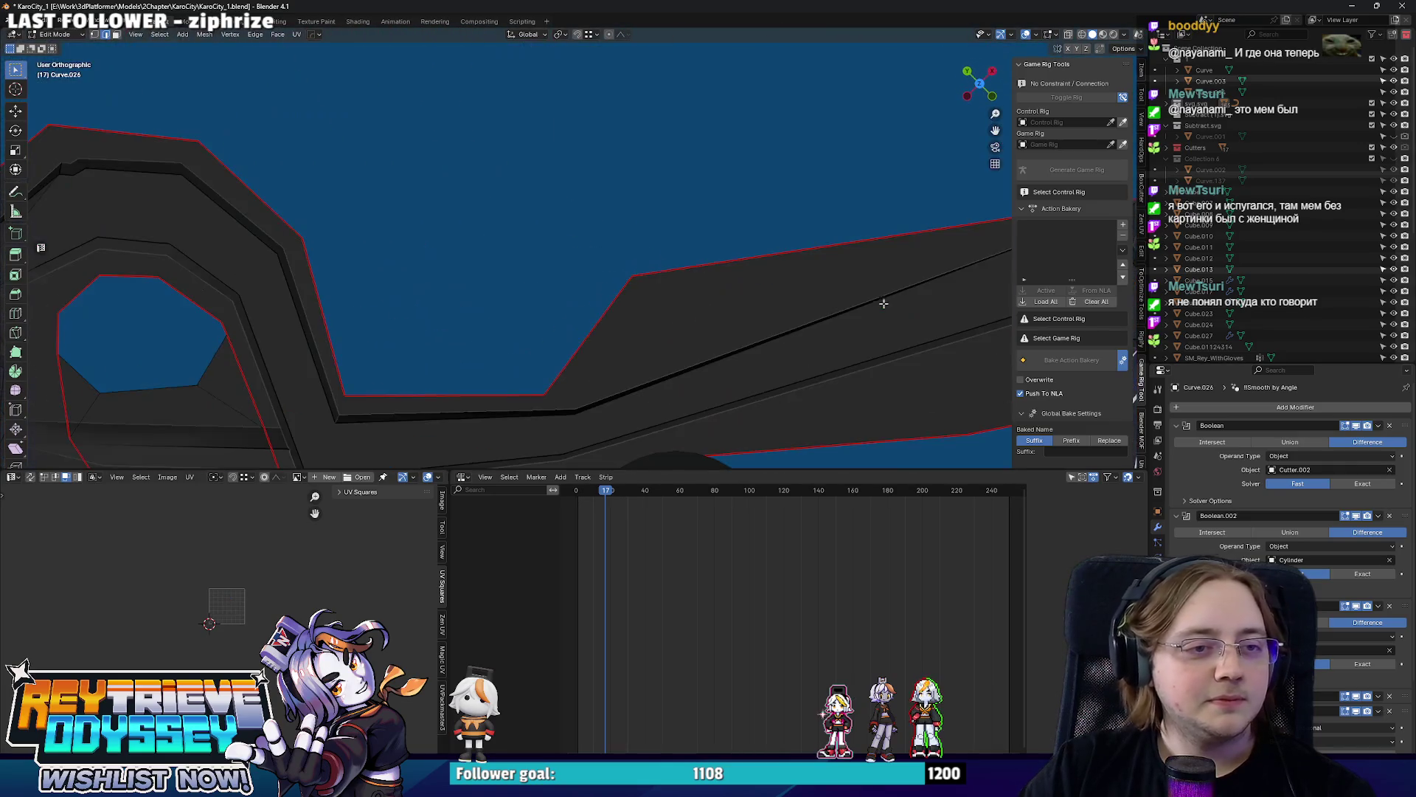
middle_drag(759, 299, 841, 244)
key(g)
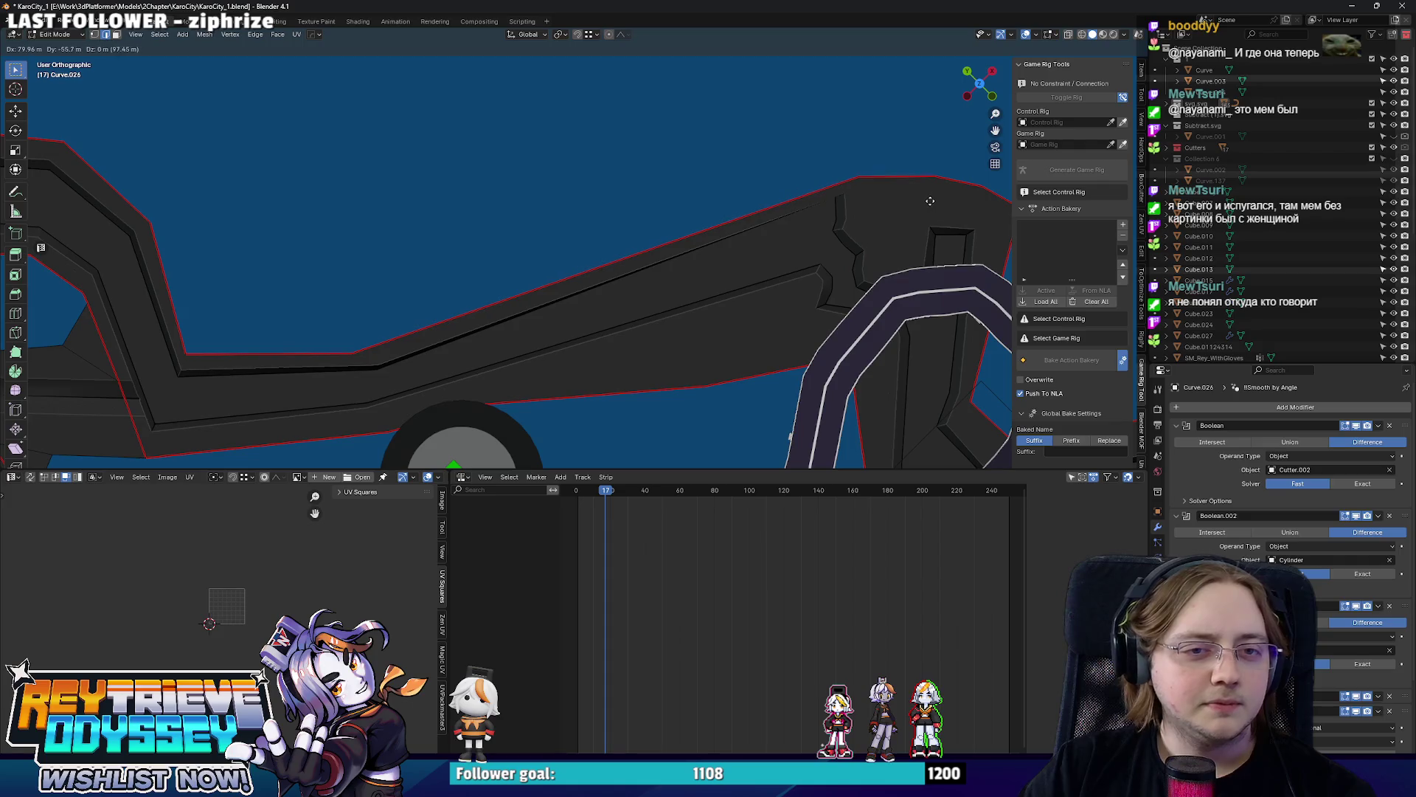
click(909, 203)
middle_drag(909, 204, 639, 261)
key(alt+z)
click(640, 261)
key(alt+z)
key(g)
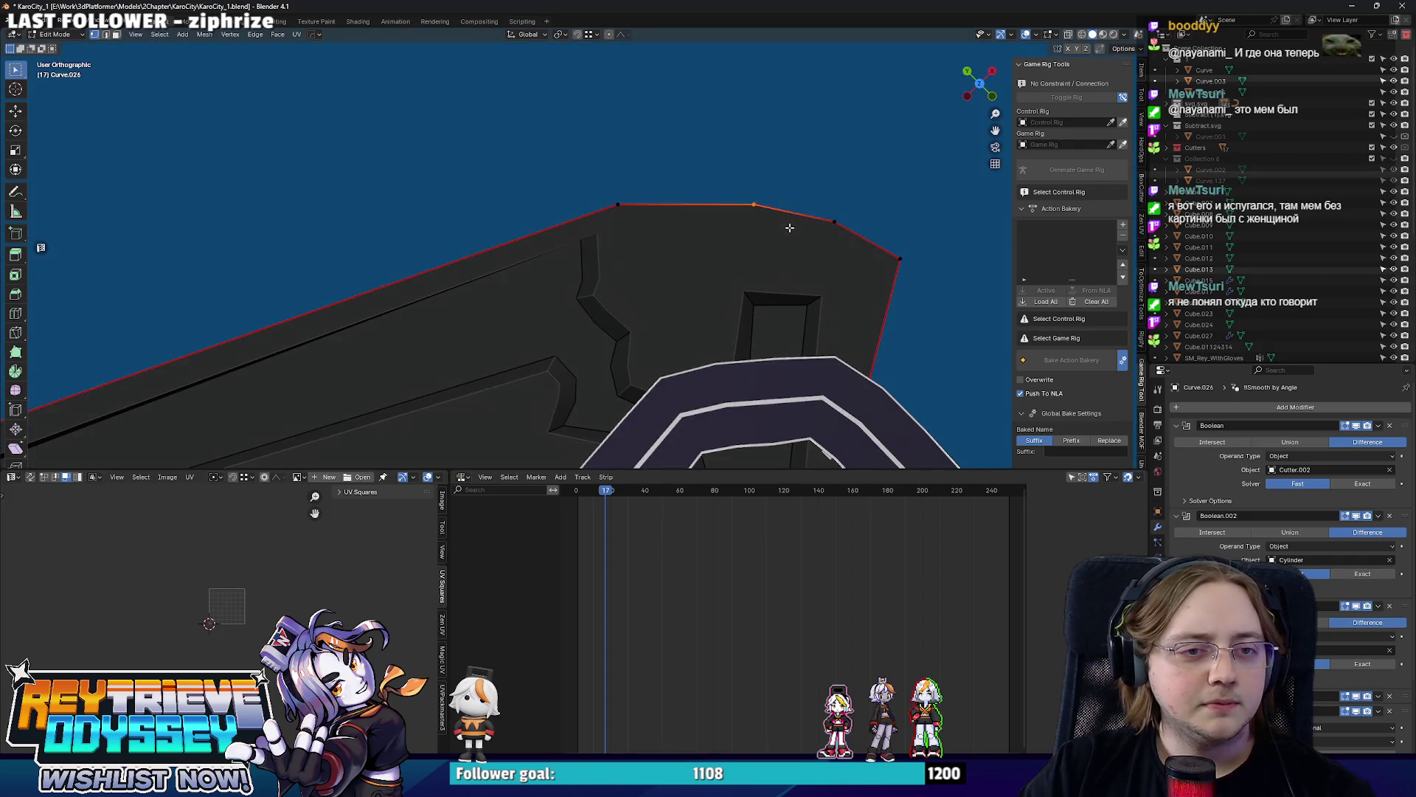
click(715, 186)
key(alt+z)
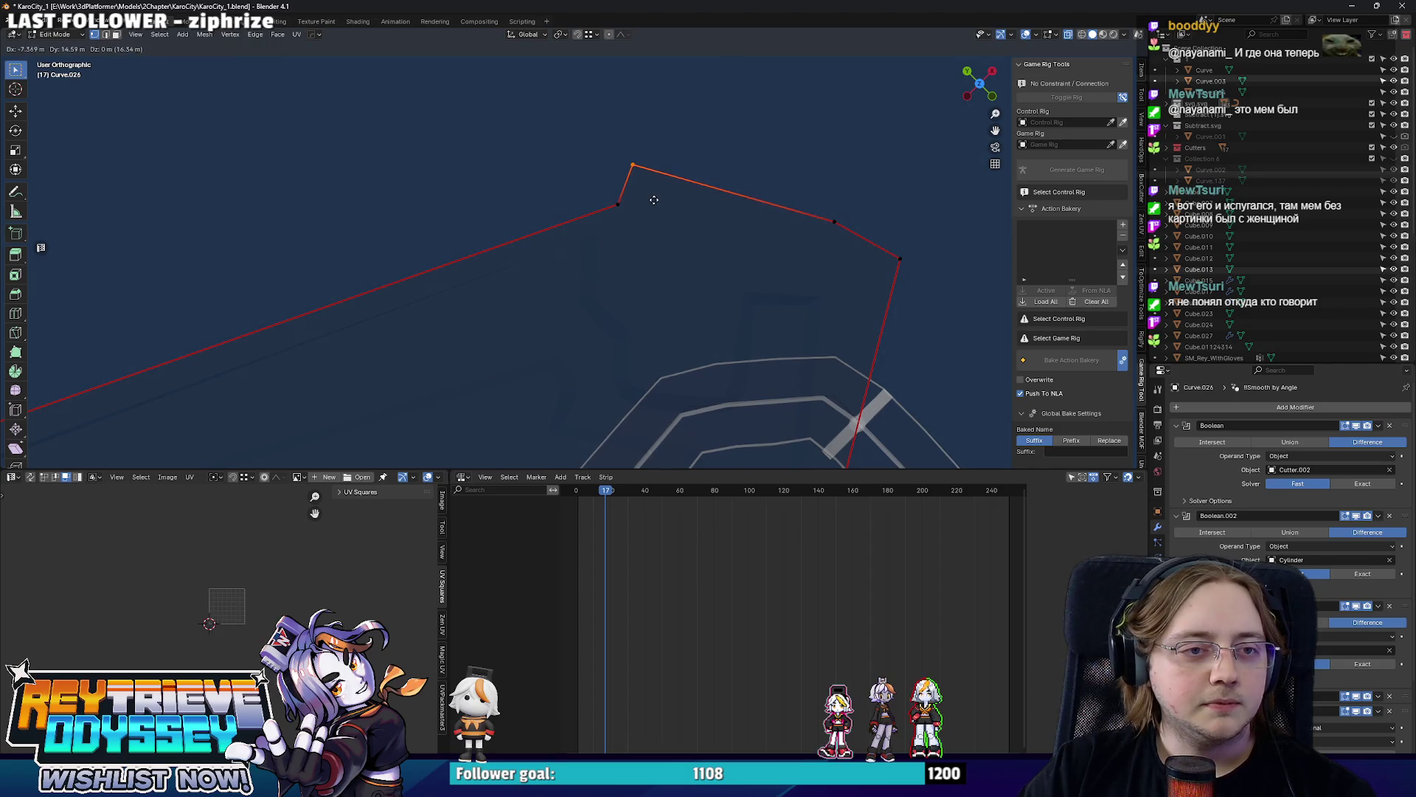
click(852, 255)
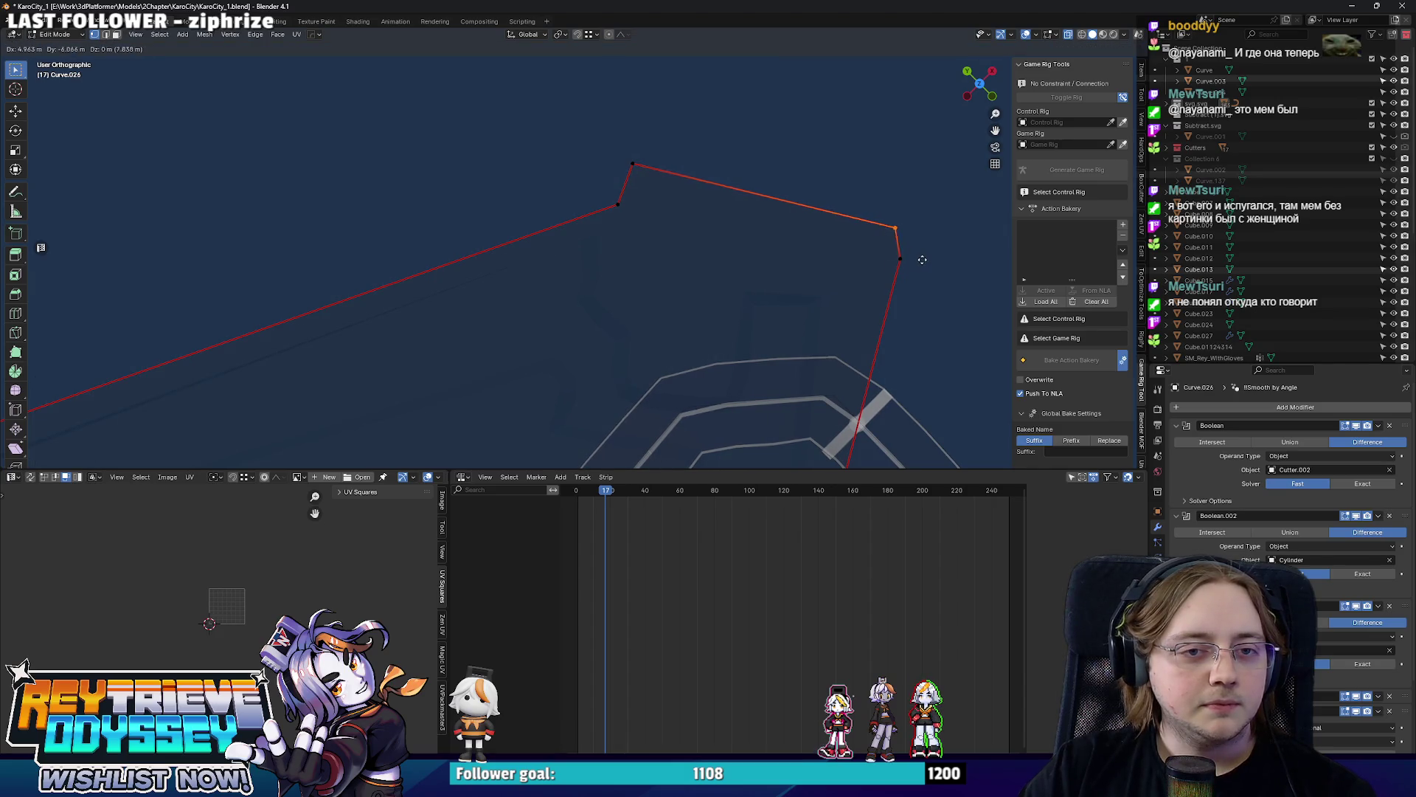
key(Tab)
key(alt+z)
Nudge a side face into line along Y and return to Object Mode.
mouse_move(910, 261)
middle_down()
mouse_move(764, 313)
mouse_move(611, 274)
mouse_move(692, 298)
mouse_move(680, 228)
mouse_move(623, 180)
mouse_move(560, 190)
mouse_move(601, 318)
middle_up()
key(Tab)
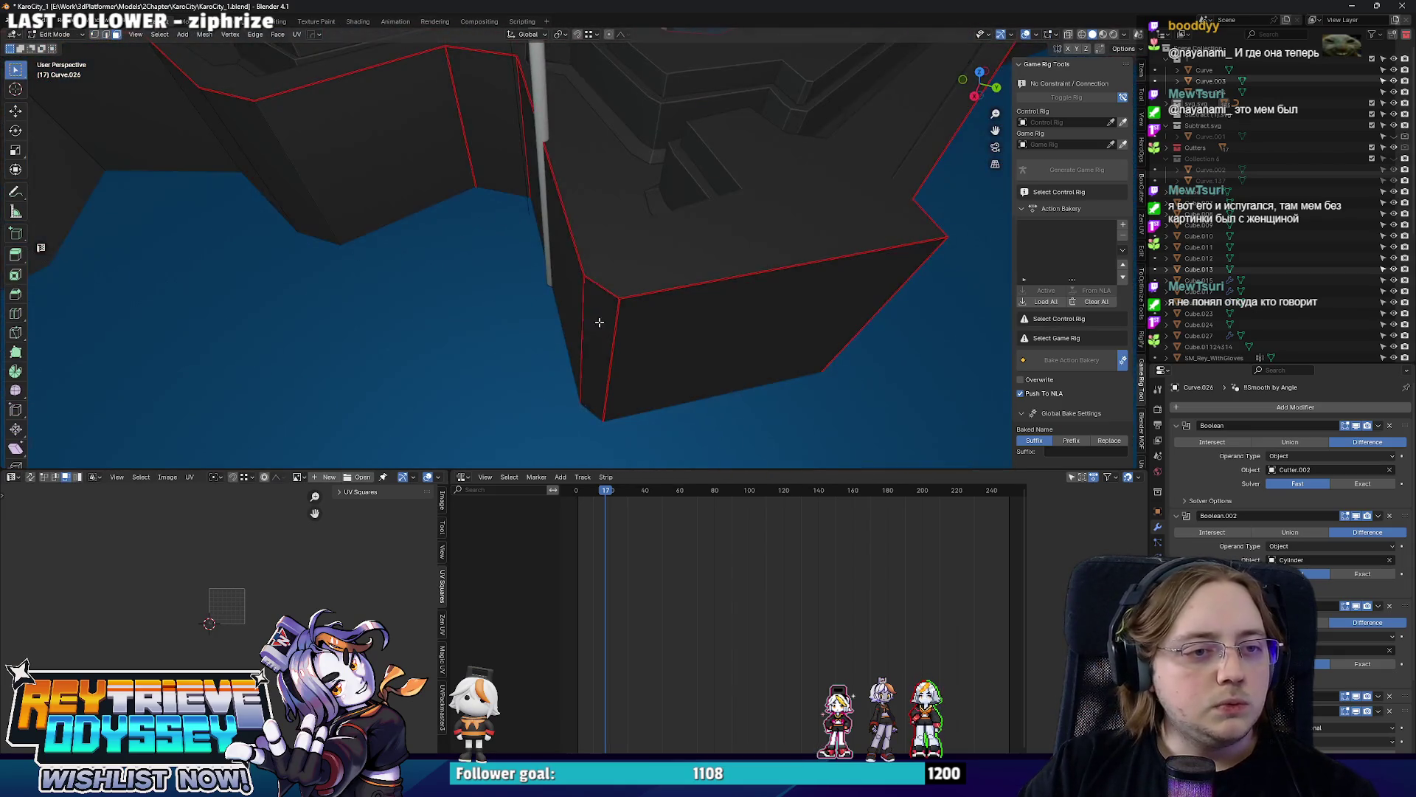
key(3)
click(604, 332)
key(g)
key(y)
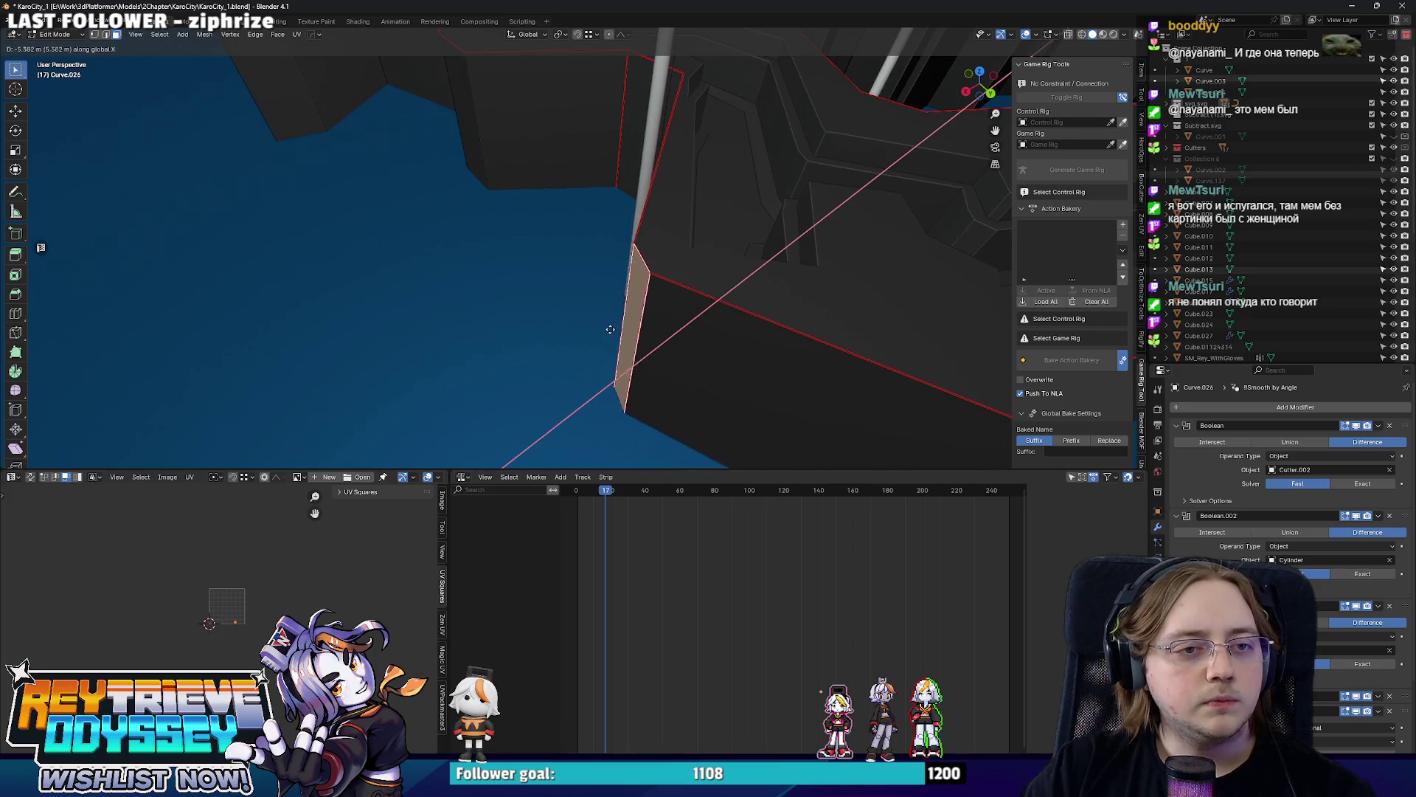
click(620, 338)
key(g)
key(y)
click(651, 352)
middle_drag(651, 352, 626, 201)
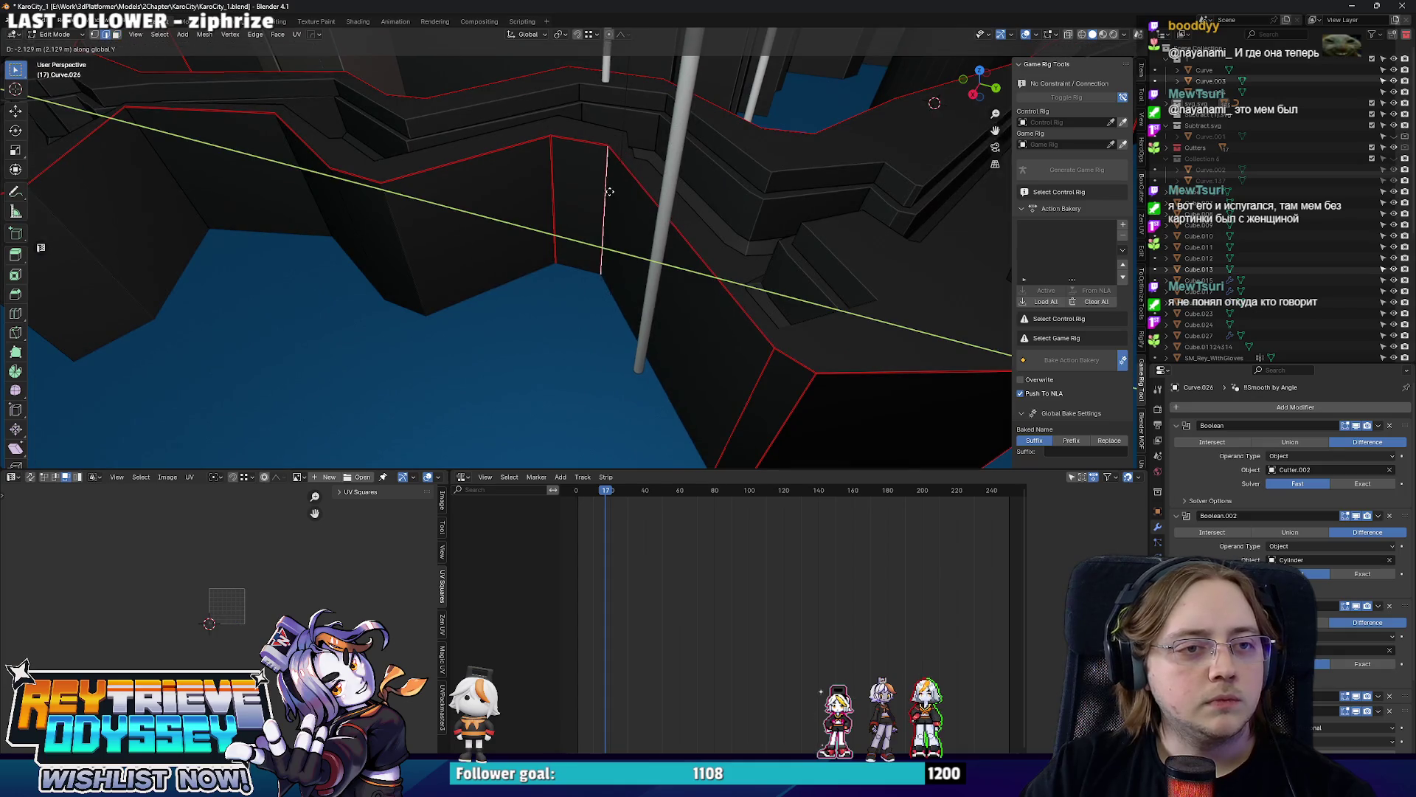
key(Tab)
scroll(586, 232, down, 3)
middle_drag(573, 263, 647, 275)
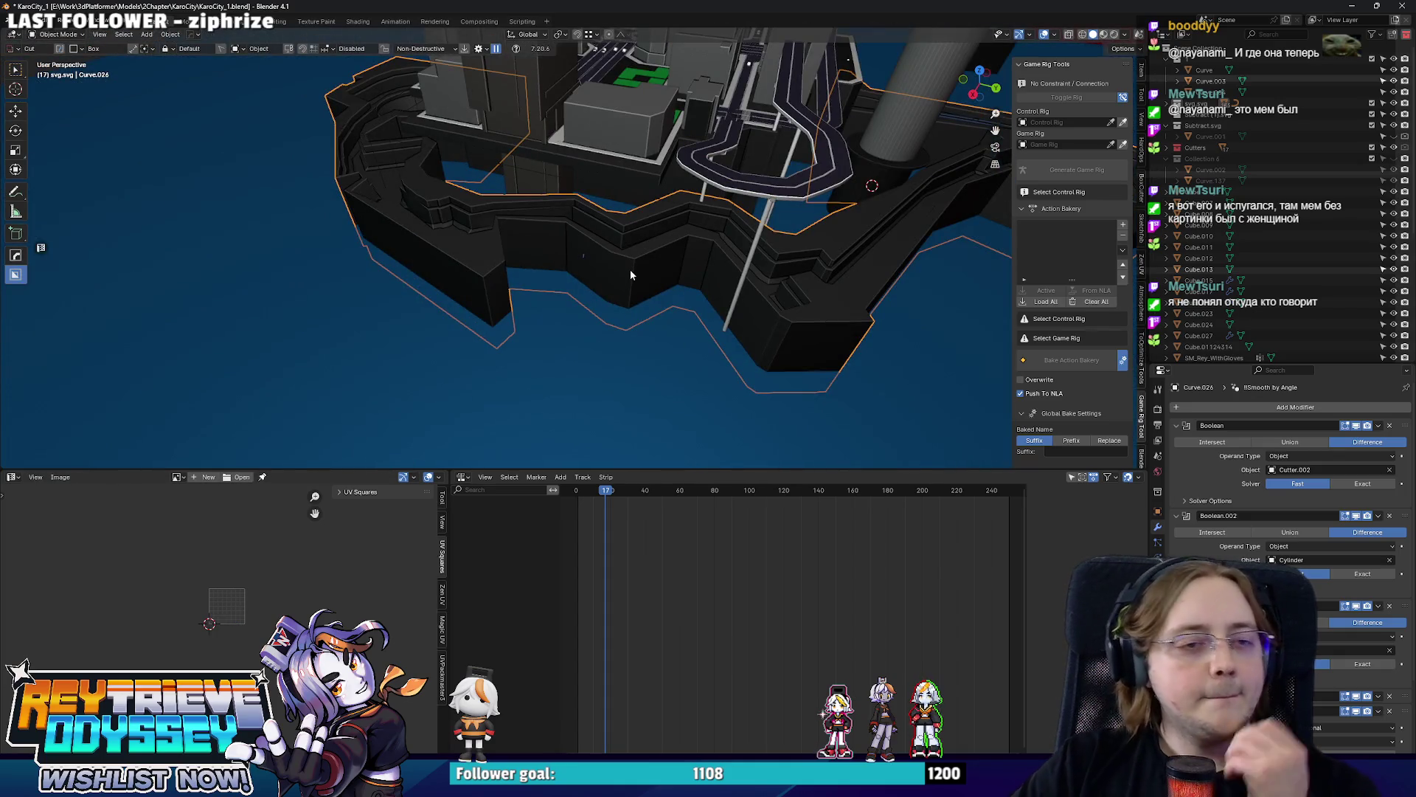
Box-select the tall pillar Cube.021's edges and raise them along Z.
mouse_move(590, 178)
middle_down()
mouse_move(590, 167)
mouse_move(612, 238)
mouse_move(567, 235)
mouse_move(579, 209)
mouse_move(632, 227)
middle_up()
scroll(585, 139, up, 2)
click(567, 235)
scroll(632, 227, up, 2)
key(Tab)
key(alt+z)
drag(470, 271, 700, 459)
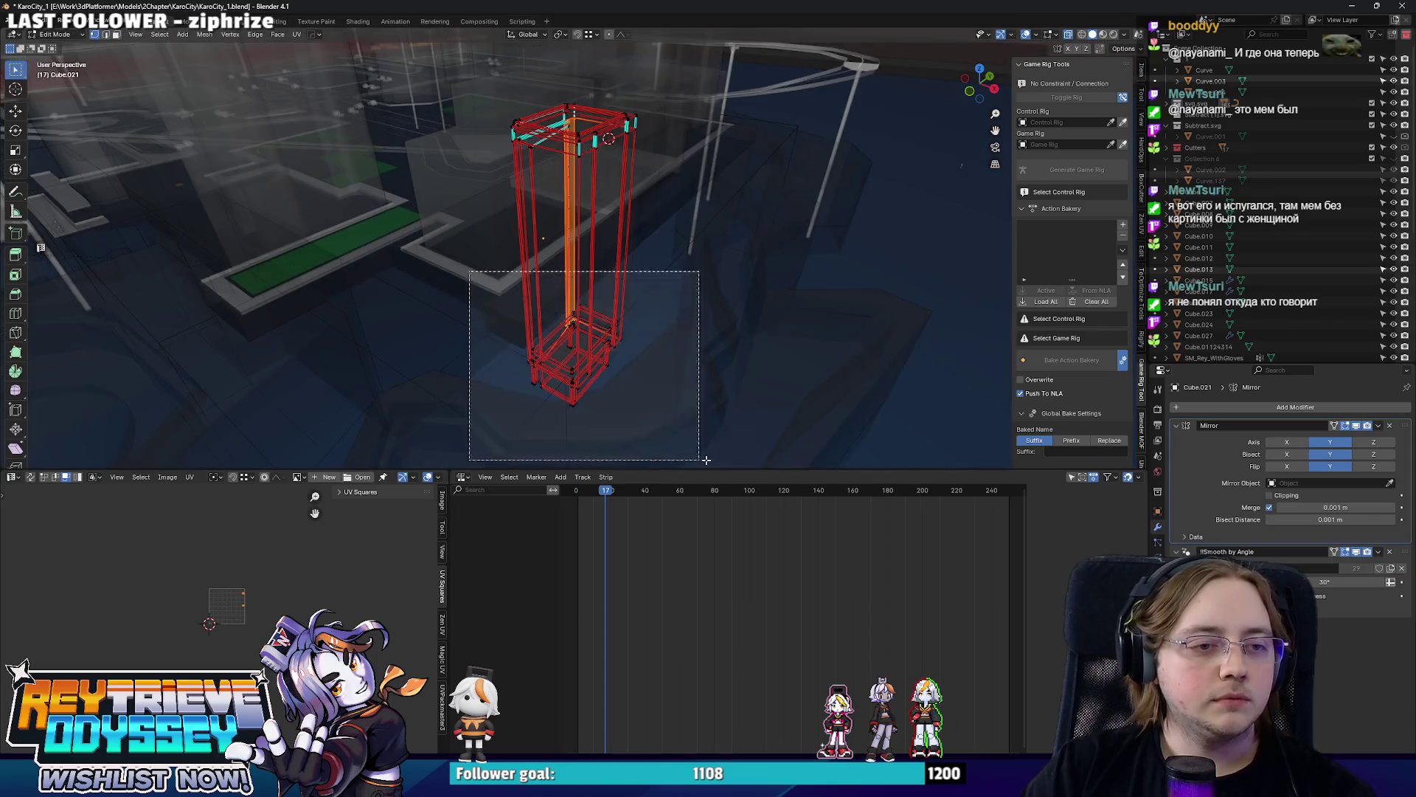
key(alt+z)
click(662, 243)
scroll(662, 242, down, 3)
mouse_move(663, 243)
middle_down()
mouse_move(611, 258)
mouse_move(687, 260)
middle_up()
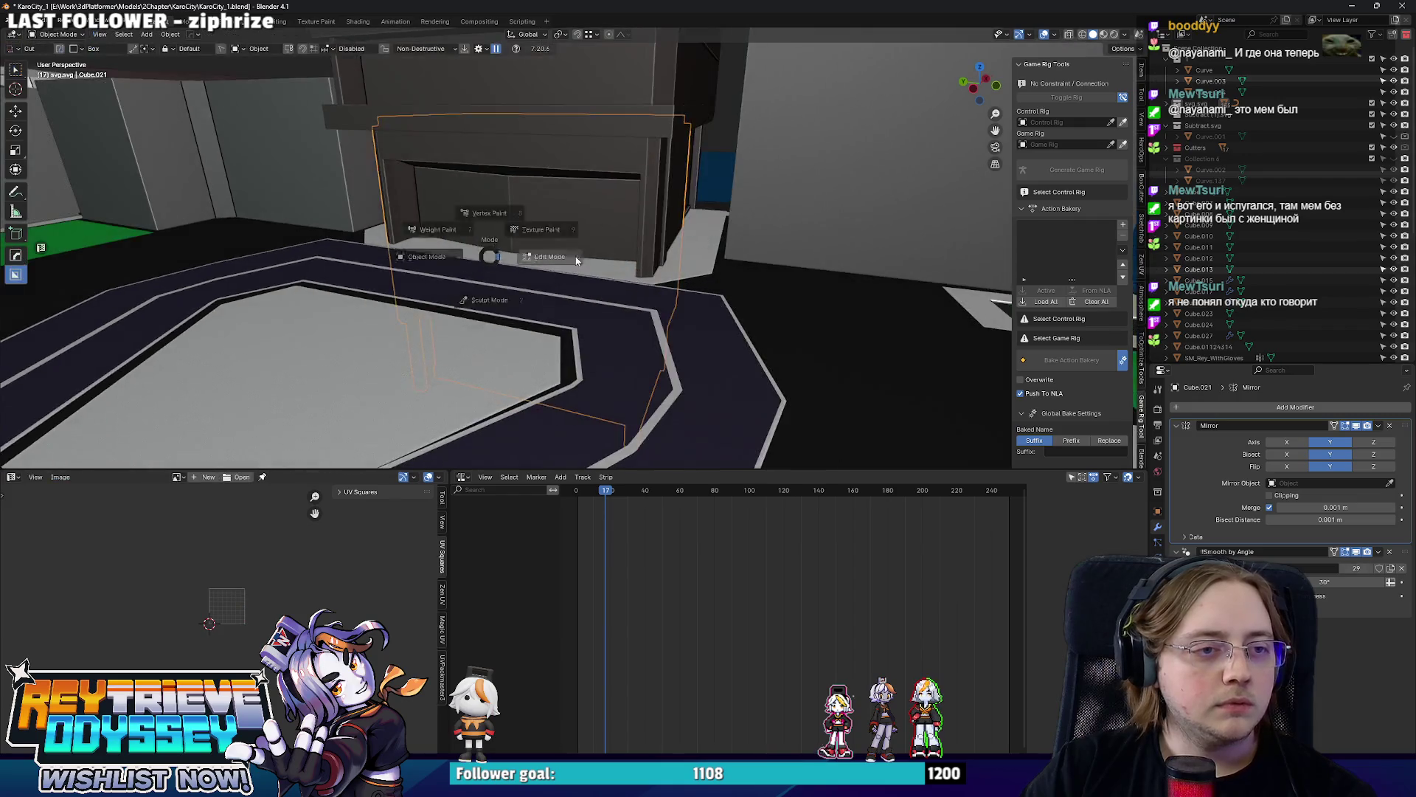
key(g)
click(700, 230)
key(Tab)
Select the small character figure by the platform wall and start moving it along Y.
mouse_move(563, 227)
middle_down()
mouse_move(487, 252)
mouse_move(628, 223)
mouse_move(615, 252)
mouse_move(604, 226)
mouse_move(543, 202)
mouse_move(701, 207)
mouse_move(699, 184)
middle_up()
scroll(487, 253, down, 5)
scroll(614, 252, up, 3)
scroll(609, 238, up, 3)
scroll(603, 226, down, 3)
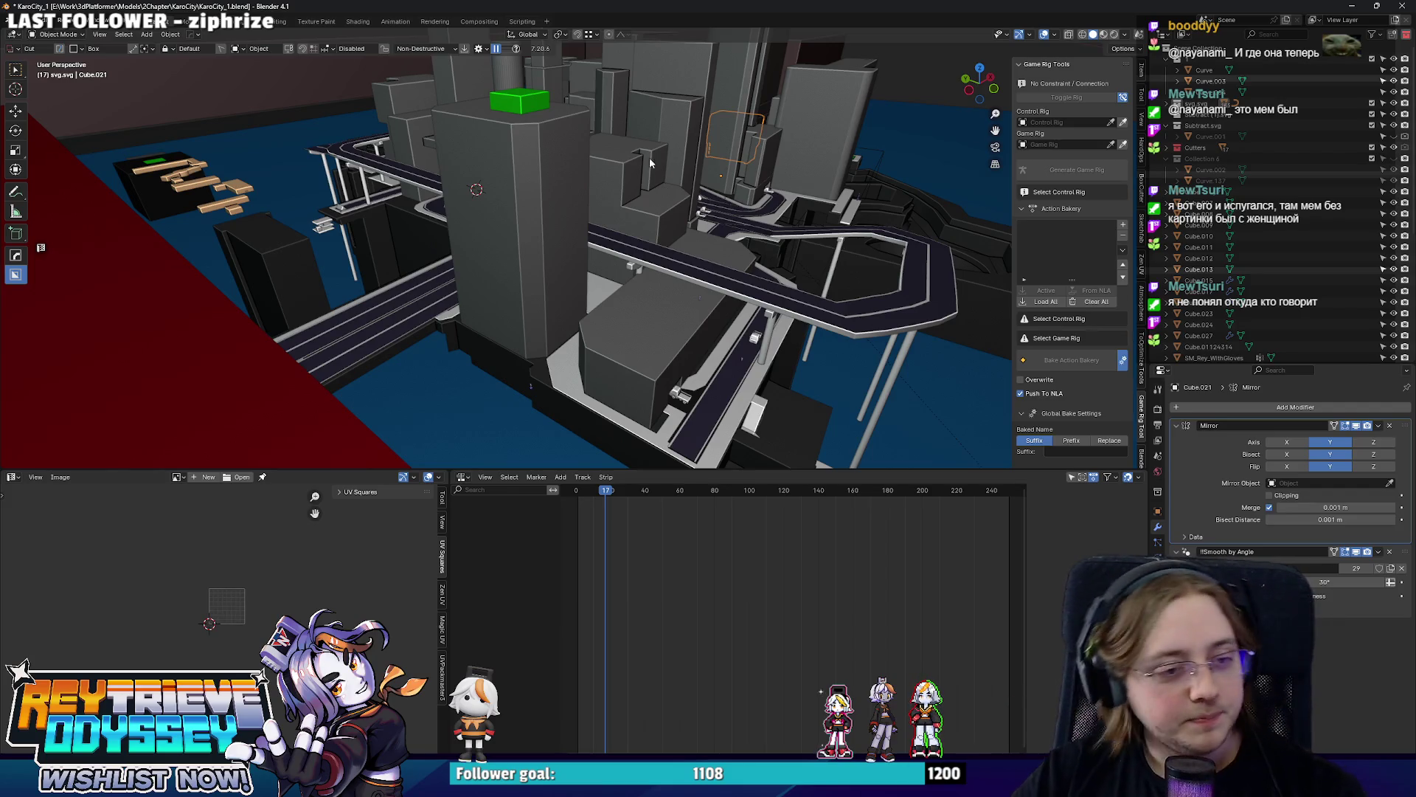
mouse_move(621, 133)
middle_down()
mouse_move(506, 211)
mouse_move(613, 262)
mouse_move(614, 225)
mouse_move(677, 115)
mouse_move(797, 94)
mouse_move(533, 174)
mouse_move(595, 203)
mouse_move(666, 201)
mouse_move(653, 202)
mouse_move(736, 227)
mouse_move(691, 230)
middle_up()
click(665, 200)
scroll(691, 230, up, 4)
click(643, 244)
key(g)
key(y)
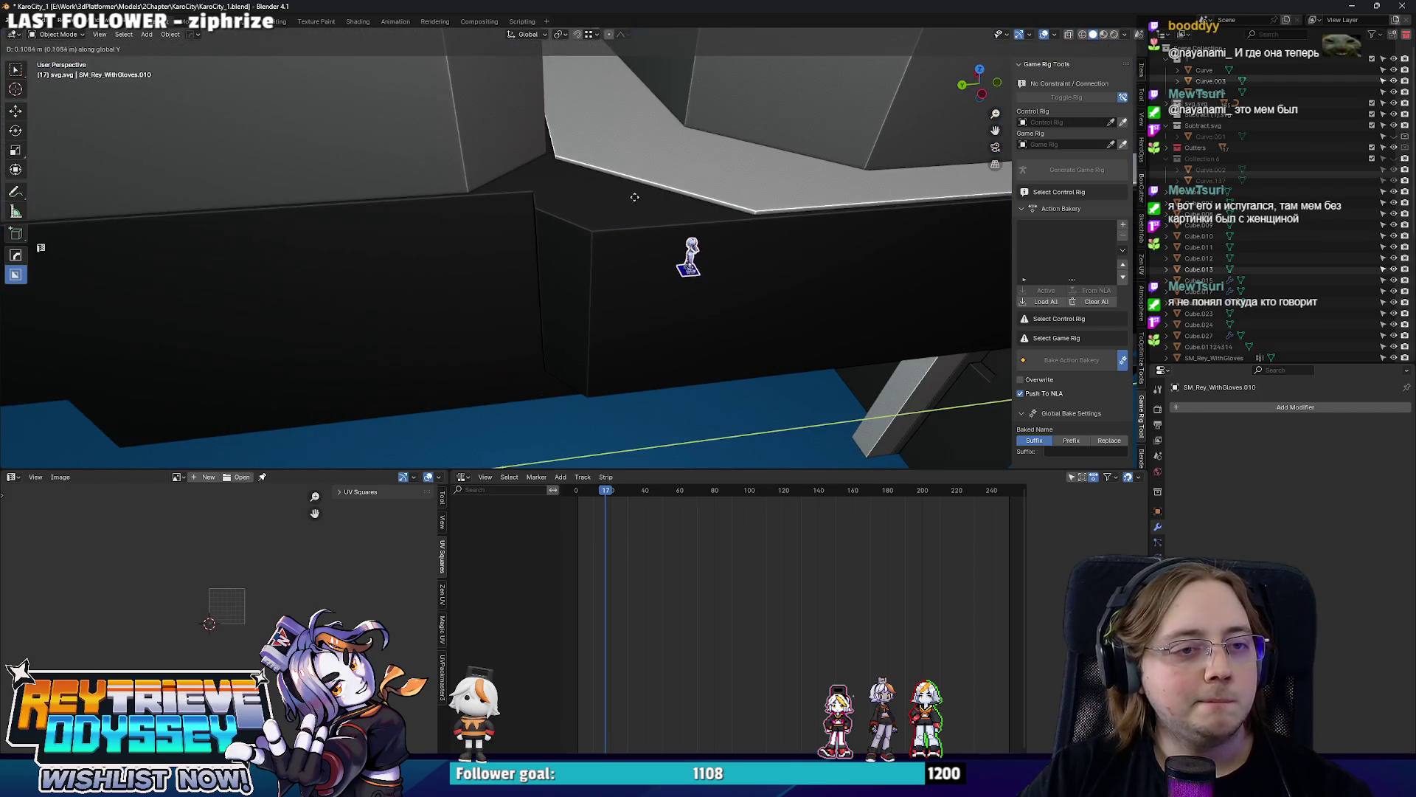
Place the figure, add a cube and slide it along Y up to the dark wall.
click(544, 442)
mouse_move(544, 443)
middle_down()
mouse_move(677, 260)
mouse_move(620, 162)
mouse_move(597, 258)
mouse_move(553, 227)
mouse_move(481, 235)
mouse_move(596, 289)
mouse_move(597, 266)
middle_up()
scroll(606, 218, down, 5)
key(shift+a)
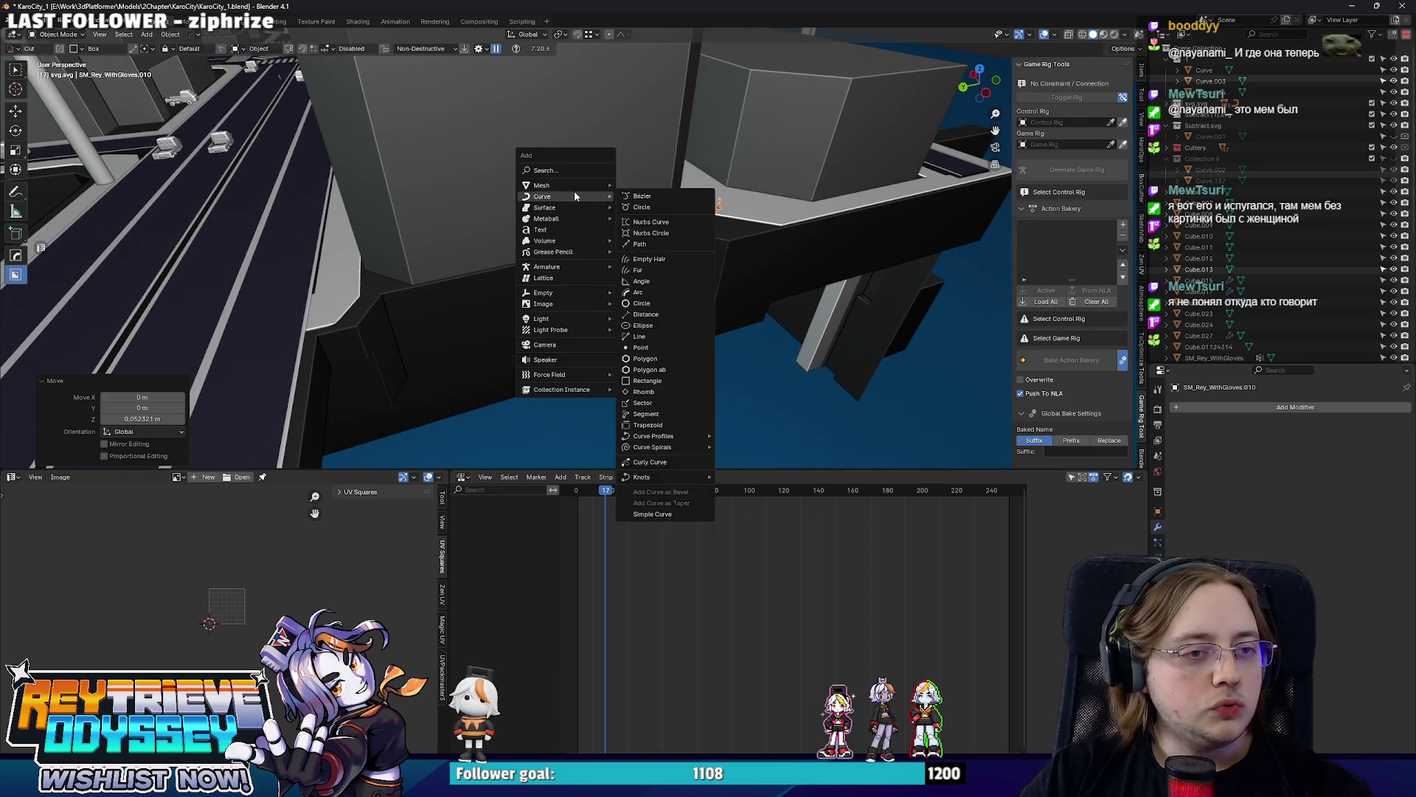
click(653, 197)
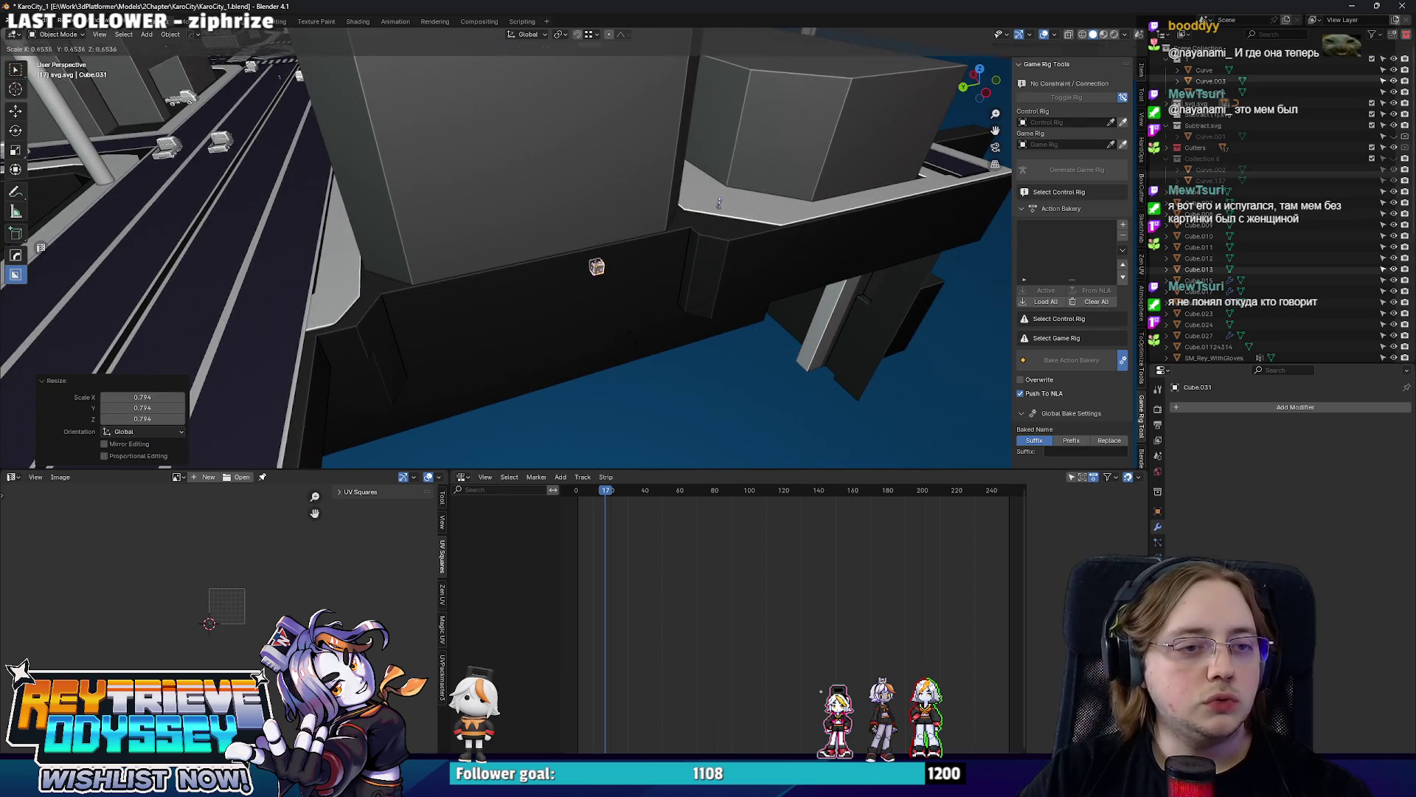
mouse_move(1014, 301)
middle_down()
mouse_move(703, 270)
mouse_move(681, 192)
mouse_move(715, 180)
mouse_move(677, 201)
mouse_move(724, 218)
mouse_move(757, 324)
mouse_move(708, 254)
middle_up()
key(g)
key(y)
key(g)
key(y)
click(686, 188)
Position the bar in Z and Y, then HOps-array it into a row of three planks.
mouse_move(687, 188)
middle_down()
mouse_move(674, 174)
mouse_move(587, 176)
middle_up()
key(g)
key(z)
key(g)
key(y)
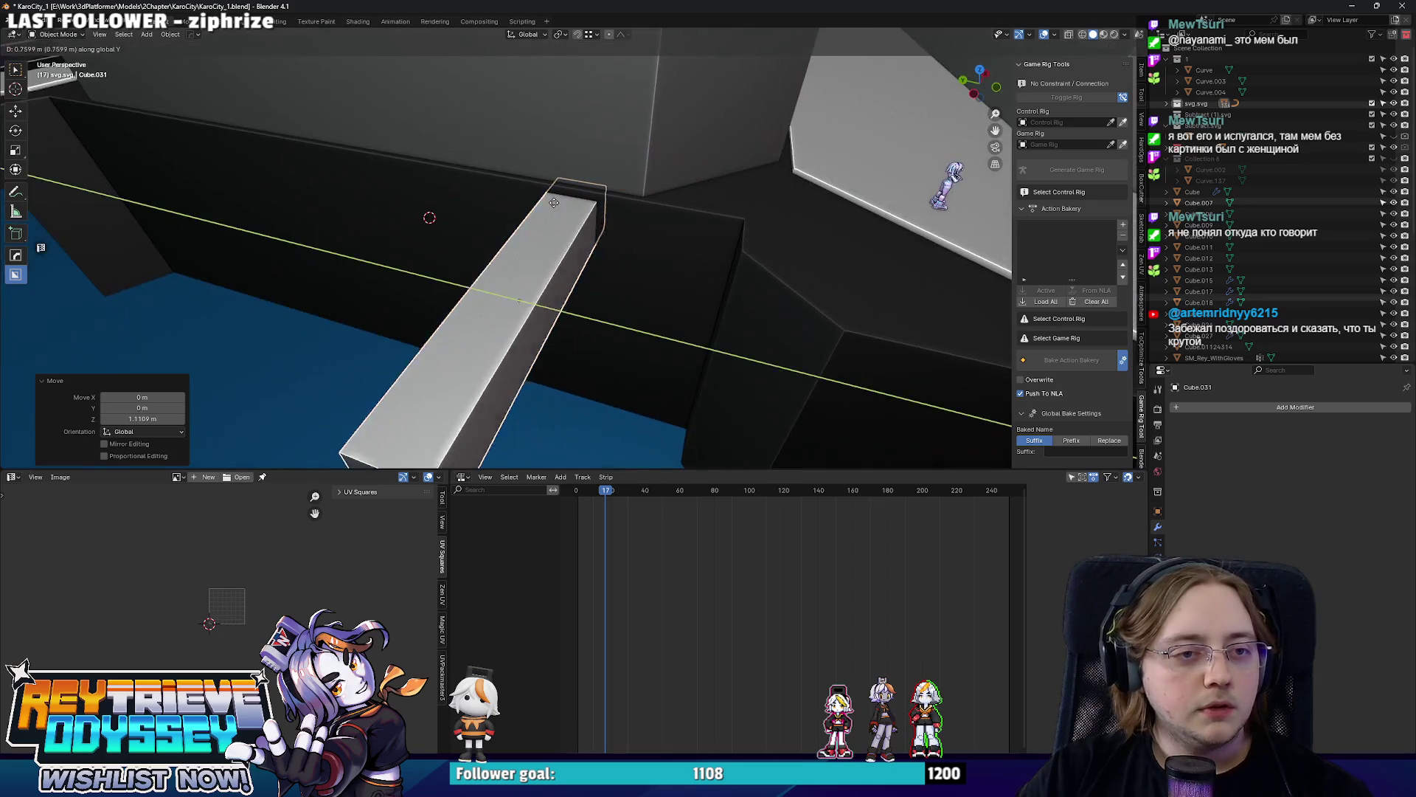
click(664, 205)
middle_drag(664, 205, 731, 214)
key(q)
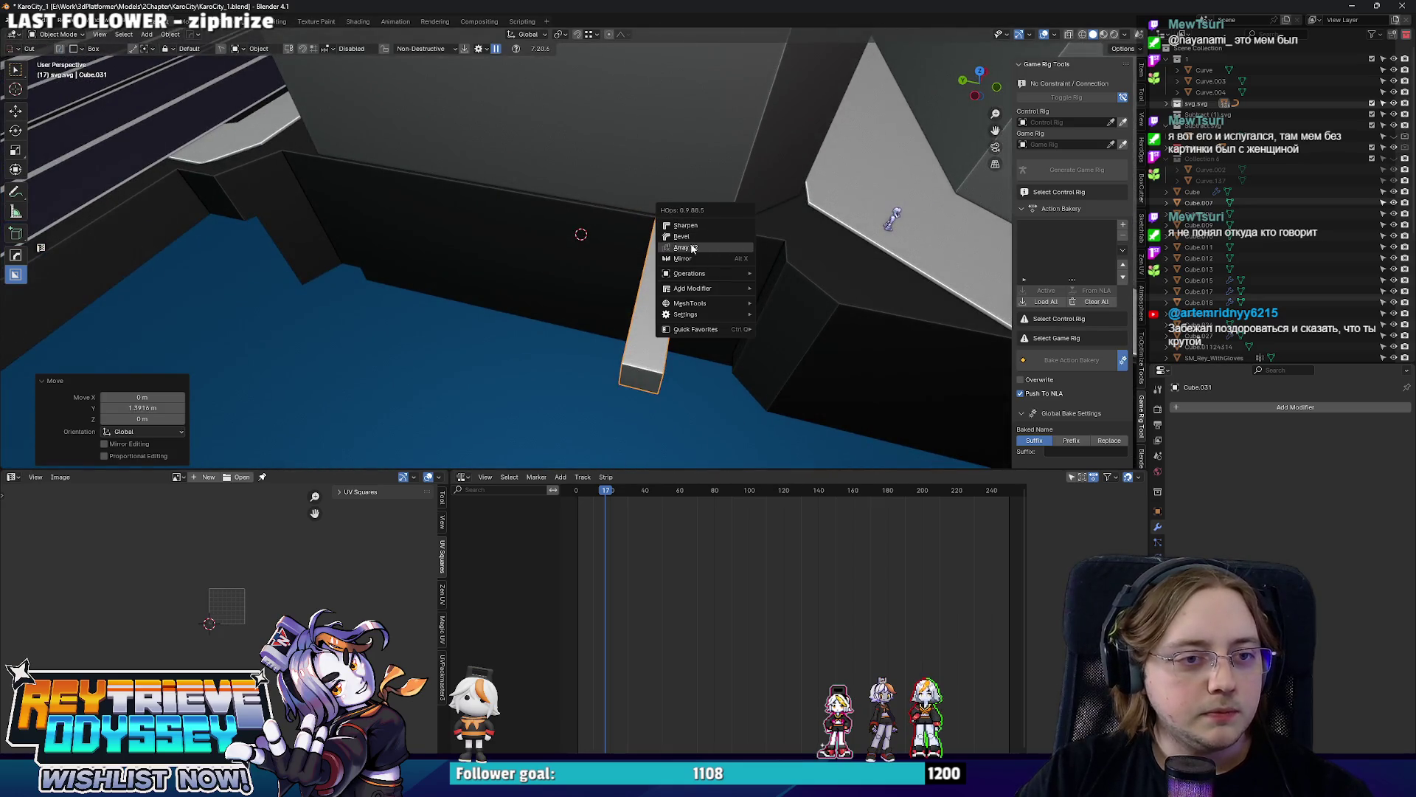
click(691, 248)
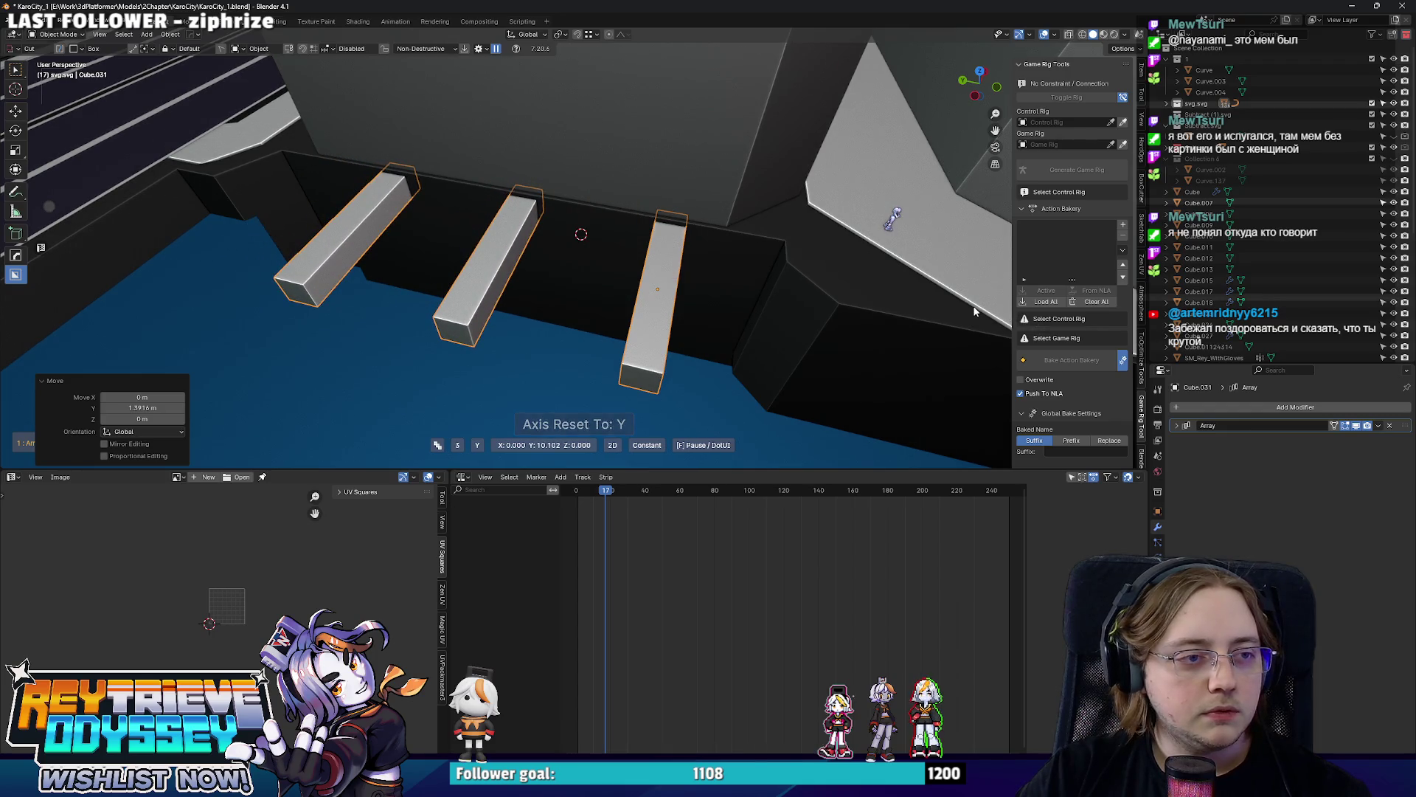
middle_drag(952, 310, 647, 246)
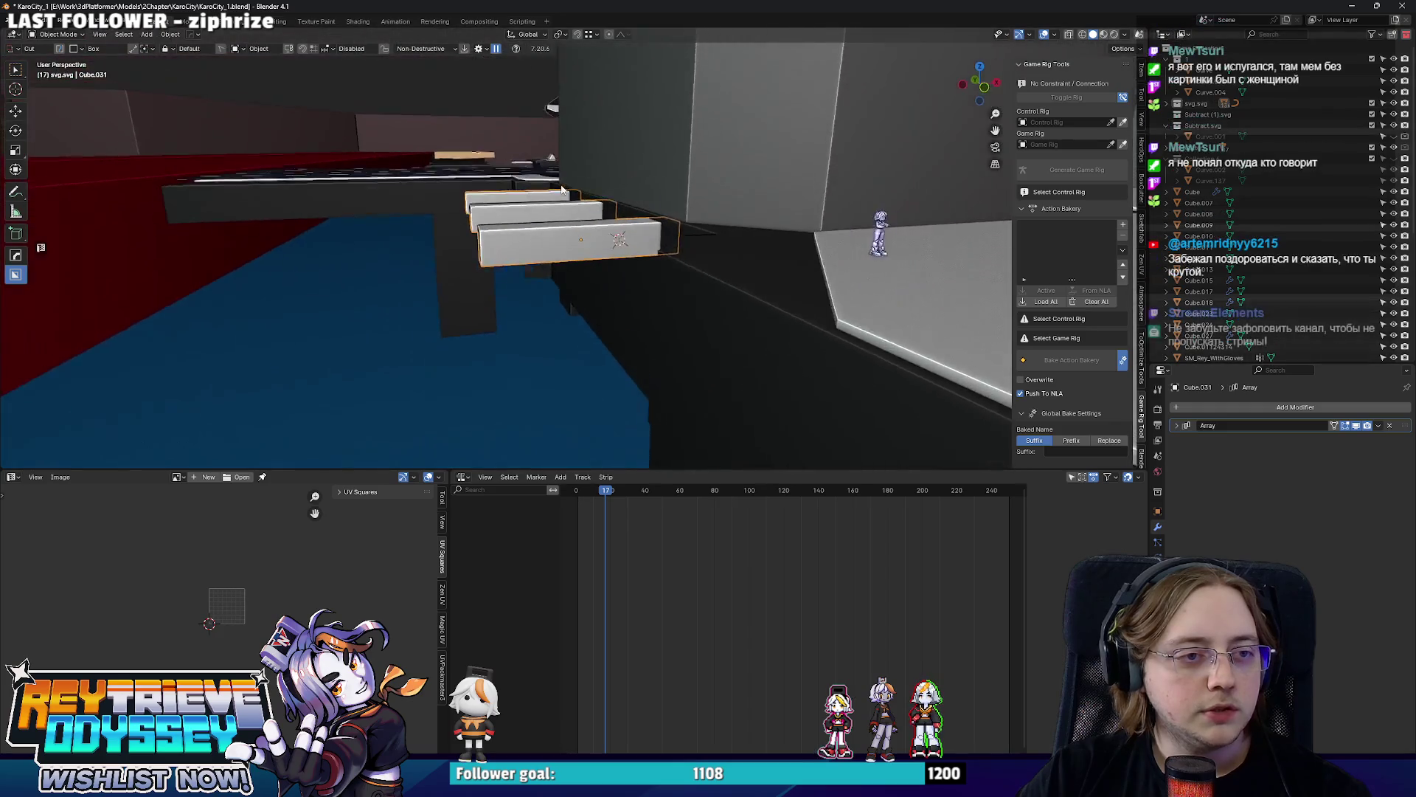
Thin the duplicated plank to 0.481, rotate it about 51° and lower it as a diagonal brace.
key(Tab)
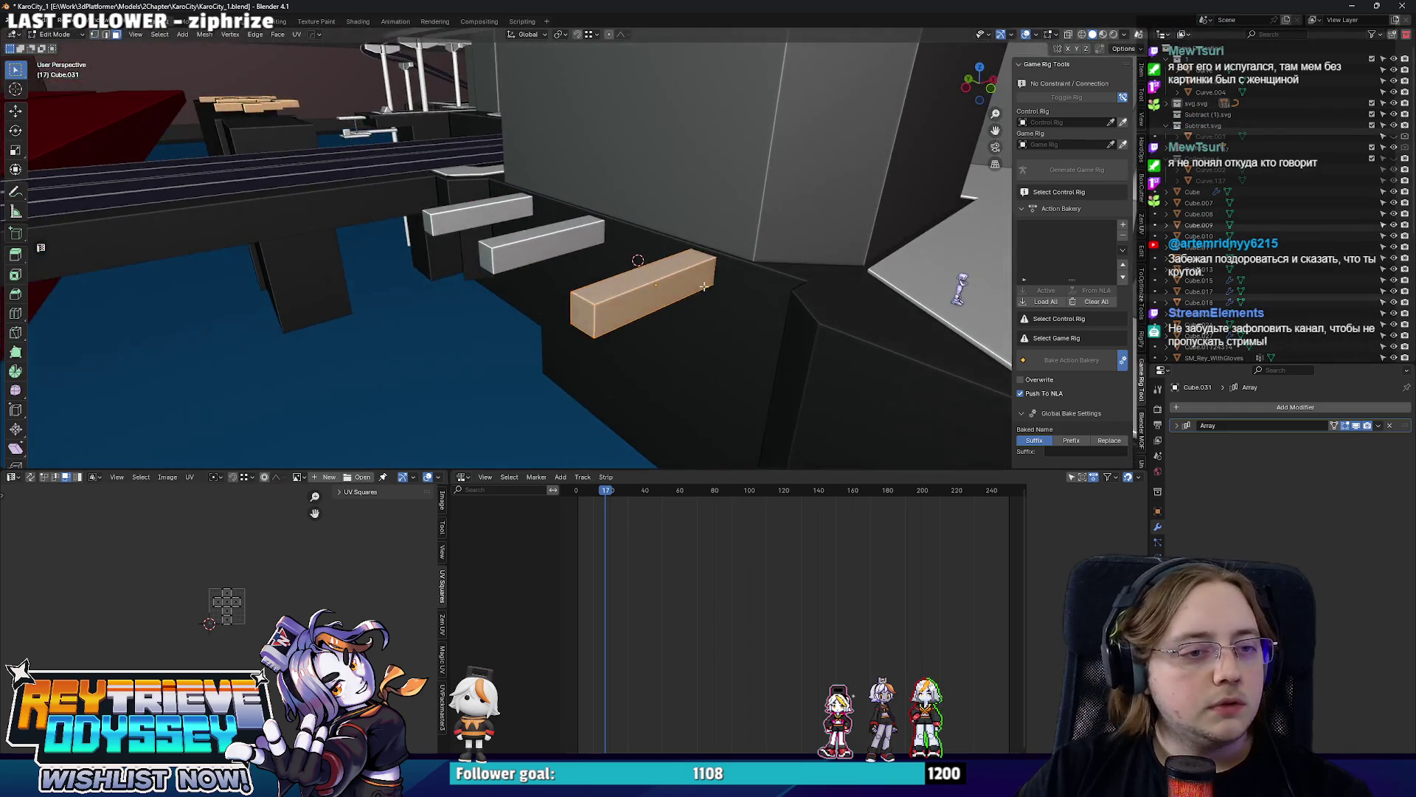
mouse_move(647, 246)
middle_down()
mouse_move(731, 259)
mouse_move(617, 250)
mouse_move(801, 369)
middle_up()
key(Tab)
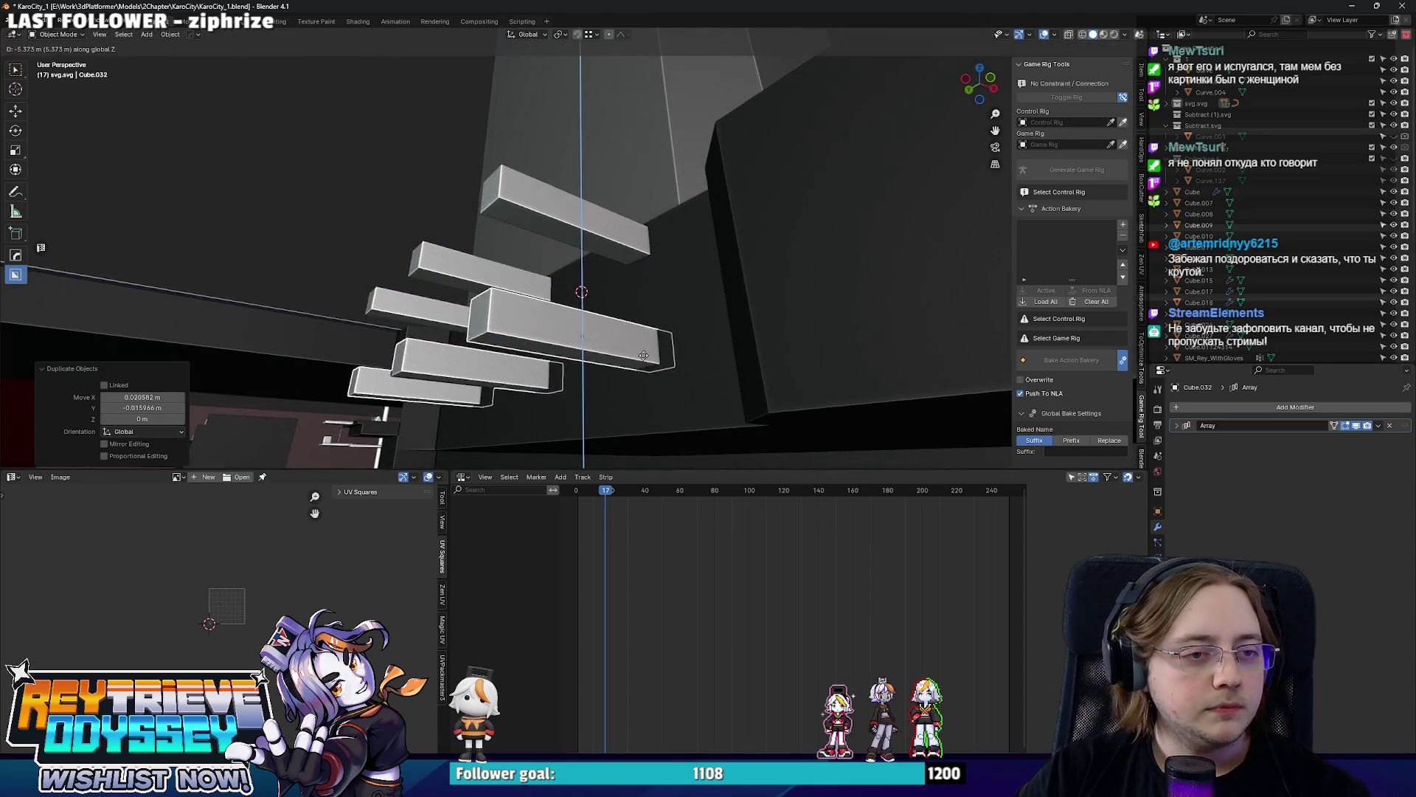
key(Tab)
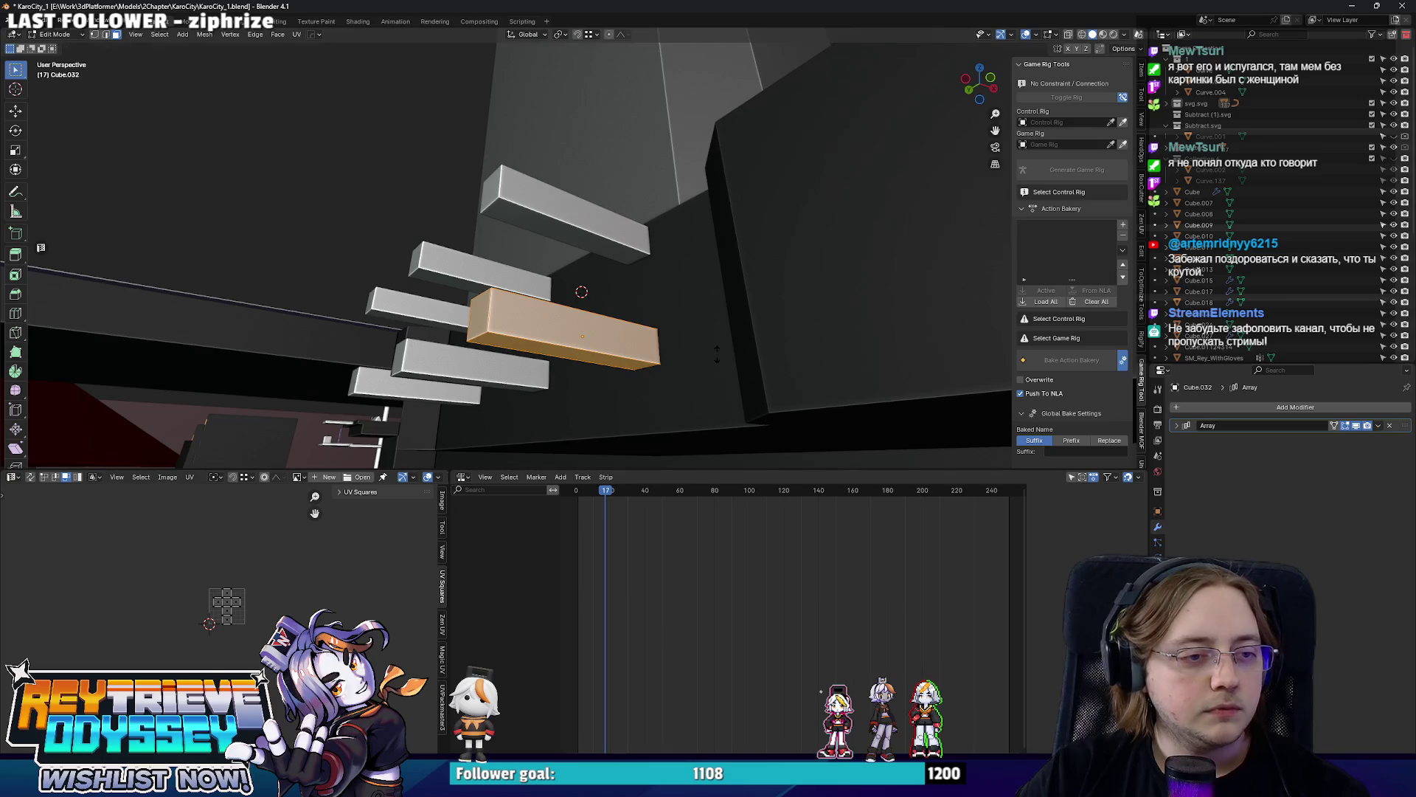
click(592, 336)
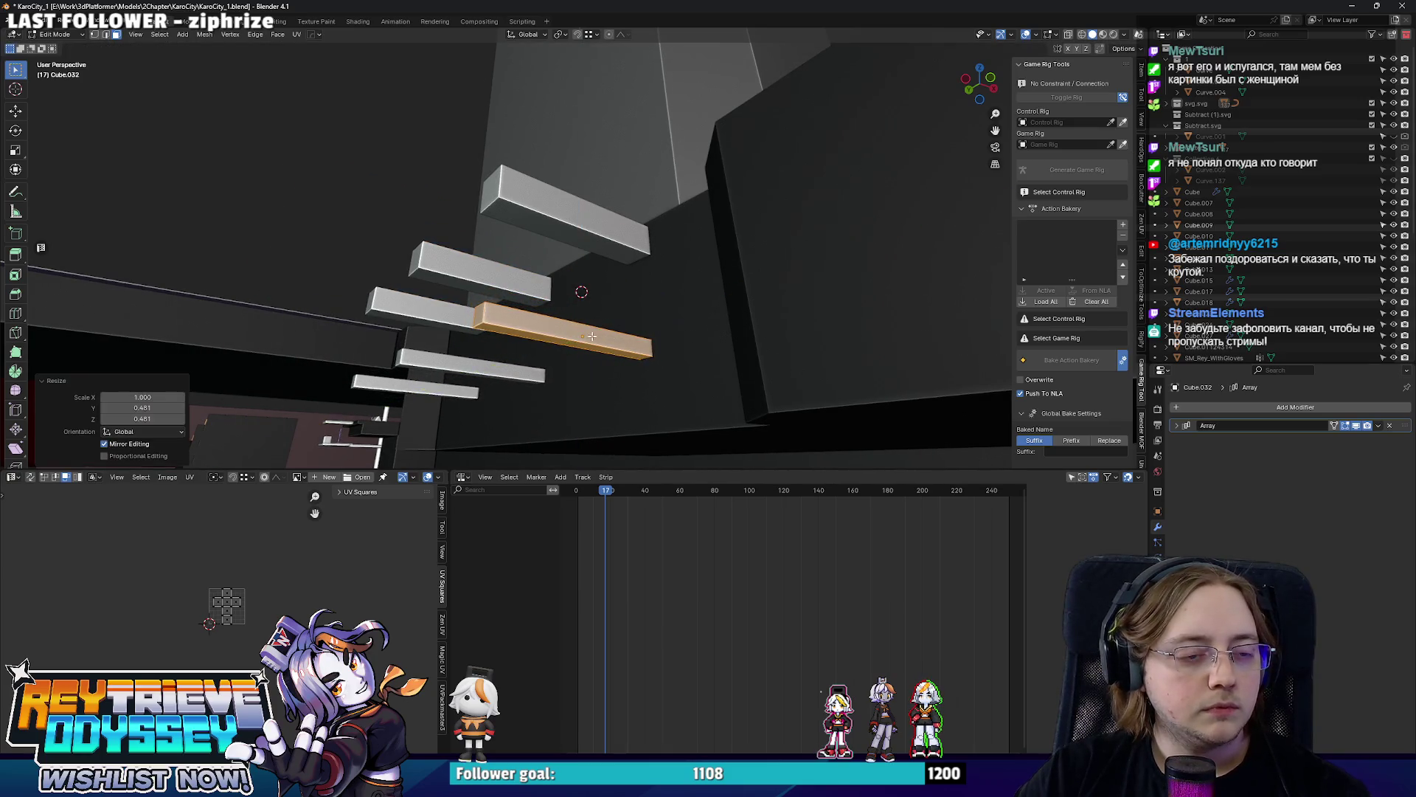
click(683, 357)
key(g)
key(z)
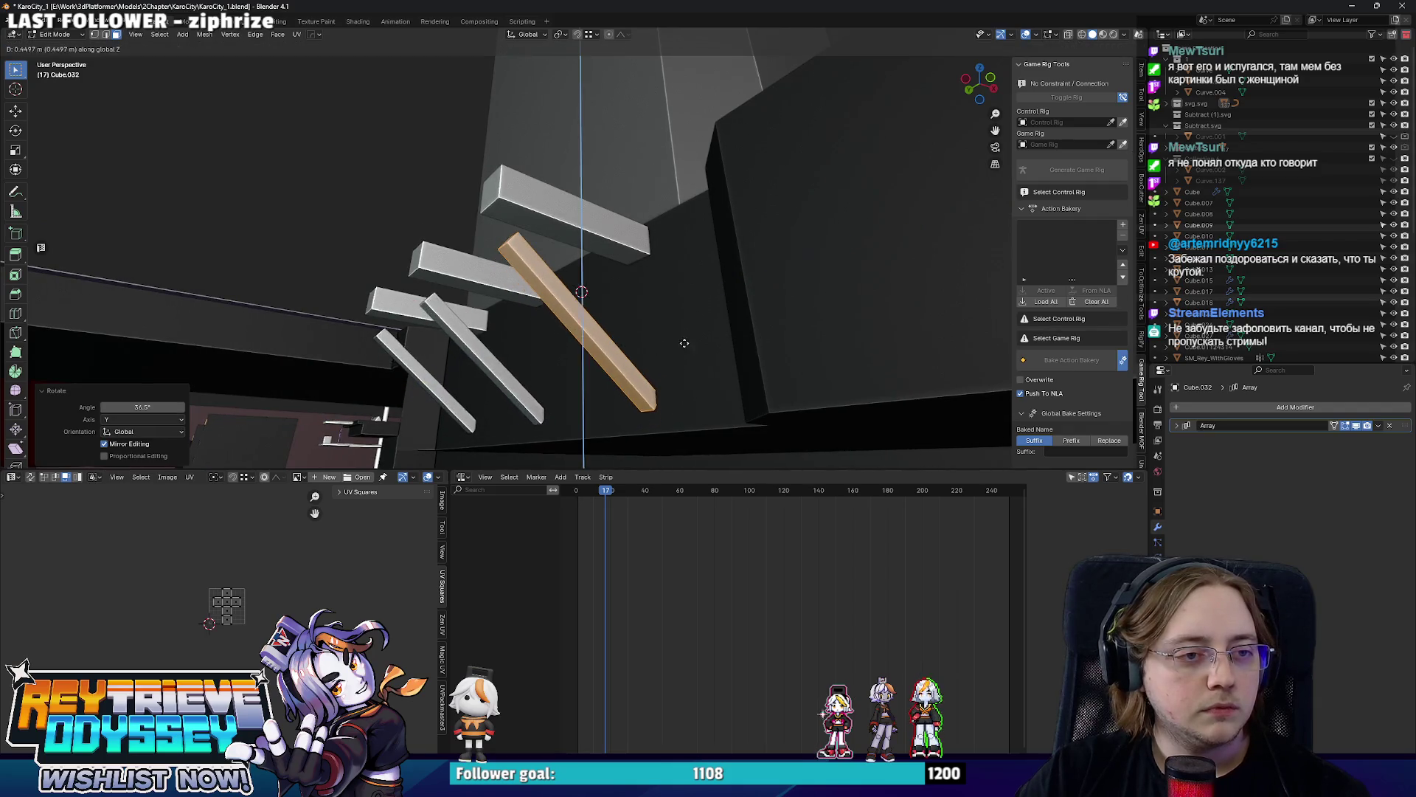
click(718, 322)
key(Tab)
Inspect the braces, then select the road base mesh and enter Edit Mode on it.
middle_drag(717, 323, 576, 317)
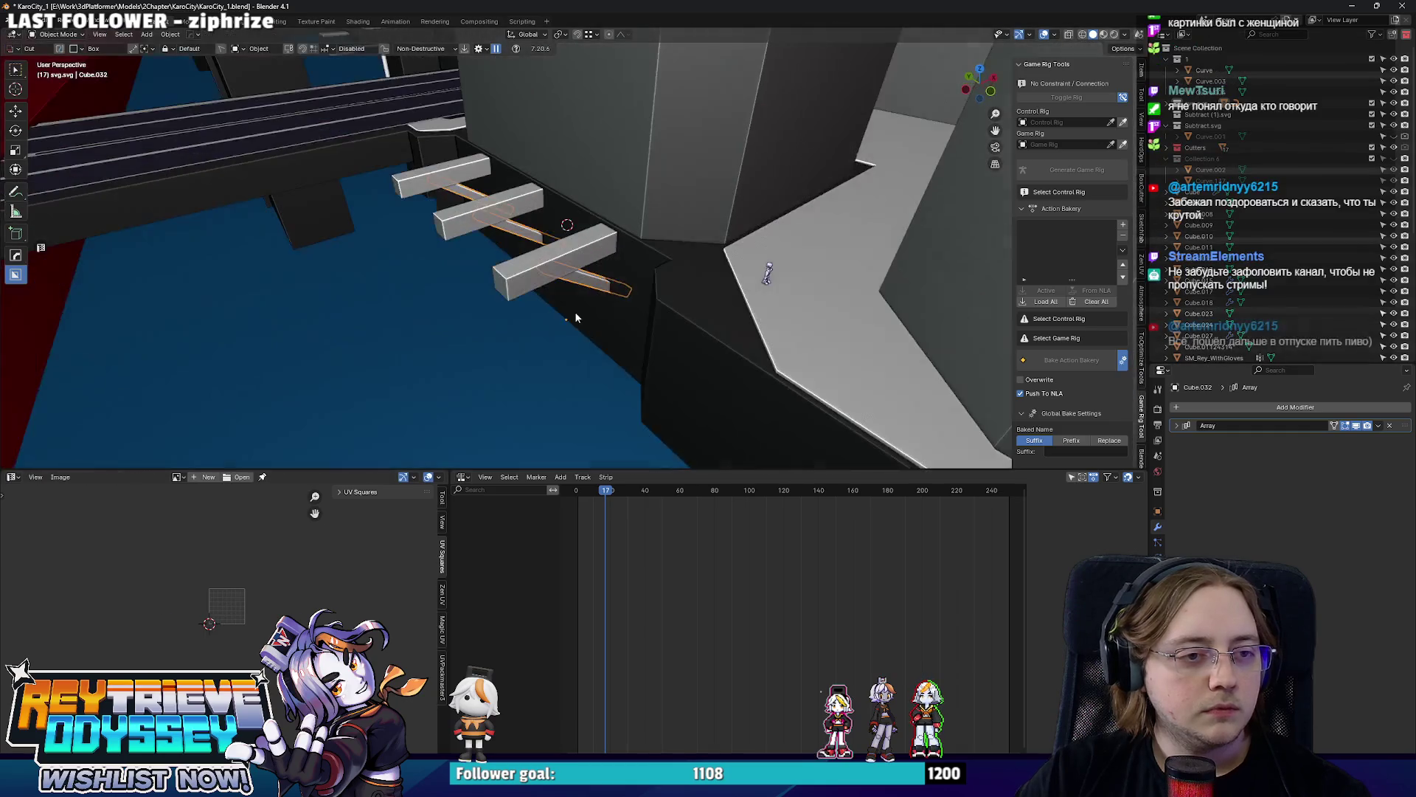
mouse_move(621, 267)
middle_down()
mouse_move(672, 253)
mouse_move(655, 206)
mouse_move(782, 324)
mouse_move(638, 242)
mouse_move(620, 261)
mouse_move(522, 255)
mouse_move(706, 282)
mouse_move(576, 300)
mouse_move(543, 254)
middle_up()
click(782, 324)
click(620, 262)
click(522, 254)
key(Tab)
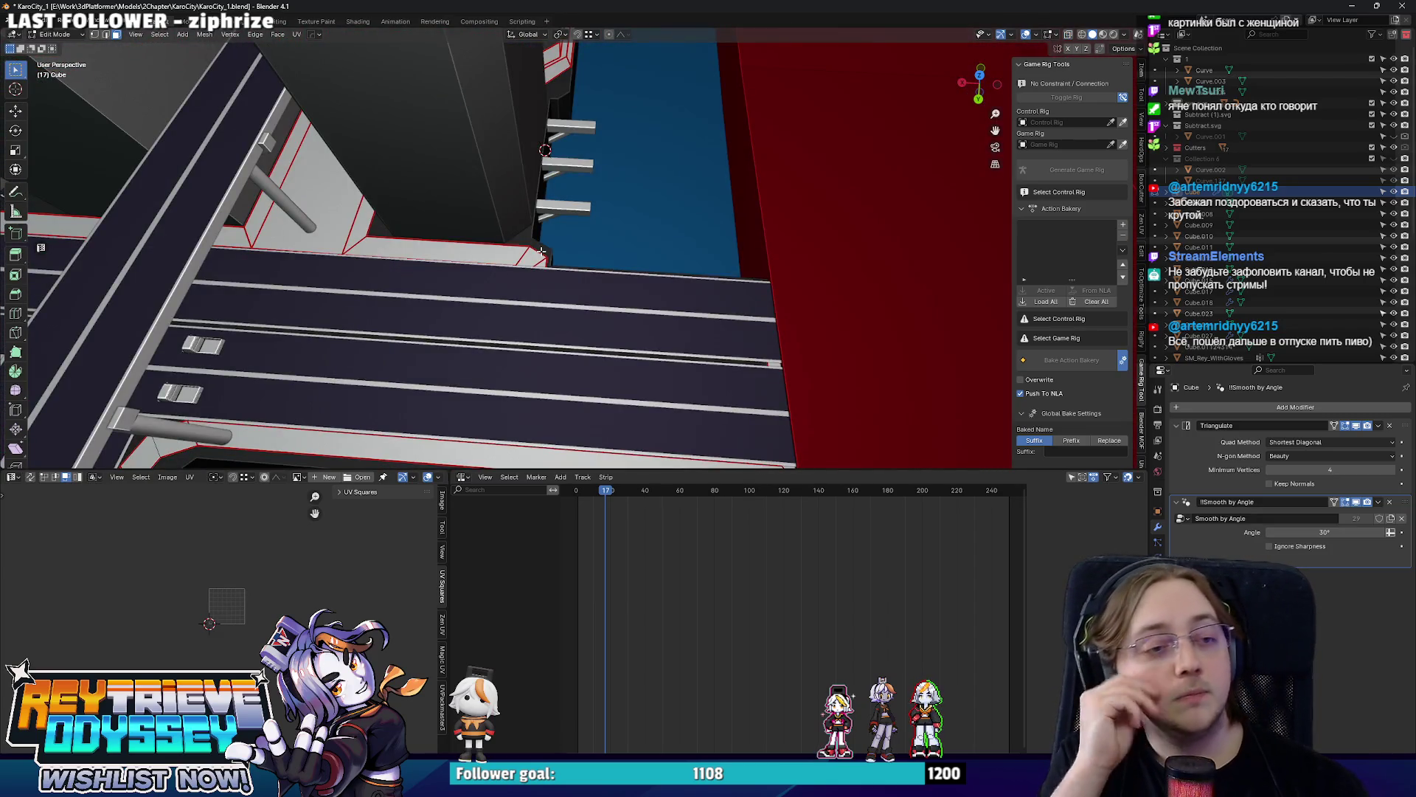
From top view delete the strip of faces along the road edge, then switch back to Unreal.
middle_drag(542, 256, 600, 313)
shift+middle_drag(667, 354, 605, 229)
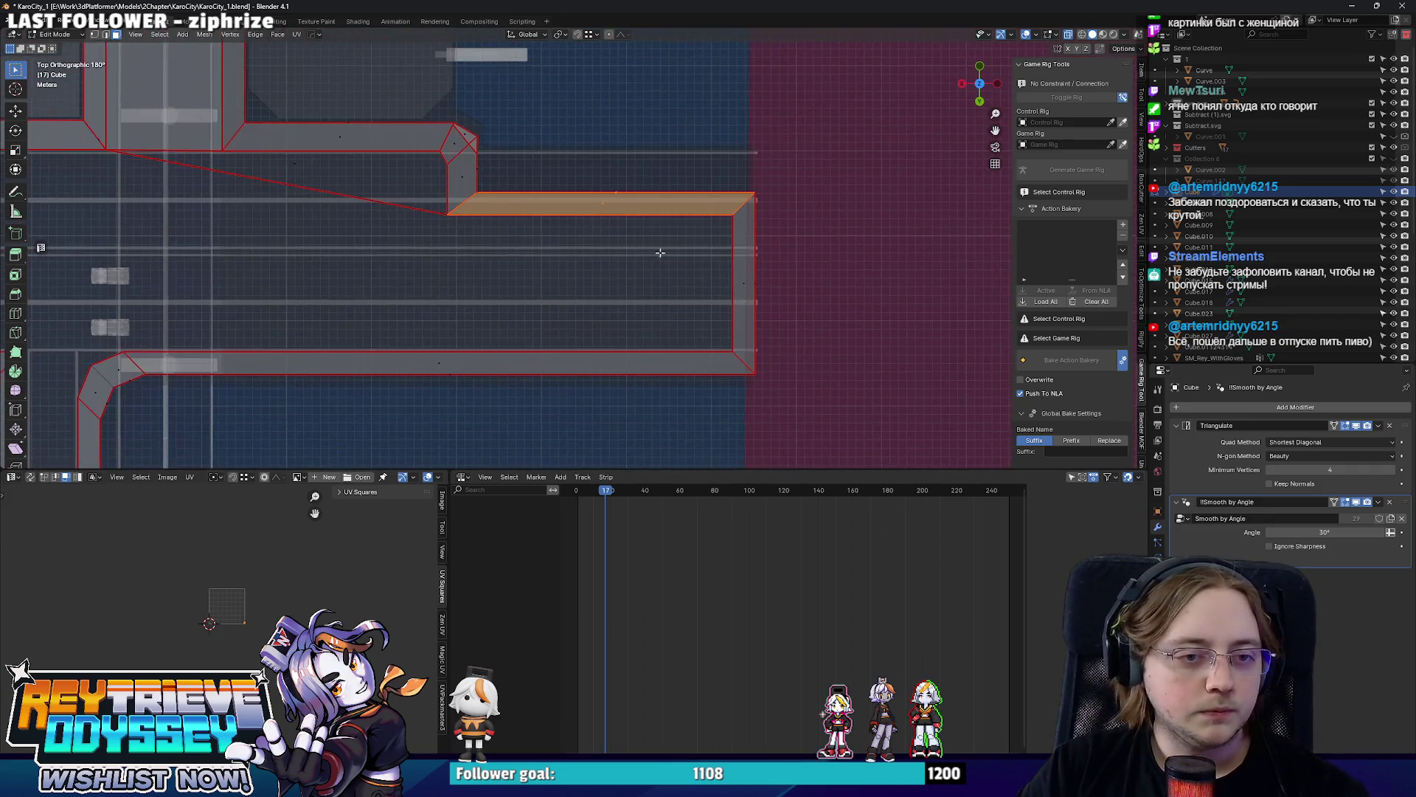
click(826, 331)
mouse_move(442, 224)
shift+middle_down()
mouse_move(603, 301)
mouse_move(481, 244)
mouse_move(638, 274)
shift+middle_up()
key(Tab)
scroll(482, 244, up, 3)
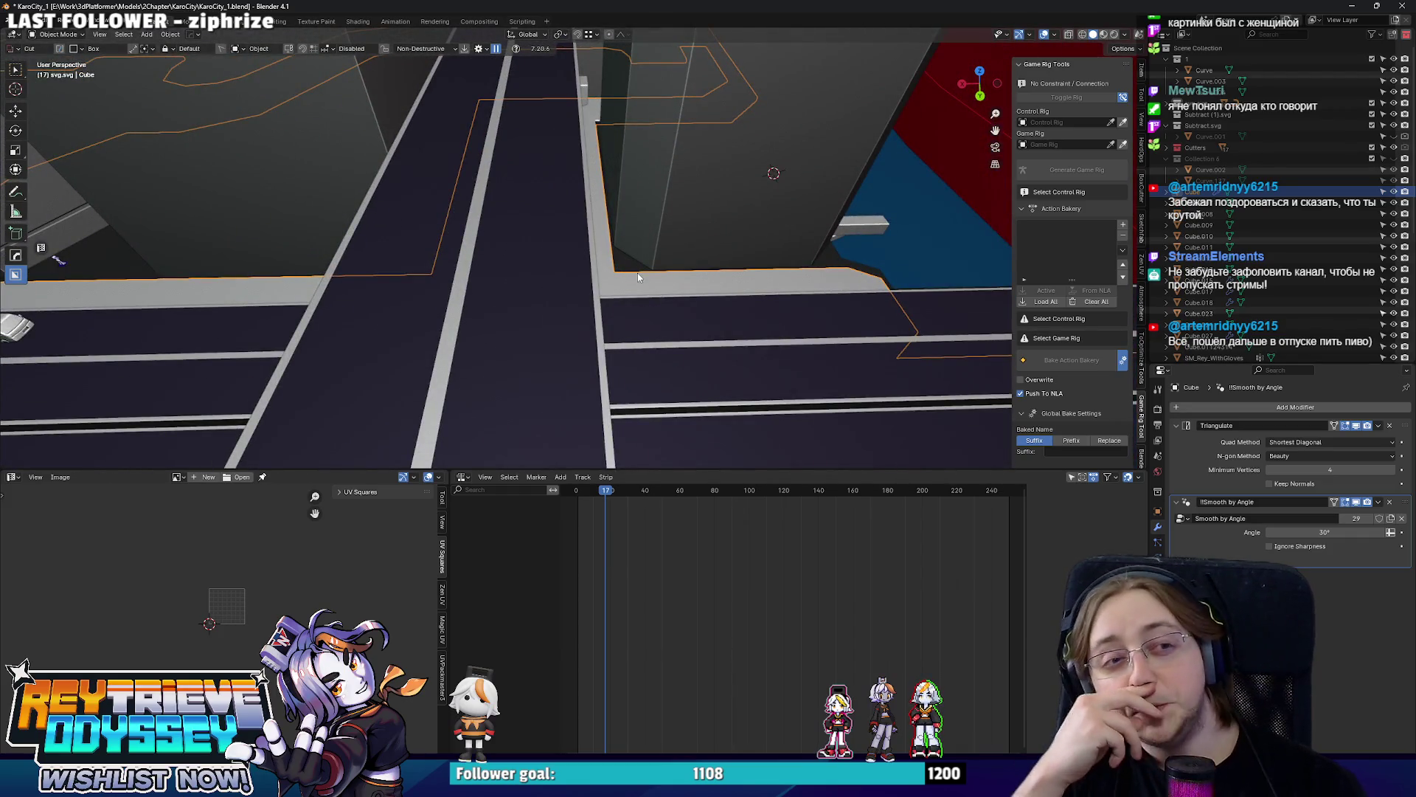
mouse_move(638, 274)
middle_down()
mouse_move(561, 234)
mouse_move(572, 216)
mouse_move(588, 297)
mouse_move(599, 203)
mouse_move(623, 194)
mouse_move(555, 286)
middle_up()
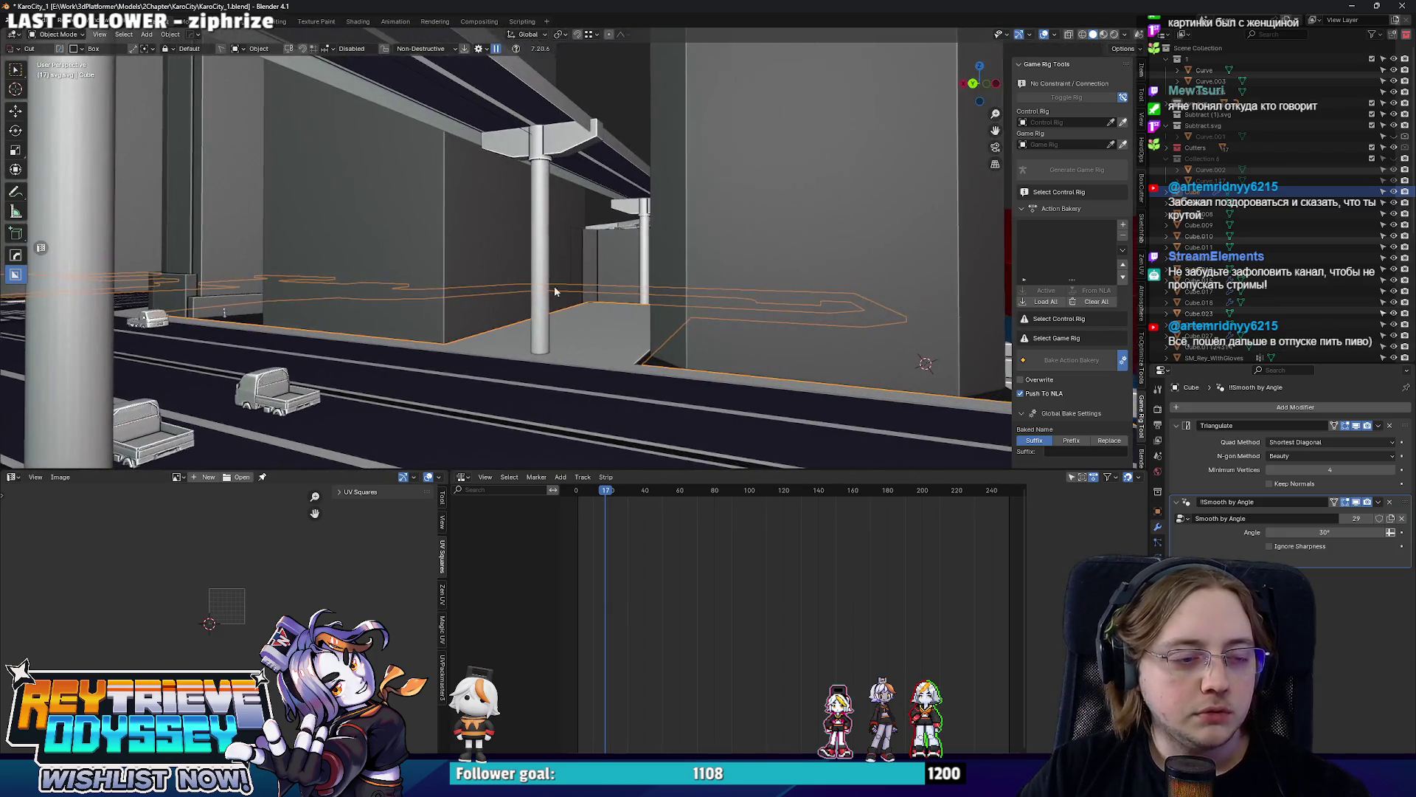
key(alt+Tab)
Start a Play session and run the character along the road into the corridor.
right_drag(553, 304, 575, 289)
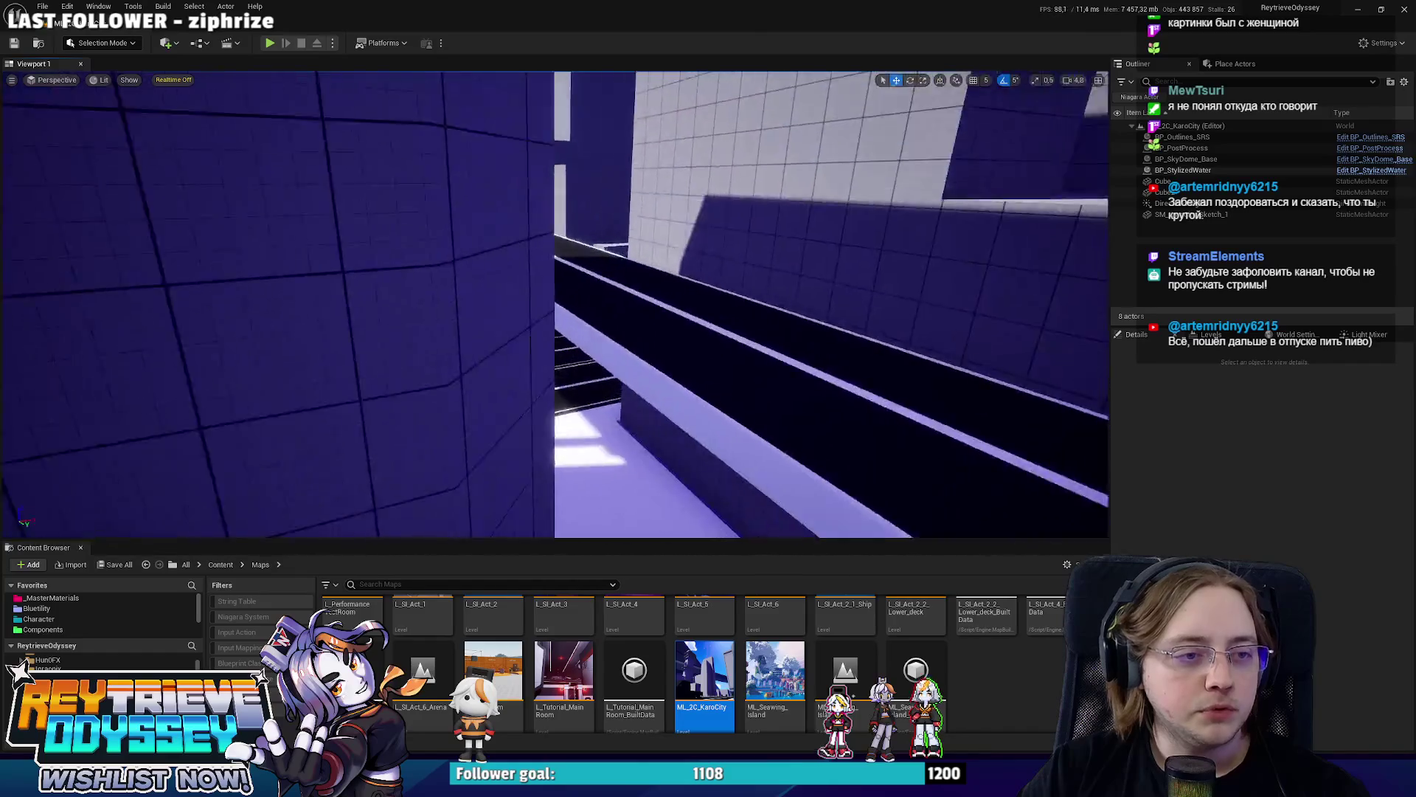
right_drag(676, 300, 675, 301)
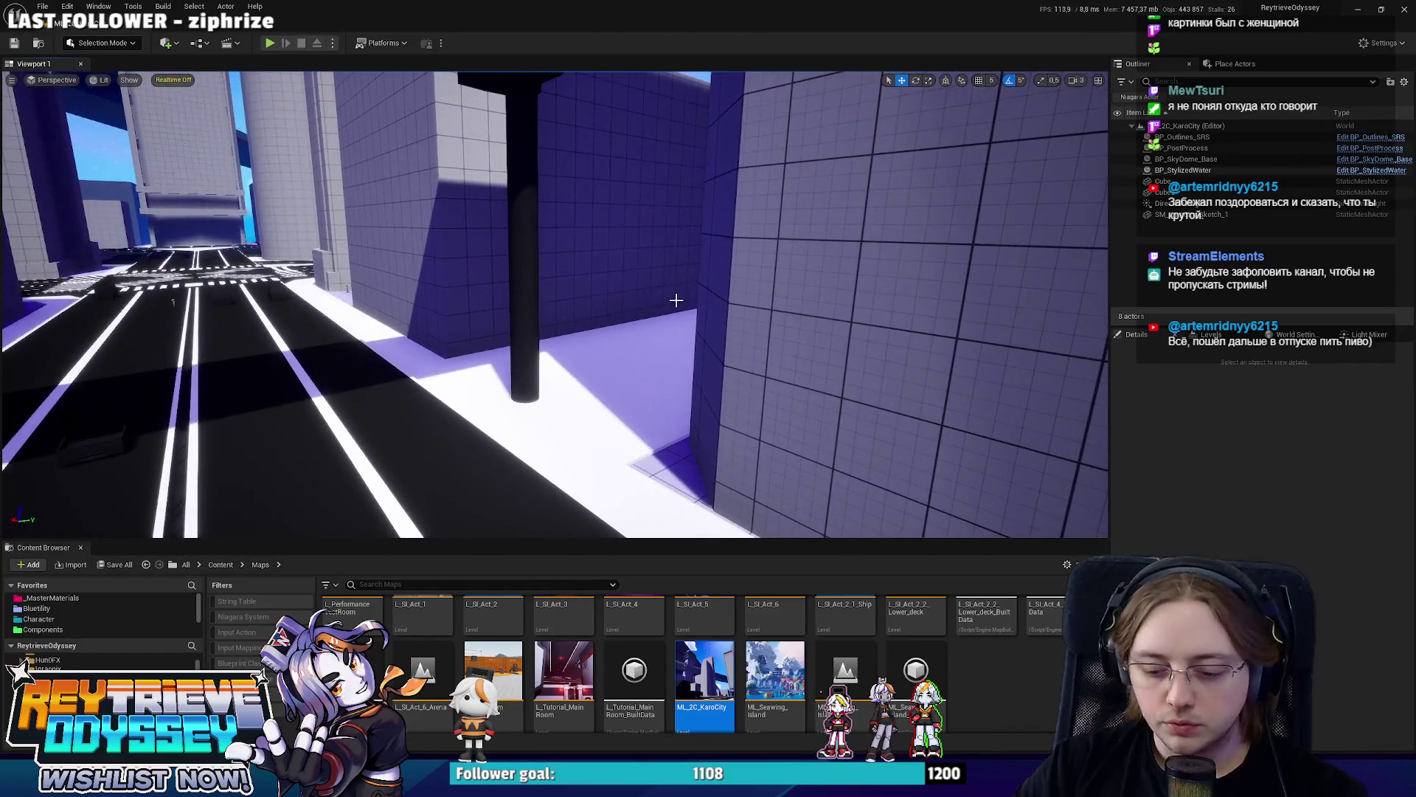
key(alt+p)
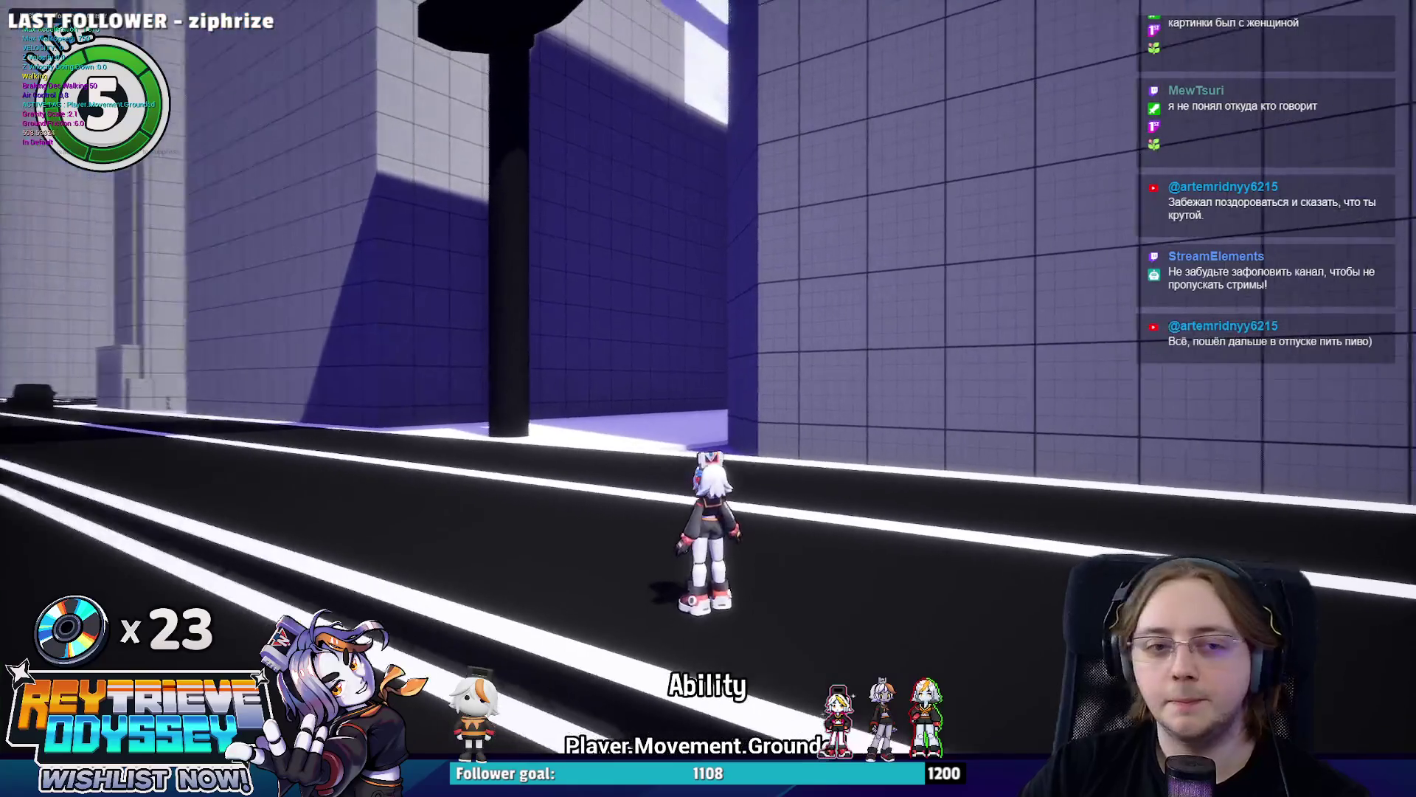
key(w)
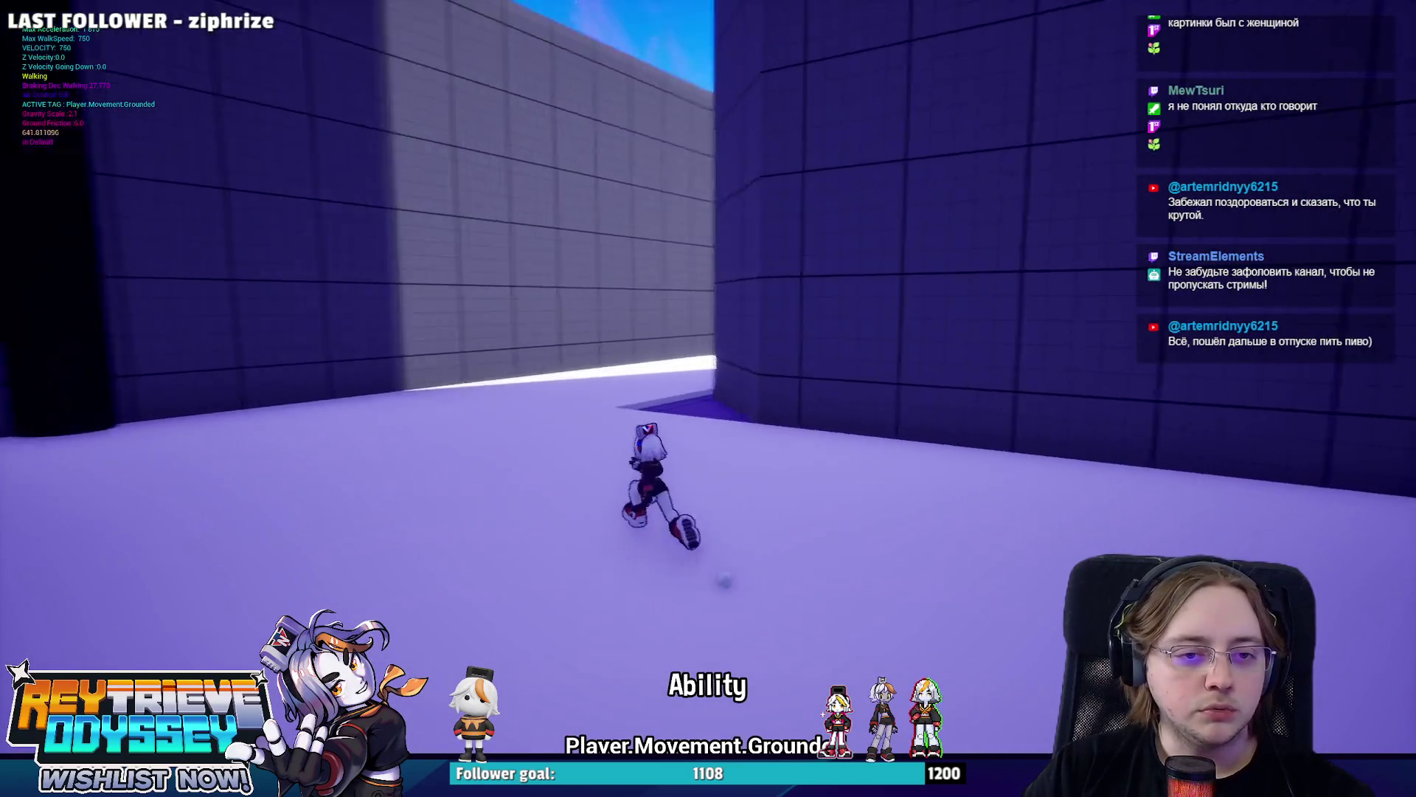
key(space)
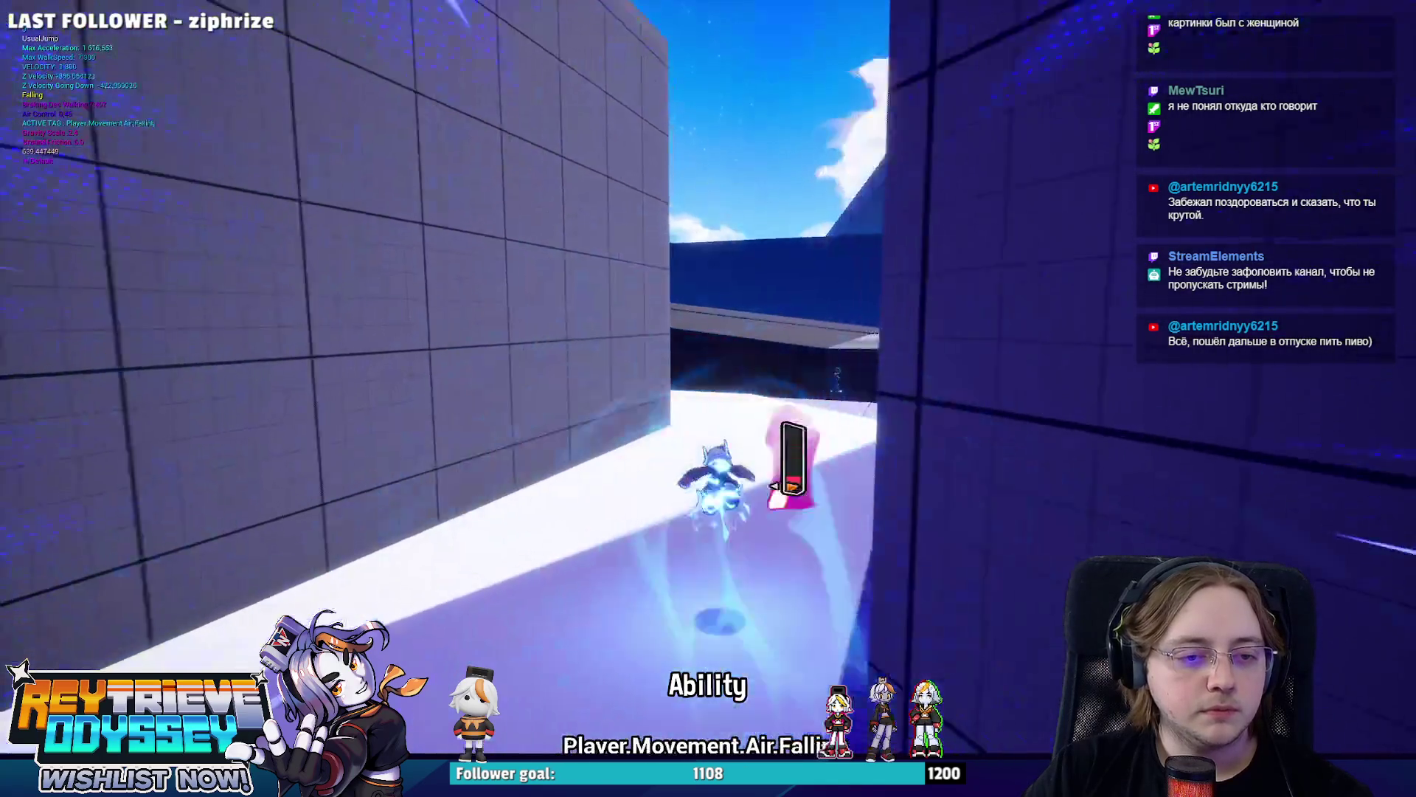
Jump, double-jump, dash and attack along the wall, then stop the session and dismiss the message log.
key(space)
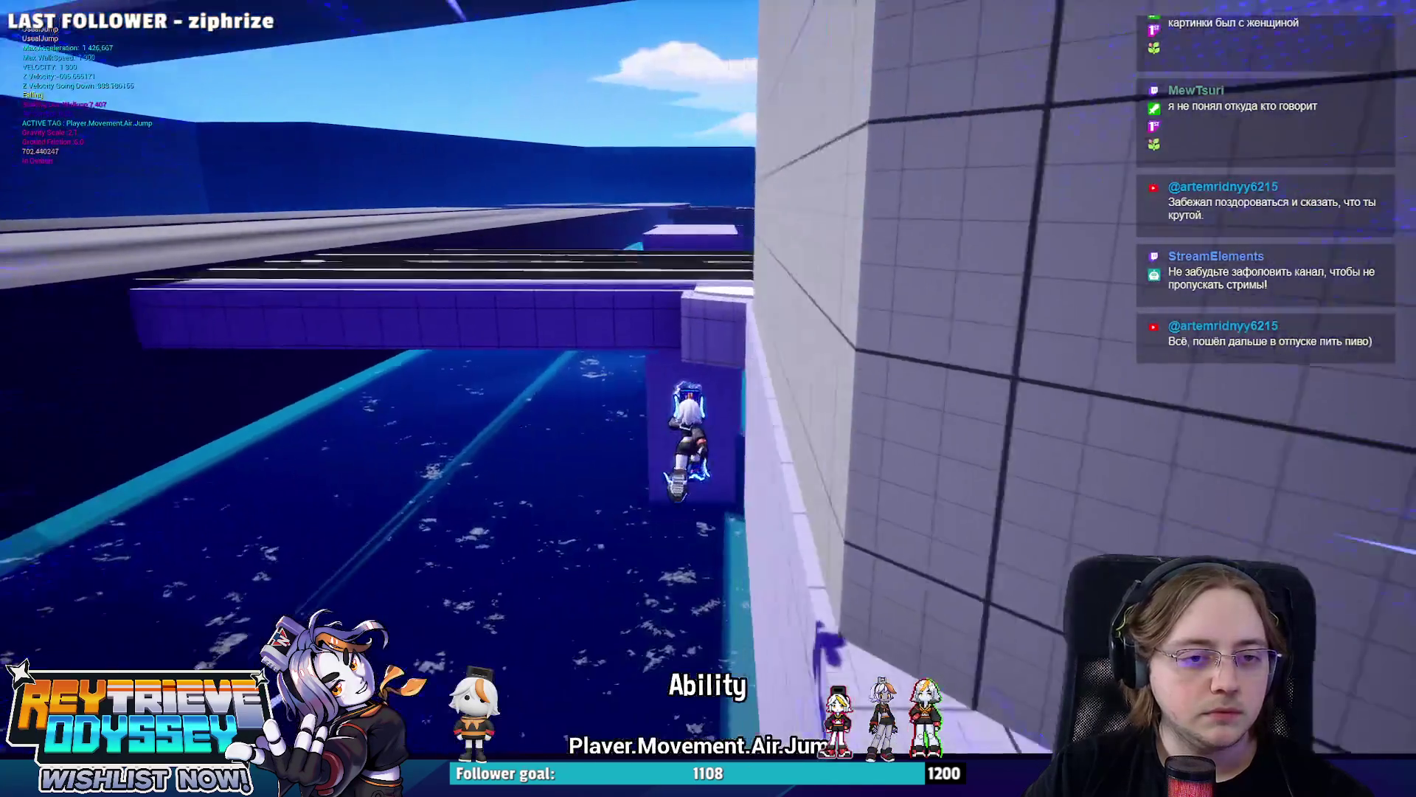
key(space)
key(space)
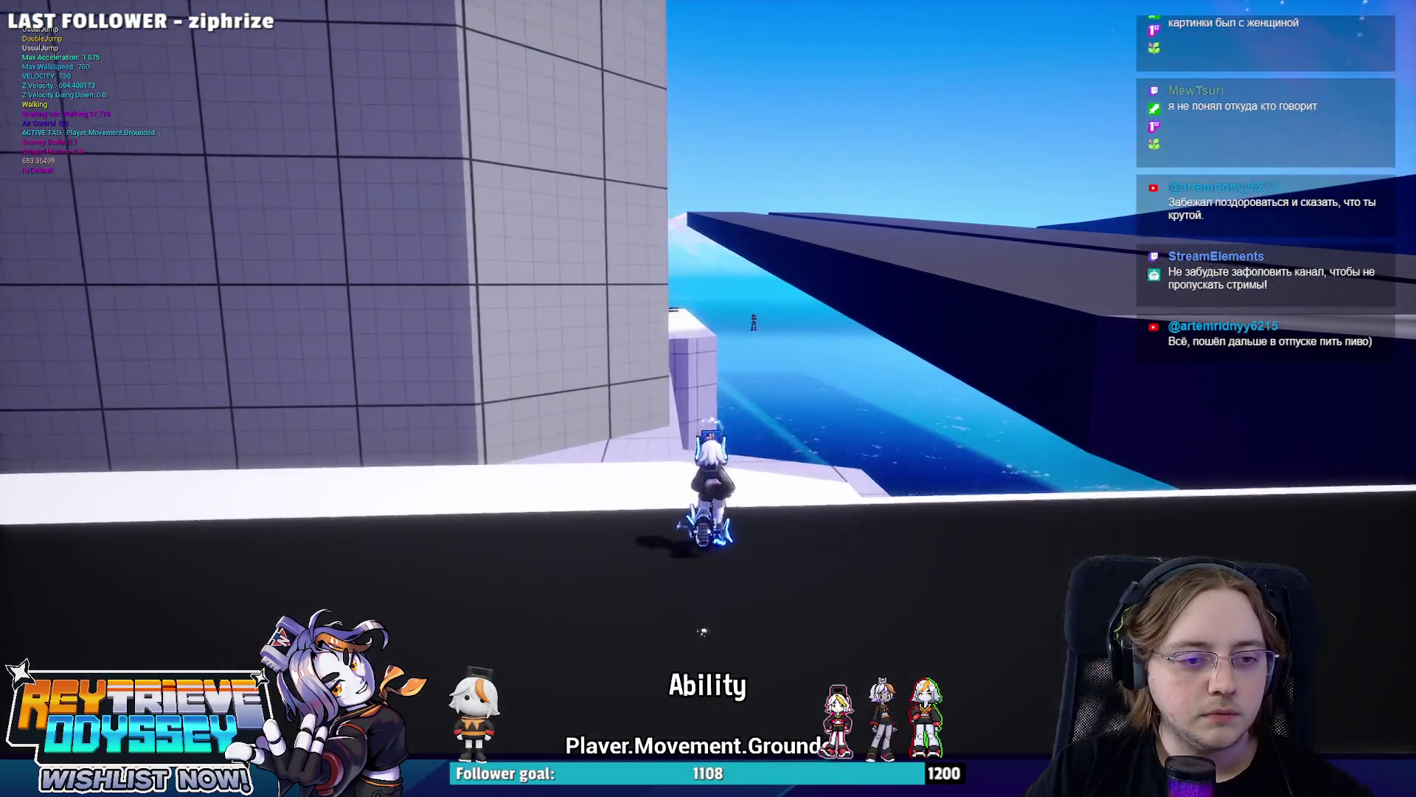
key(shift)
key(space)
key(space)
key(f)
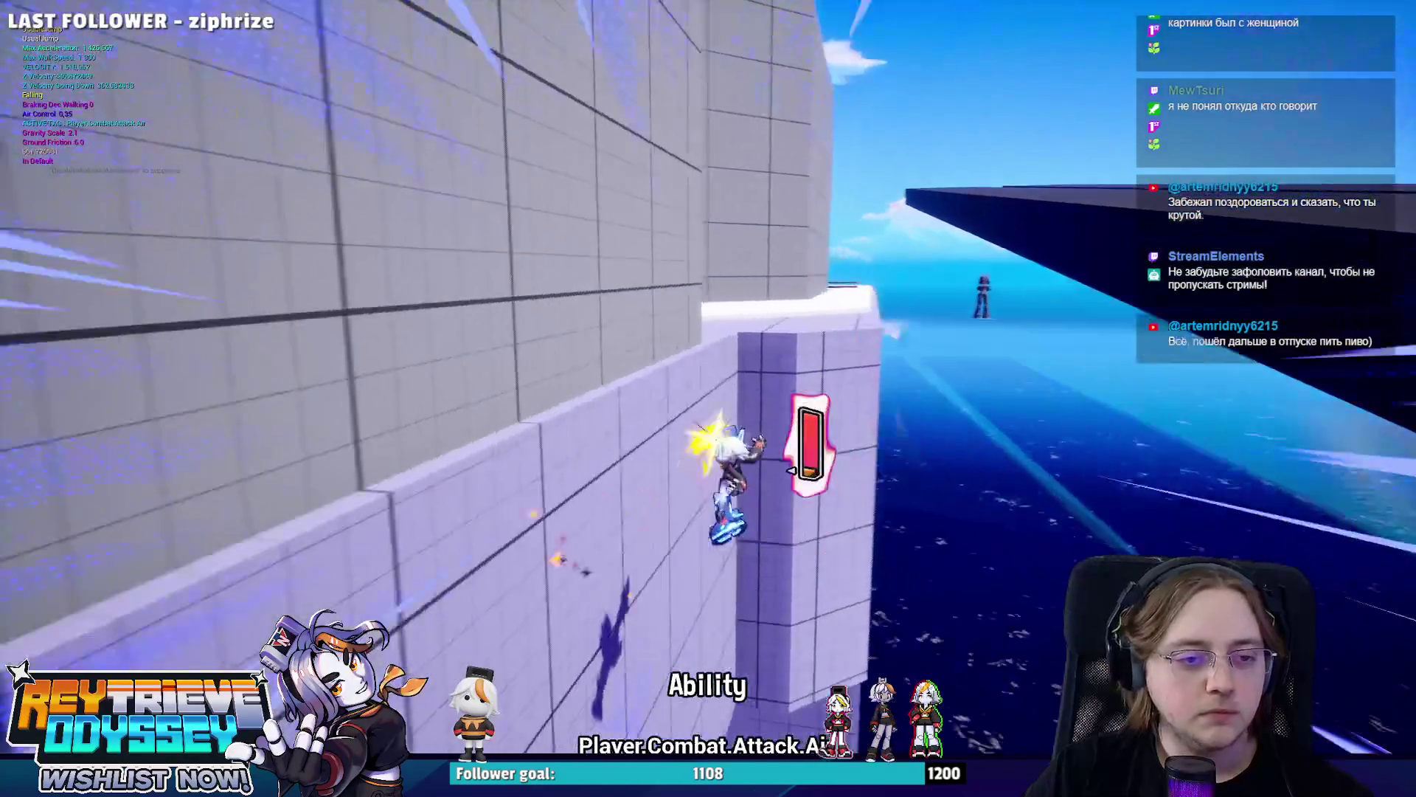
key(shift)
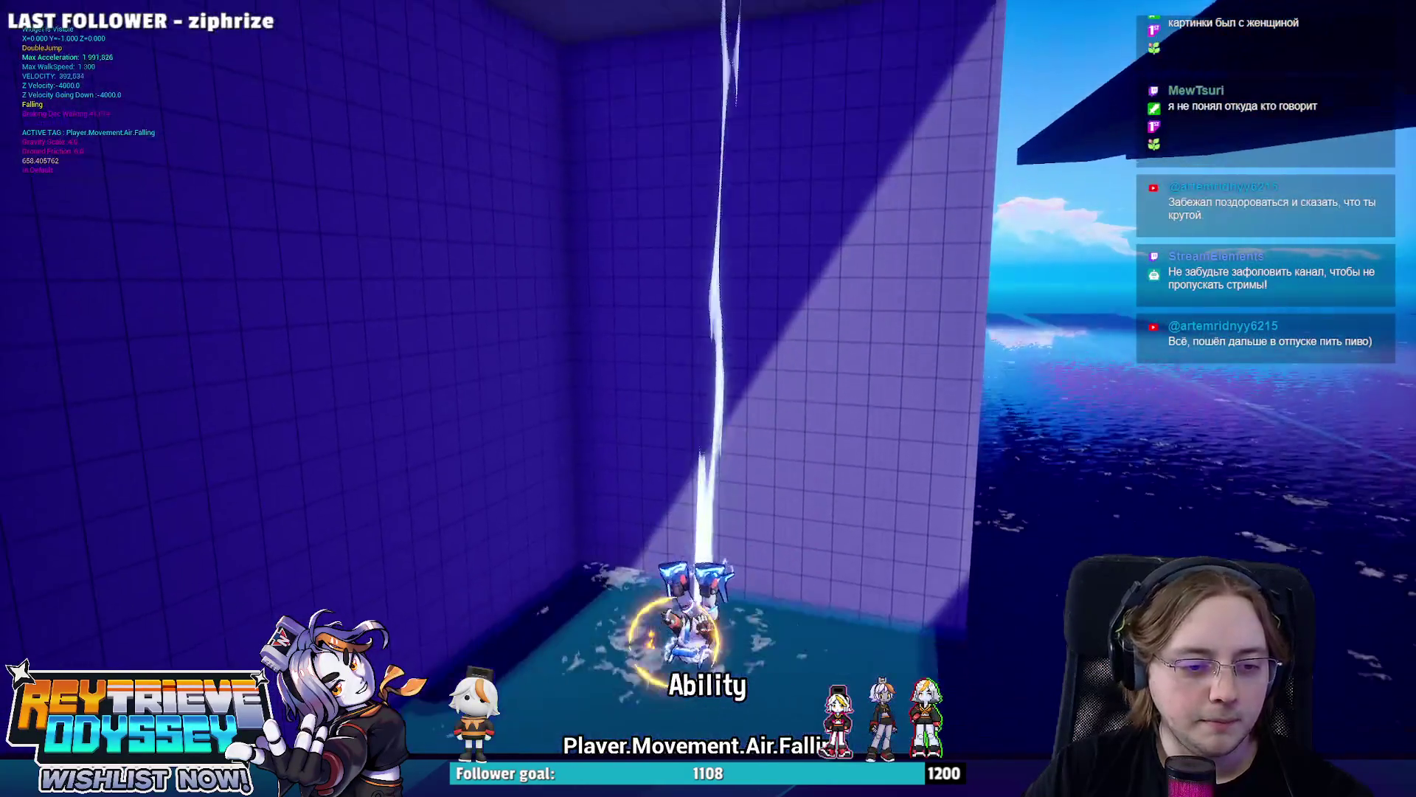
key(Escape)
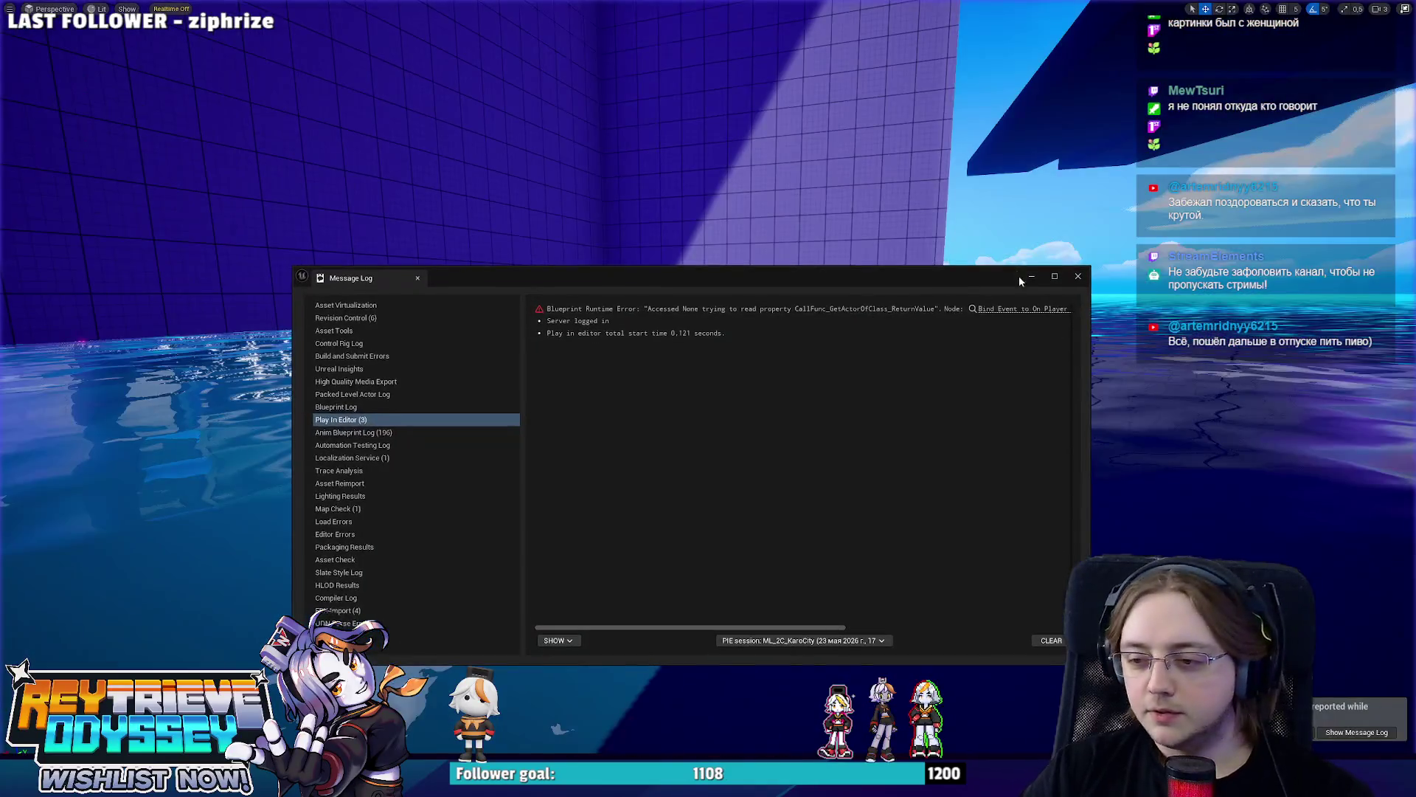
click(1078, 275)
Set the DirectionalLight's Dynamic Shadow Distance MovableLight to 40000 and check the shadows across the city.
right_drag(1077, 276, 974, 333)
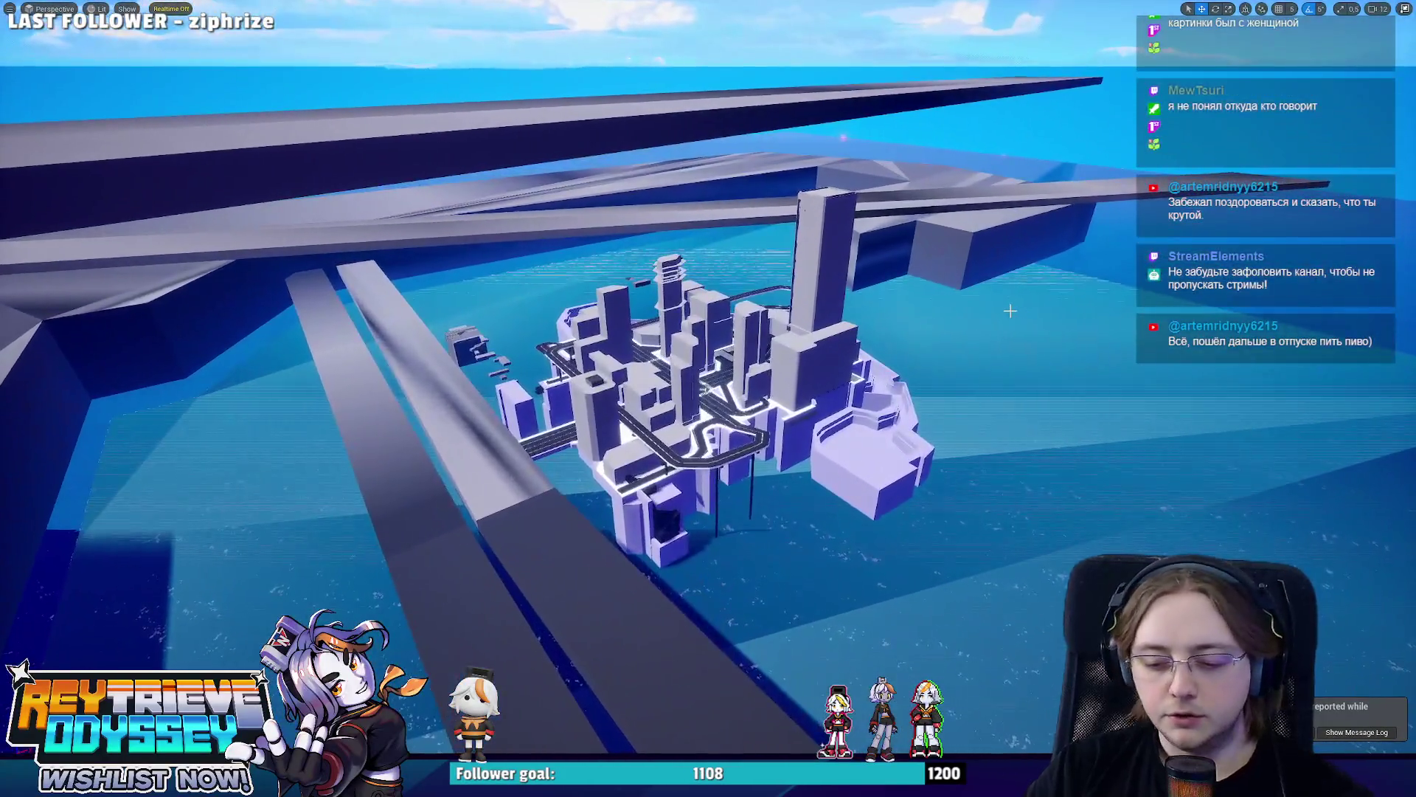
key(F11)
mouse_move(974, 333)
right_down()
mouse_move(1028, 297)
mouse_move(1007, 532)
right_up()
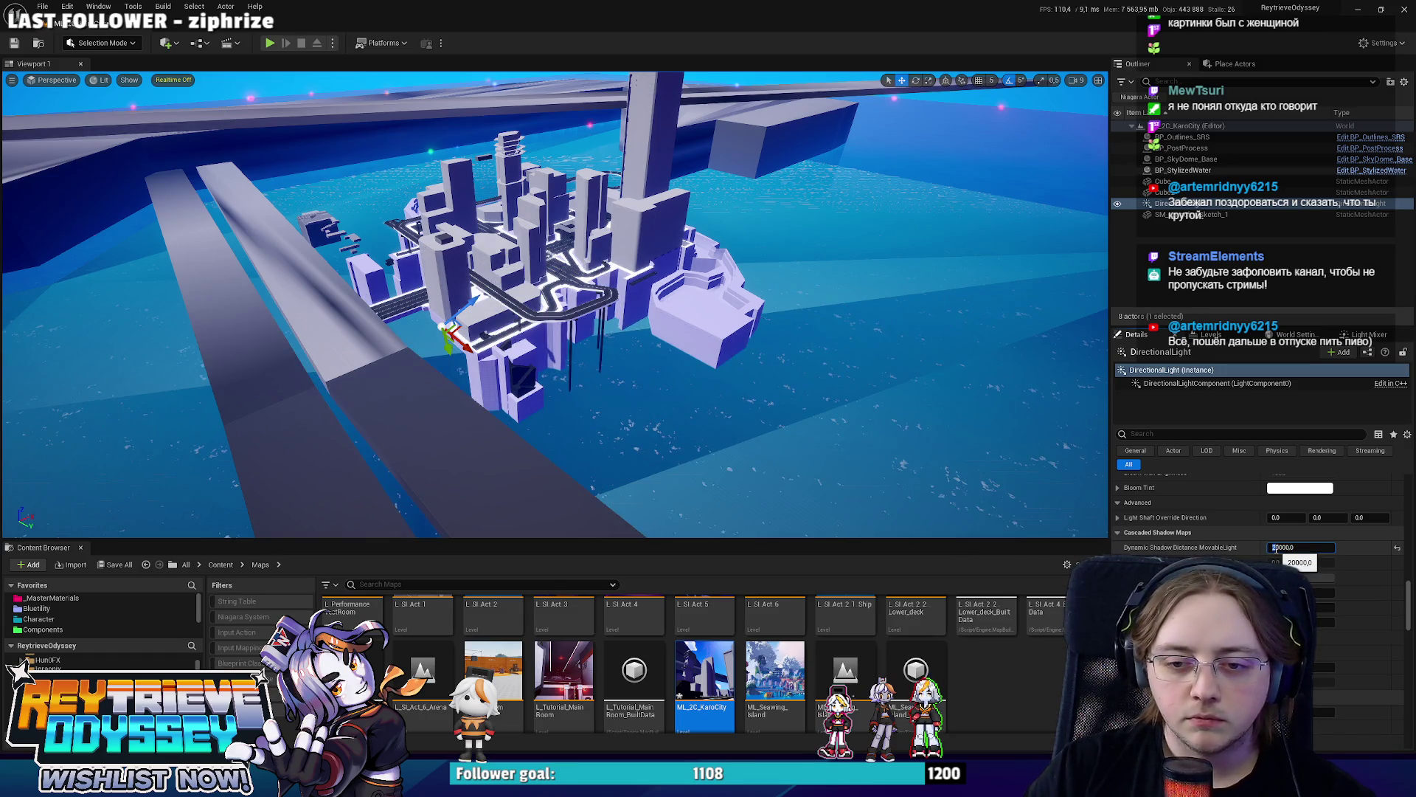
key(Return)
right_drag(553, 304, 675, 334)
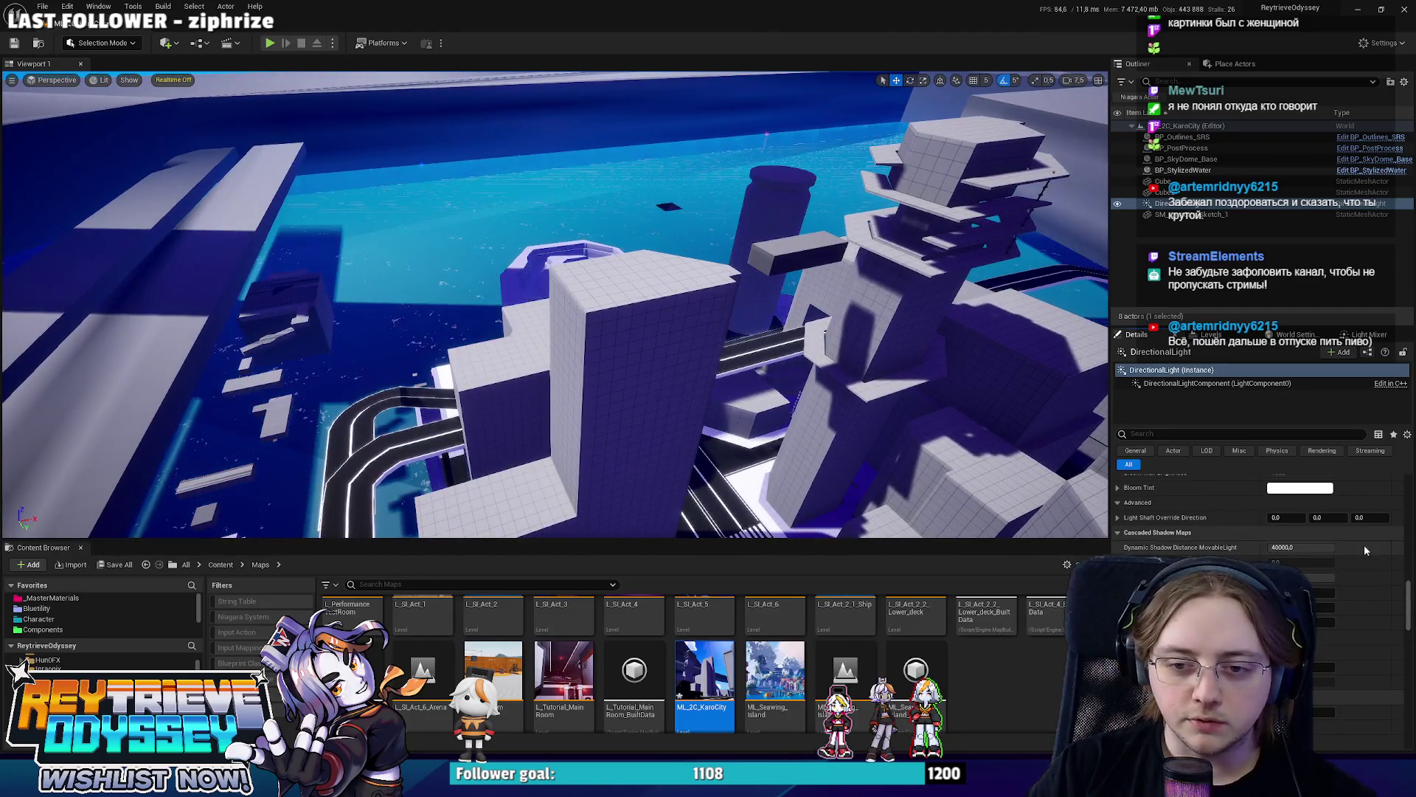
Fly into the city and place a Cube actor beside the elevated road, stretched to about 126 × 54 × 54.
right_drag(1052, 499, 1040, 476)
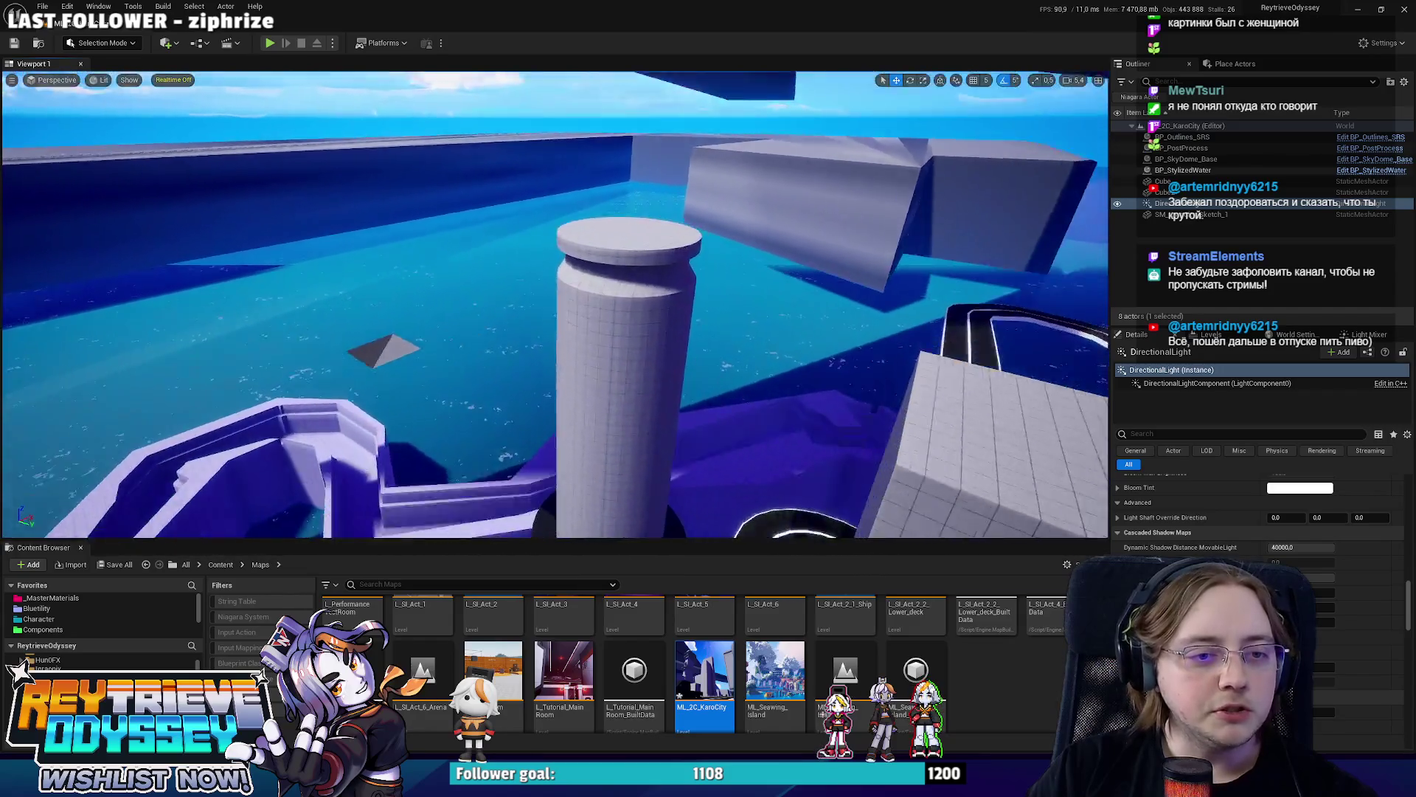
right_drag(553, 304, 554, 304)
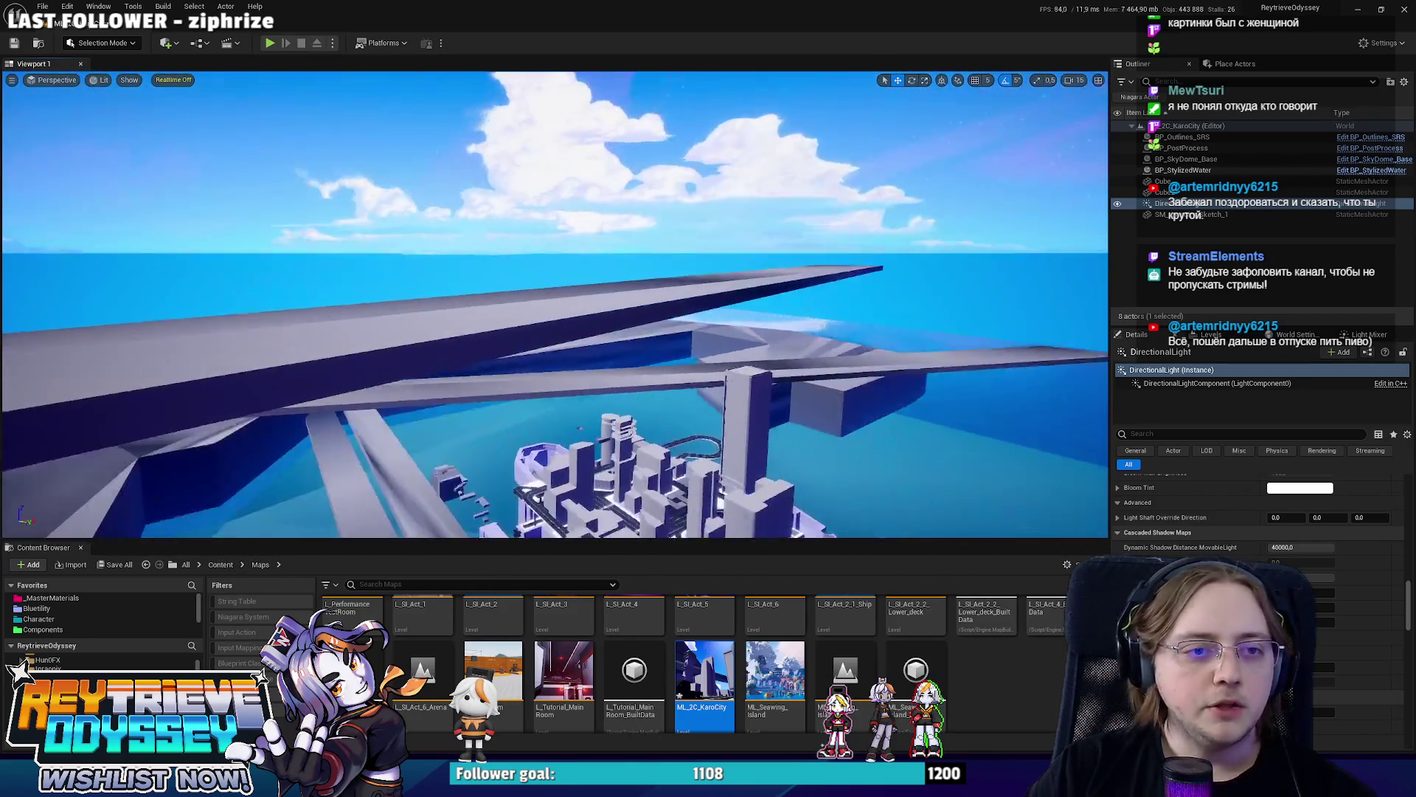
right_drag(663, 364, 662, 363)
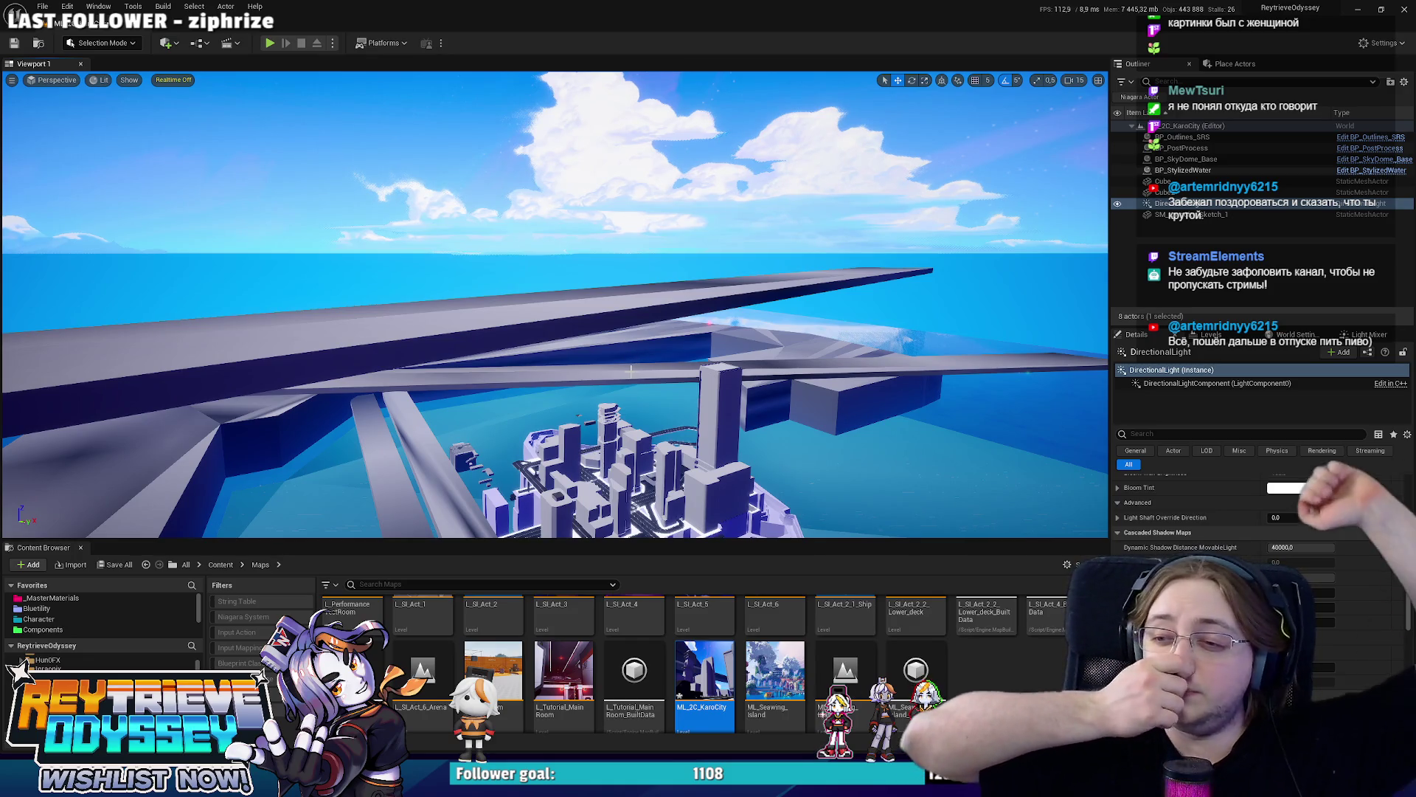
click(166, 44)
click(359, 230)
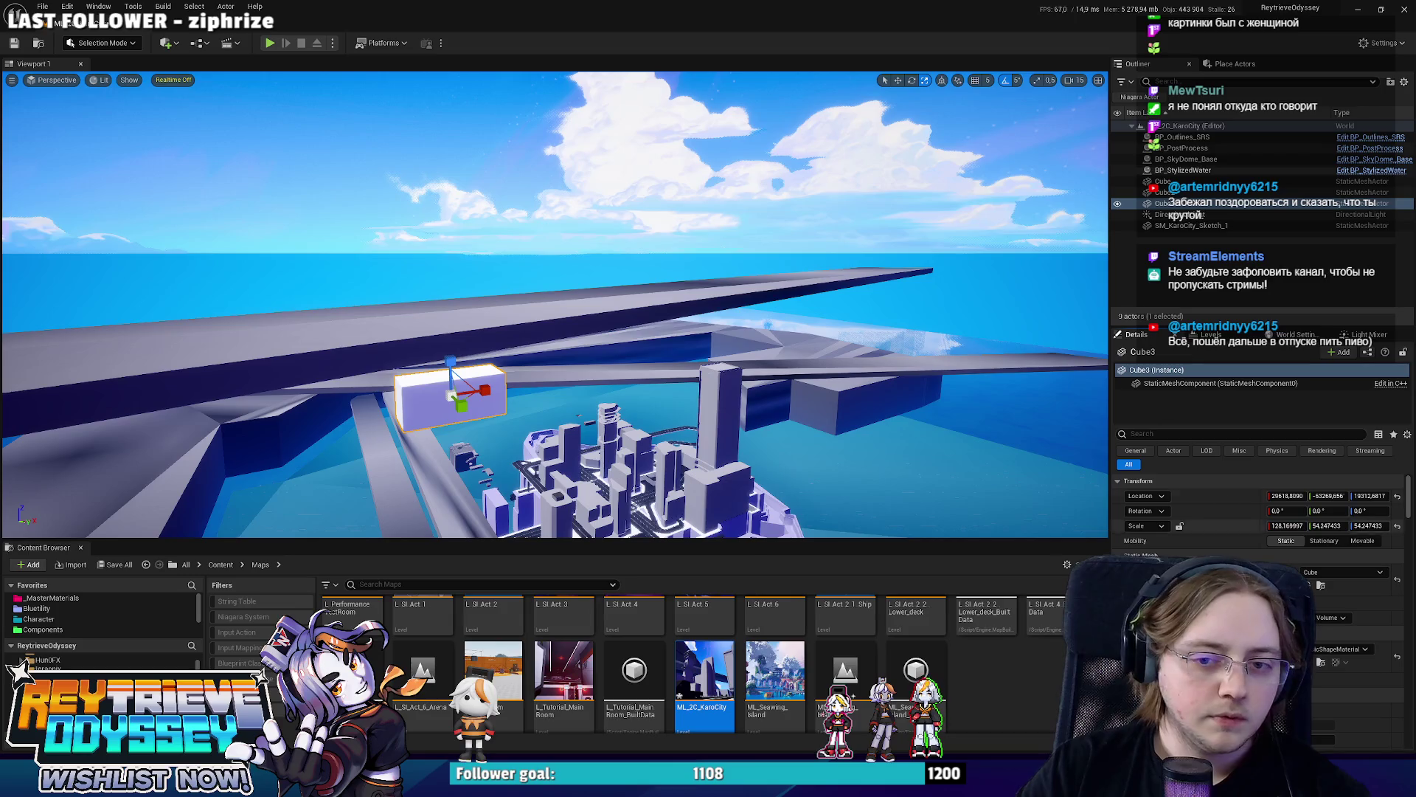
Rotate the white Cube3 25° on Z alongside the overhead beams, then deselect it.
right_drag(575, 332, 592, 354)
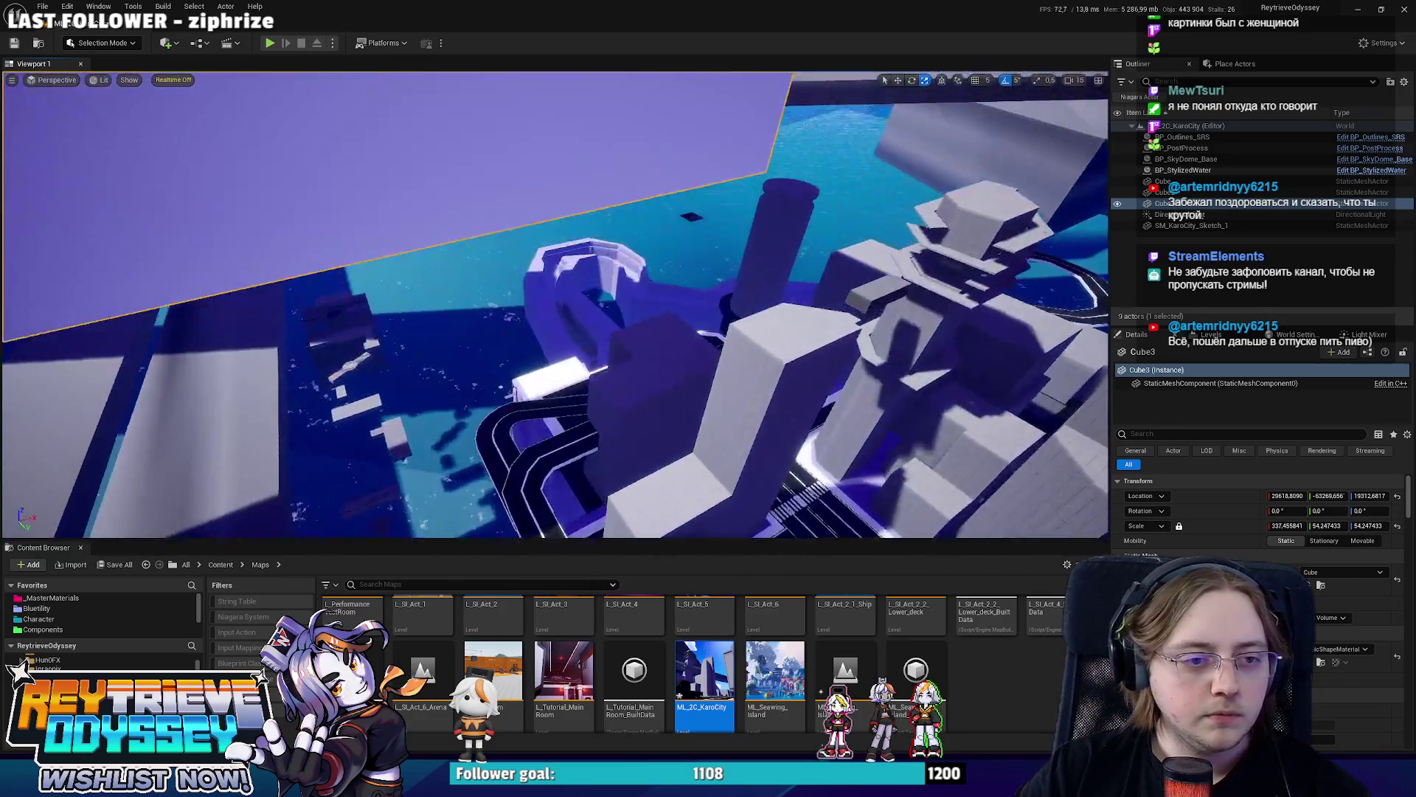
mouse_move(593, 354)
right_down()
mouse_move(705, 372)
mouse_move(664, 330)
right_up()
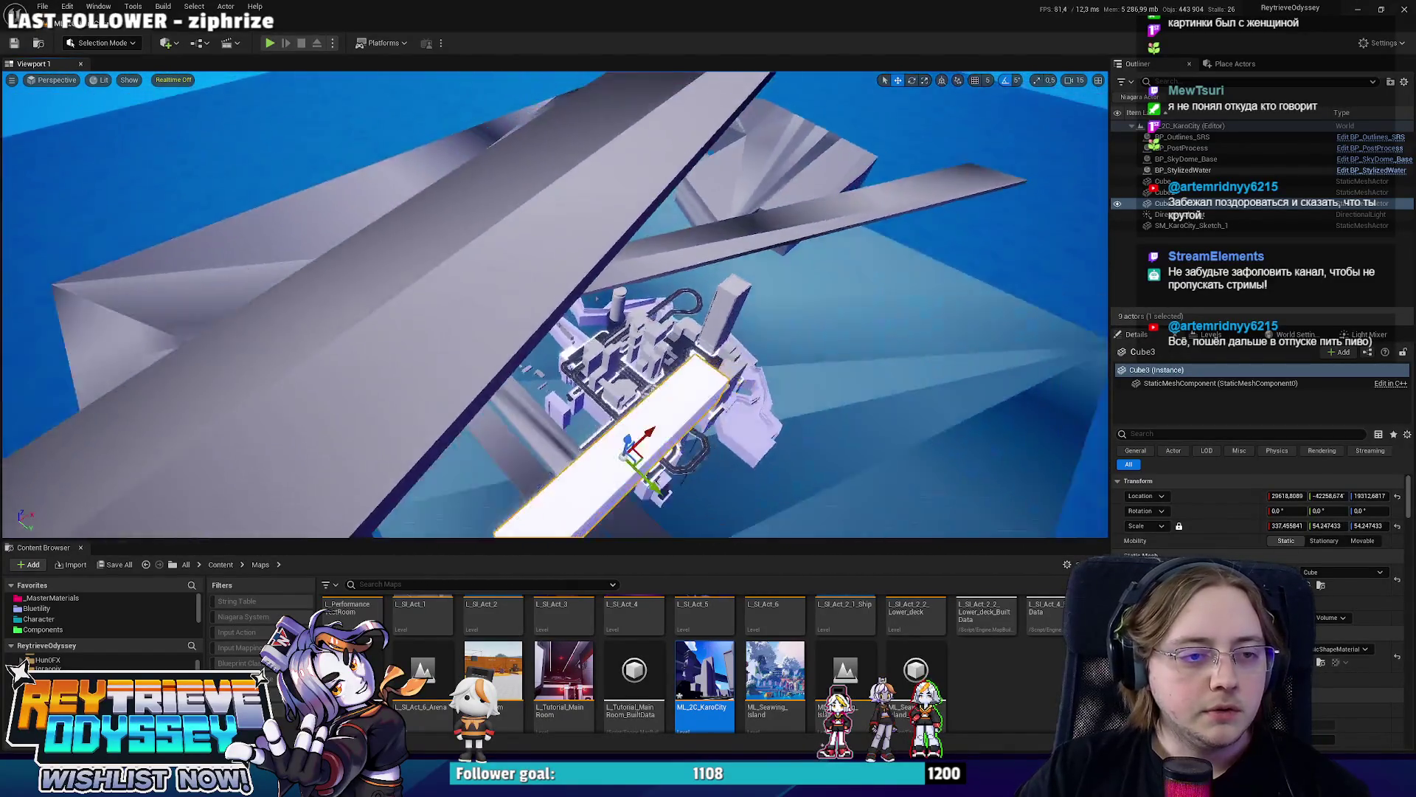
right_drag(468, 434, 468, 434)
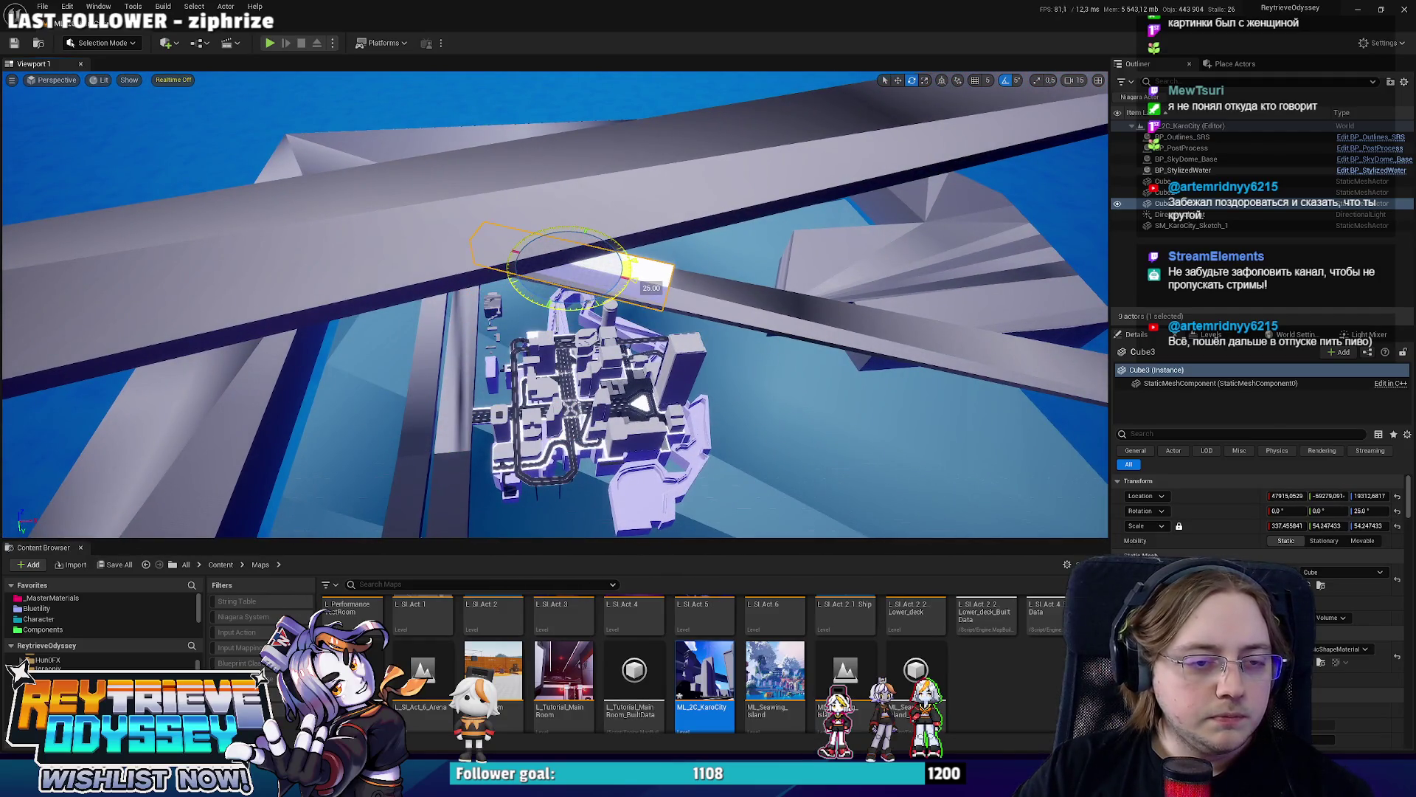
right_drag(564, 301, 543, 298)
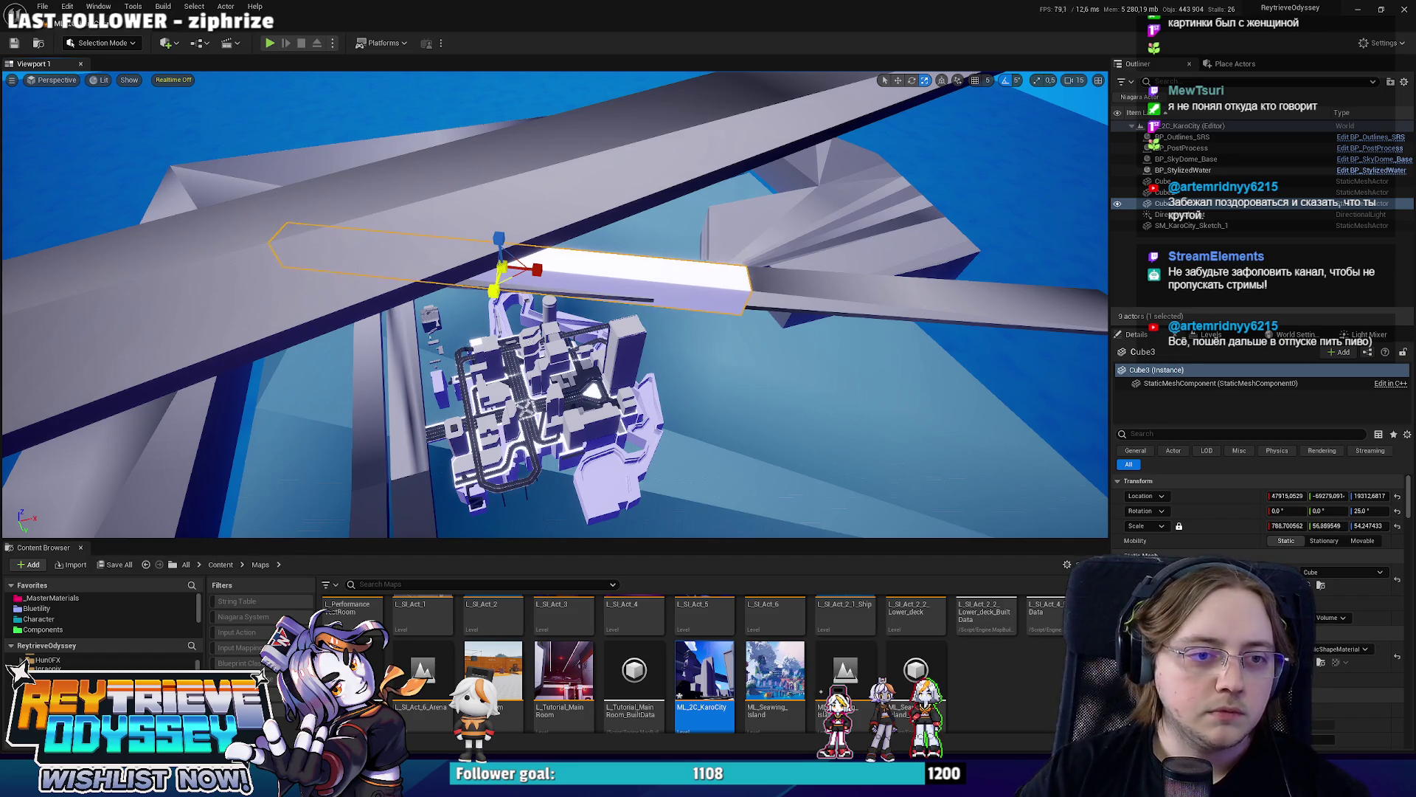
mouse_move(542, 298)
right_down()
mouse_move(554, 304)
mouse_move(550, 279)
mouse_move(625, 326)
right_up()
key(Escape)
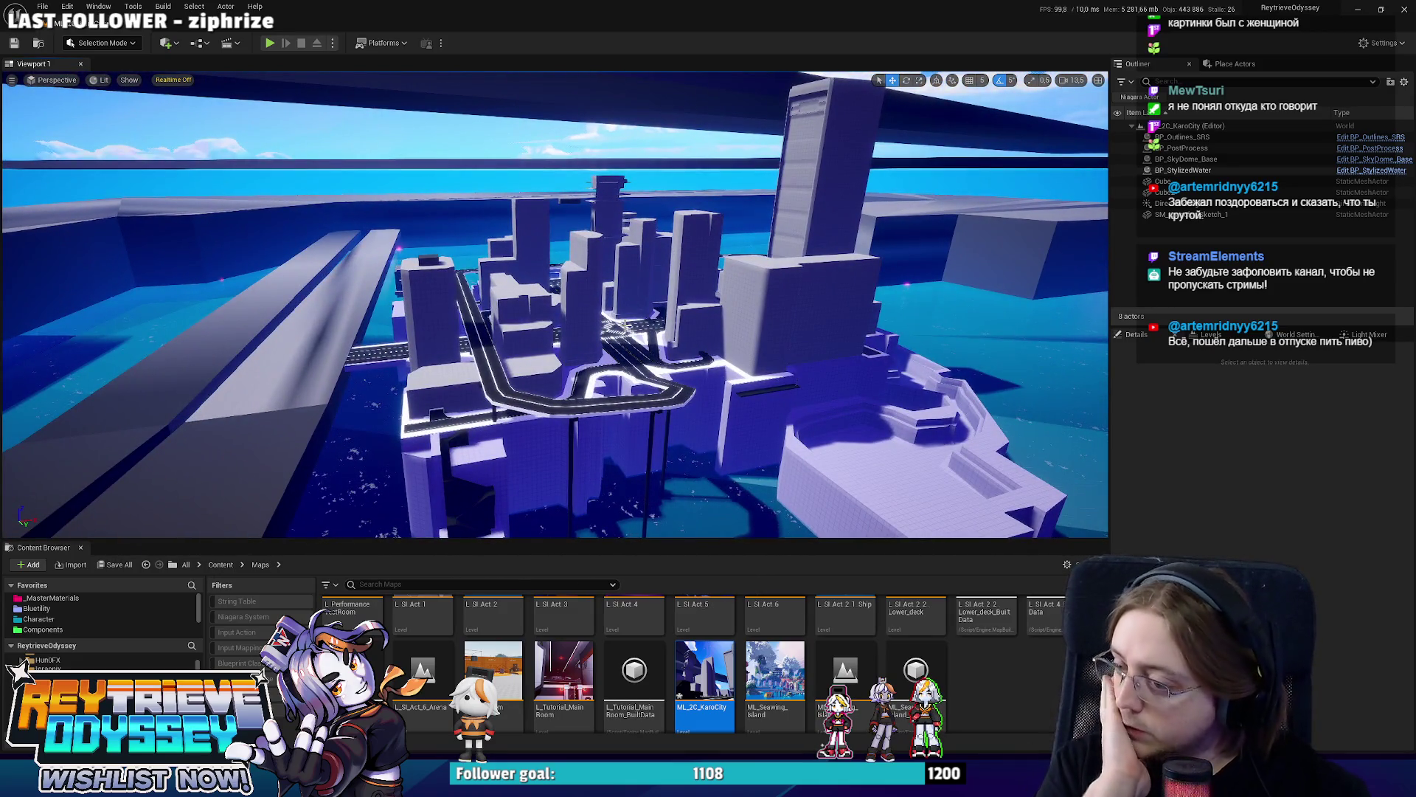
right_drag(596, 327, 597, 327)
Select SM_KaroCity_Sketch_1 and switch over to KaroCity_1.blend in Blender.
click(596, 327)
key(alt+Tab)
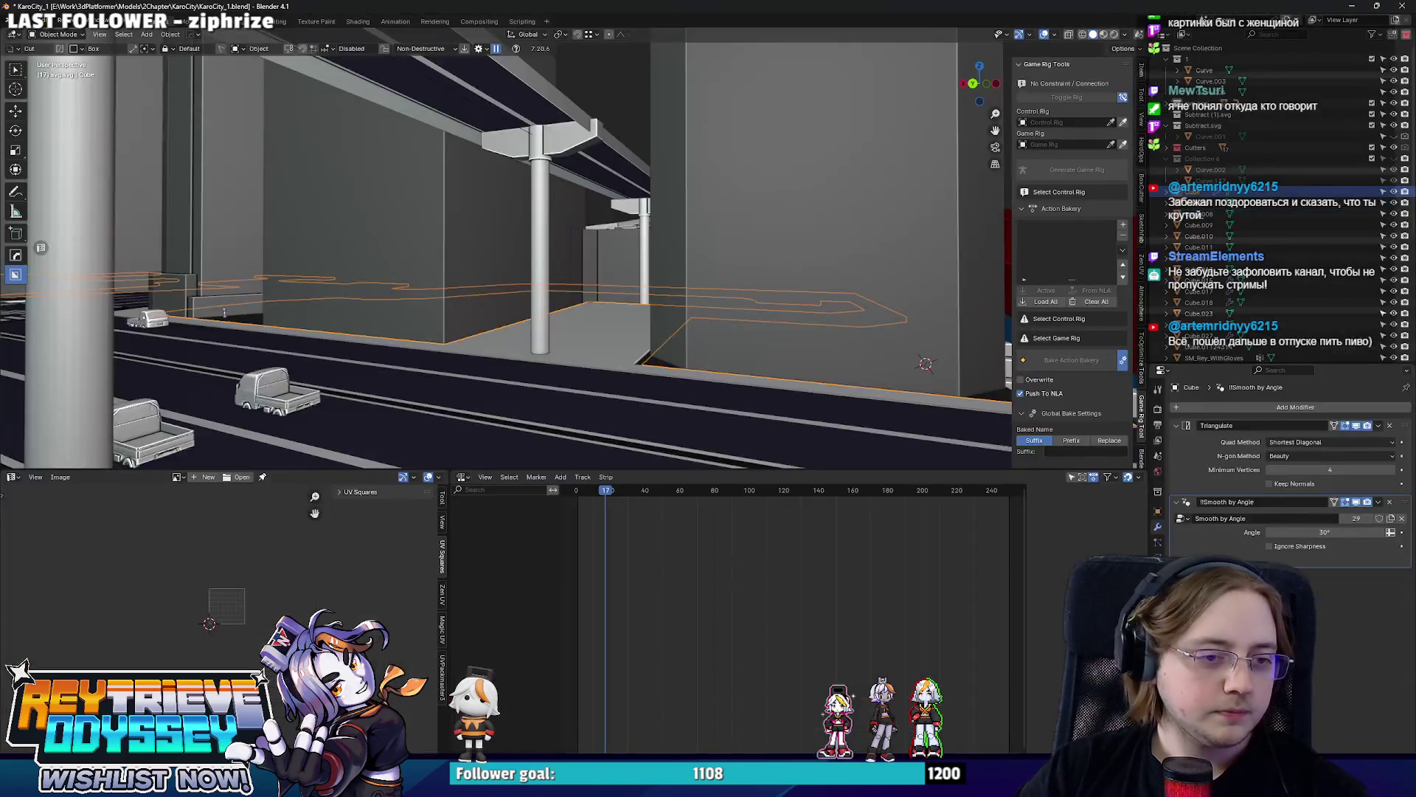
Select the wall support beams with their side pieces and slide them along Y.
middle_drag(571, 264, 892, 260)
scroll(598, 259, up, 5)
mouse_move(598, 258)
middle_down()
mouse_move(613, 267)
mouse_move(653, 221)
middle_up()
scroll(615, 267, up, 3)
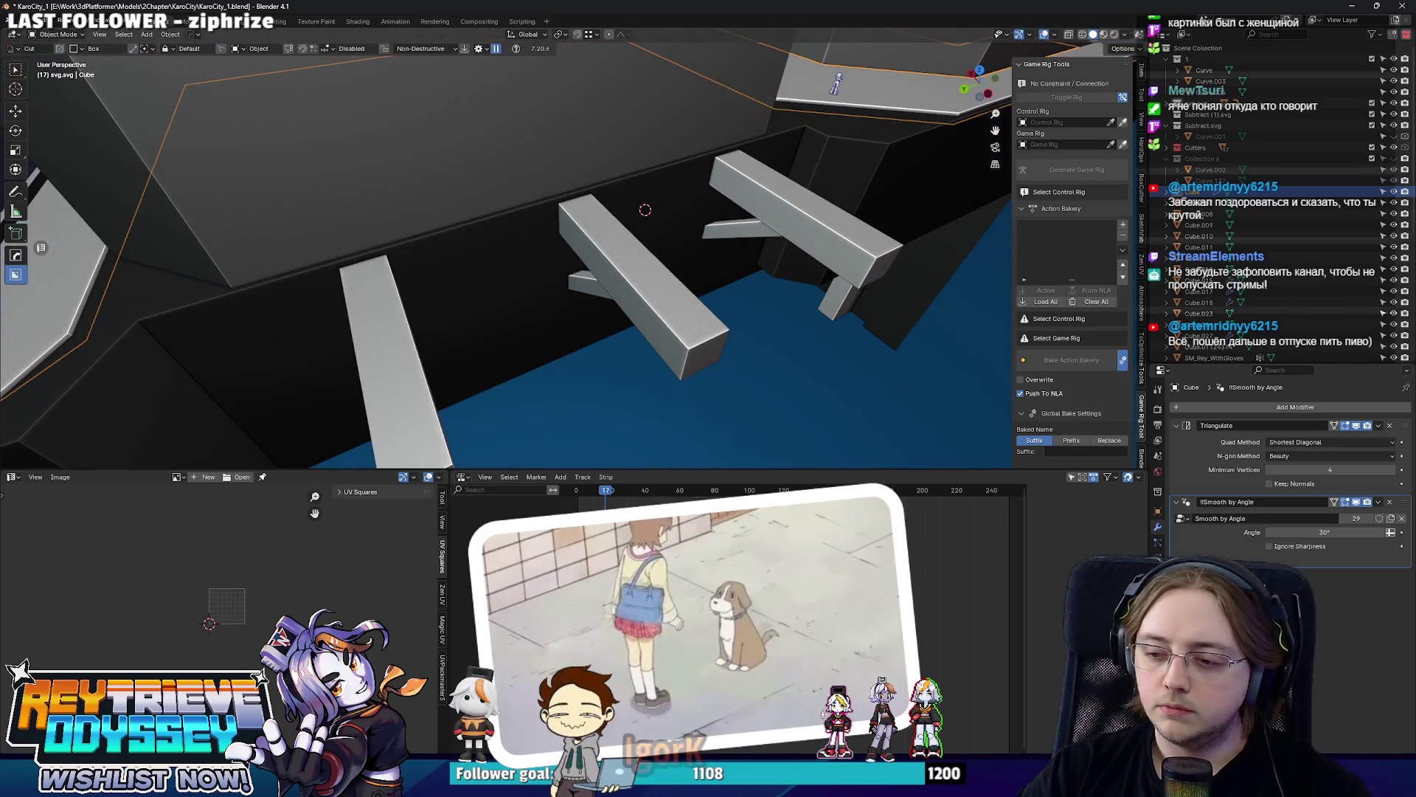
middle_drag(613, 163, 671, 313)
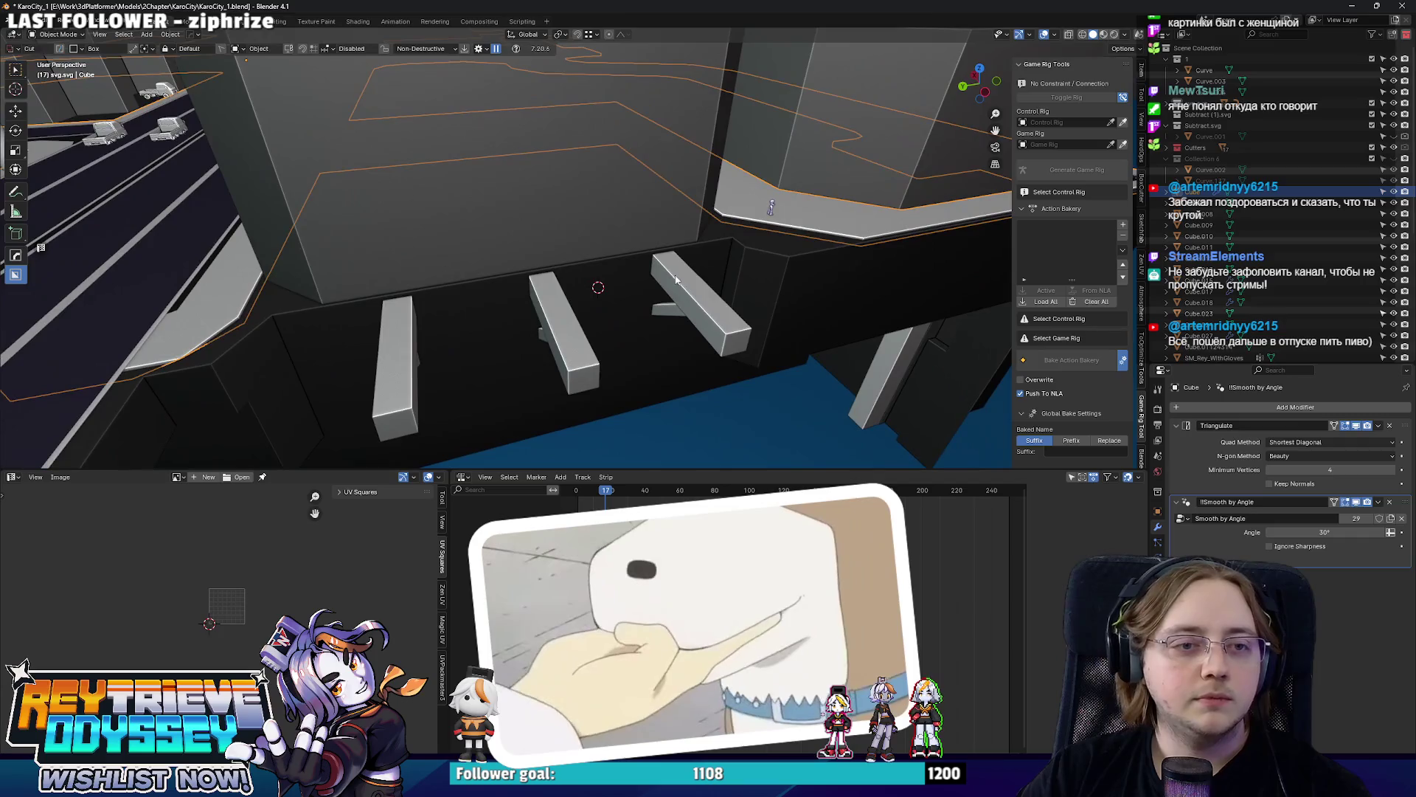
click(671, 313)
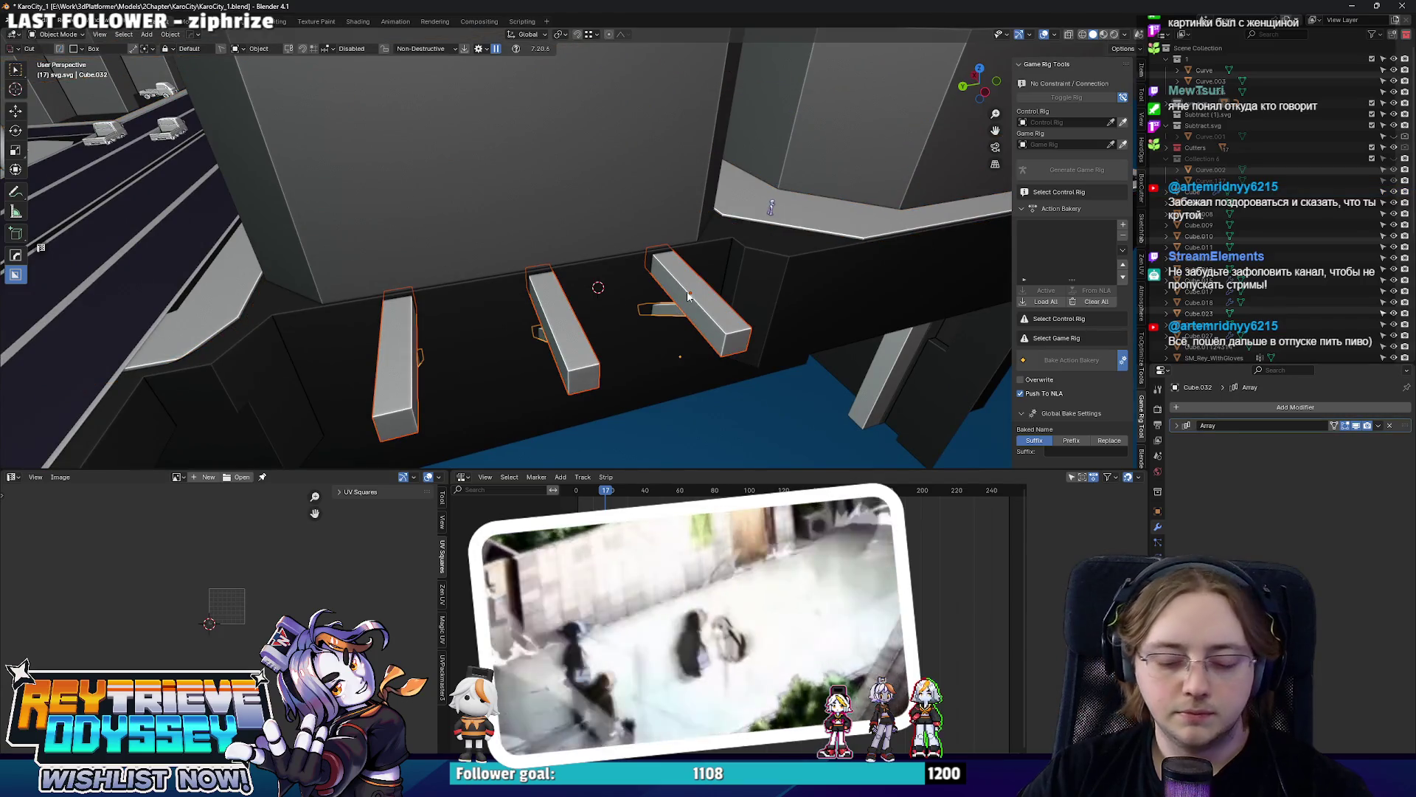
shift+click(687, 296)
key(g)
key(y)
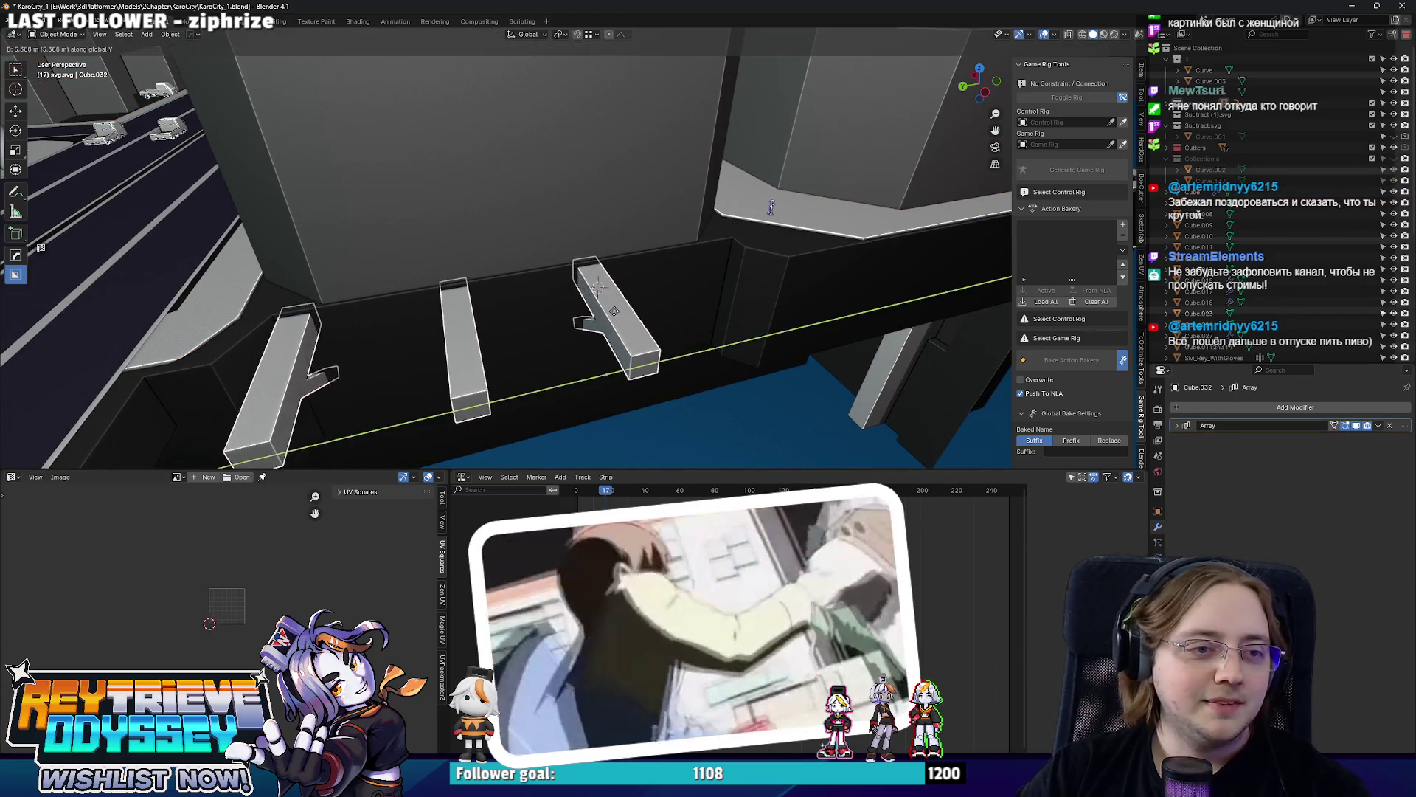
click(648, 300)
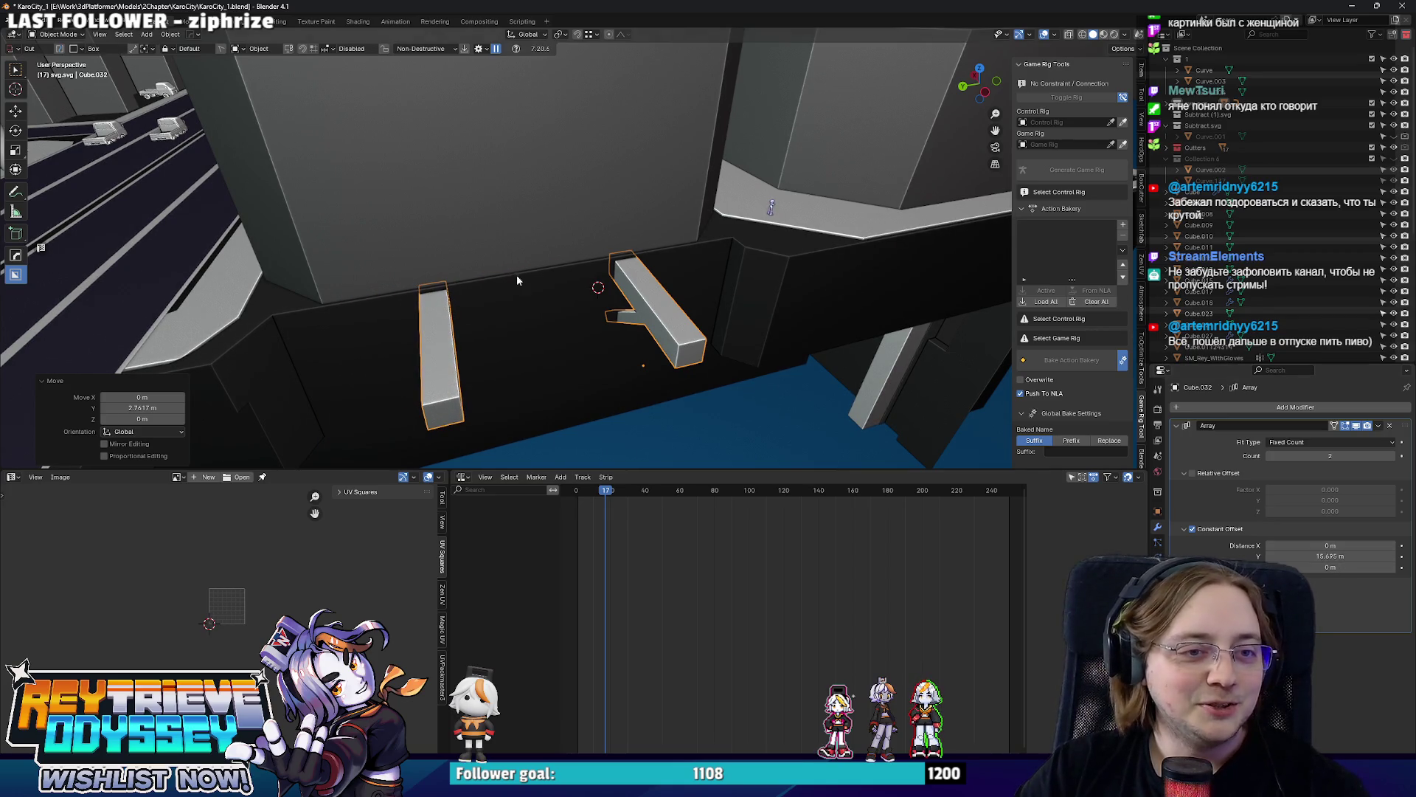
Nudge the beam pair further along Y with the Array count and constant Y offset adjusted for even spacing.
middle_drag(517, 280, 519, 251)
key(g)
key(y)
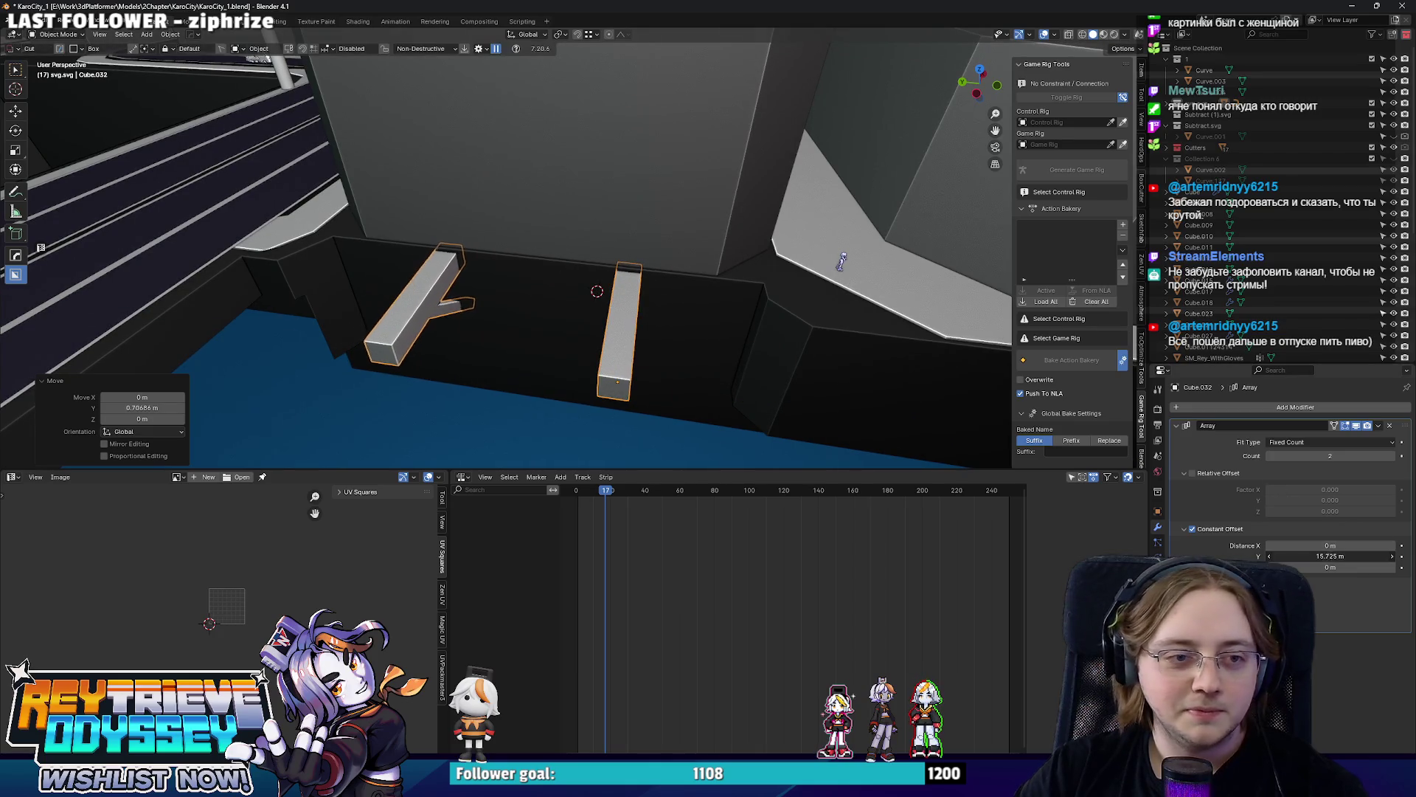
key(g)
key(y)
middle_drag(684, 328, 658, 306)
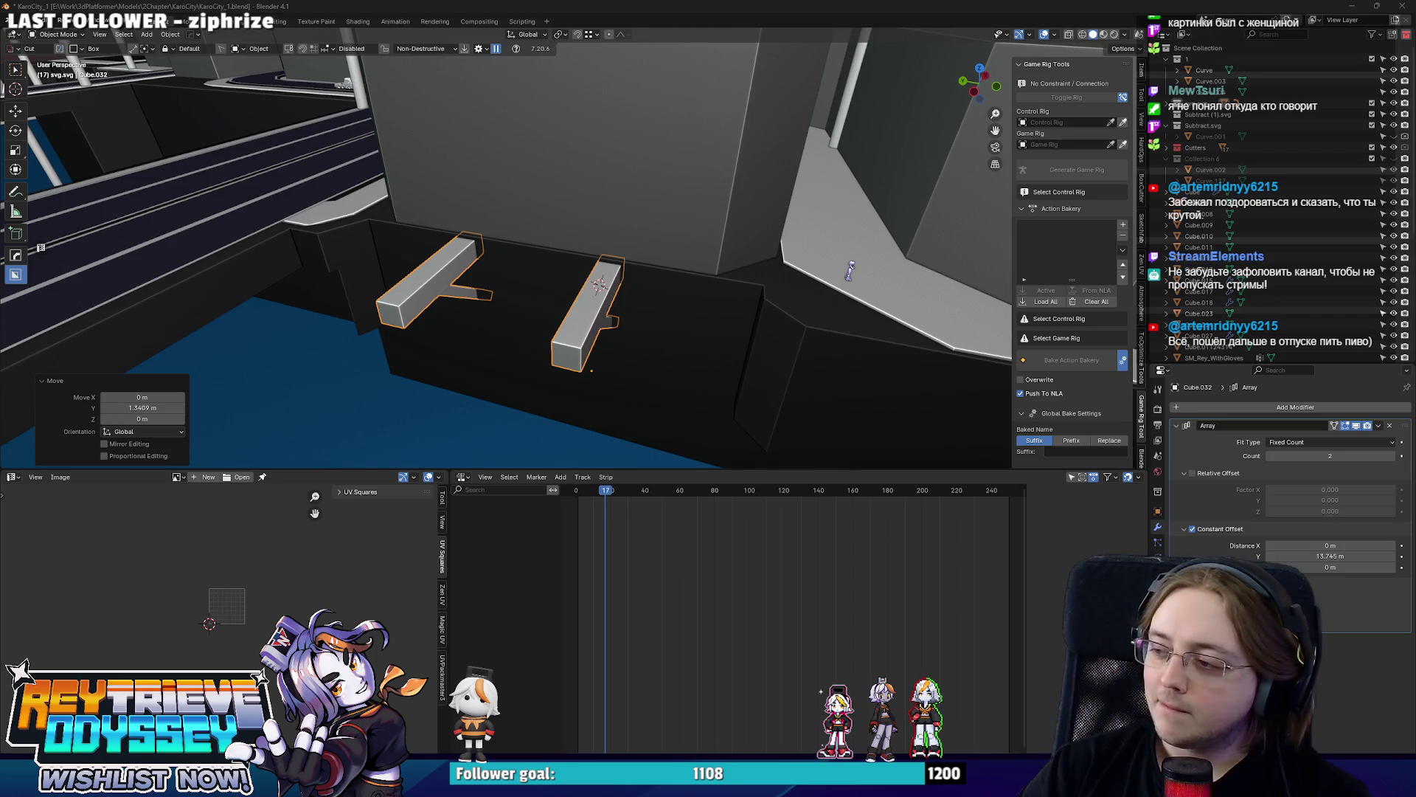
scroll(581, 356, down, 5)
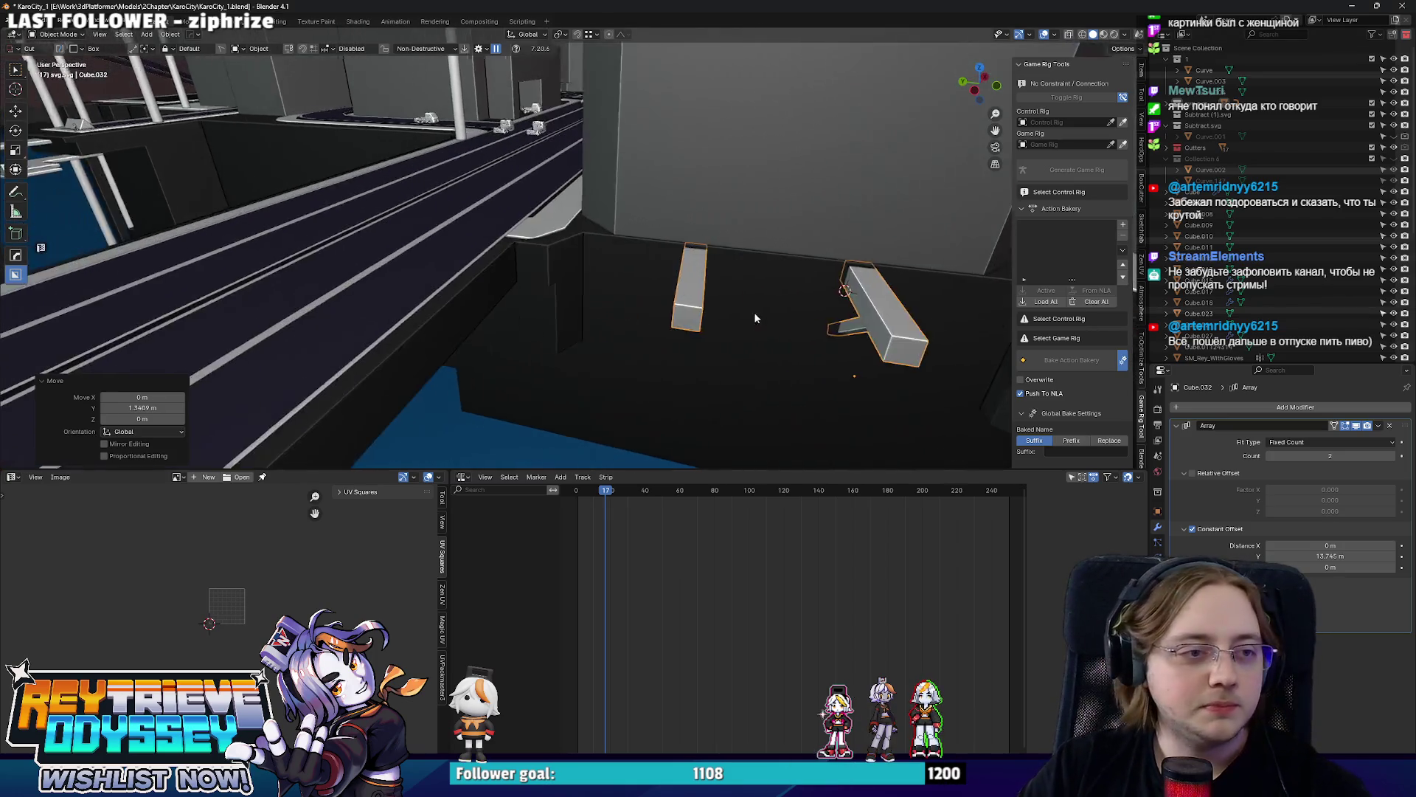
Orbit over the intersection to the dark circular structure and select the jutting ledge.
mouse_move(586, 213)
middle_down()
mouse_move(649, 205)
mouse_move(613, 227)
mouse_move(596, 290)
middle_up()
scroll(629, 227, up, 3)
scroll(613, 227, up, 3)
scroll(612, 226, down, 4)
mouse_move(598, 220)
middle_down()
mouse_move(583, 192)
mouse_move(571, 247)
mouse_move(669, 271)
mouse_move(635, 301)
mouse_move(571, 260)
mouse_move(588, 282)
mouse_move(592, 221)
mouse_move(625, 182)
mouse_move(566, 210)
mouse_move(404, 195)
mouse_move(542, 212)
middle_up()
scroll(652, 274, up, 2)
scroll(669, 271, up, 2)
scroll(590, 285, up, 2)
scroll(541, 212, up, 2)
scroll(590, 258, down, 2)
middle_drag(571, 284, 596, 258)
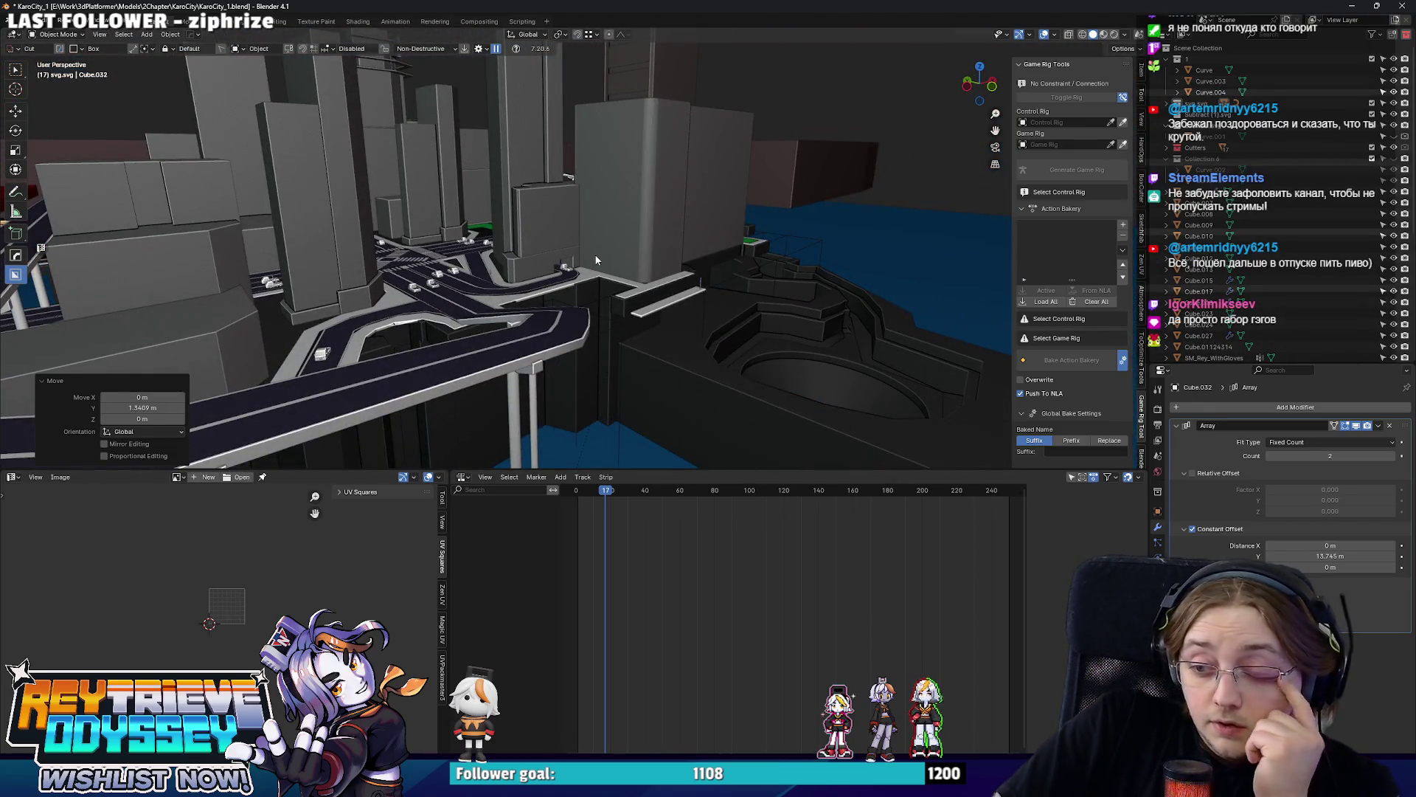
mouse_move(578, 249)
middle_down()
mouse_move(659, 320)
mouse_move(504, 232)
mouse_move(628, 257)
mouse_move(591, 255)
middle_up()
scroll(503, 231, up, 2)
click(628, 257)
scroll(662, 238, up, 2)
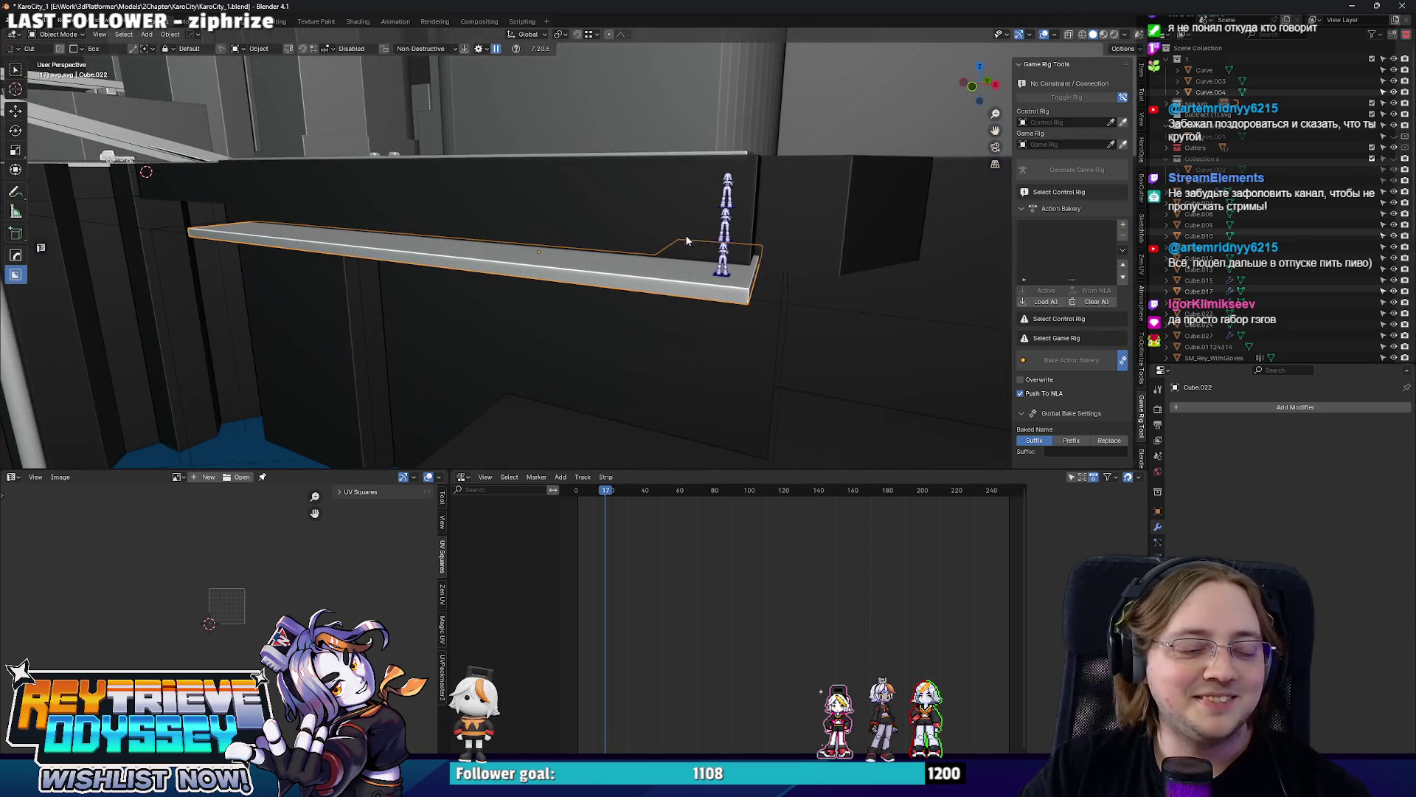
Raise the character vertically onto the ledge and select the dark platform piece.
middle_drag(686, 241, 639, 213)
scroll(639, 214, down, 3)
click(634, 214)
key(g)
key(z)
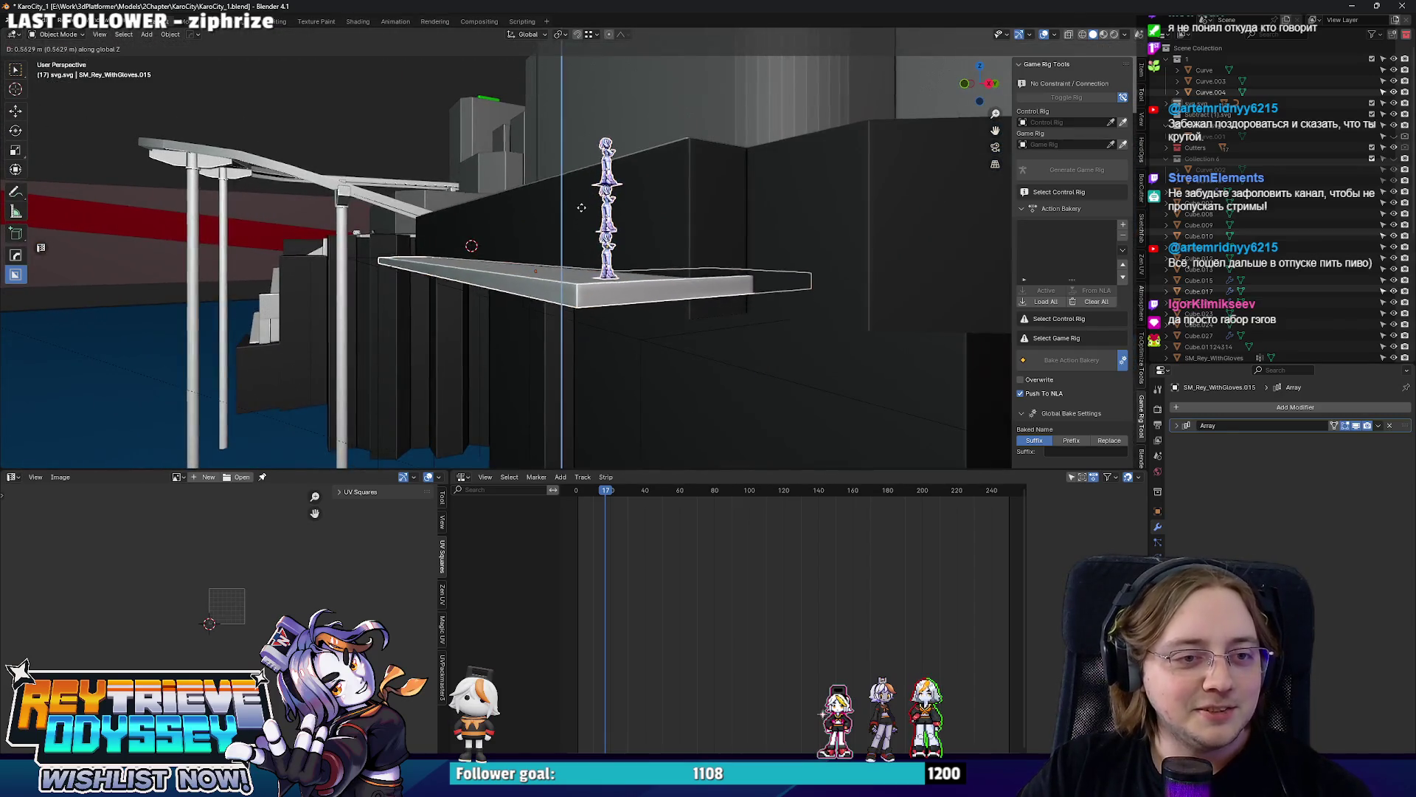
click(637, 177)
scroll(642, 141, up, 5)
scroll(652, 189, down, 4)
click(872, 291)
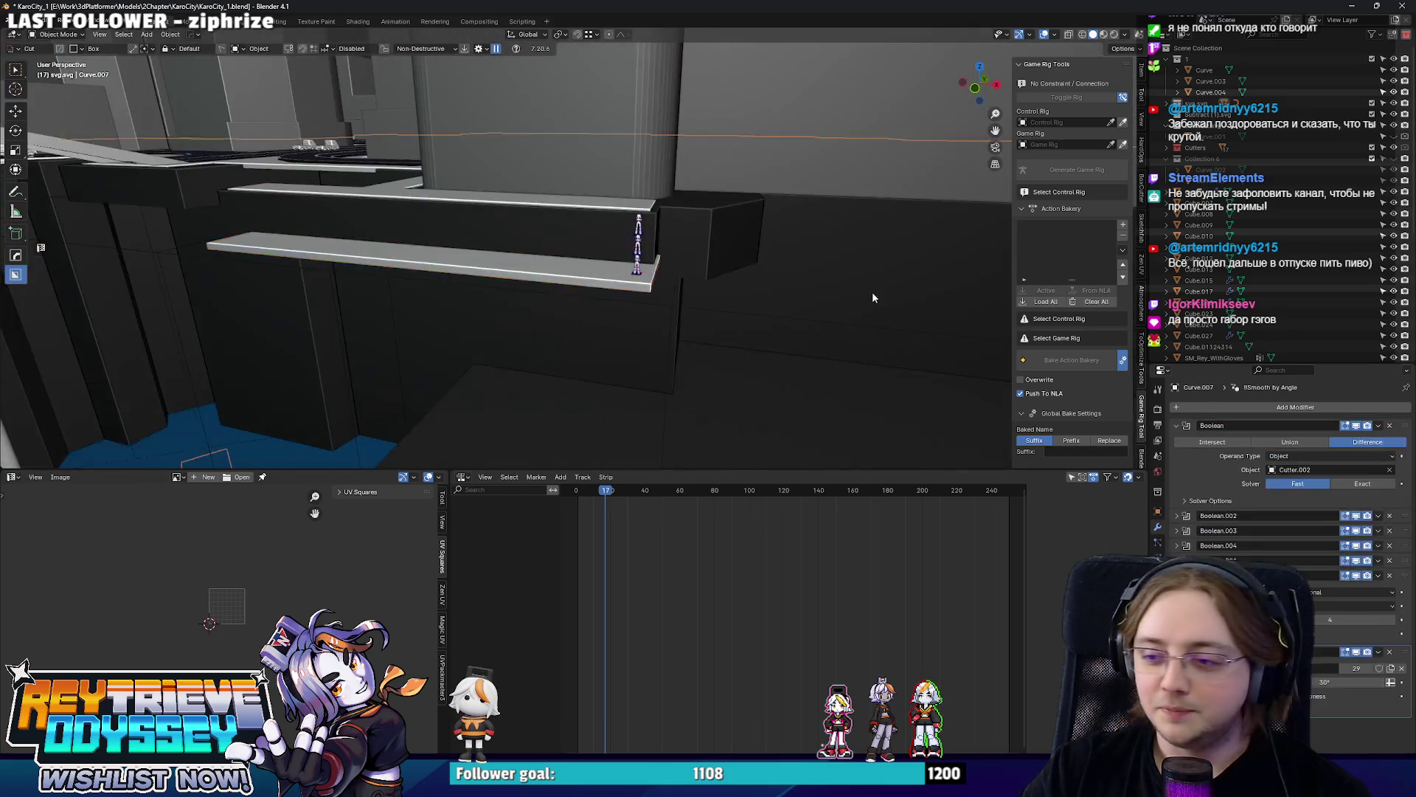
scroll(575, 166, up, 5)
scroll(578, 145, down, 3)
Loop-cut Curve.024's outline and move its notch vertices in top X-ray view.
middle_drag(578, 144, 607, 280)
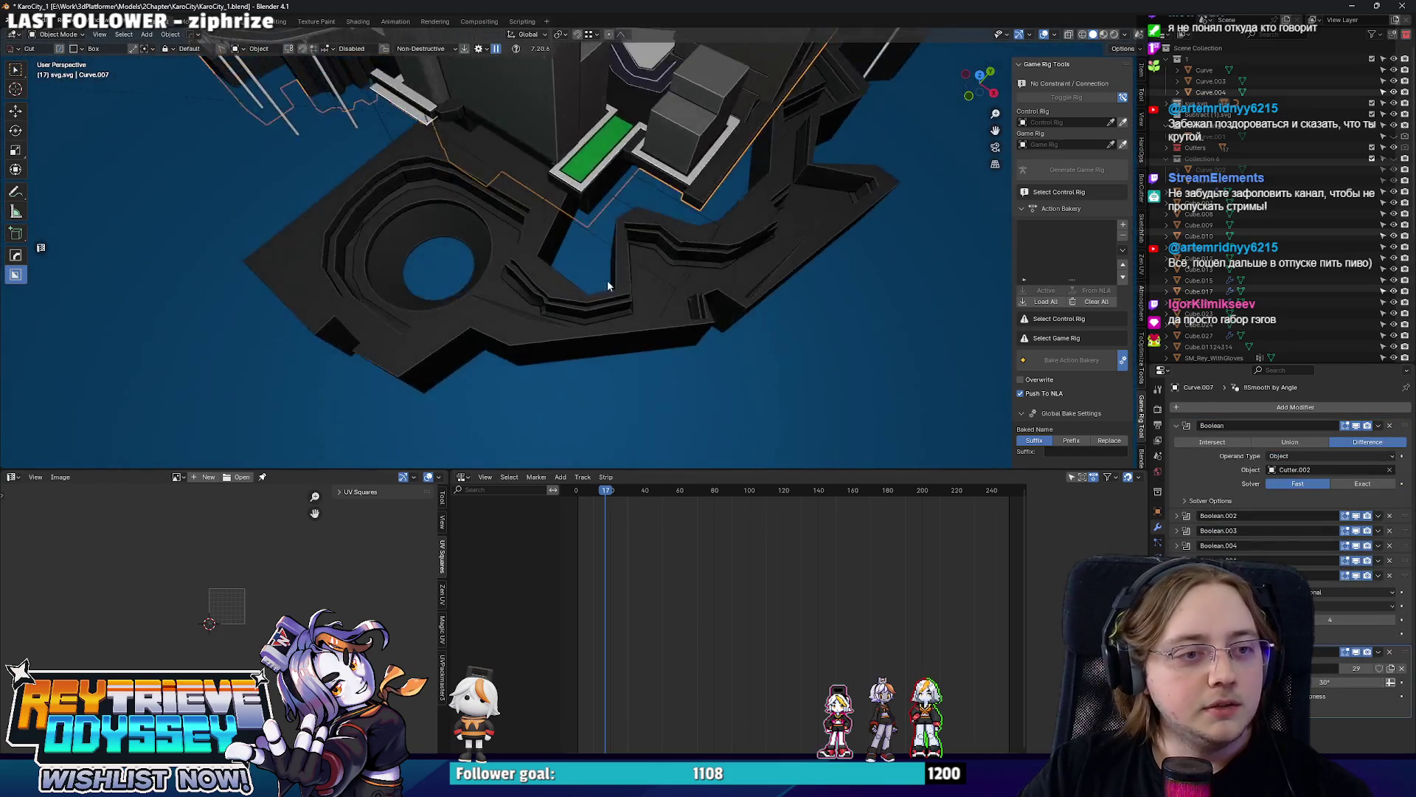
scroll(656, 358, up, 3)
click(610, 237)
key(Tab)
scroll(672, 316, down, 2)
scroll(673, 316, down, 3)
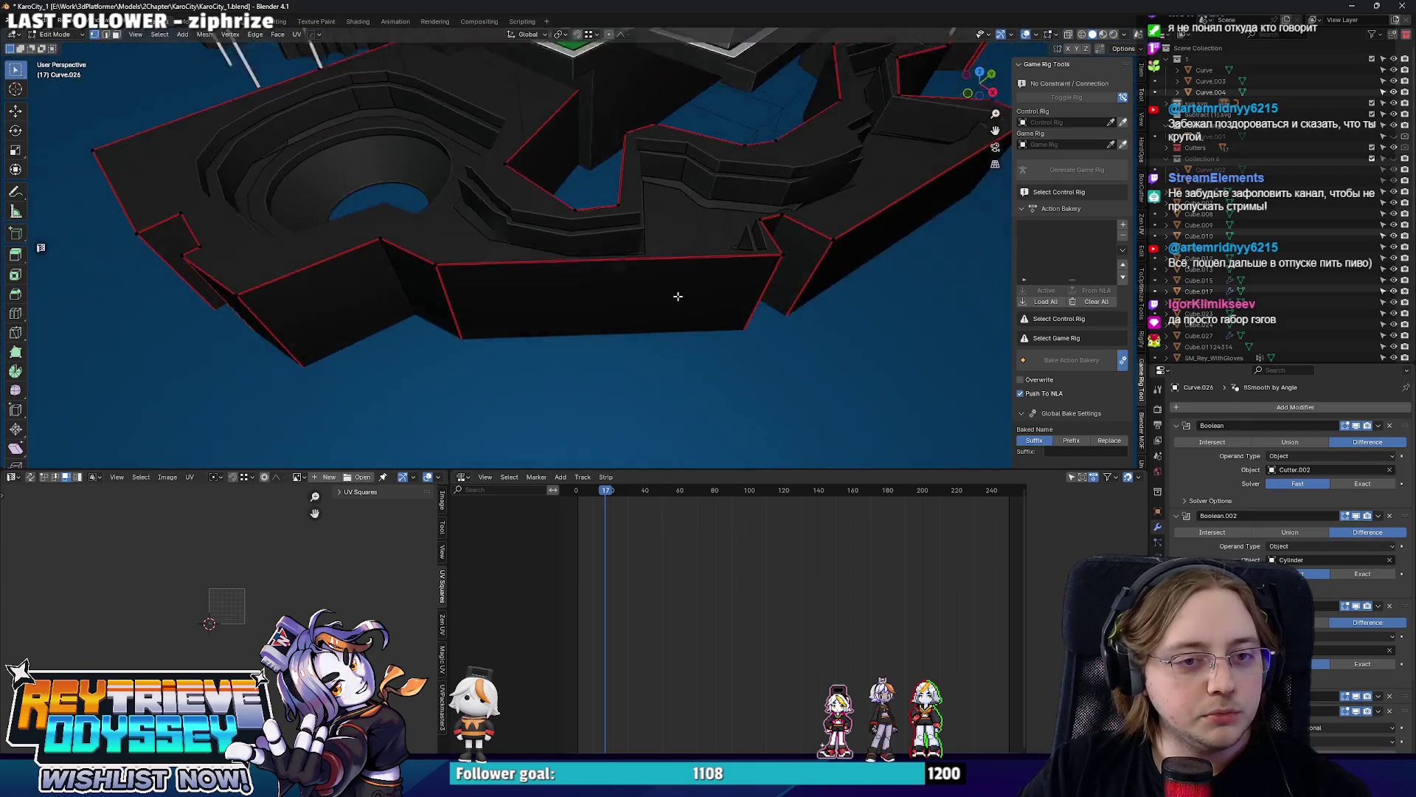
key(ctrl+r)
click(580, 270)
key(KP_7)
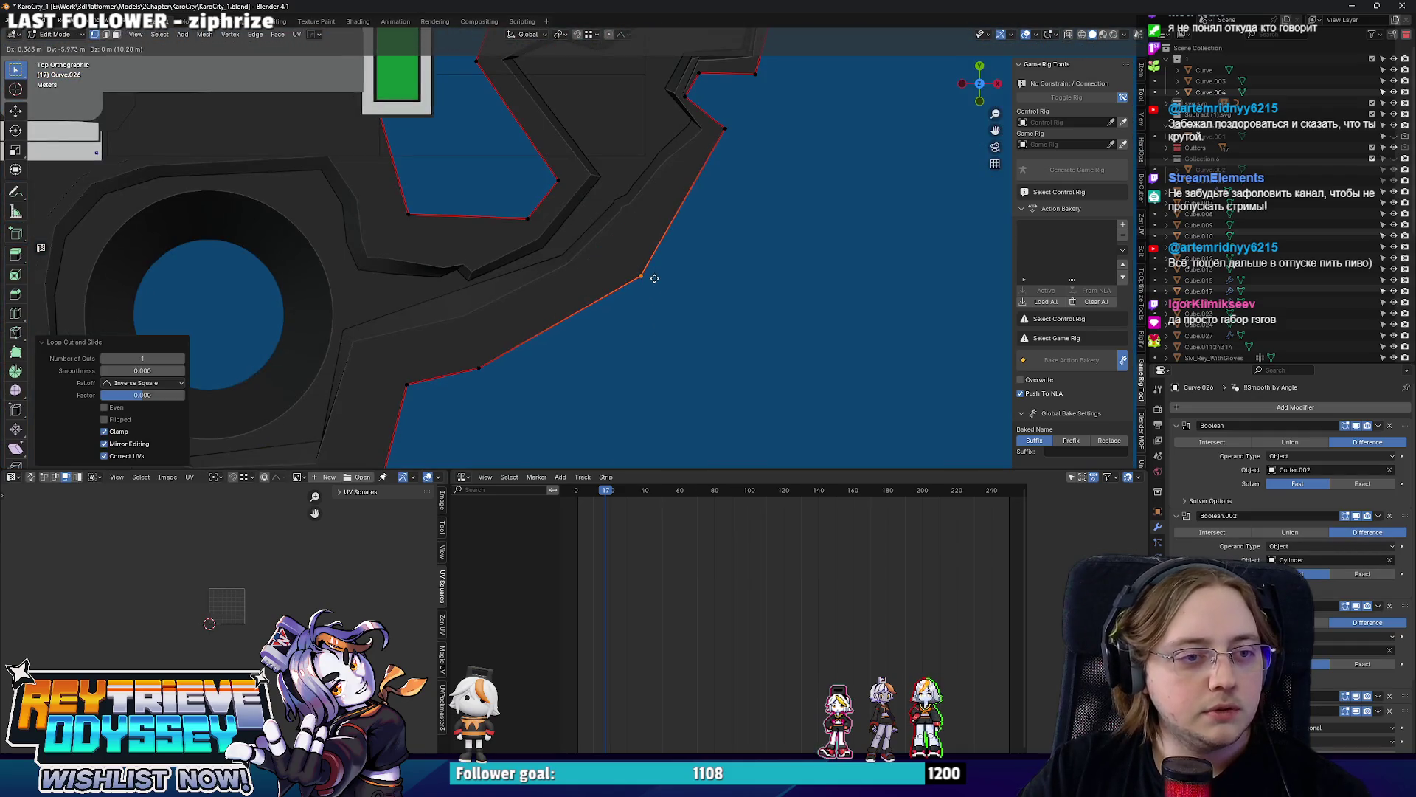
click(647, 273)
scroll(646, 273, up, 2)
scroll(636, 231, up, 2)
key(alt+z)
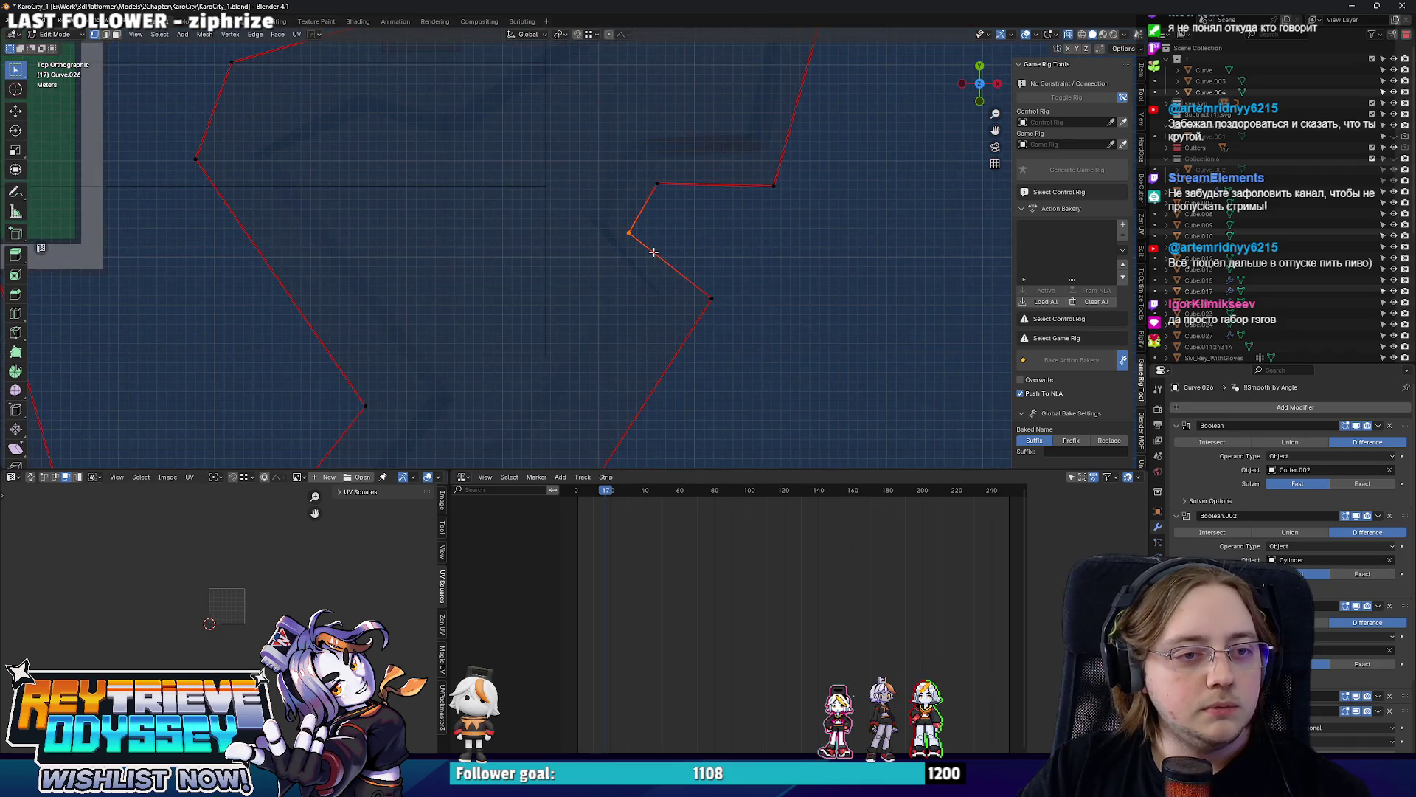
scroll(666, 237, down, 1)
drag(627, 250, 663, 293)
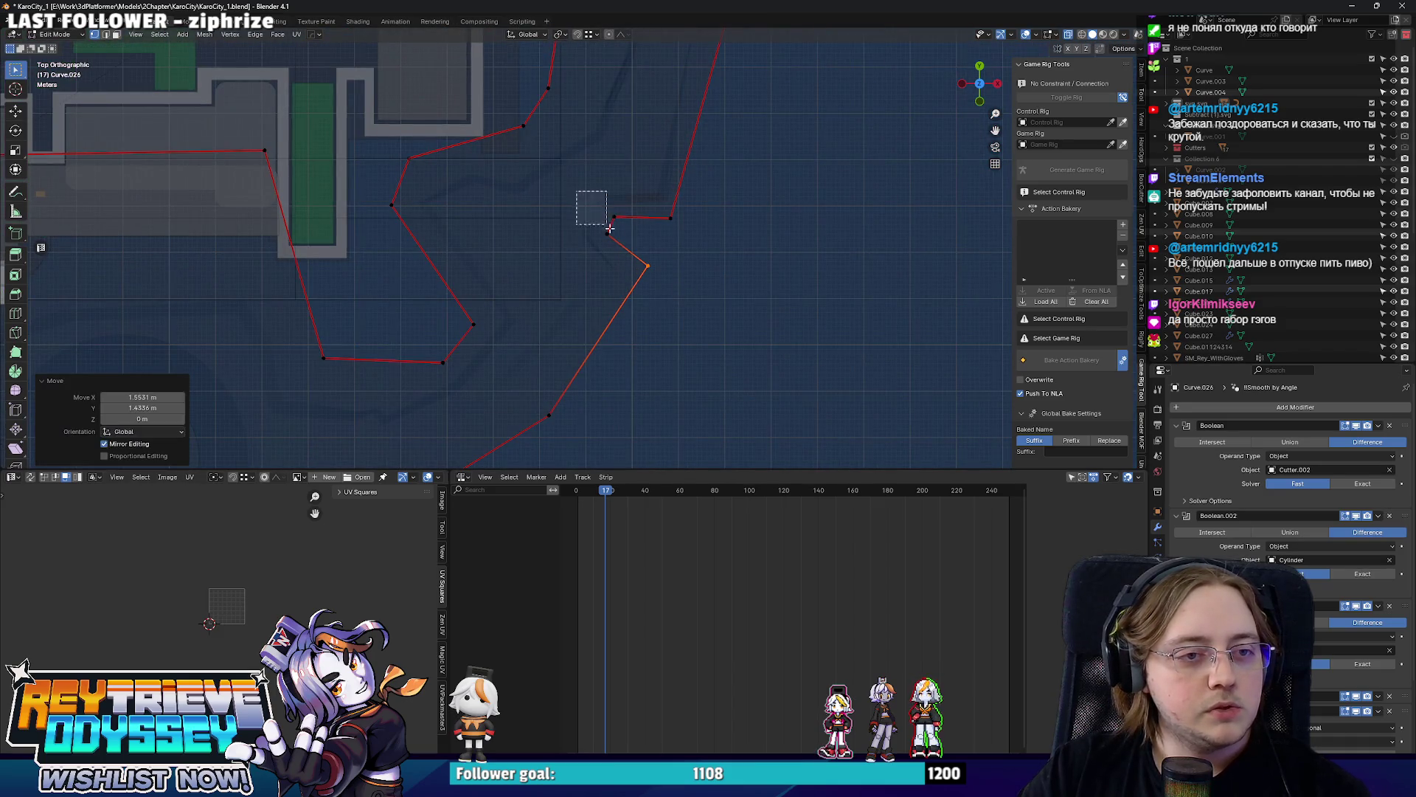
Toggle between object and see-through edit views to check the reshaped platform outline.
key(Tab)
key(alt+z)
mouse_move(643, 259)
middle_down()
mouse_move(517, 230)
mouse_move(484, 153)
mouse_move(615, 204)
mouse_move(571, 235)
mouse_move(704, 360)
mouse_move(558, 287)
mouse_move(688, 297)
mouse_move(665, 266)
mouse_move(672, 215)
mouse_move(600, 300)
mouse_move(552, 299)
mouse_move(589, 257)
mouse_move(487, 250)
mouse_move(614, 278)
mouse_move(515, 254)
mouse_move(563, 303)
mouse_move(595, 188)
mouse_move(637, 305)
mouse_move(670, 320)
mouse_move(655, 271)
mouse_move(698, 273)
middle_up()
key(Tab)
key(alt+z)
key(Tab)
key(alt+z)
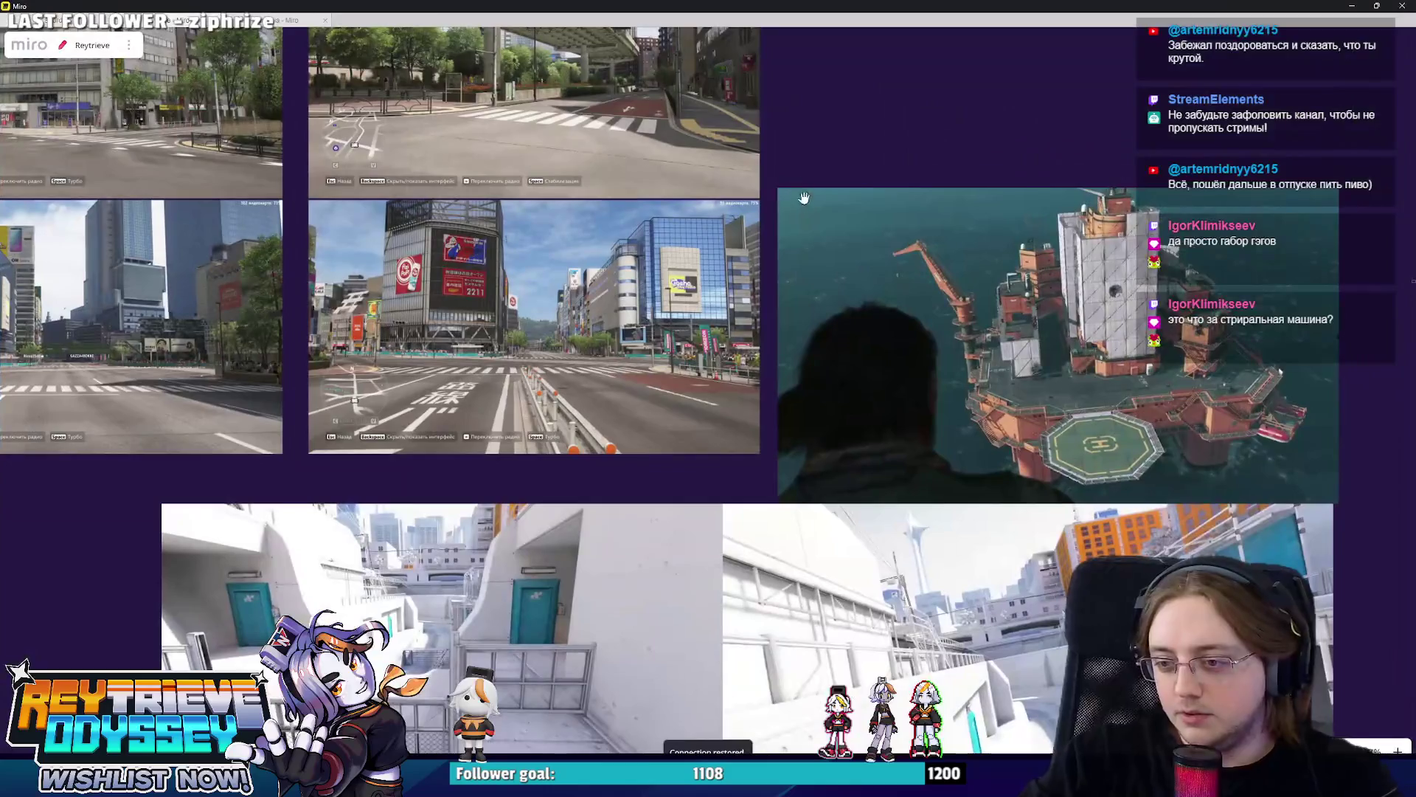
scroll(827, 255, down, 3)
scroll(828, 255, down, 3)
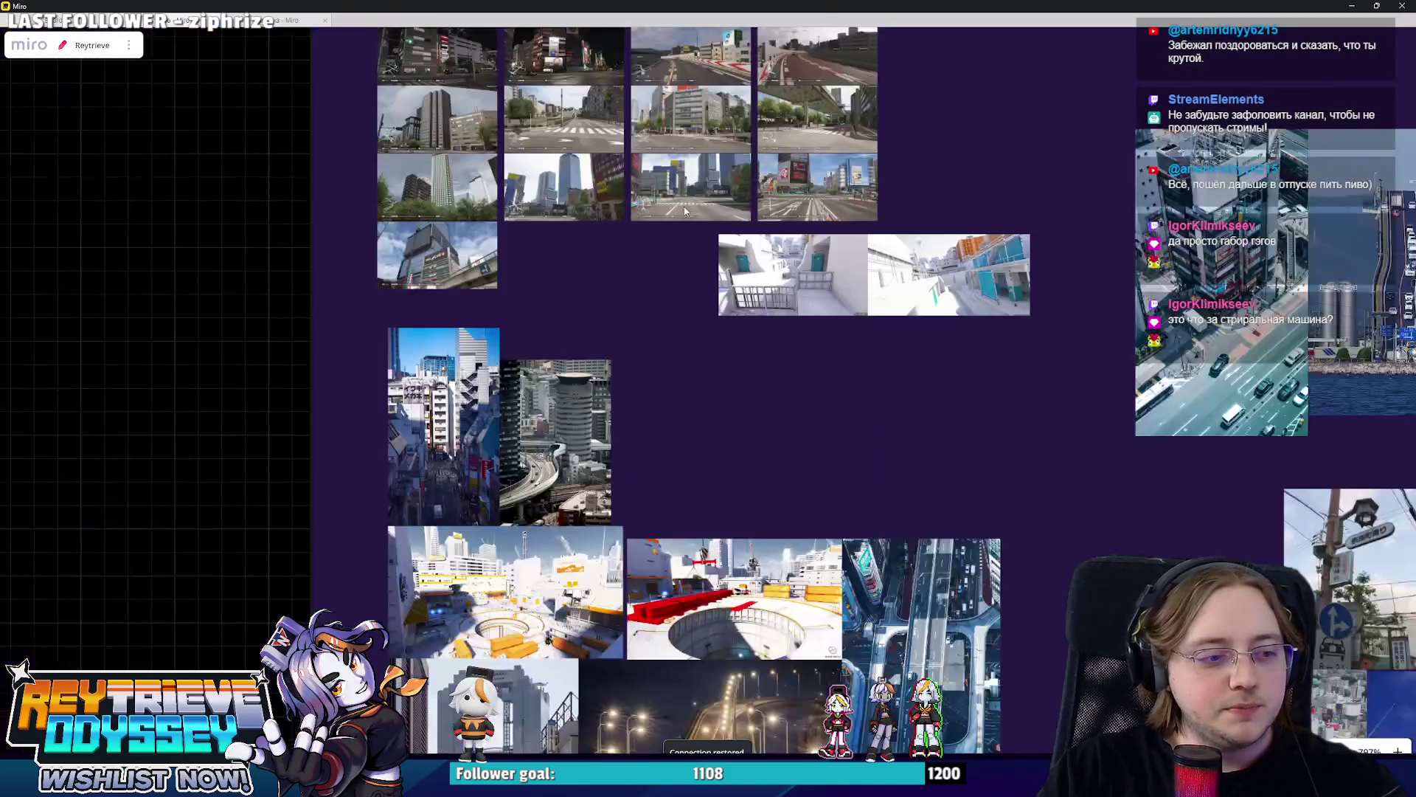
scroll(730, 139, up, 1)
scroll(781, 576, up, 2)
scroll(781, 577, up, 2)
scroll(553, 532, up, 2)
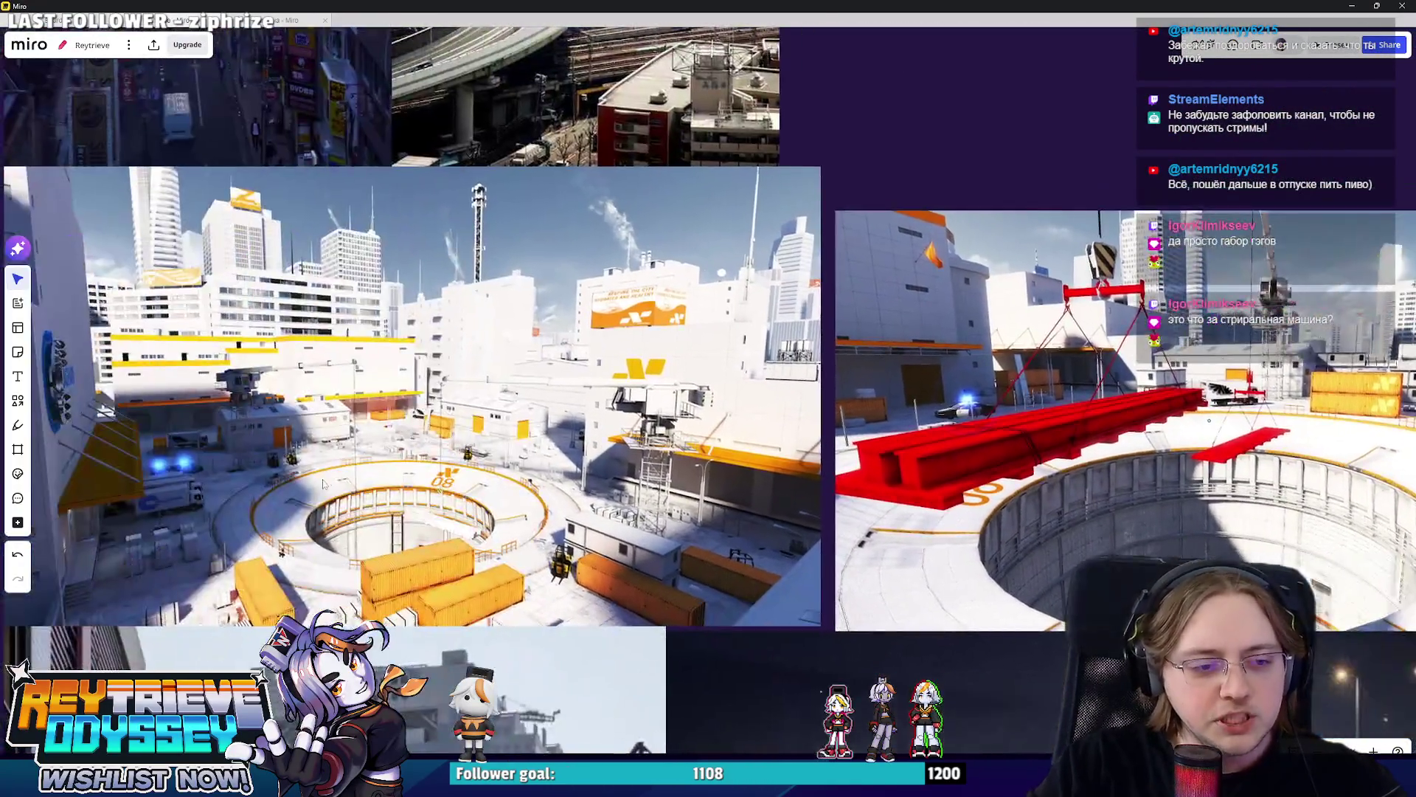
scroll(554, 531, up, 2)
scroll(552, 489, left, 1)
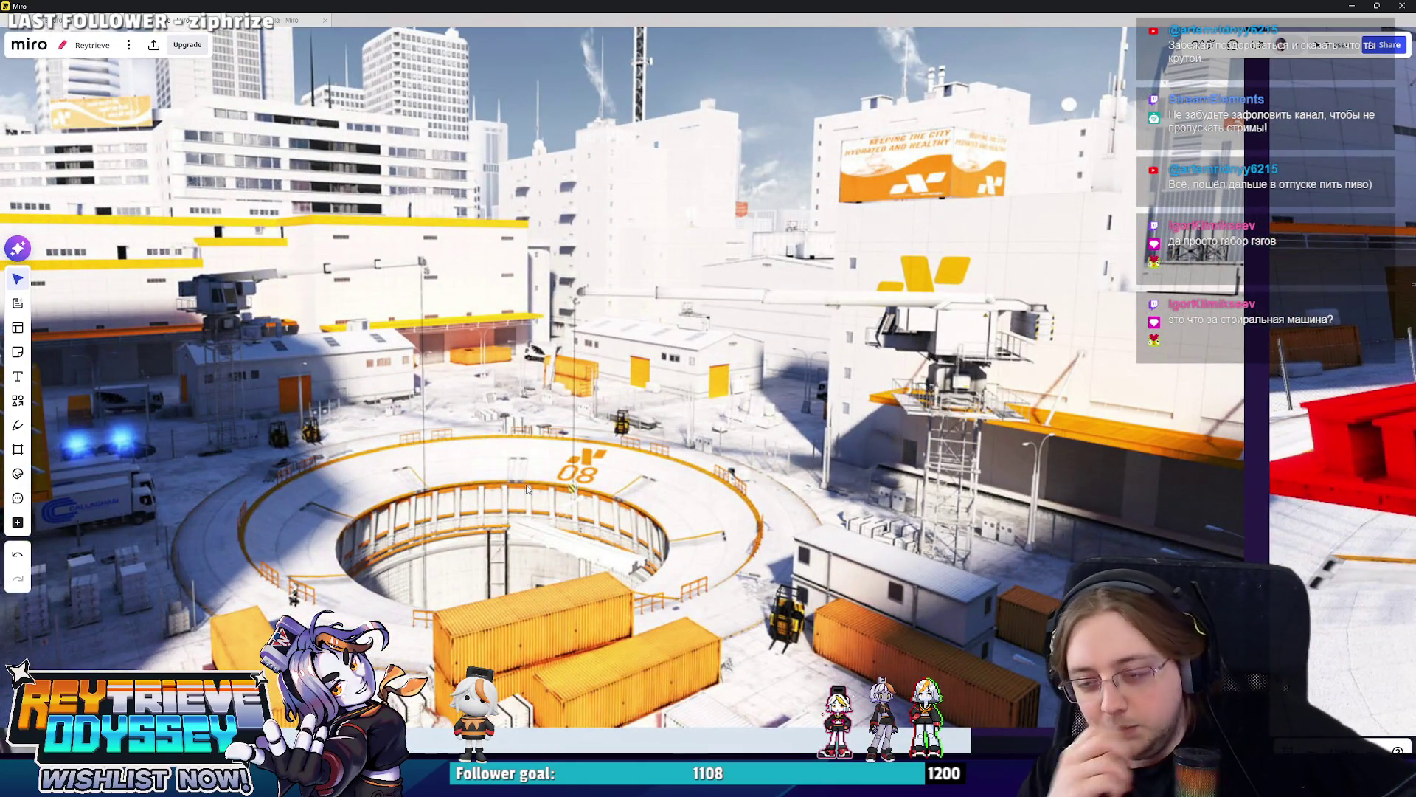
scroll(526, 488, down, 3)
scroll(526, 487, down, 2)
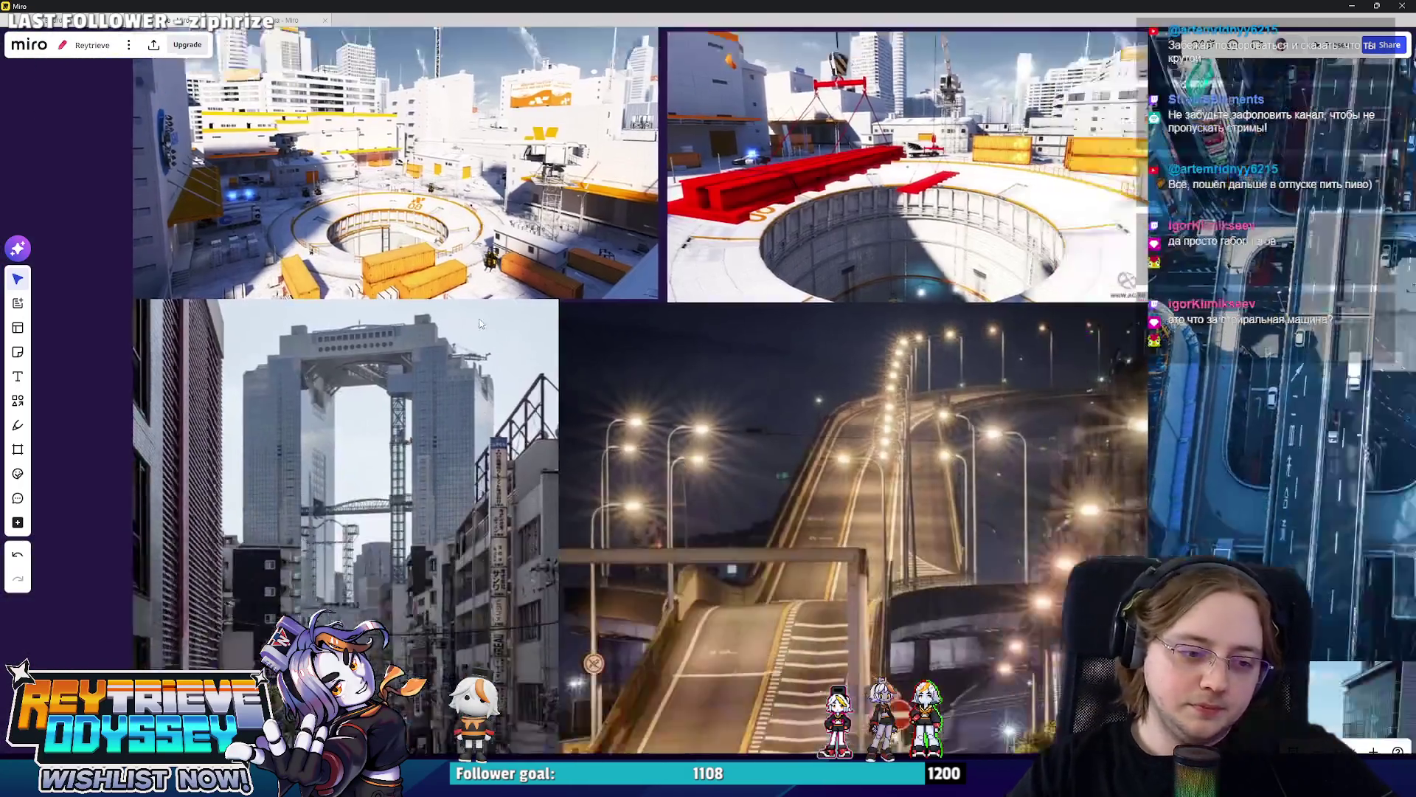
scroll(499, 420, down, 3)
scroll(483, 349, down, 2)
scroll(600, 504, down, 2)
scroll(601, 503, down, 3)
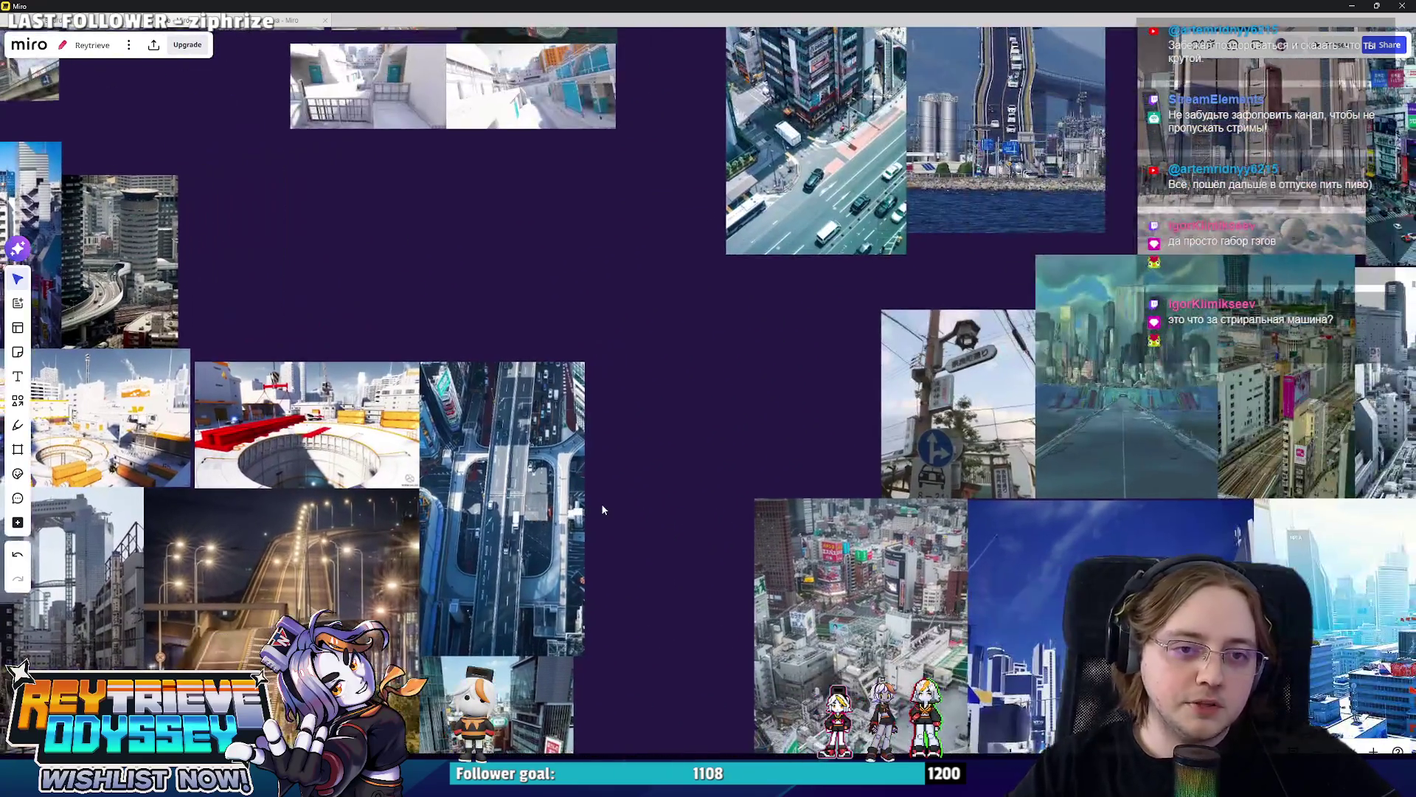
scroll(689, 590, down, 2)
scroll(833, 527, up, 2)
scroll(832, 527, down, 1)
scroll(862, 581, down, 2)
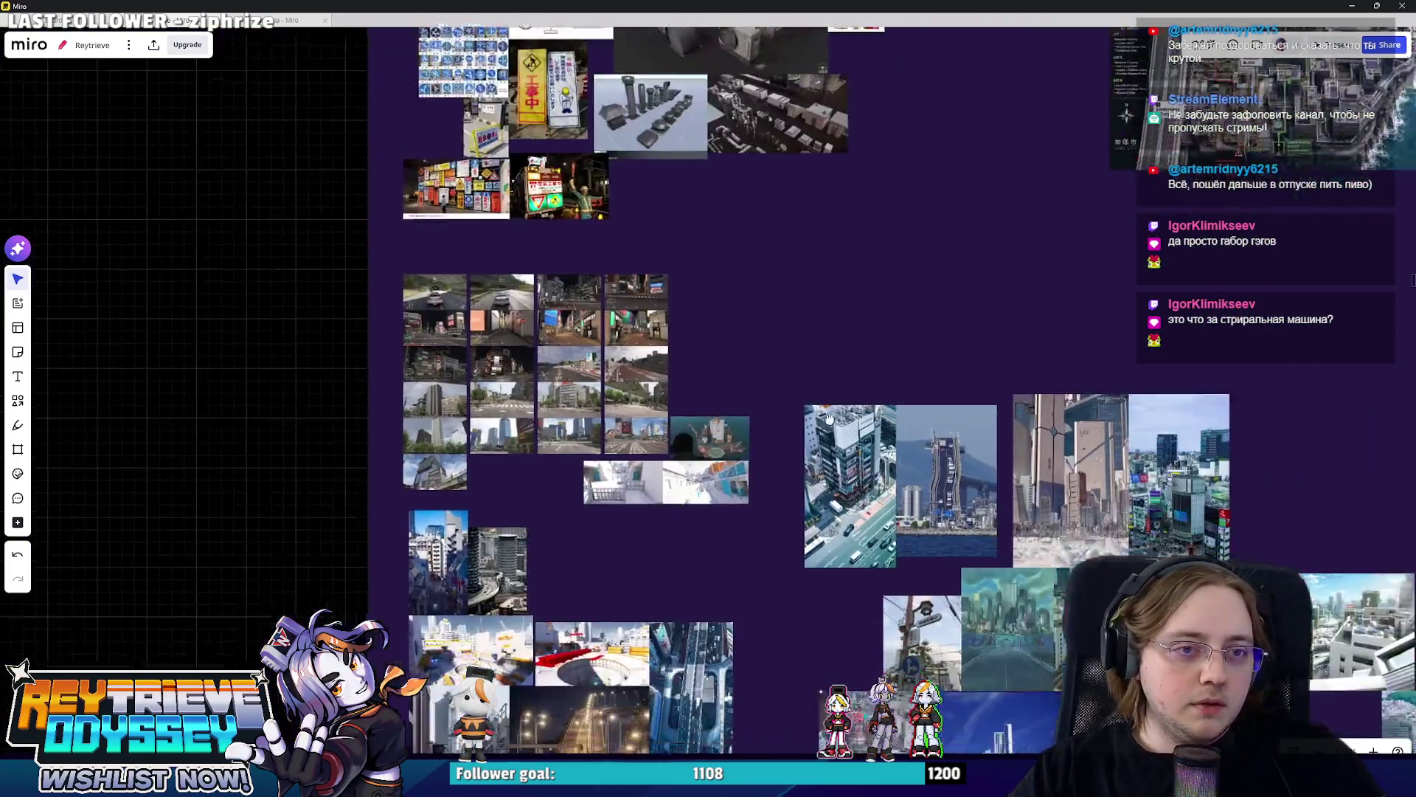
scroll(1006, 583, right, 3)
scroll(1006, 582, down, 2)
scroll(948, 536, down, 2)
scroll(886, 509, down, 2)
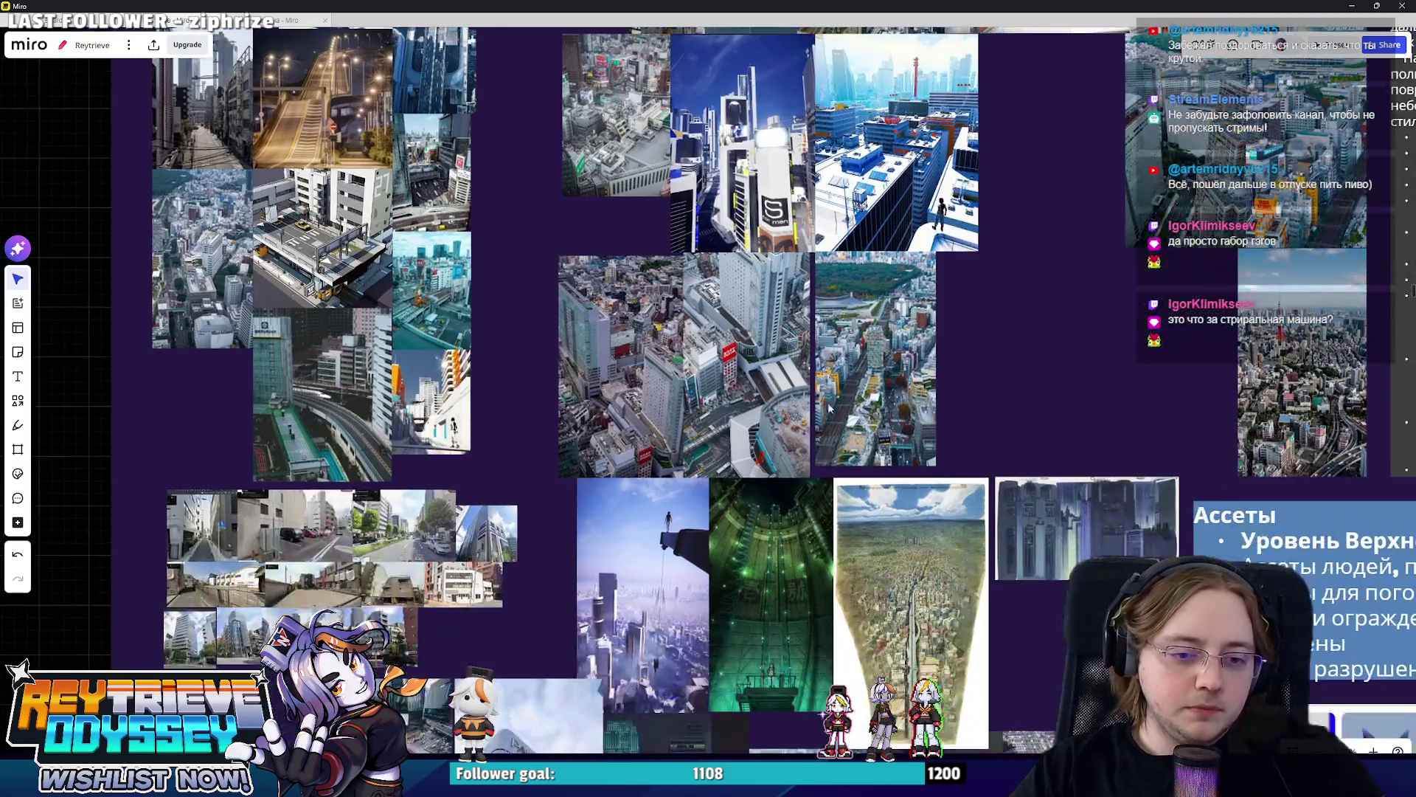
scroll(775, 476, left, 2)
scroll(683, 447, down, 1)
scroll(681, 448, down, 1)
scroll(684, 440, down, 1)
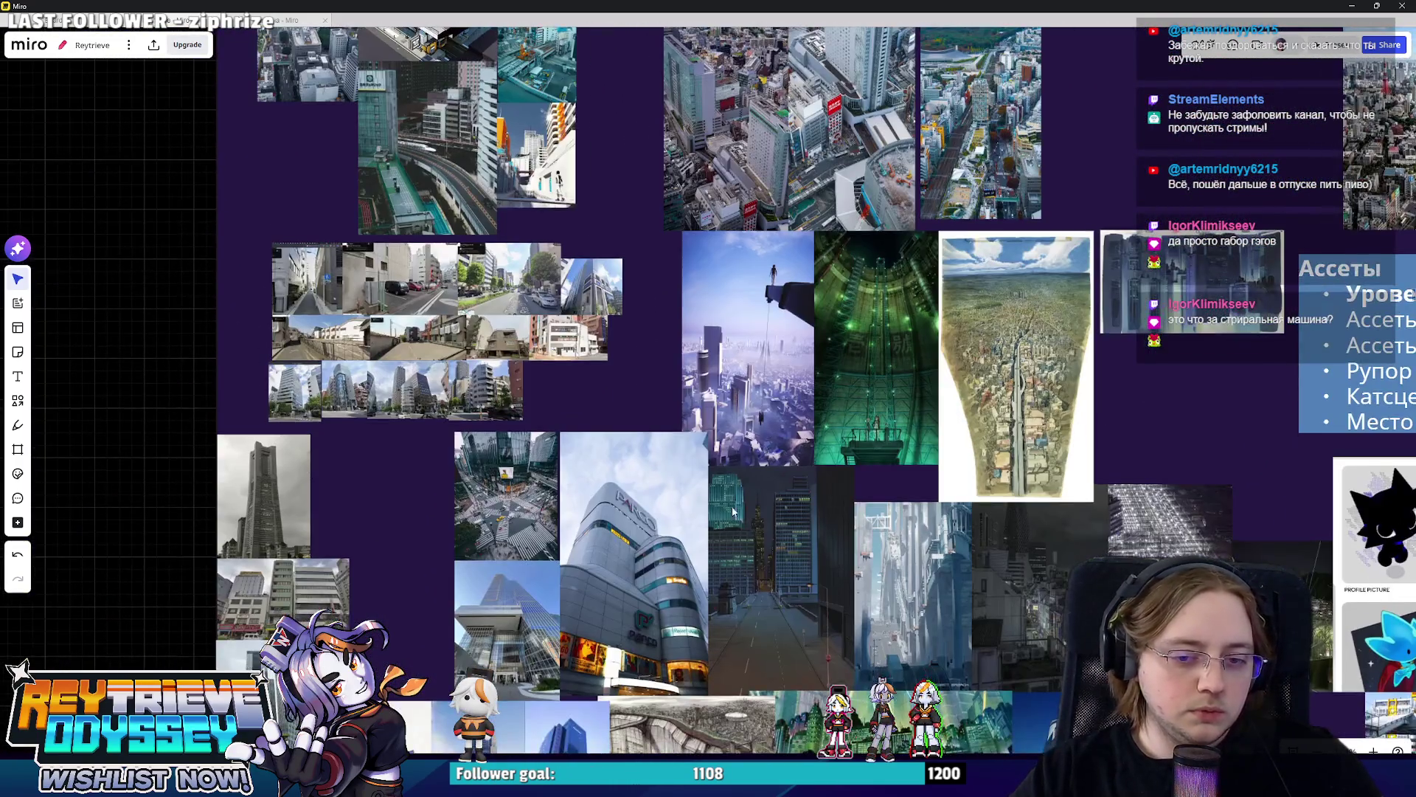
scroll(687, 432, down, 1)
scroll(692, 417, down, 1)
scroll(692, 418, down, 2)
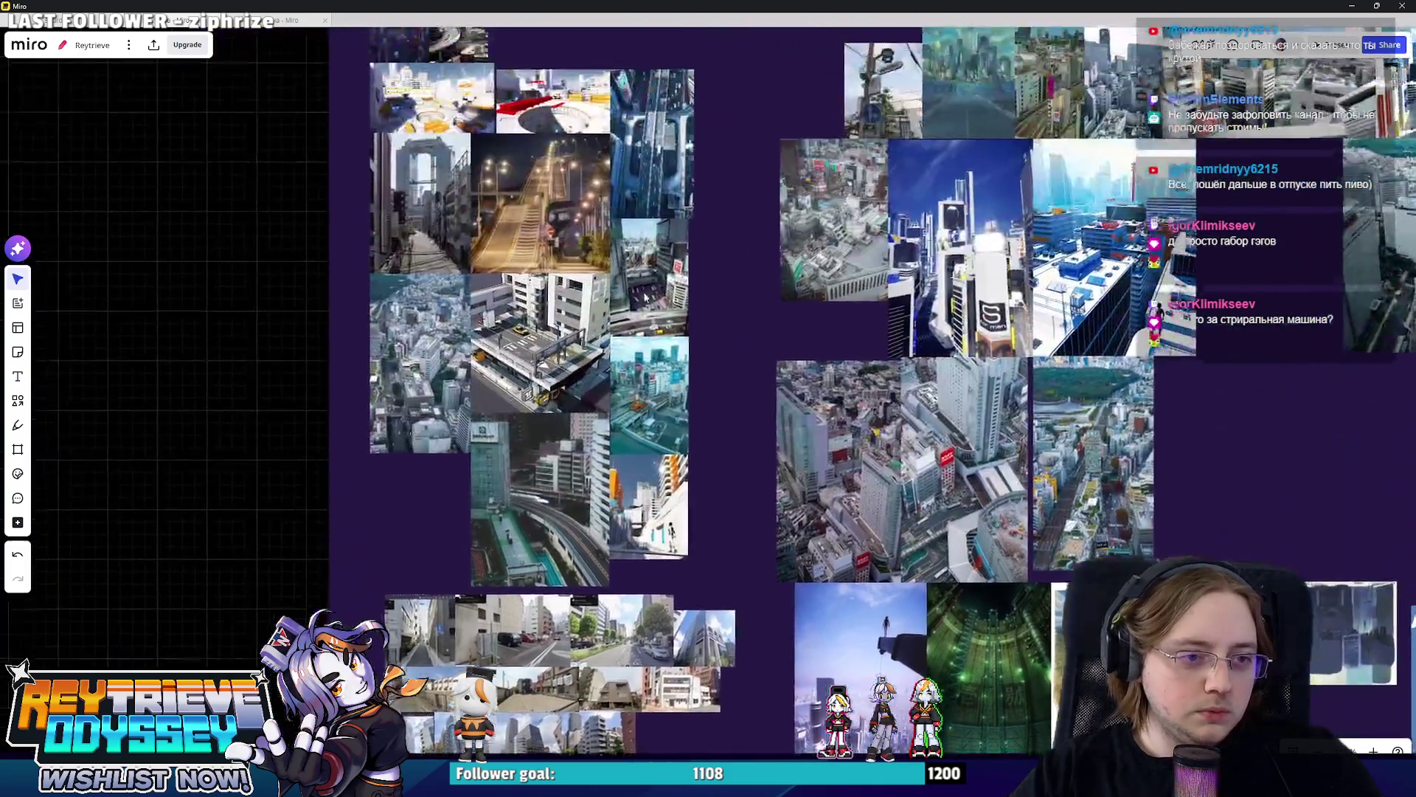
scroll(691, 417, down, 2)
scroll(692, 418, down, 2)
ctrl+scroll(563, 263, up, 2)
ctrl+scroll(664, 365, up, 2)
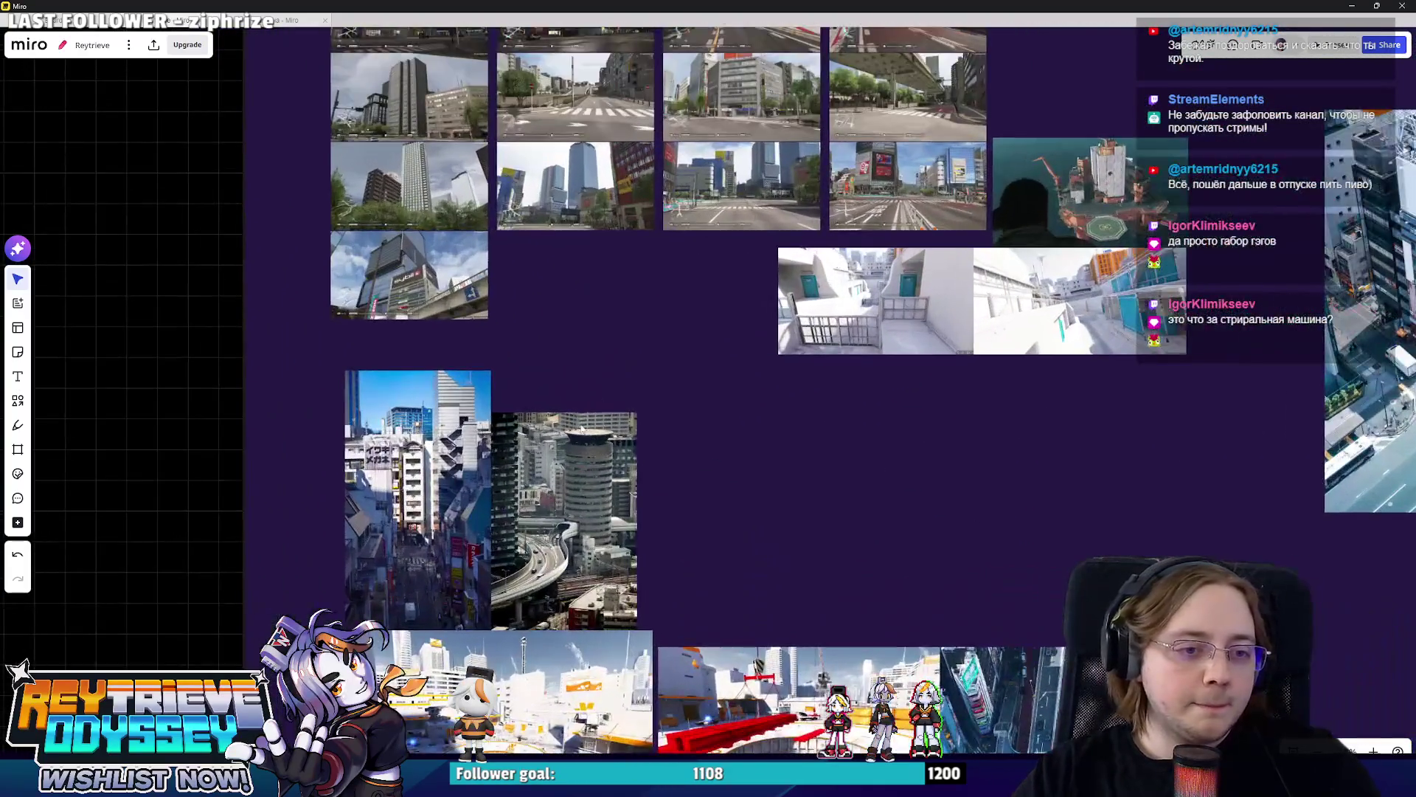
ctrl+scroll(711, 412, up, 2)
ctrl+scroll(710, 414, up, 2)
Leave the Miro reference board and return to the Blender level scene.
click(1352, 7)
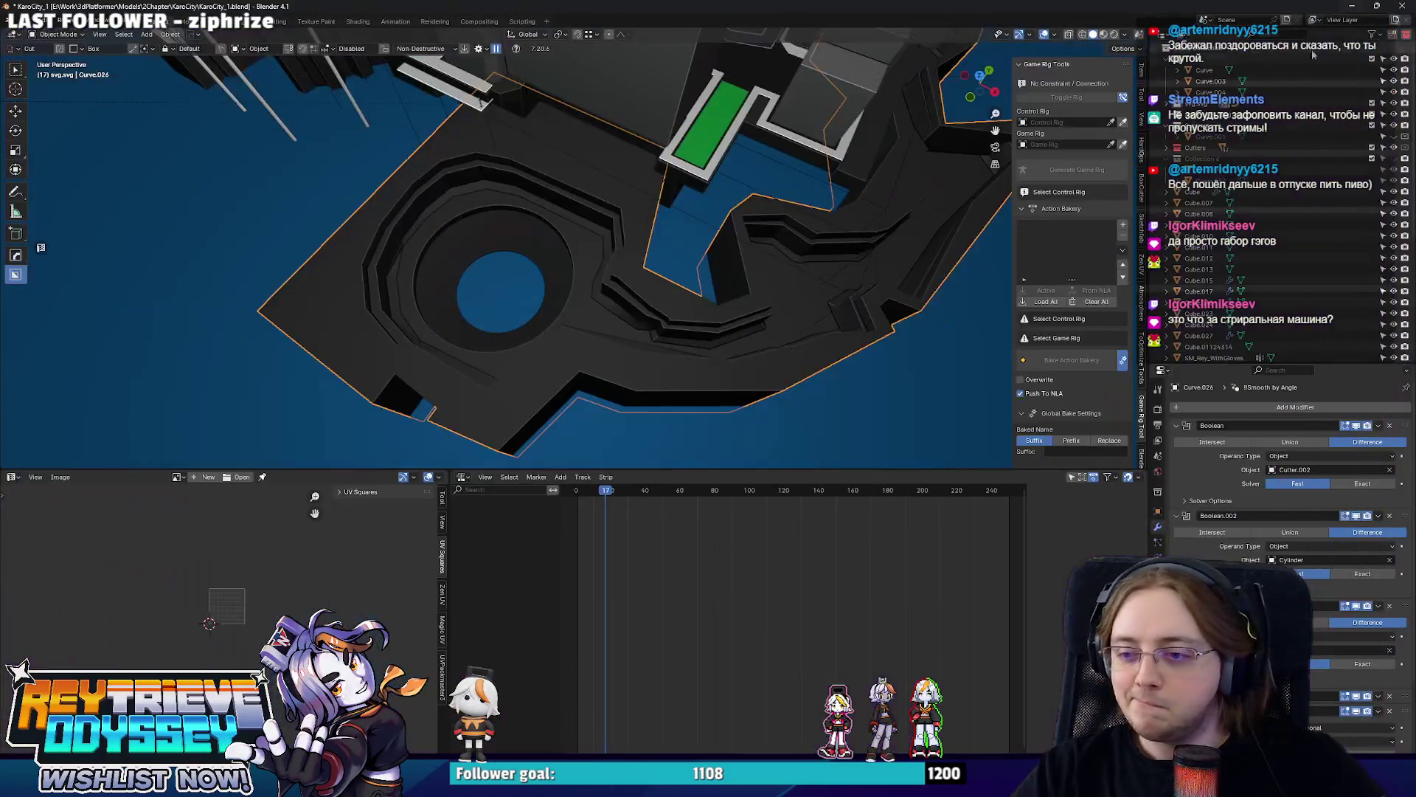
mouse_move(634, 317)
middle_down()
mouse_move(615, 270)
mouse_move(573, 249)
middle_up()
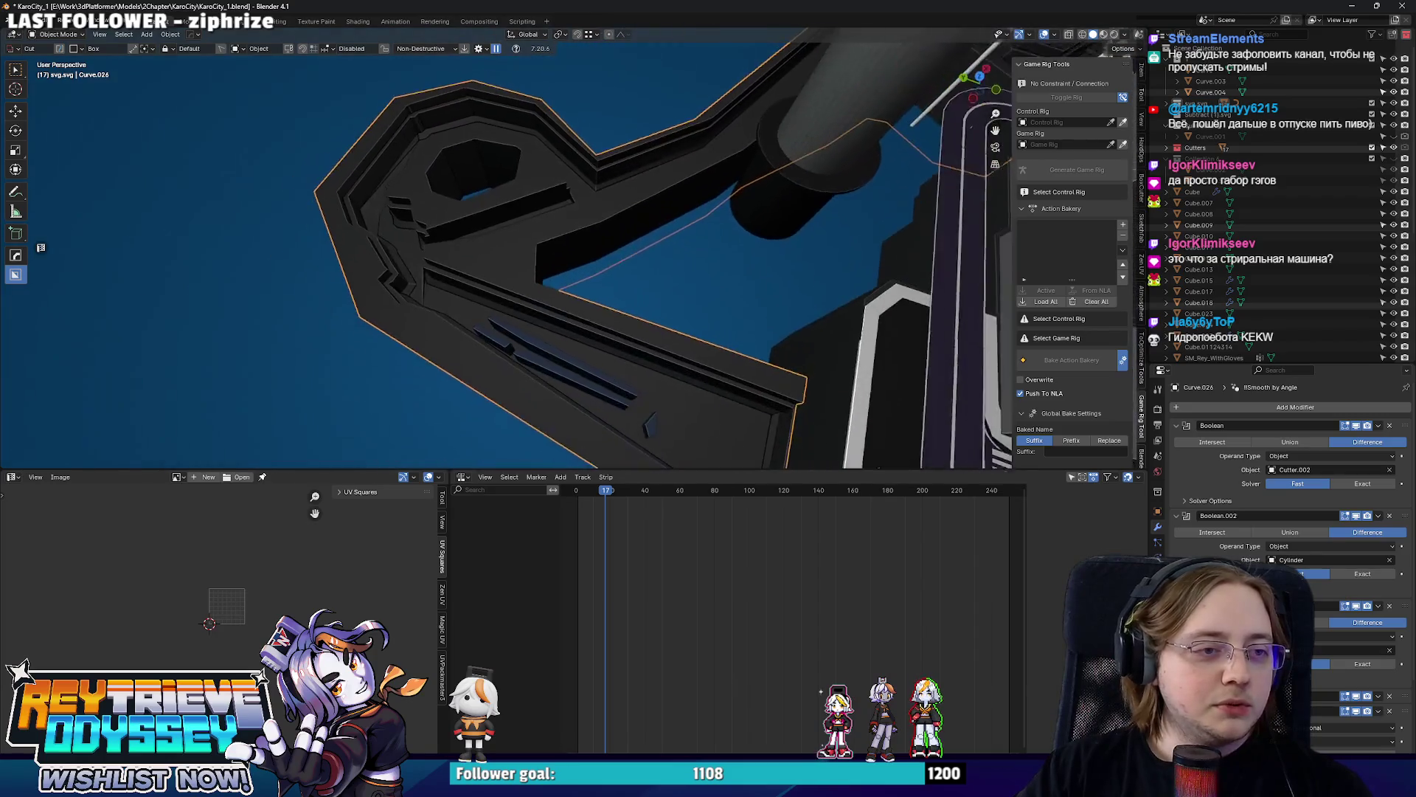
click(805, 206)
Move the inner column over the round socket on the octagonal platform in top view.
middle_drag(792, 230, 796, 191)
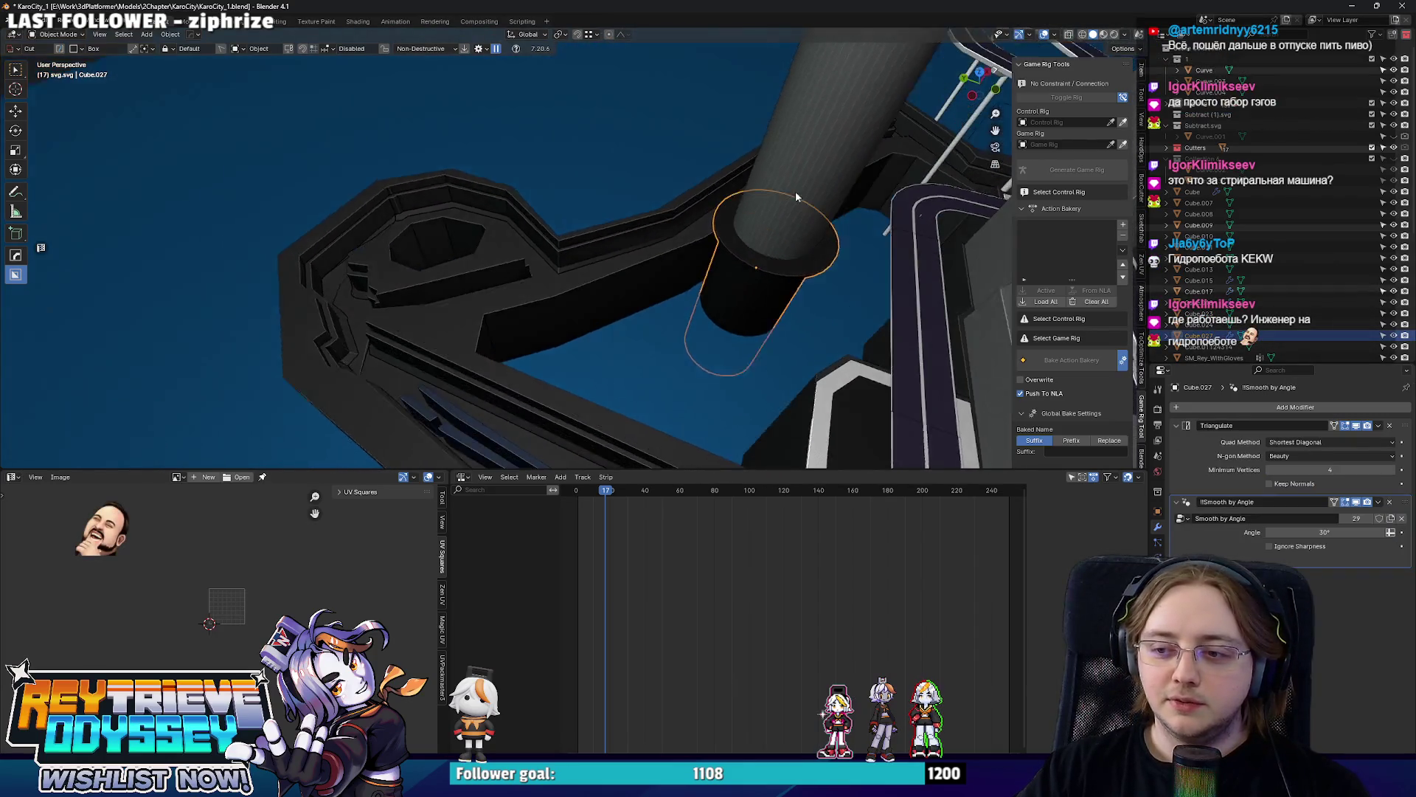
click(798, 187)
key(KP_7)
click(780, 177)
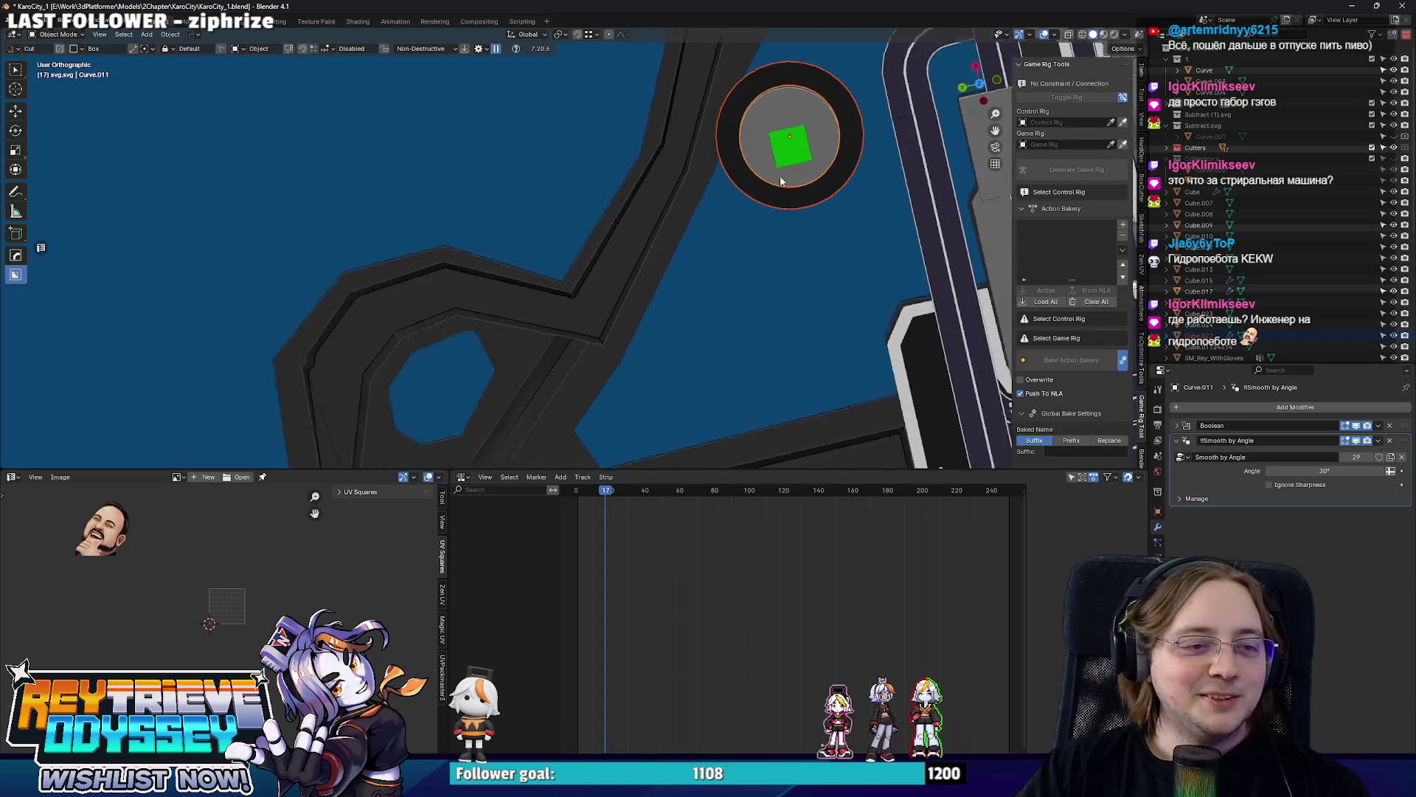
key(g)
click(450, 286)
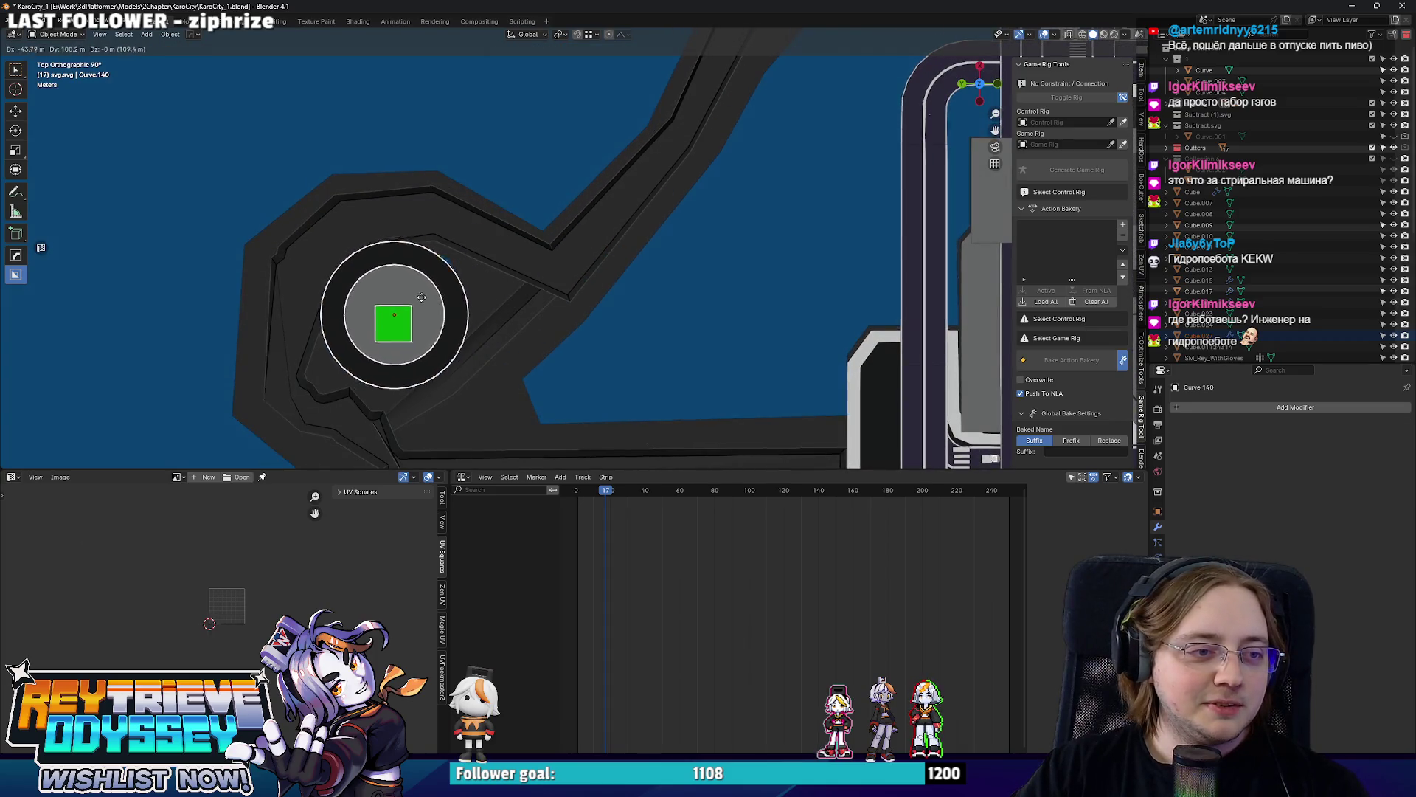
middle_drag(450, 285, 749, 109)
scroll(750, 108, down, 5)
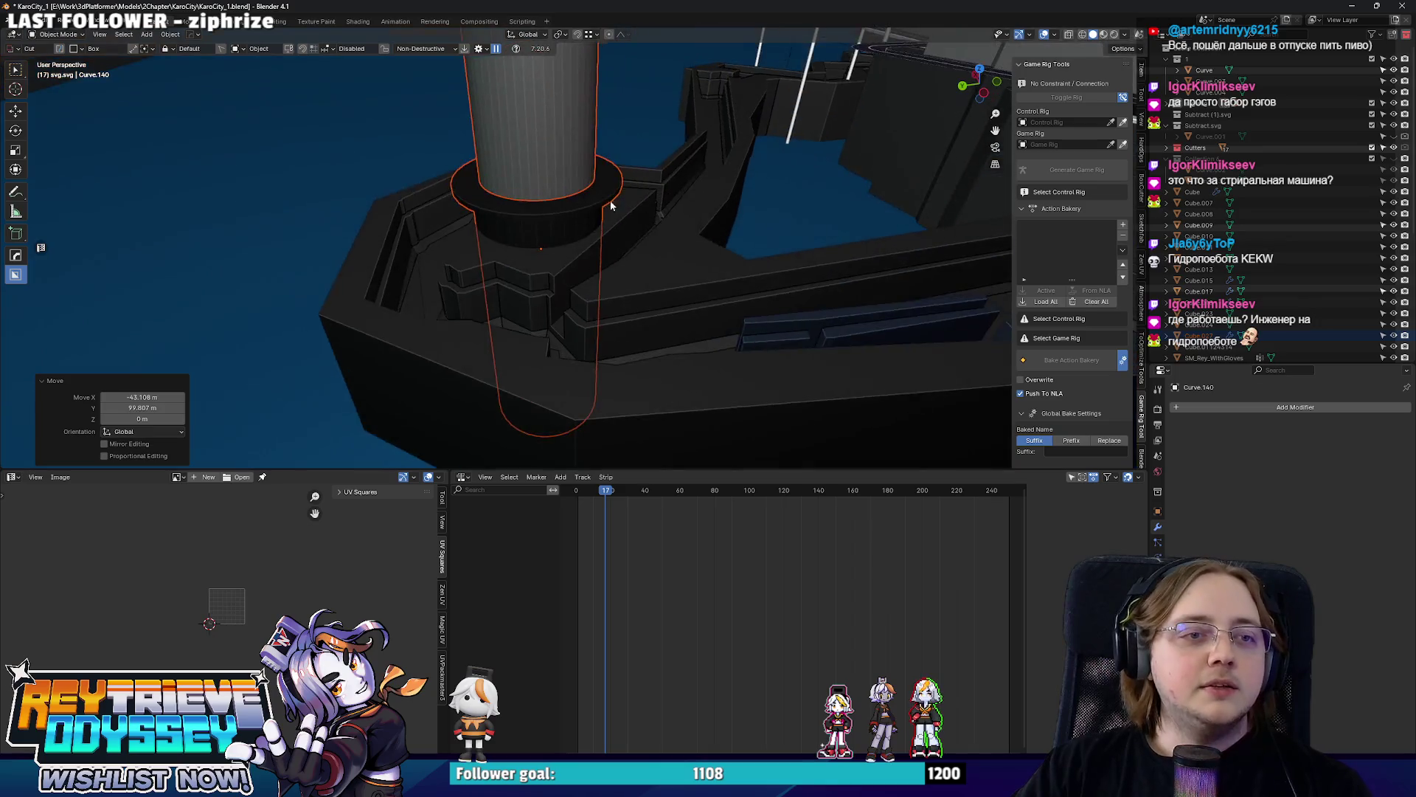
mouse_move(750, 109)
middle_down()
mouse_move(578, 253)
mouse_move(633, 262)
middle_up()
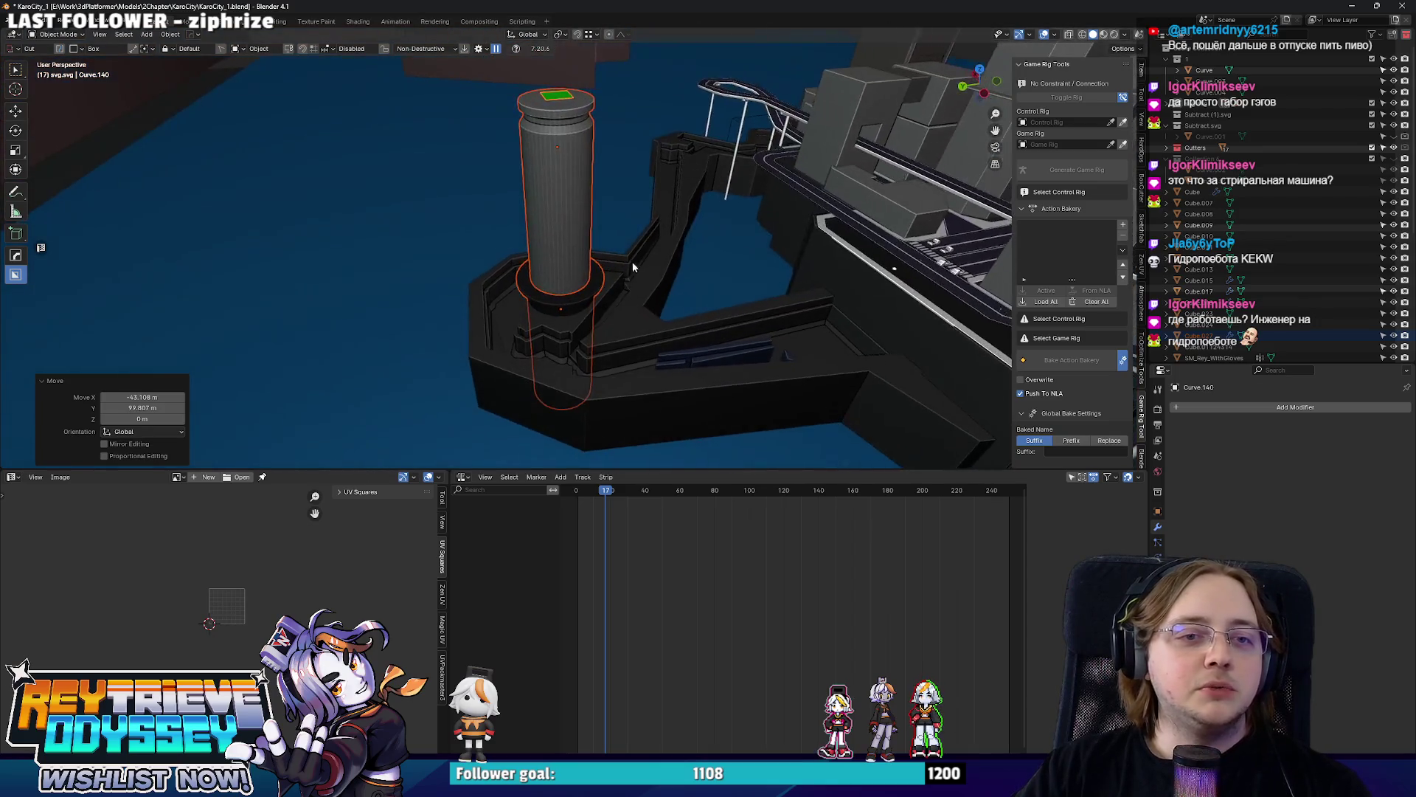
scroll(440, 225, up, 4)
scroll(441, 225, down, 4)
mouse_move(440, 225)
middle_down()
mouse_move(683, 294)
mouse_move(915, 433)
mouse_move(574, 246)
mouse_move(509, 238)
middle_up()
scroll(574, 245, up, 4)
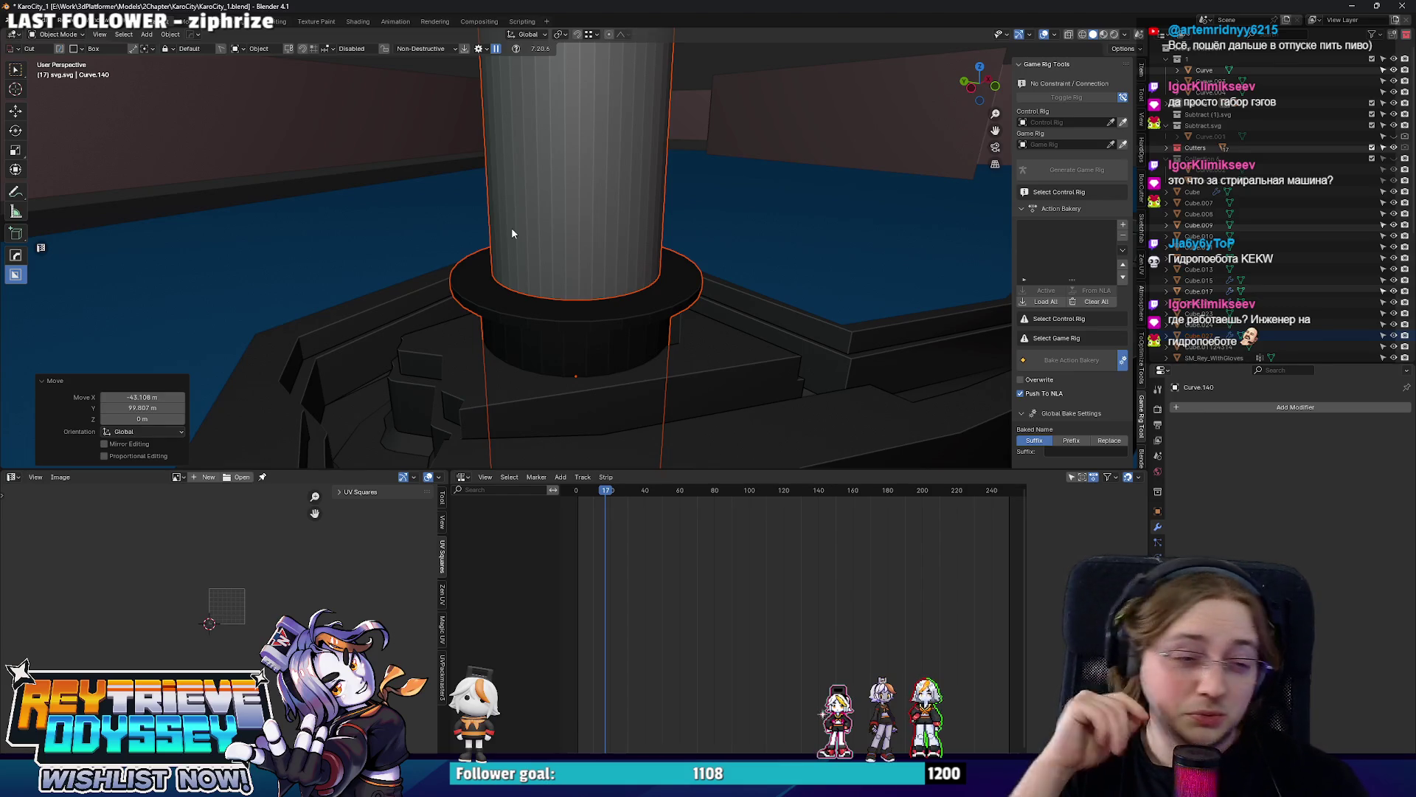
Lower the column vertically into its ring base with a final small reposition.
middle_drag(532, 237, 610, 253)
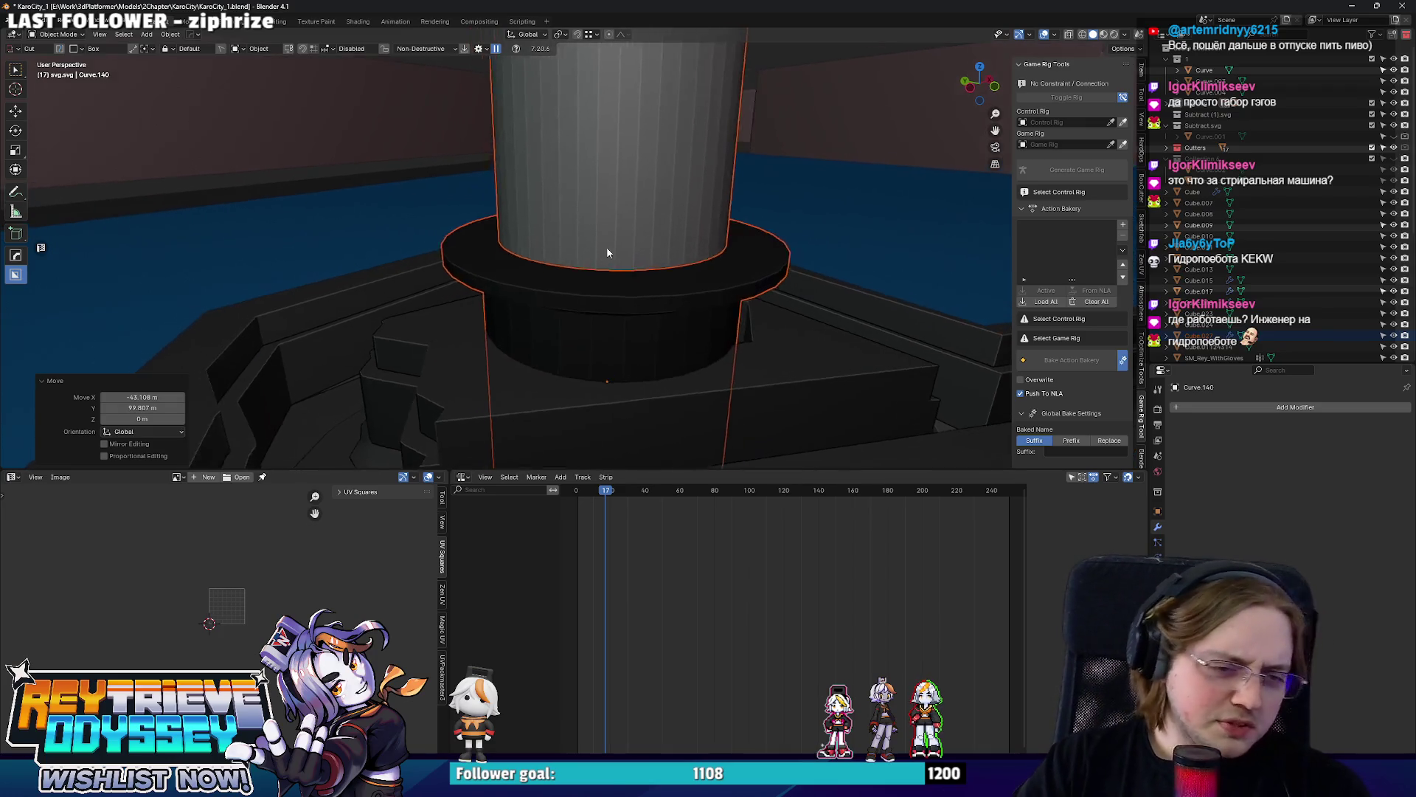
key(g)
key(z)
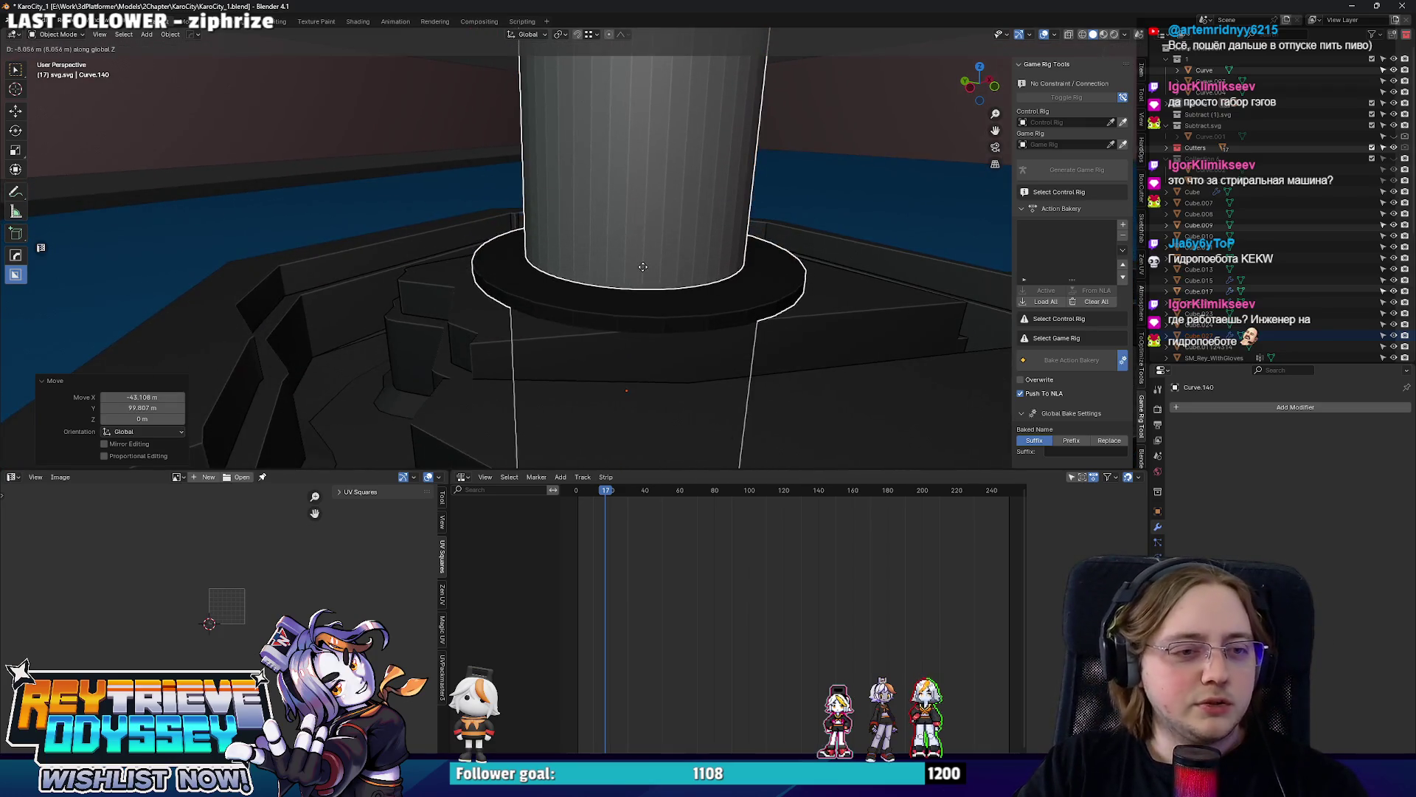
click(641, 277)
mouse_move(639, 277)
middle_down()
mouse_move(678, 239)
mouse_move(634, 267)
middle_up()
key(g)
key(z)
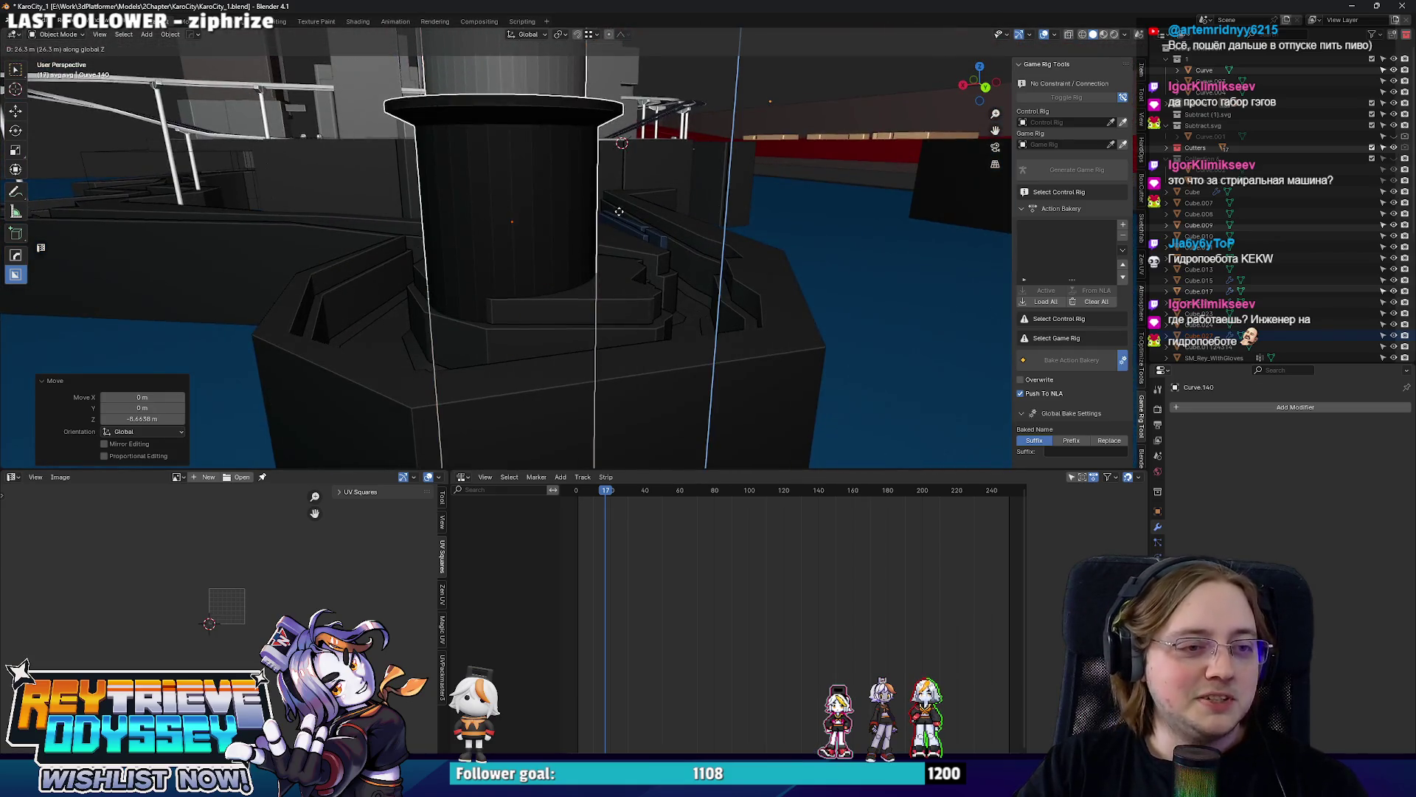
click(539, 243)
middle_drag(539, 243, 619, 237)
key(g)
click(620, 239)
scroll(619, 238, down, 3)
middle_drag(619, 238, 664, 255)
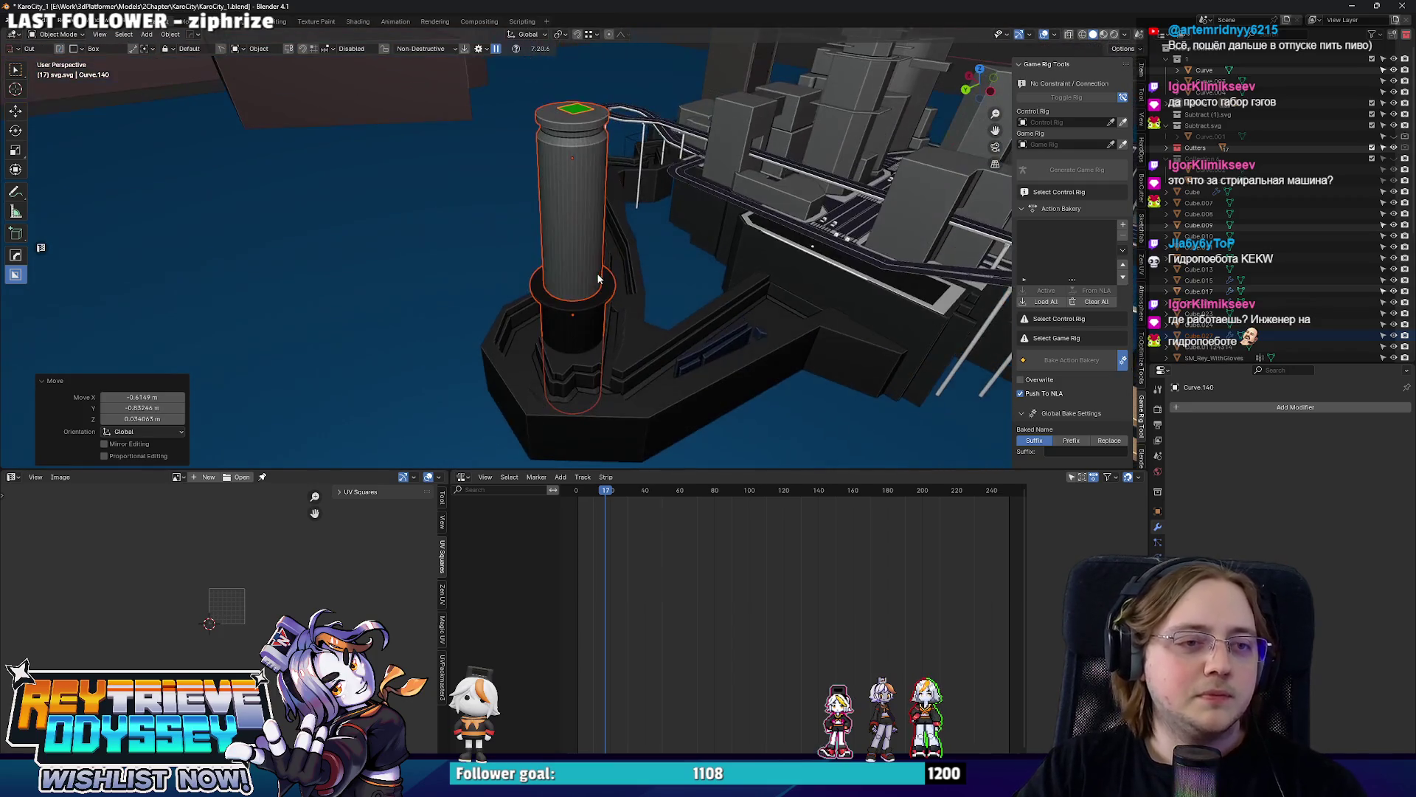
click(572, 221)
right_click(654, 218)
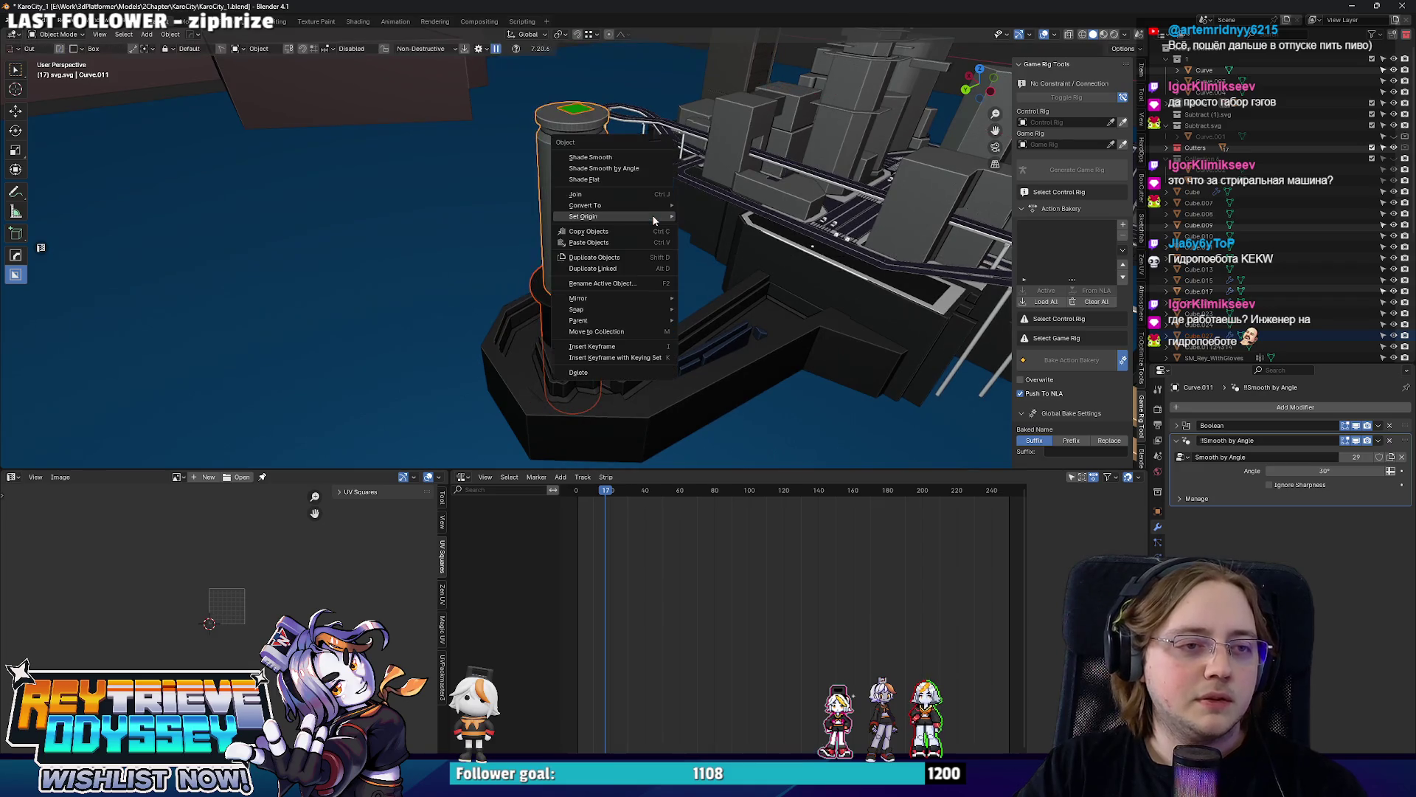
Set the column's origin to geometry and scale it down to 0.851.
click(720, 231)
scroll(720, 230, up, 3)
key(s)
click(723, 232)
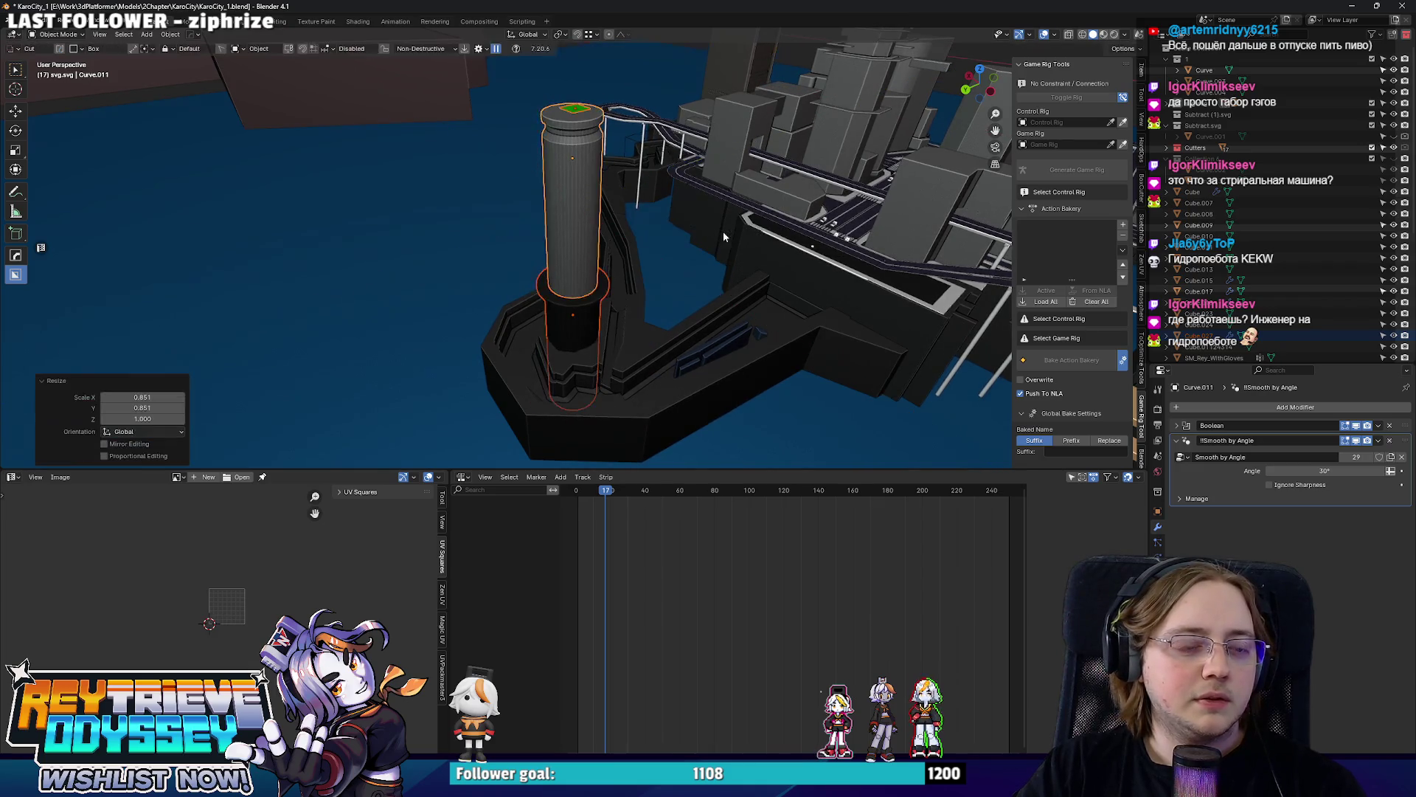
scroll(652, 237, up, 2)
middle_drag(652, 237, 672, 273)
scroll(671, 272, up, 1)
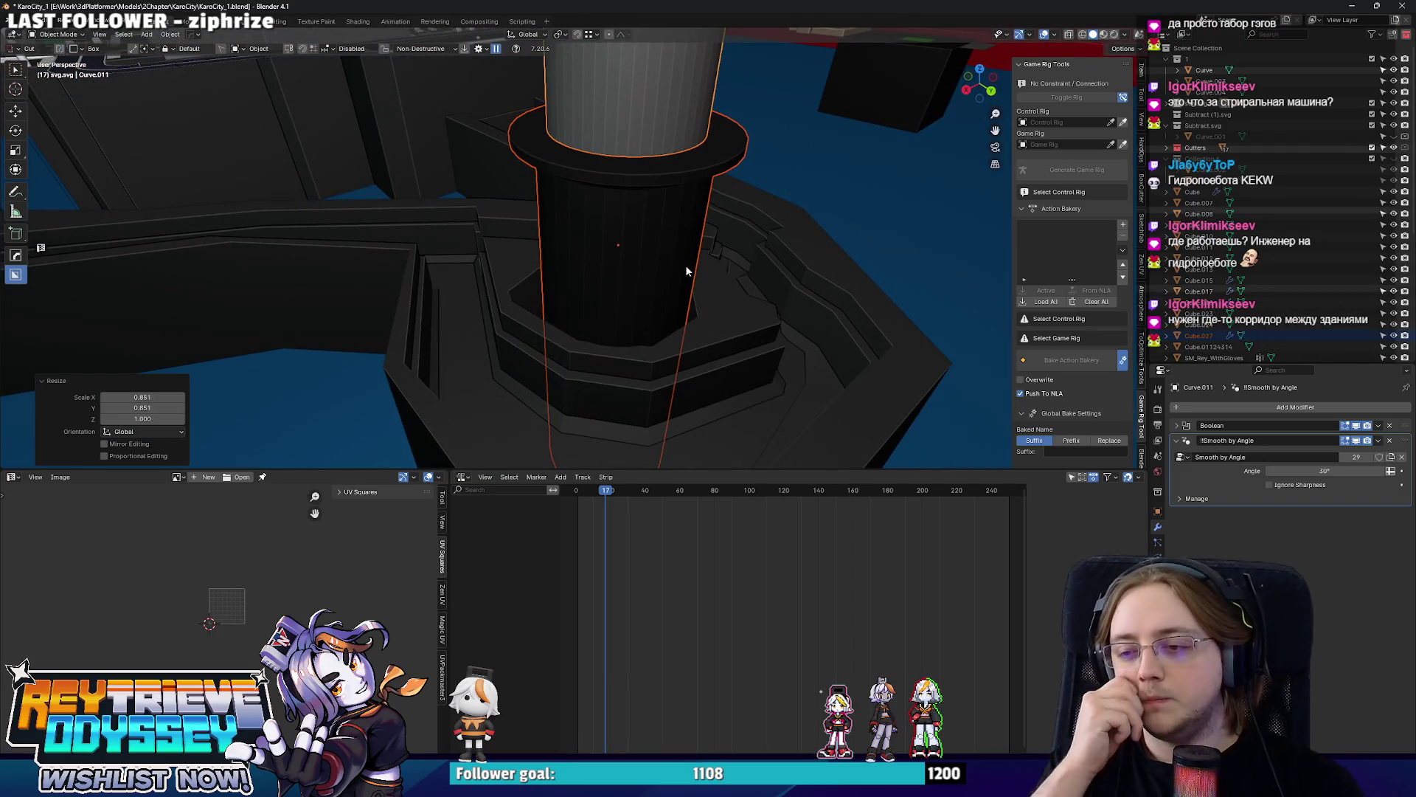
scroll(684, 265, down, 4)
mouse_move(635, 162)
middle_down()
mouse_move(687, 223)
mouse_move(683, 204)
mouse_move(597, 239)
middle_up()
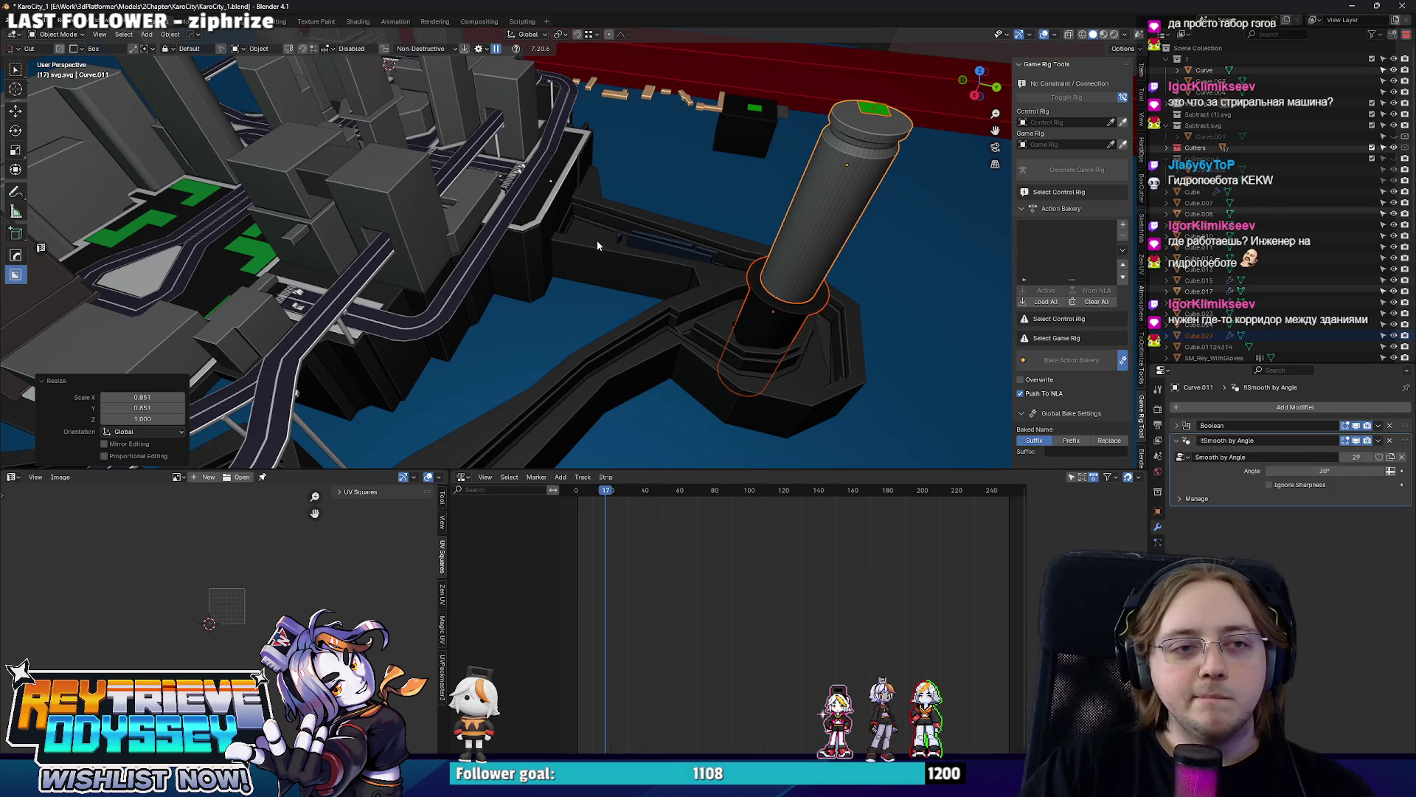
scroll(599, 231, up, 2)
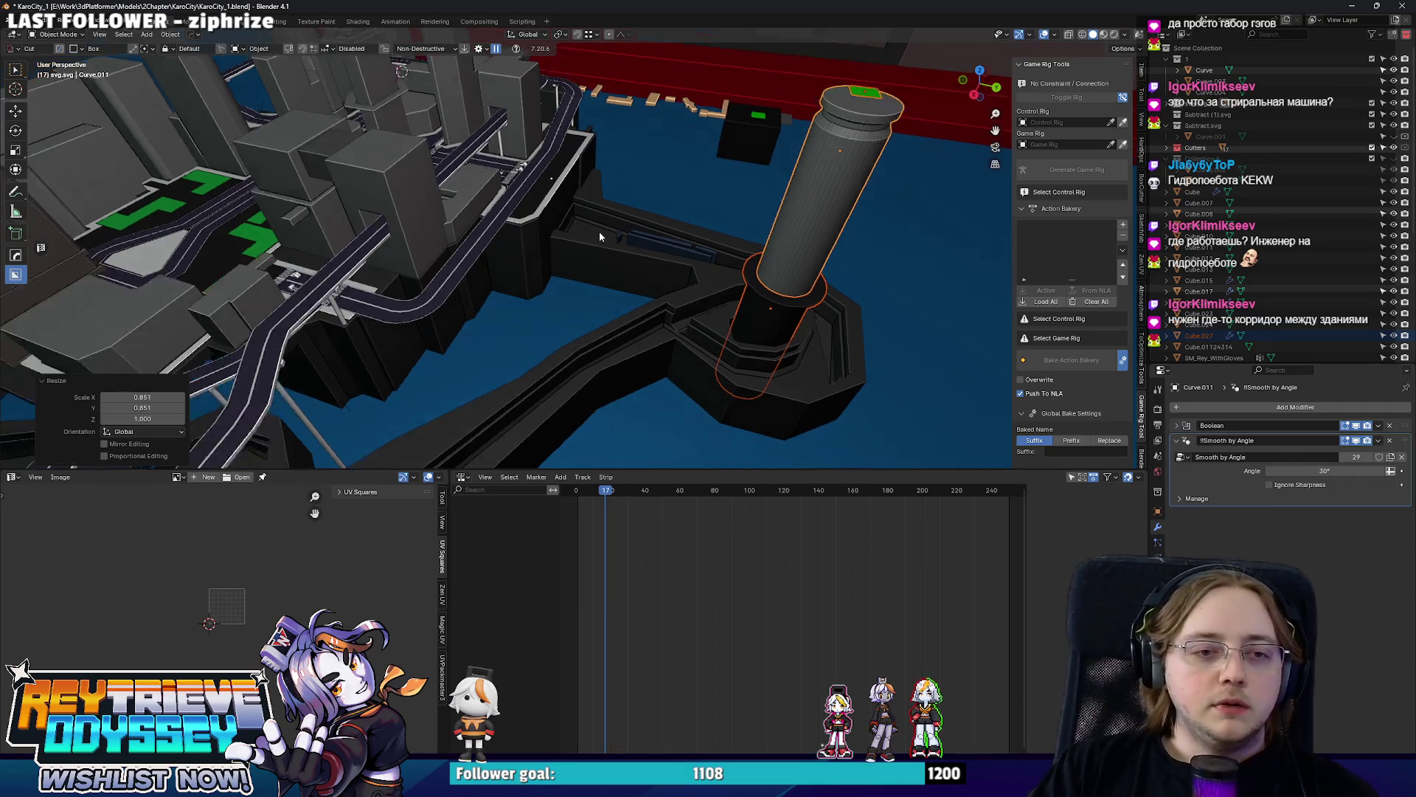
scroll(599, 232, up, 2)
scroll(589, 237, up, 2)
scroll(705, 230, up, 1)
scroll(707, 219, down, 2)
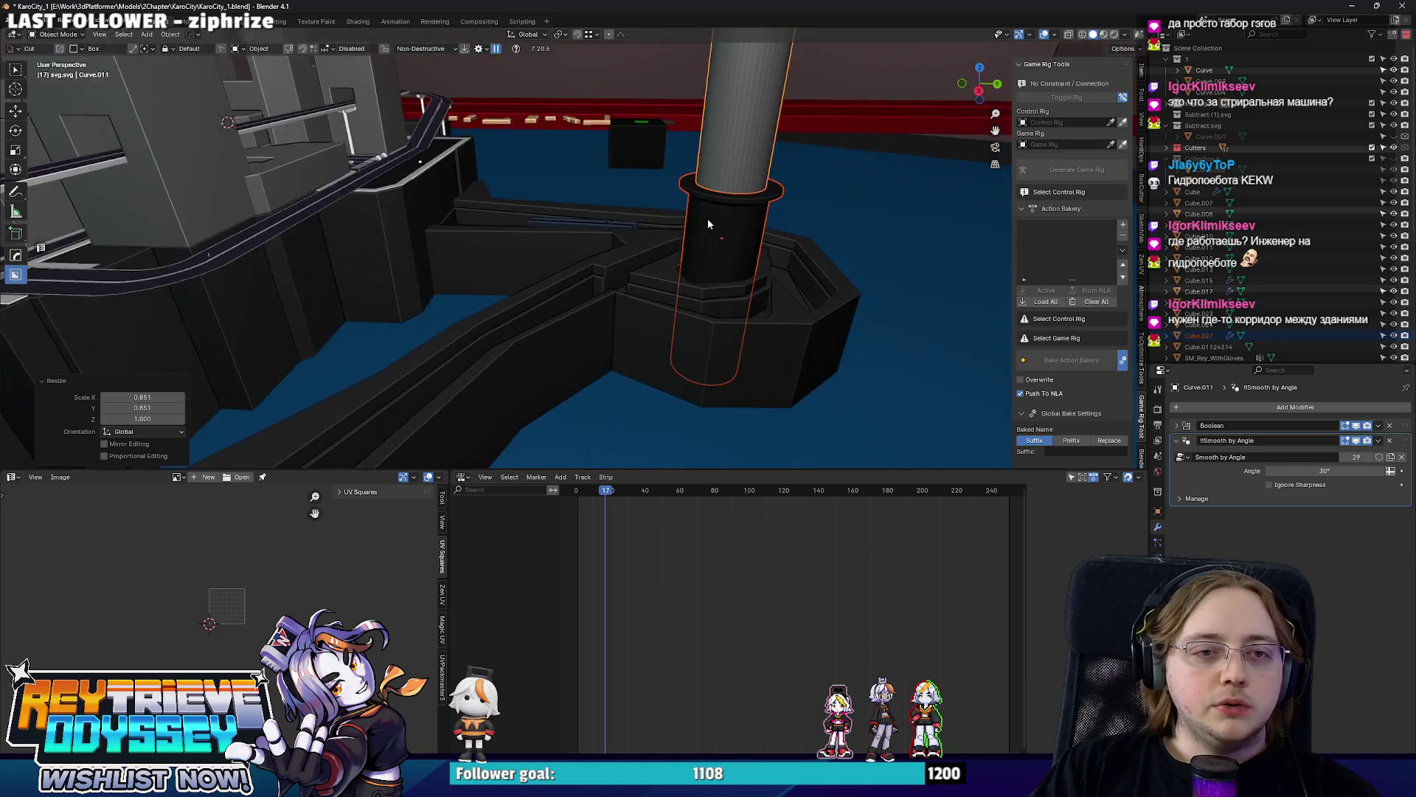
scroll(716, 289, down, 1)
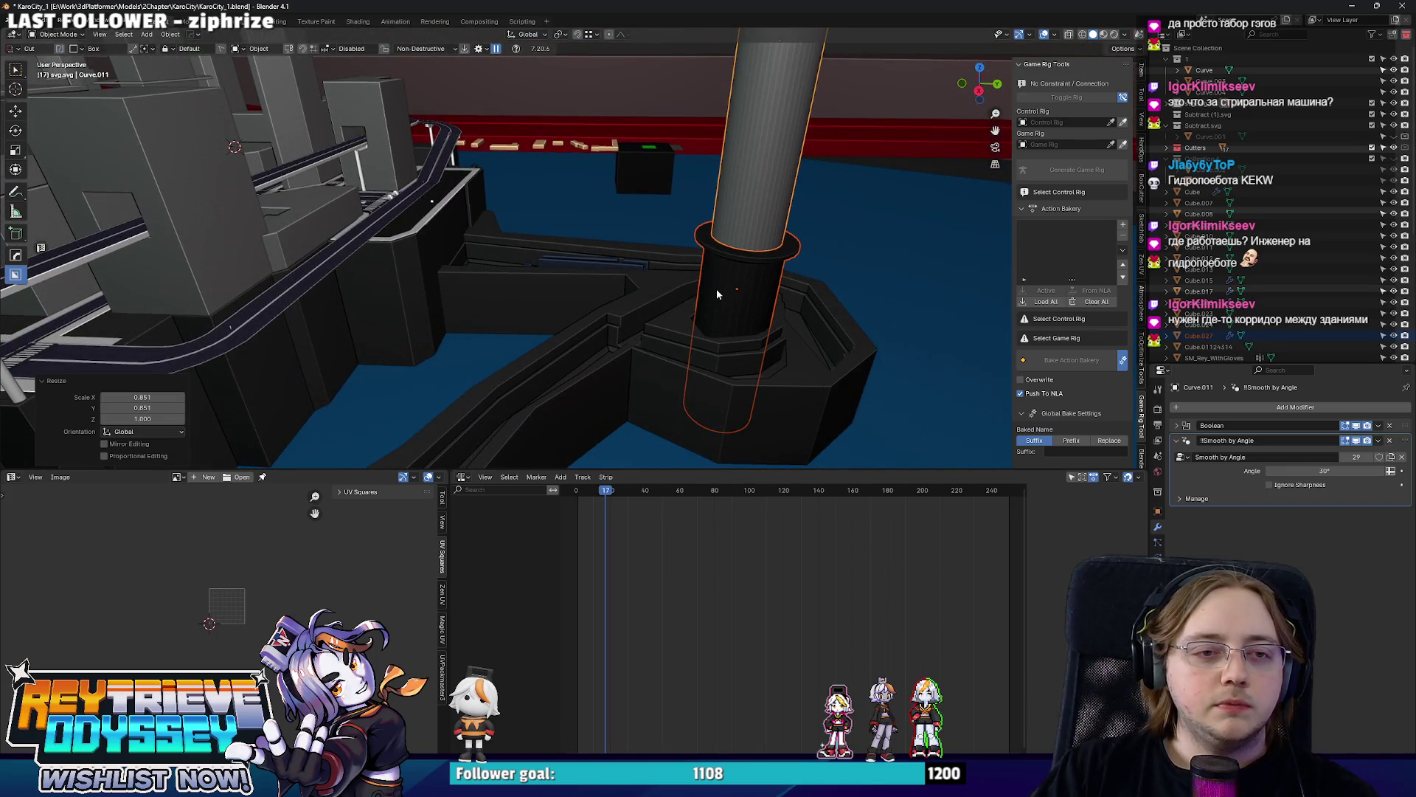
Sink the column lower into its base and shade it Smooth by Angle.
key(g)
key(z)
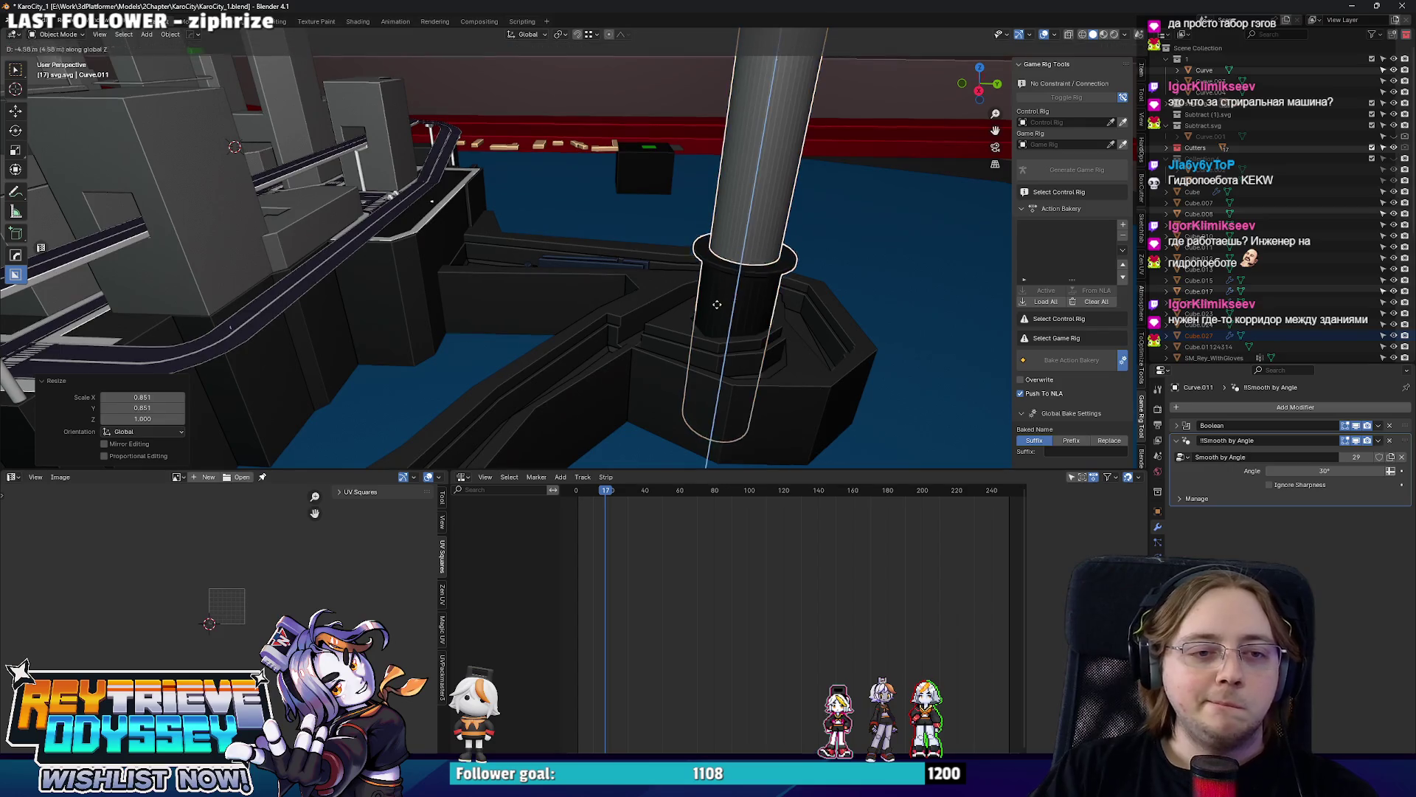
click(708, 338)
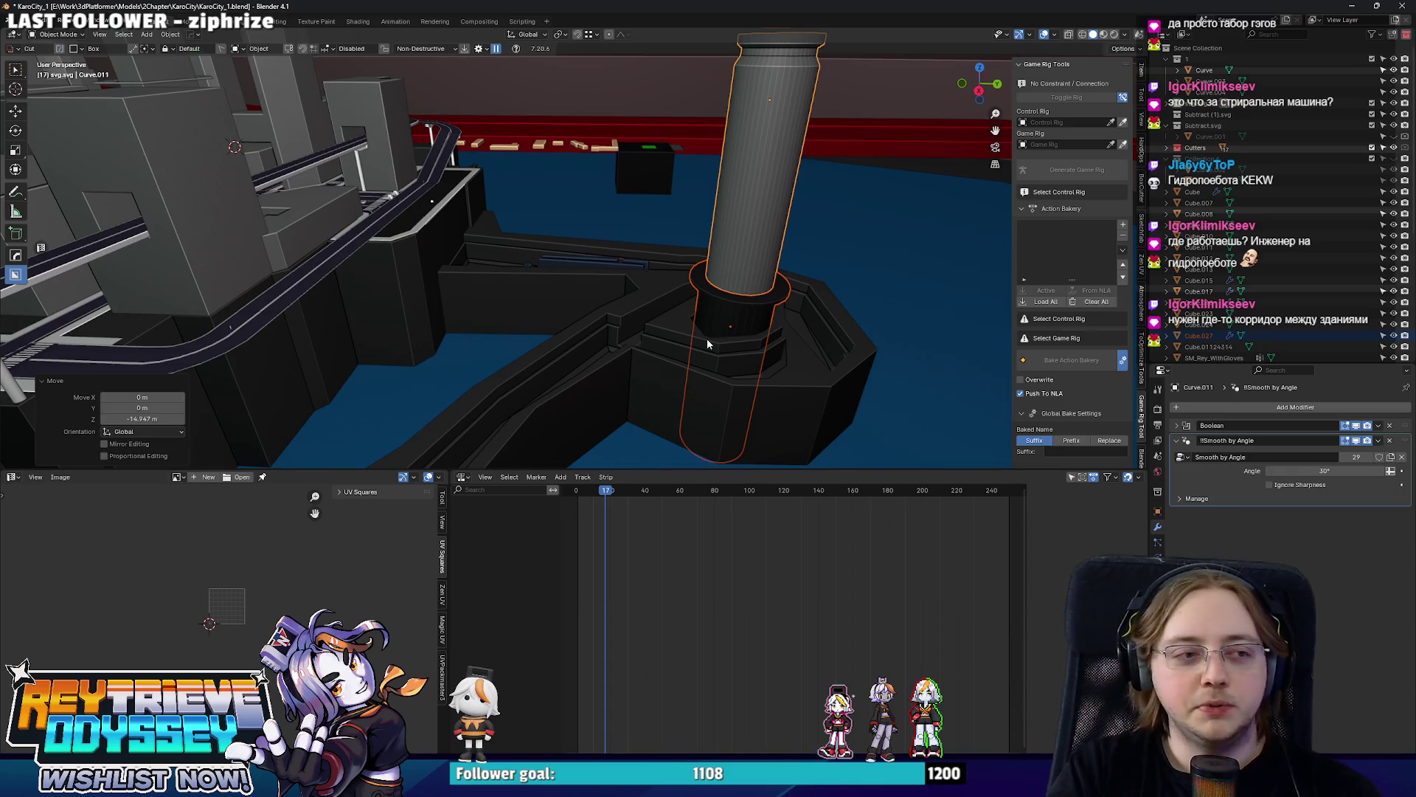
mouse_move(708, 339)
middle_down()
mouse_move(605, 301)
mouse_move(638, 230)
mouse_move(646, 157)
middle_up()
right_click(605, 300)
click(600, 265)
click(645, 156)
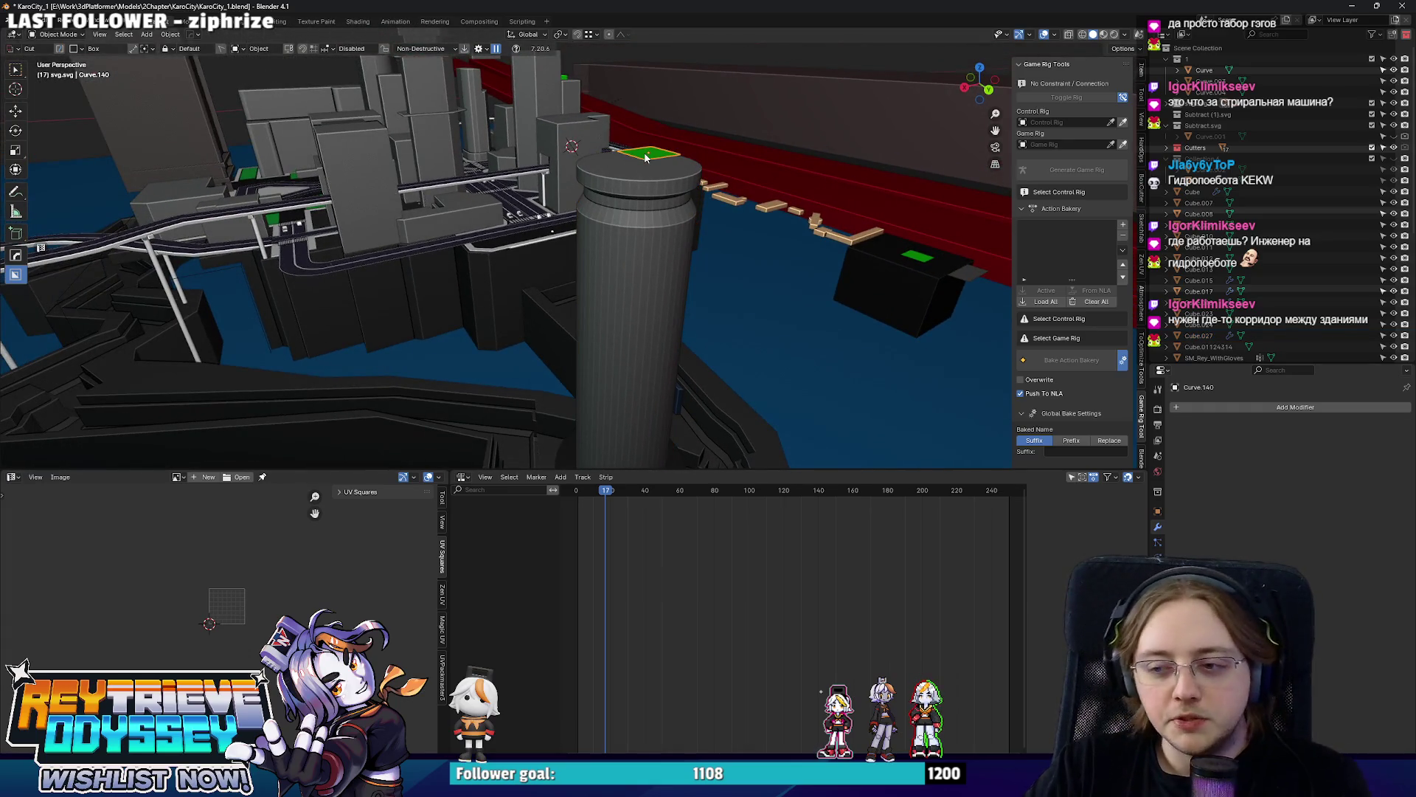
scroll(638, 149, down, 8)
scroll(639, 149, up, 8)
scroll(638, 148, up, 2)
mouse_move(639, 148)
middle_down()
mouse_move(603, 274)
mouse_move(576, 290)
middle_up()
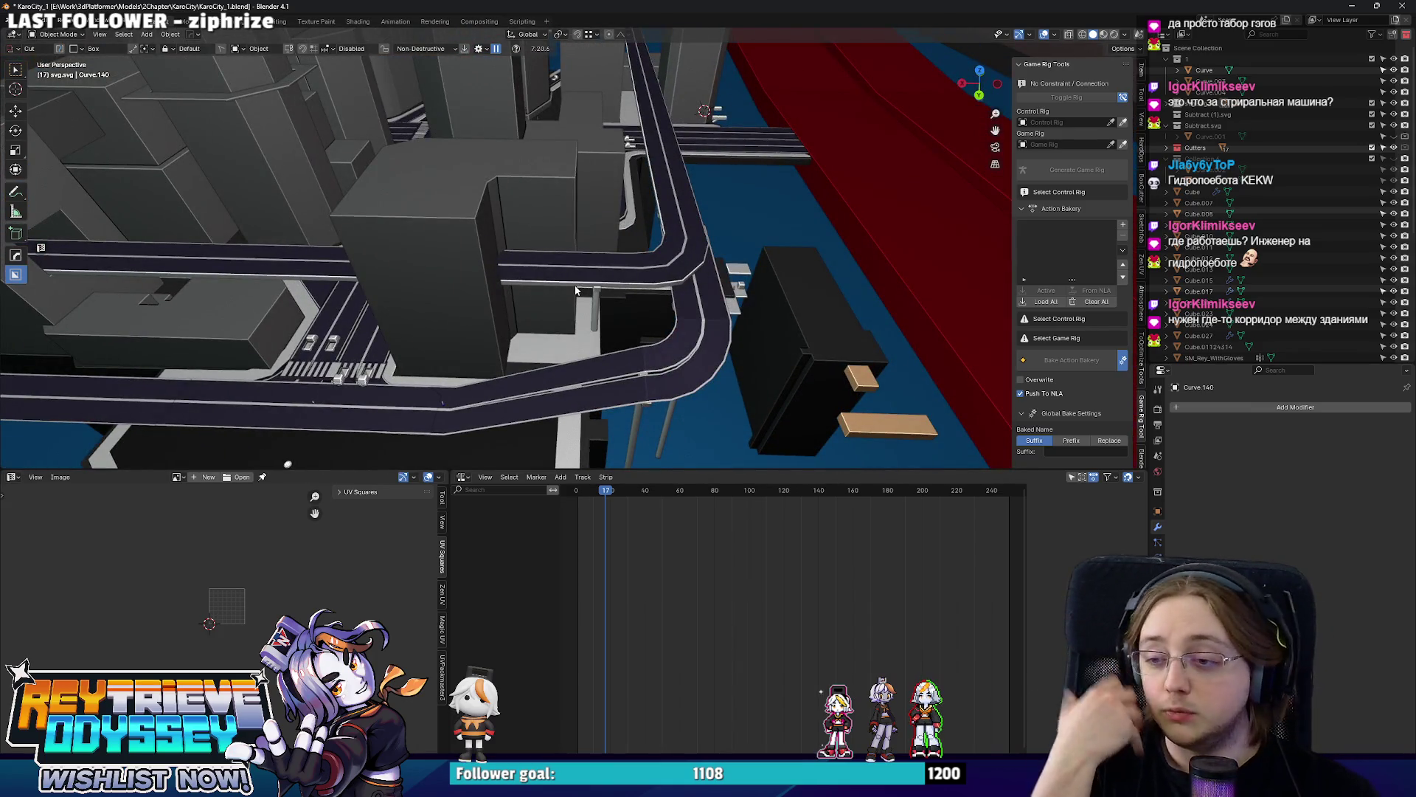
mouse_move(575, 290)
middle_down()
mouse_move(497, 238)
mouse_move(549, 262)
mouse_move(560, 200)
middle_up()
scroll(550, 224, up, 5)
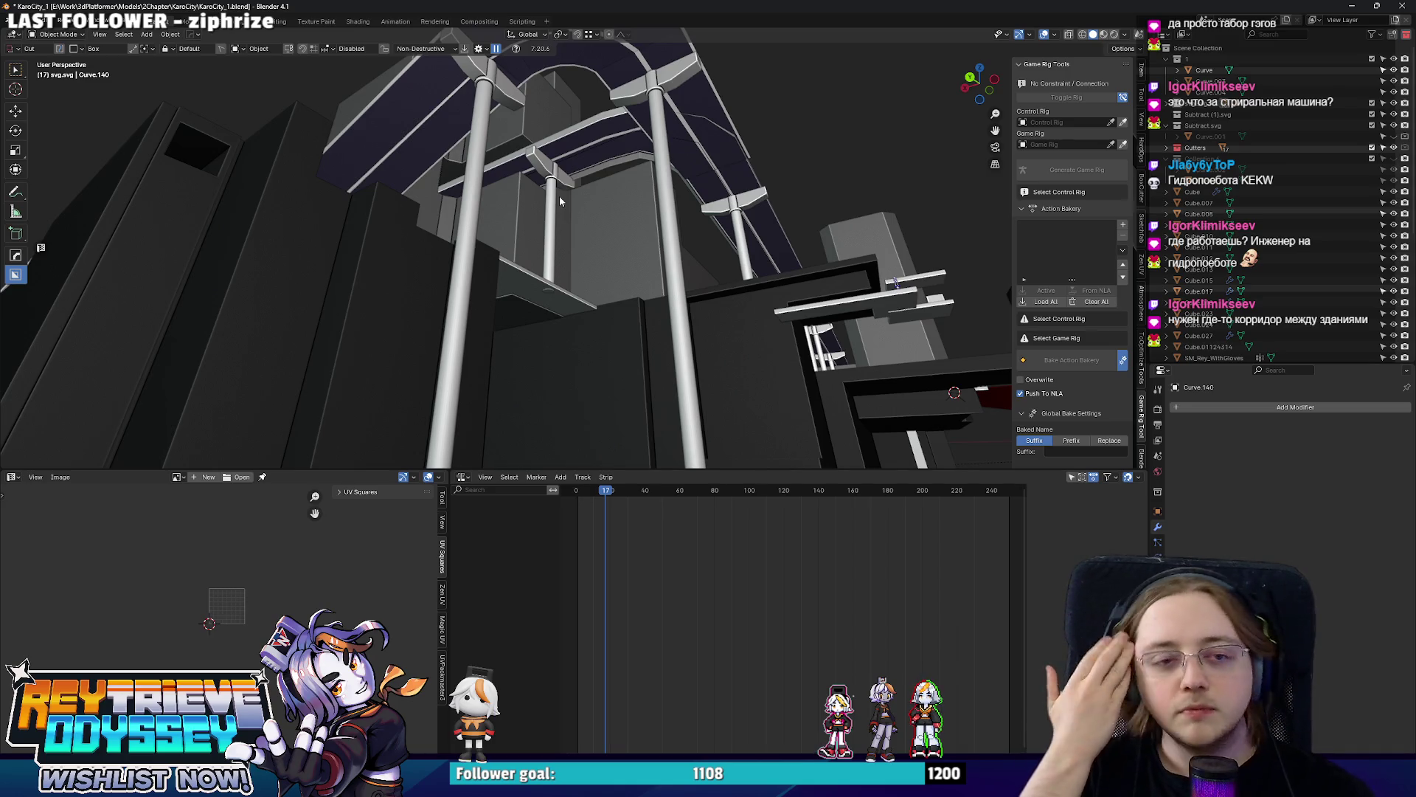
mouse_move(504, 218)
middle_down()
mouse_move(606, 318)
mouse_move(669, 284)
mouse_move(645, 275)
middle_up()
click(669, 284)
Bevel the building's street-side corner edge with three segments and inspect it from several angles.
key(Tab)
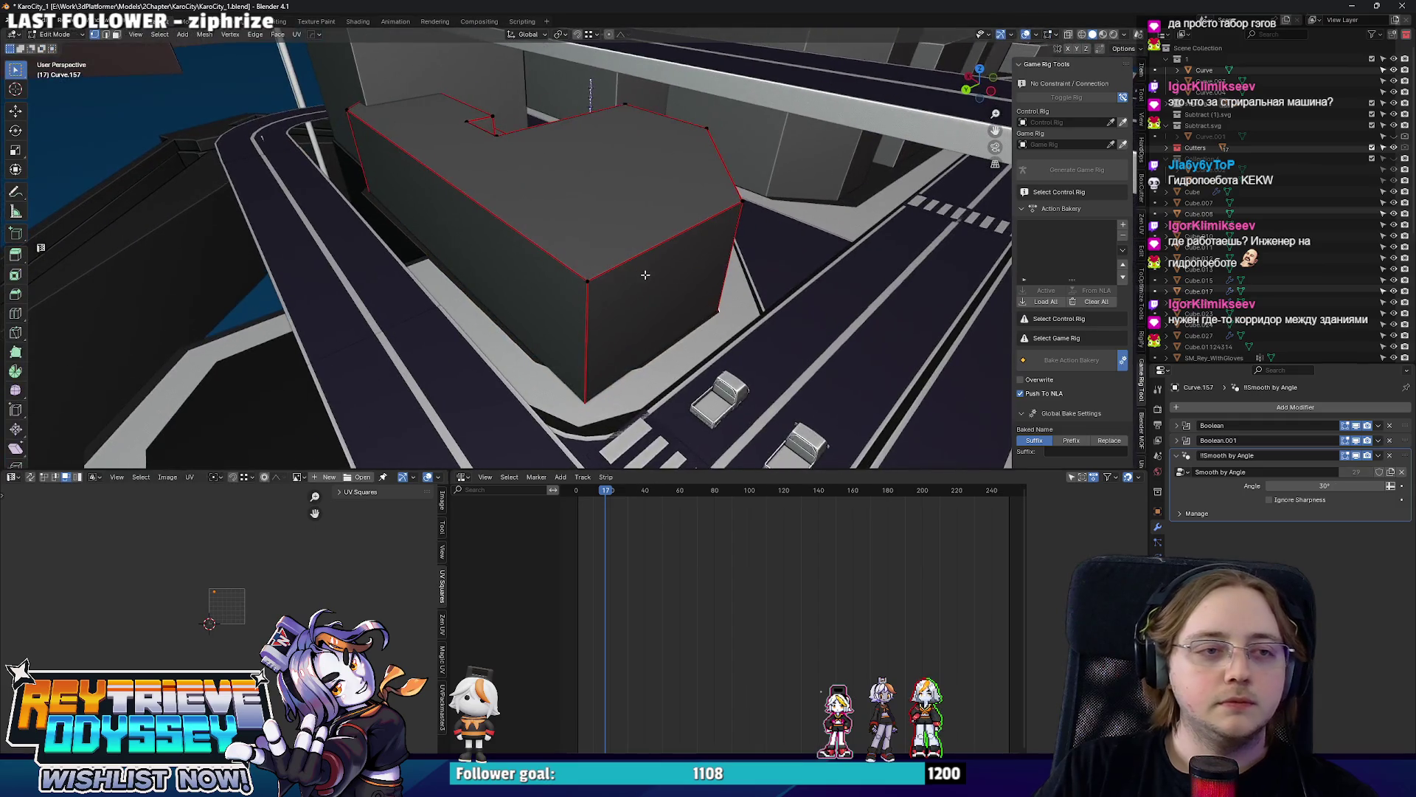
scroll(744, 310, up, 2)
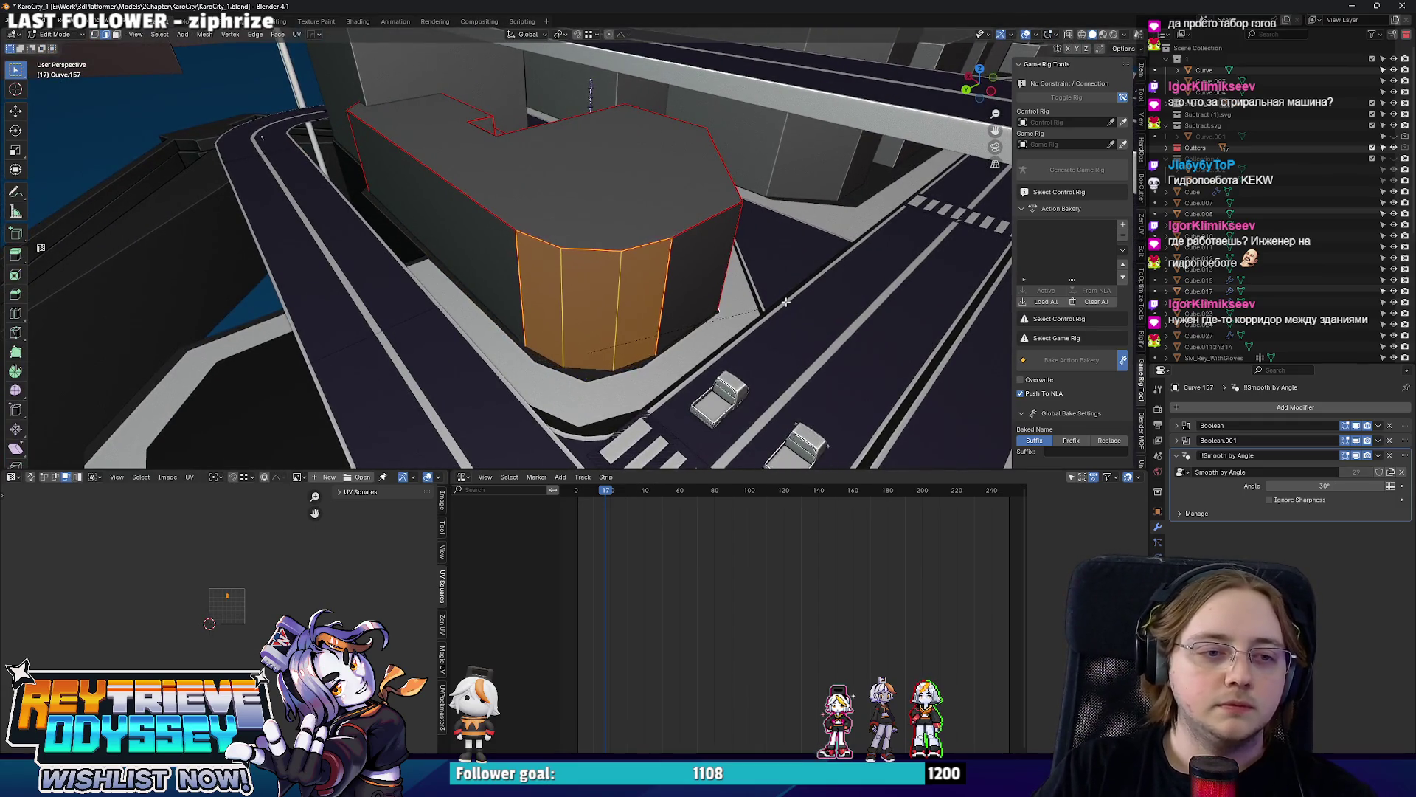
click(789, 299)
key(Tab)
mouse_move(565, 288)
middle_down()
mouse_move(438, 251)
mouse_move(645, 274)
middle_up()
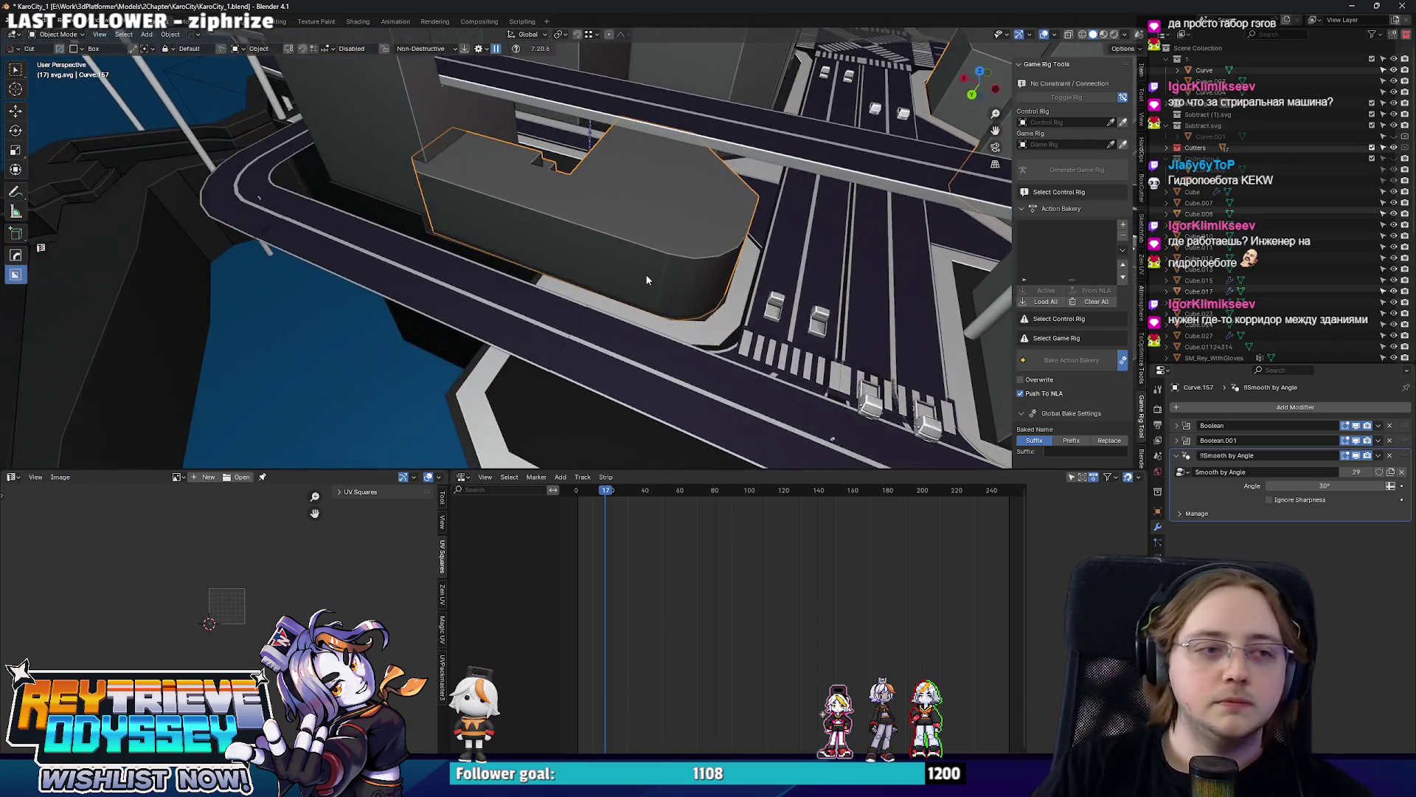
mouse_move(542, 234)
middle_down()
mouse_move(697, 256)
mouse_move(693, 283)
mouse_move(464, 285)
mouse_move(599, 281)
middle_up()
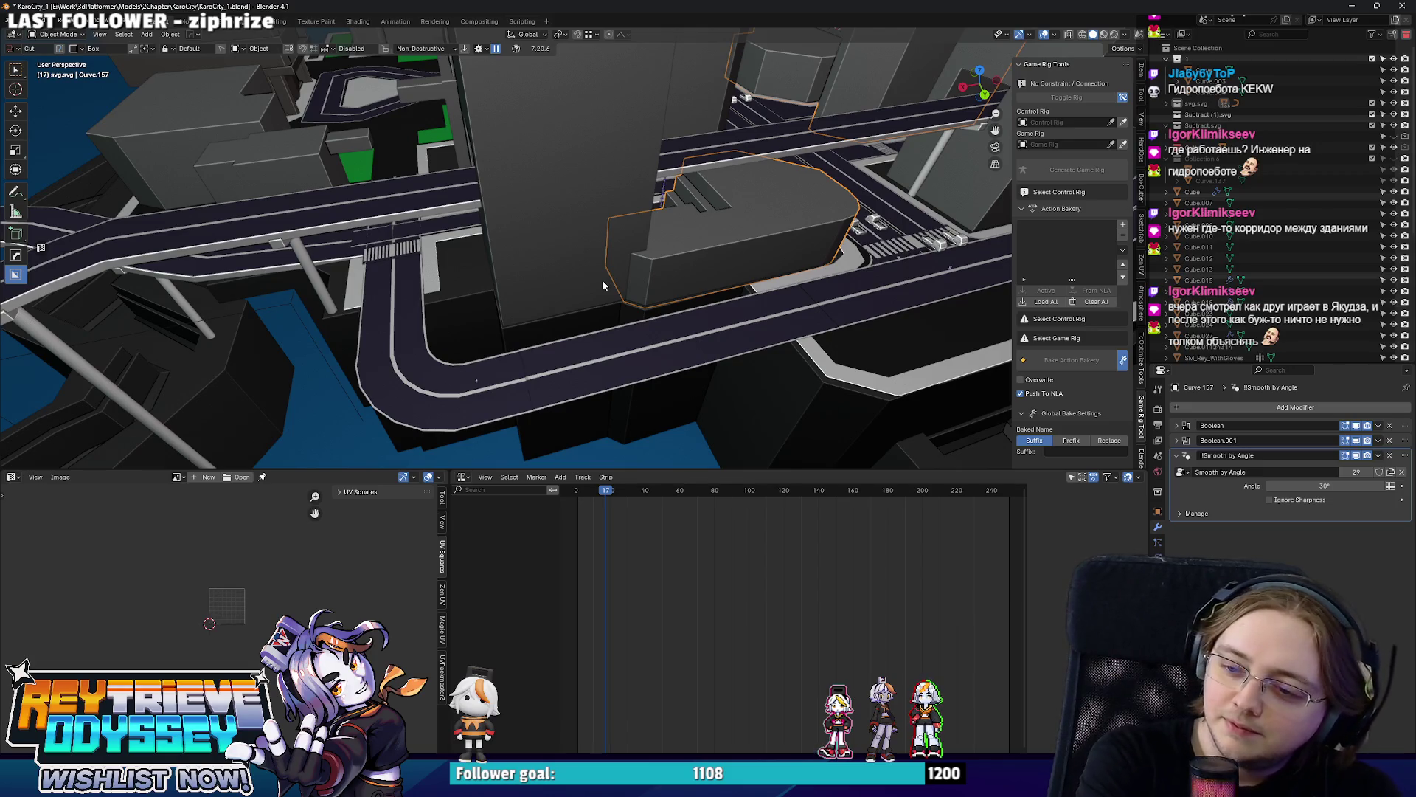
mouse_move(602, 285)
middle_down()
mouse_move(517, 277)
mouse_move(752, 307)
mouse_move(659, 200)
mouse_move(721, 290)
mouse_move(617, 252)
mouse_move(770, 307)
mouse_move(626, 344)
mouse_move(613, 318)
mouse_move(542, 295)
mouse_move(755, 374)
mouse_move(562, 258)
mouse_move(683, 338)
mouse_move(578, 234)
middle_up()
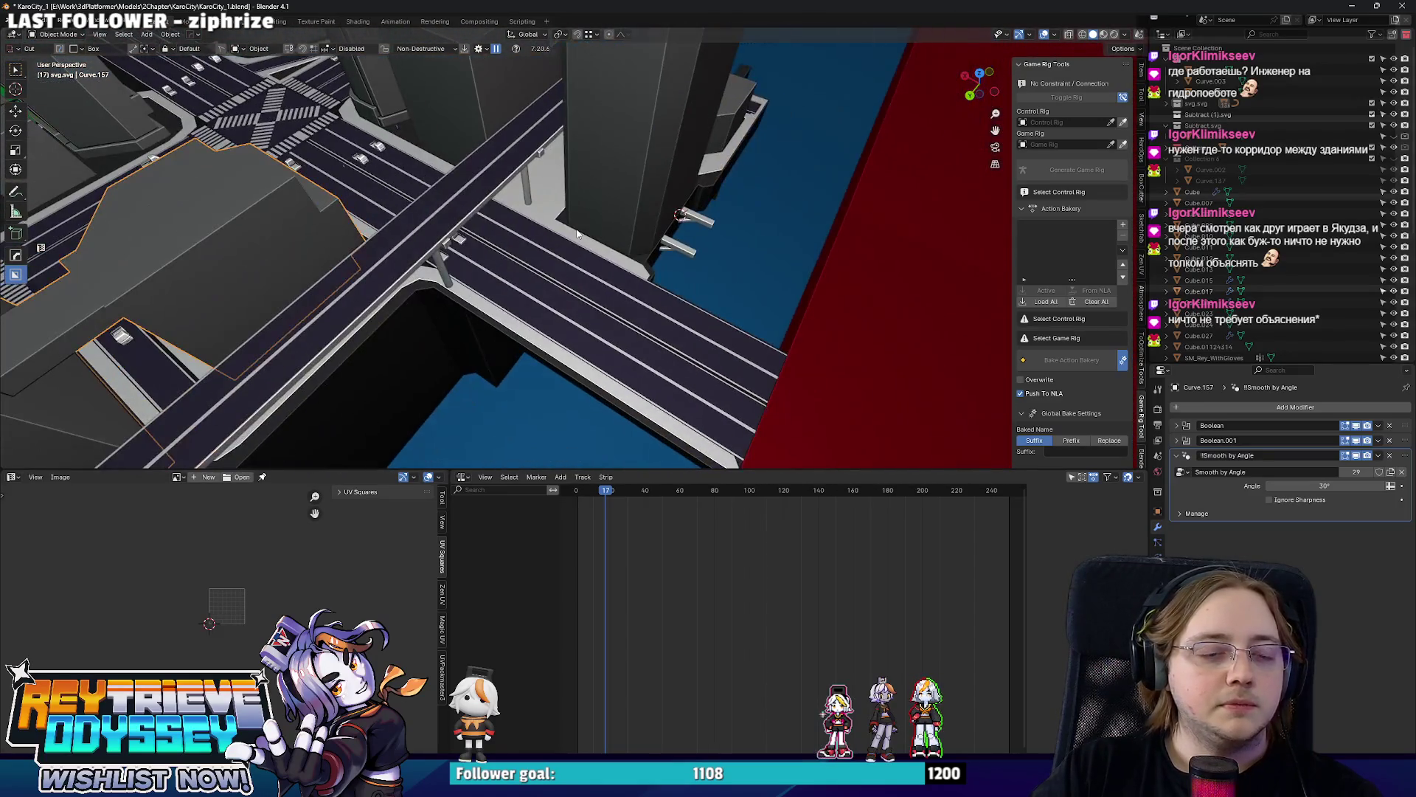
scroll(568, 229, up, 5)
Bevel the inner corner edge where the road platform meets the building into a small chamfer.
click(627, 284)
key(Tab)
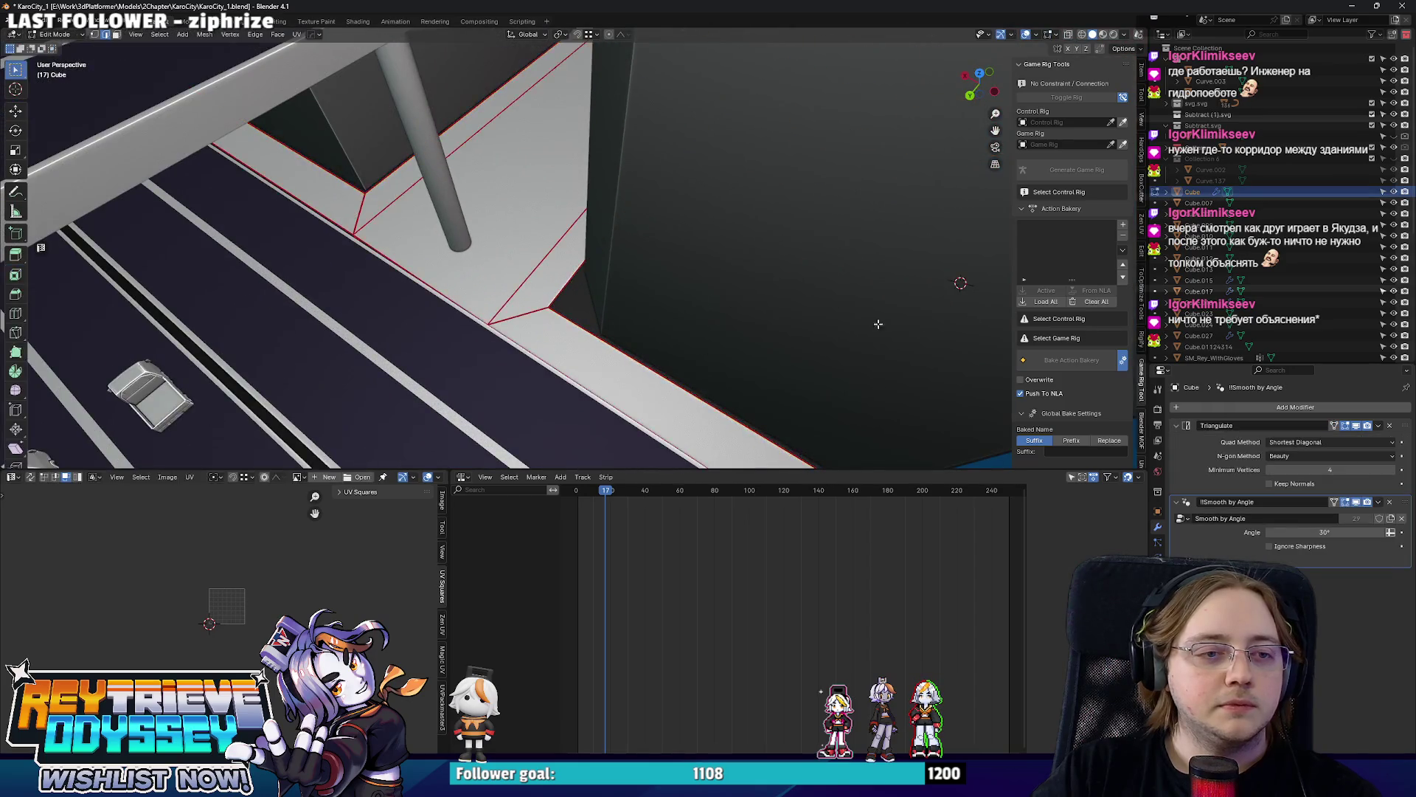
key(alt+z)
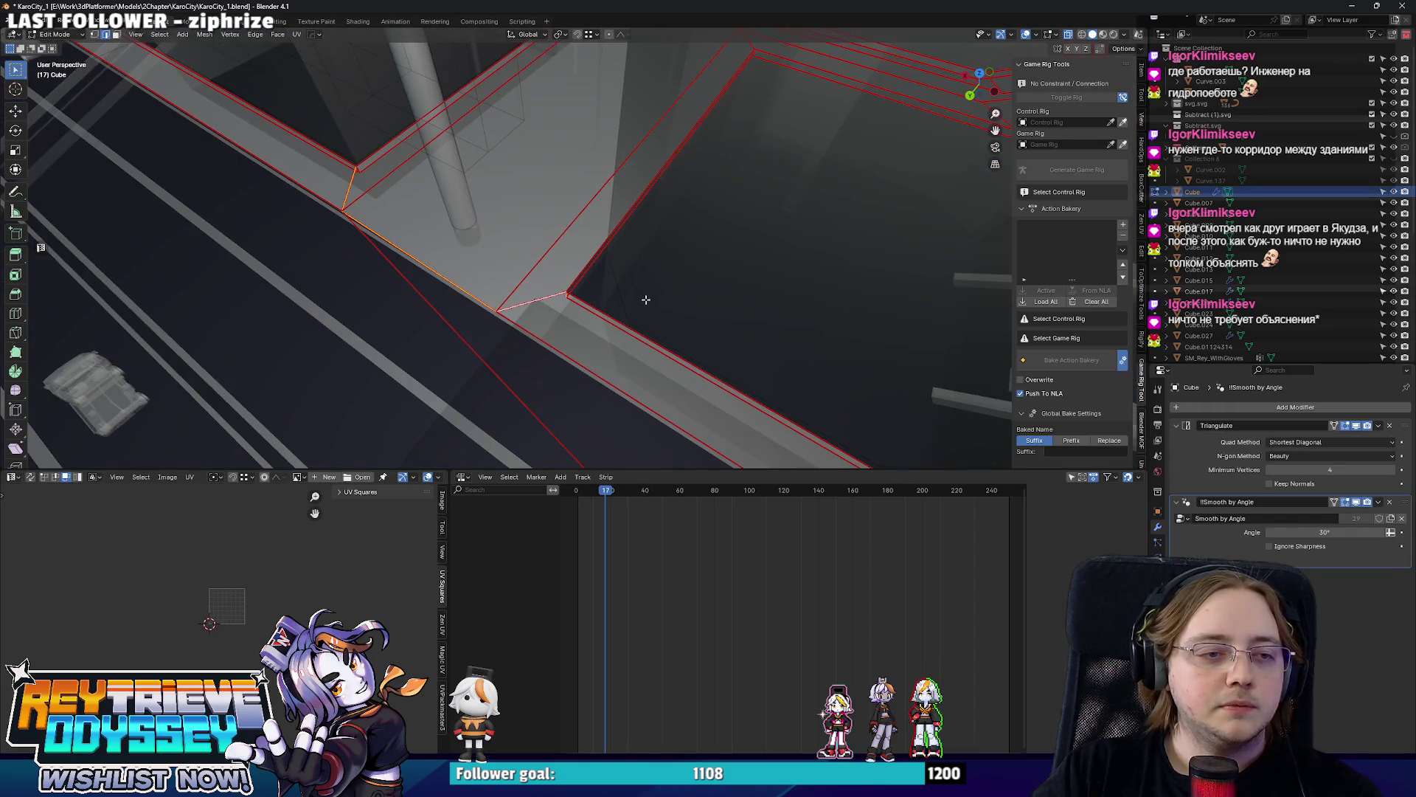
scroll(565, 294, up, 3)
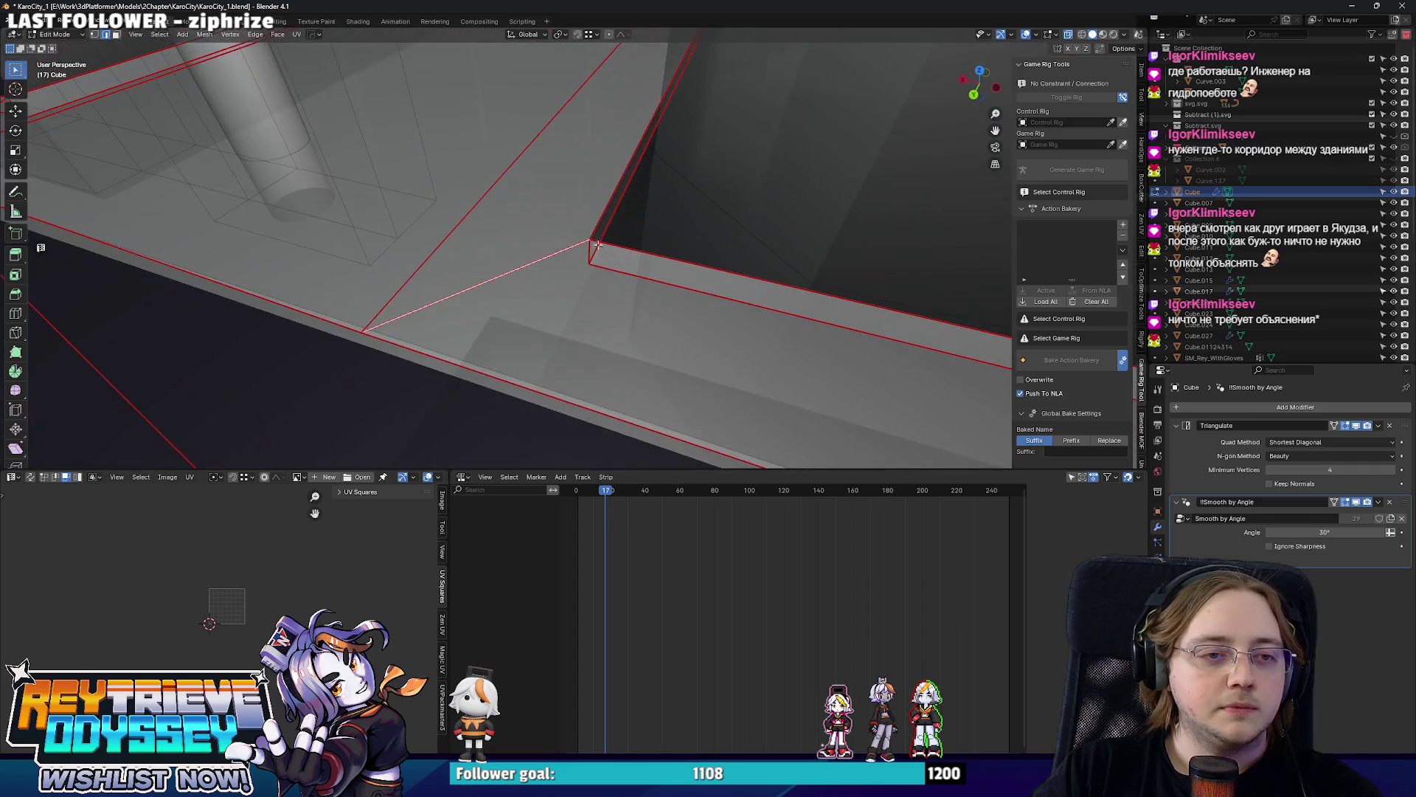
key(alt+z)
scroll(593, 273, down, 3)
key(s)
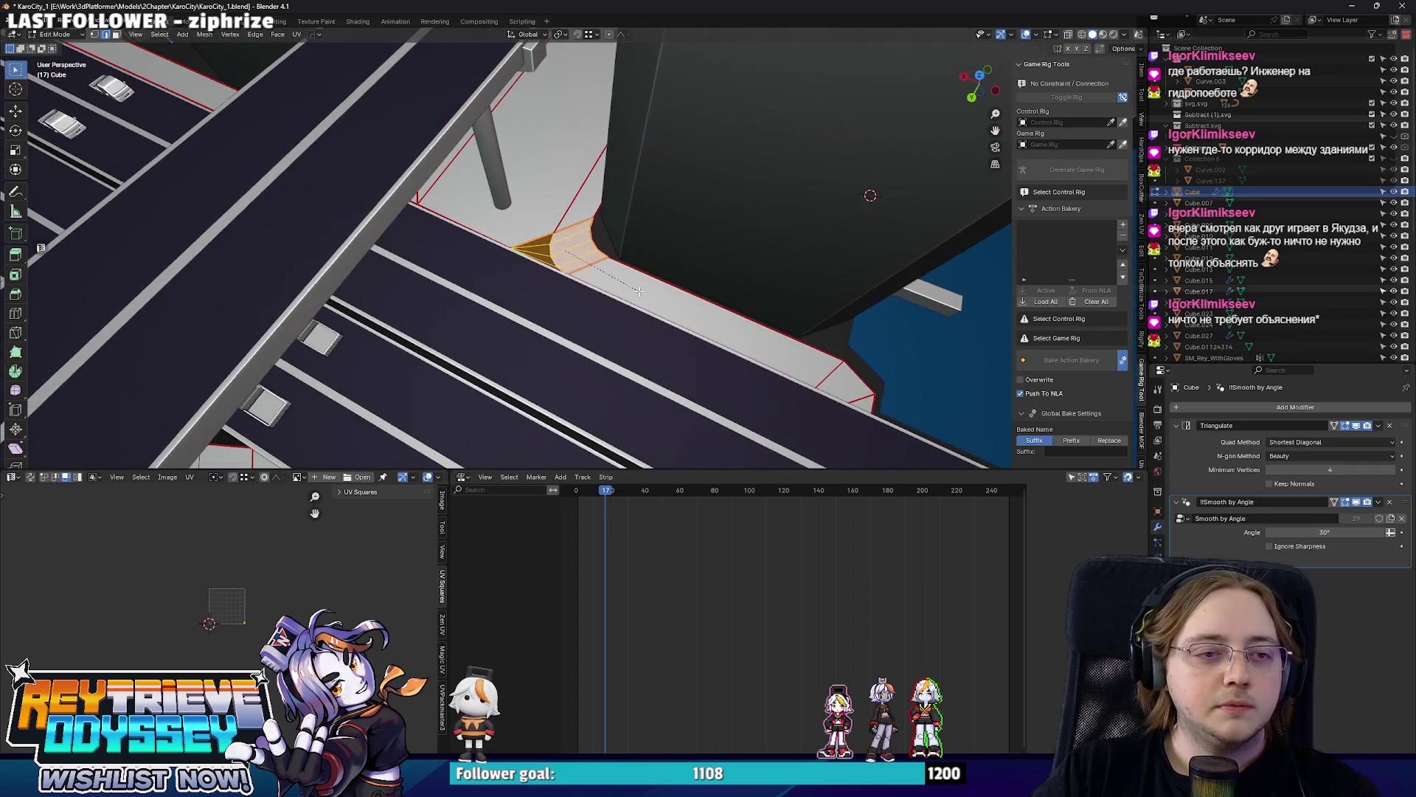
key(Escape)
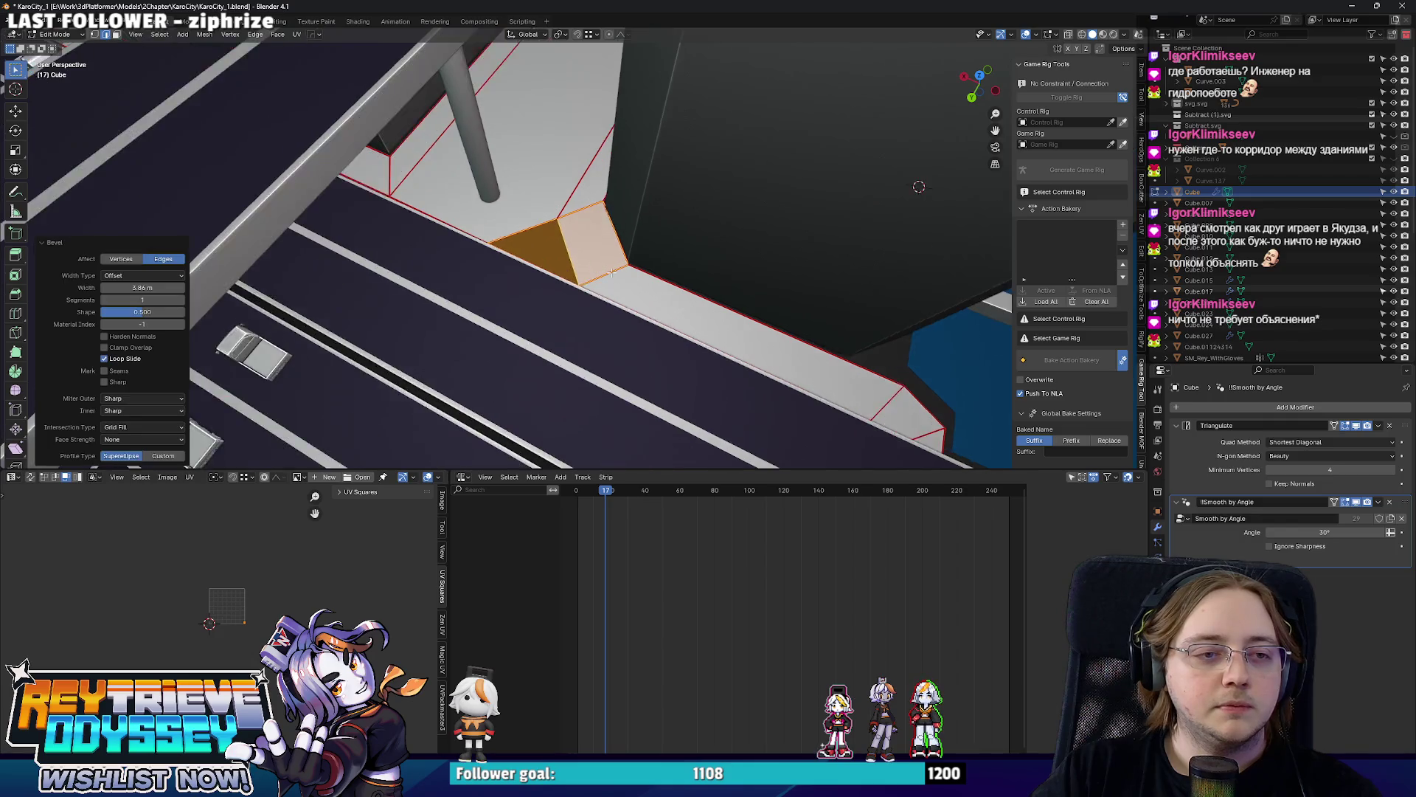
Inspect the new triangular corner face and its material slots, then return to Object Mode.
mouse_move(650, 295)
middle_down()
mouse_move(580, 242)
mouse_move(989, 341)
middle_up()
click(581, 243)
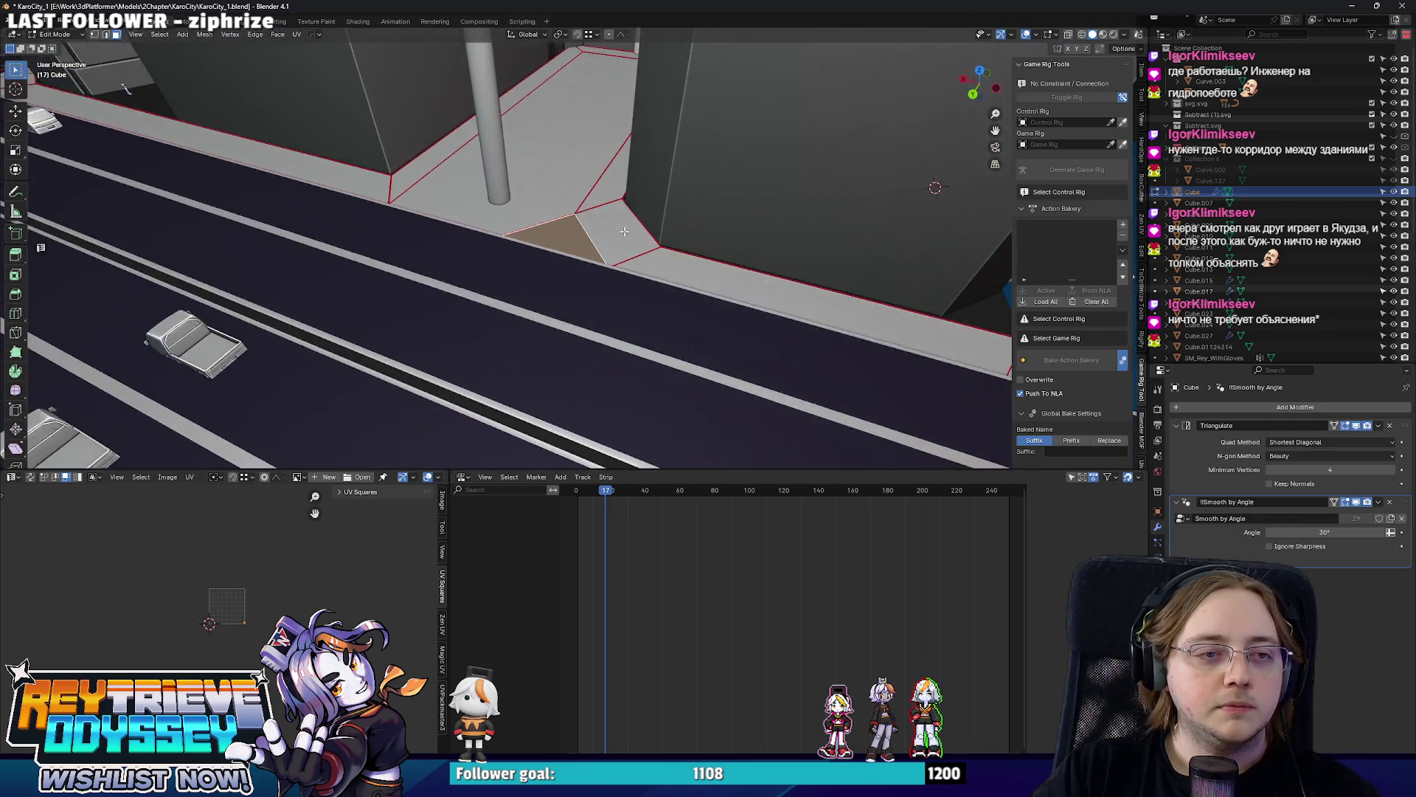
click(1158, 610)
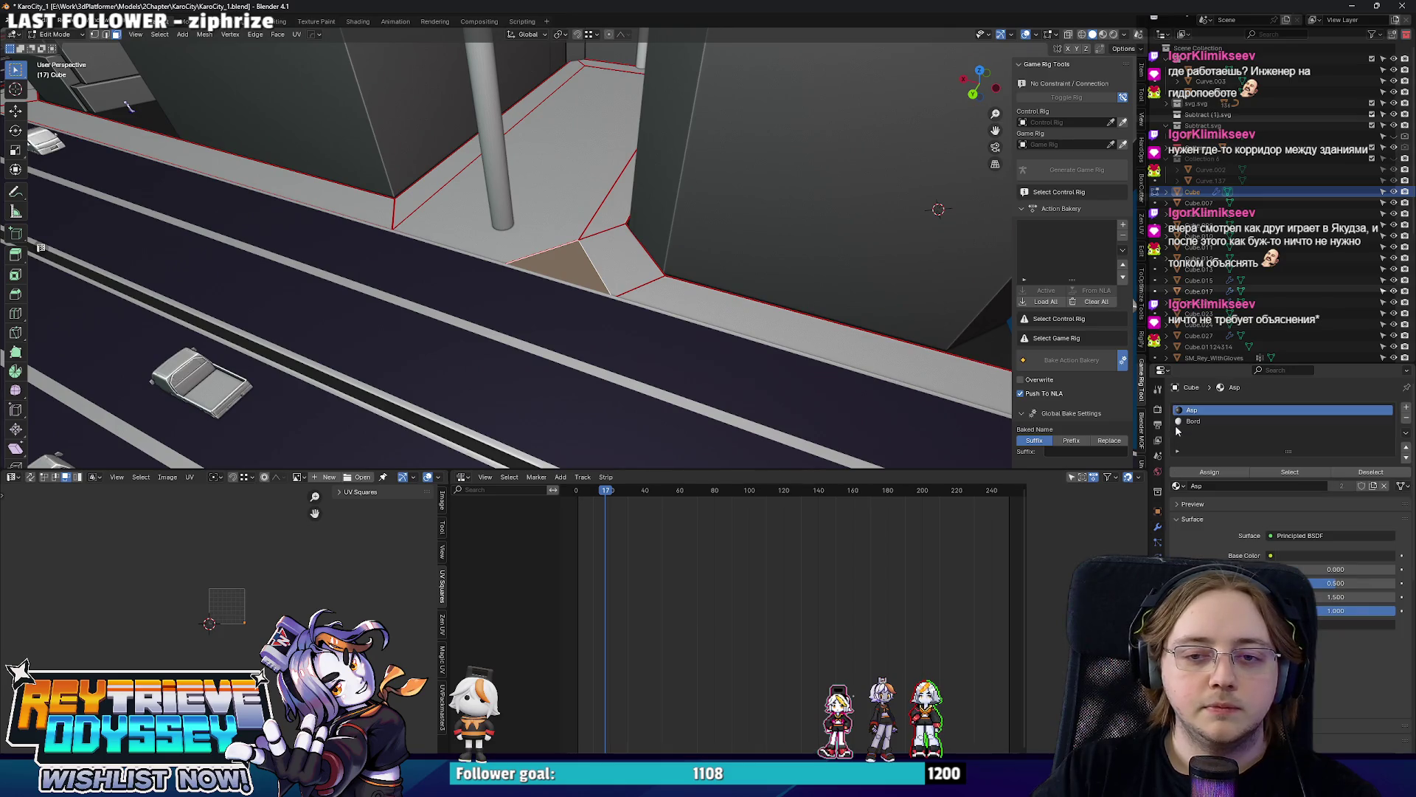
key(Tab)
mouse_move(1121, 455)
middle_down()
mouse_move(611, 301)
mouse_move(780, 331)
mouse_move(596, 285)
mouse_move(534, 297)
mouse_move(541, 218)
mouse_move(564, 288)
middle_up()
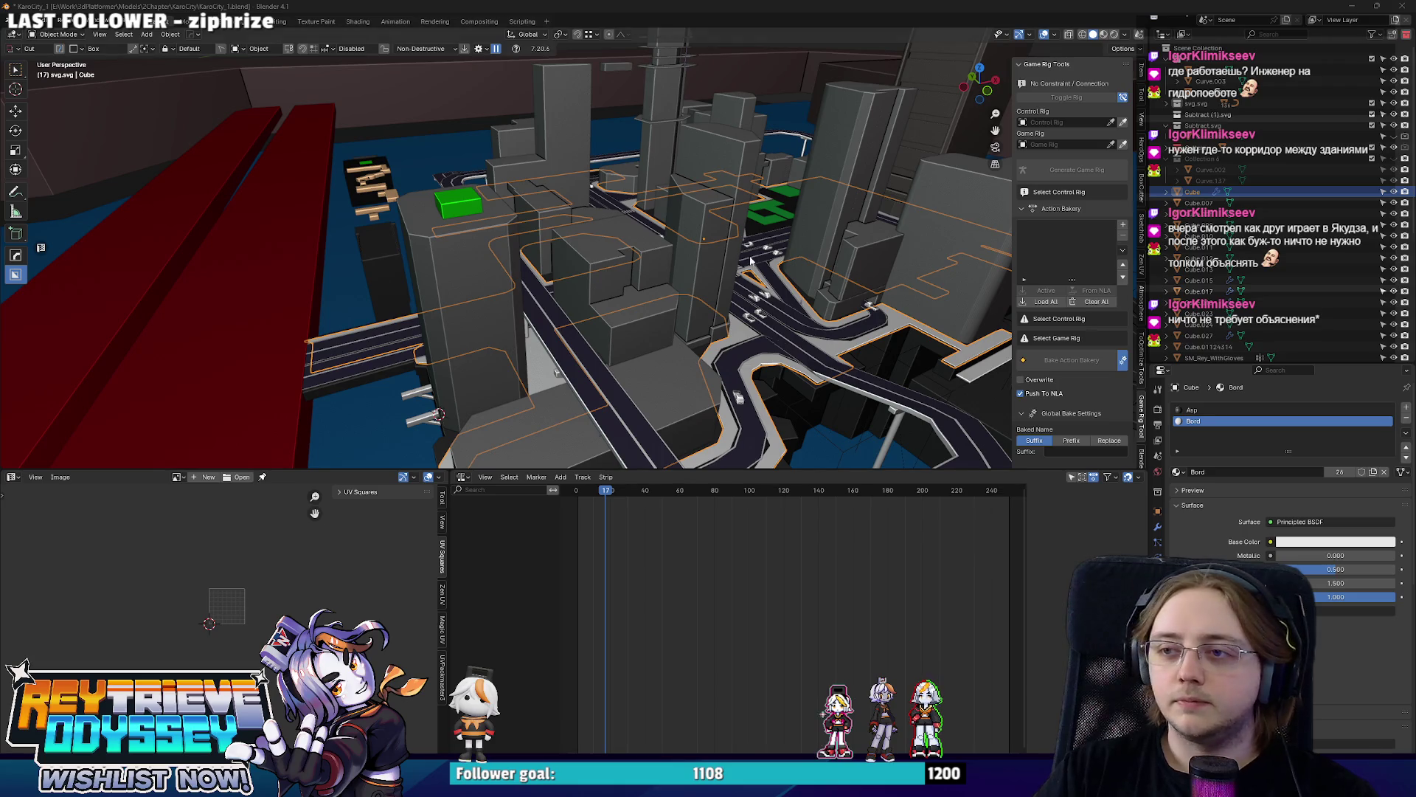
scroll(750, 260, up, 3)
scroll(709, 249, up, 3)
scroll(665, 233, up, 3)
scroll(637, 224, up, 2)
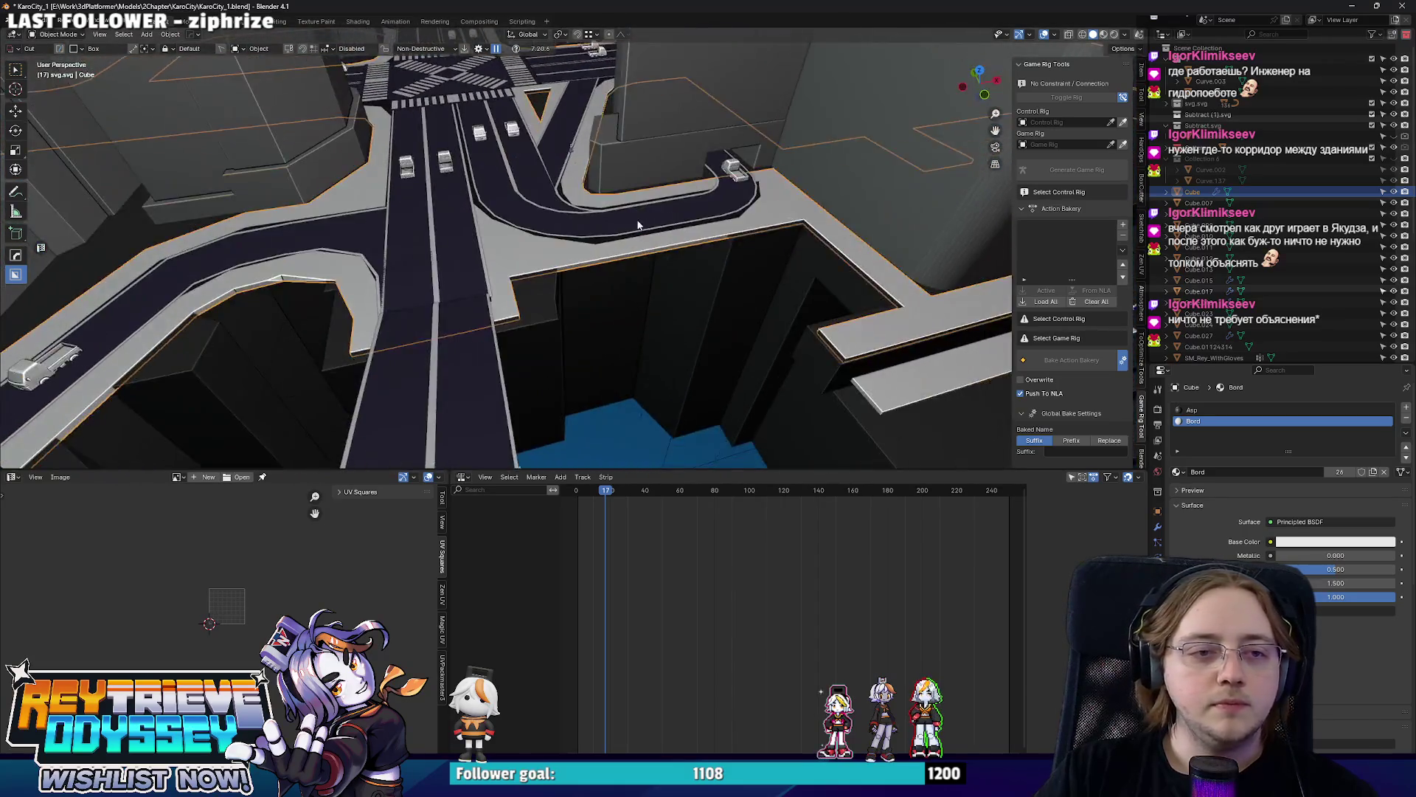
scroll(637, 225, down, 3)
scroll(634, 255, down, 3)
scroll(631, 289, down, 2)
scroll(628, 312, down, 2)
mouse_move(627, 312)
middle_down()
mouse_move(594, 341)
mouse_move(569, 254)
mouse_move(702, 250)
mouse_move(641, 227)
mouse_move(641, 254)
mouse_move(682, 322)
mouse_move(598, 256)
mouse_move(643, 266)
mouse_move(574, 247)
mouse_move(546, 271)
middle_up()
click(683, 323)
key(Tab)
right_click(640, 260)
key(Escape)
key(Tab)
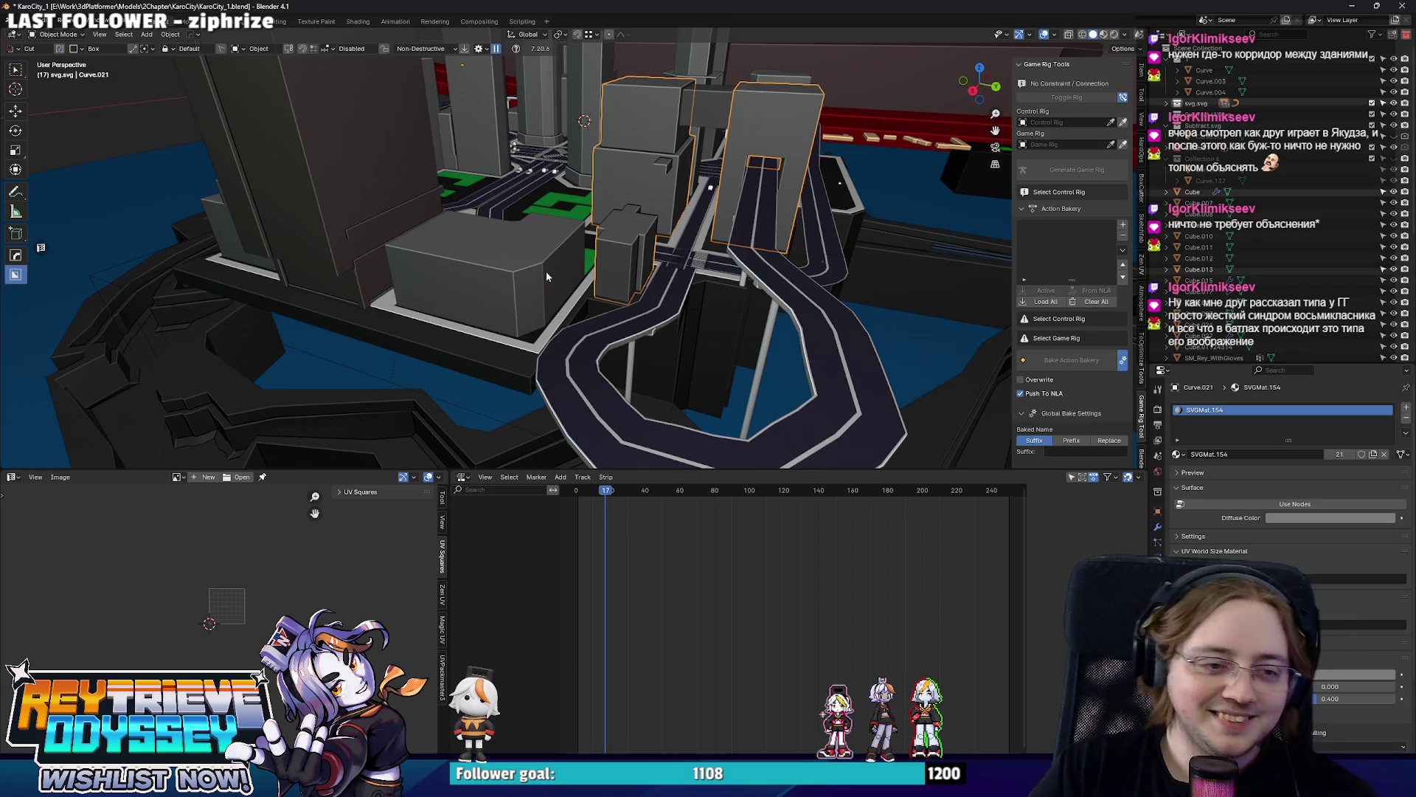
Dissolve the extra vertices from the dark platform base's outline in Edit Mode.
middle_drag(545, 271, 619, 259)
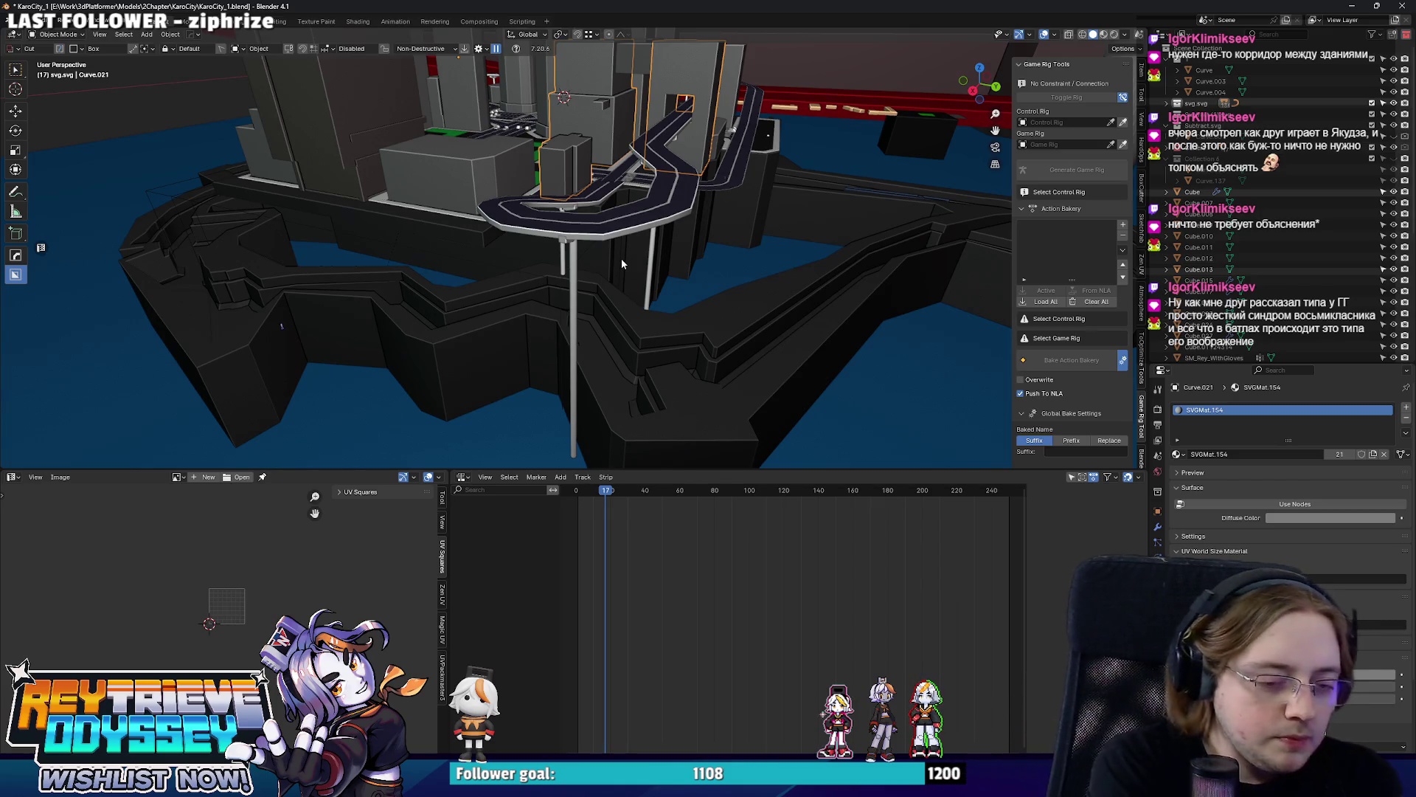
mouse_move(622, 263)
middle_down()
mouse_move(492, 313)
mouse_move(592, 258)
mouse_move(629, 215)
mouse_move(582, 314)
mouse_move(592, 265)
mouse_move(579, 243)
mouse_move(515, 258)
mouse_move(779, 221)
mouse_move(640, 295)
mouse_move(725, 278)
mouse_move(716, 259)
mouse_move(702, 306)
mouse_move(633, 228)
mouse_move(580, 246)
mouse_move(658, 245)
mouse_move(538, 215)
mouse_move(557, 228)
mouse_move(529, 200)
mouse_move(623, 236)
mouse_move(601, 214)
mouse_move(452, 230)
mouse_move(579, 285)
mouse_move(552, 303)
mouse_move(626, 249)
middle_up()
scroll(592, 264, down, 4)
click(580, 246)
key(Tab)
key(ctrl+x)
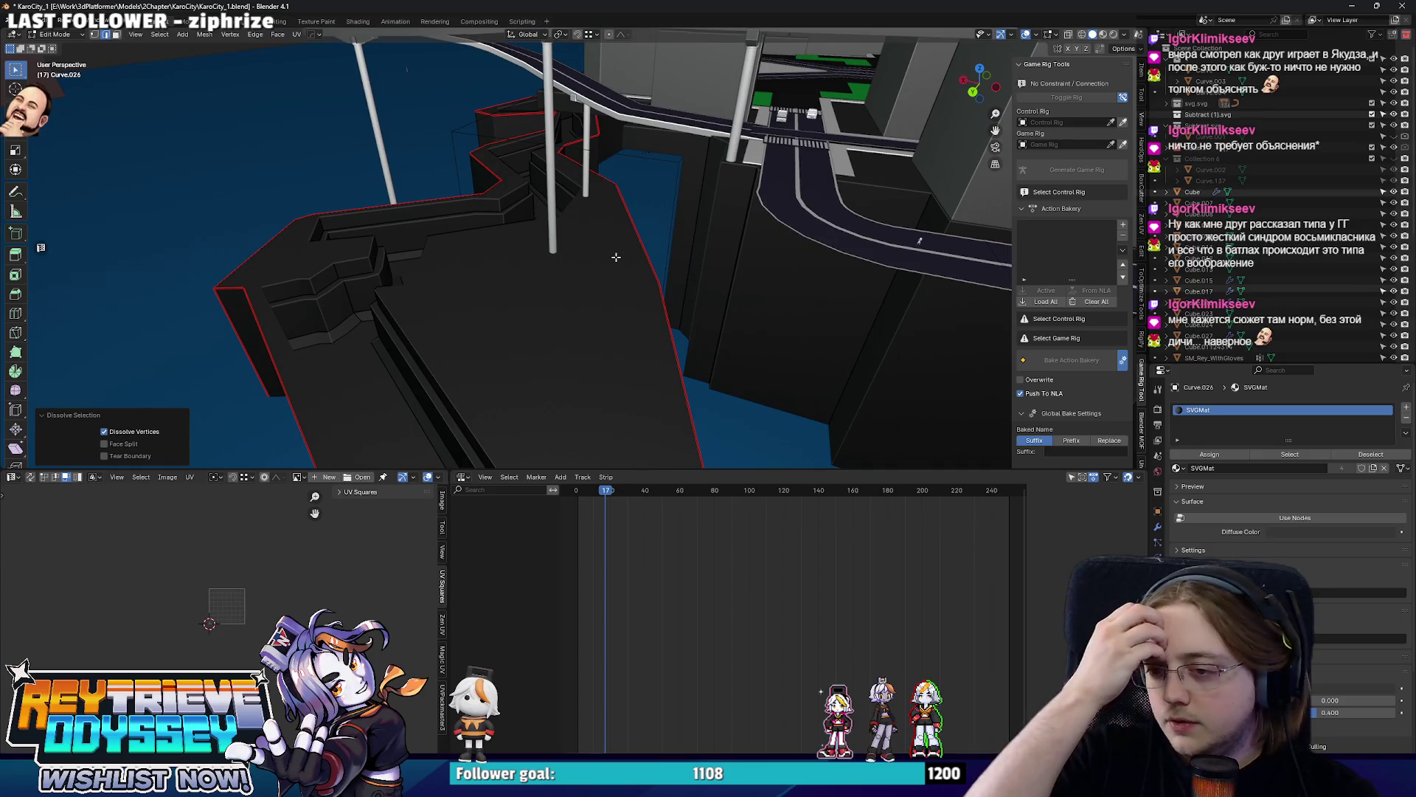
Move a face of the red-outlined platform wall sideways along the X axis.
mouse_move(615, 257)
middle_down()
mouse_move(637, 237)
mouse_move(693, 234)
mouse_move(648, 254)
mouse_move(540, 227)
mouse_move(579, 277)
mouse_move(727, 247)
mouse_move(791, 259)
mouse_move(758, 278)
mouse_move(602, 241)
mouse_move(686, 202)
mouse_move(604, 224)
mouse_move(736, 270)
mouse_move(699, 225)
mouse_move(813, 194)
middle_up()
scroll(603, 240, down, 3)
scroll(610, 239, down, 3)
scroll(620, 237, down, 3)
scroll(630, 235, down, 2)
key(alt+z)
click(687, 203)
key(alt+z)
key(g)
key(y)
key(x)
click(611, 229)
scroll(736, 270, up, 5)
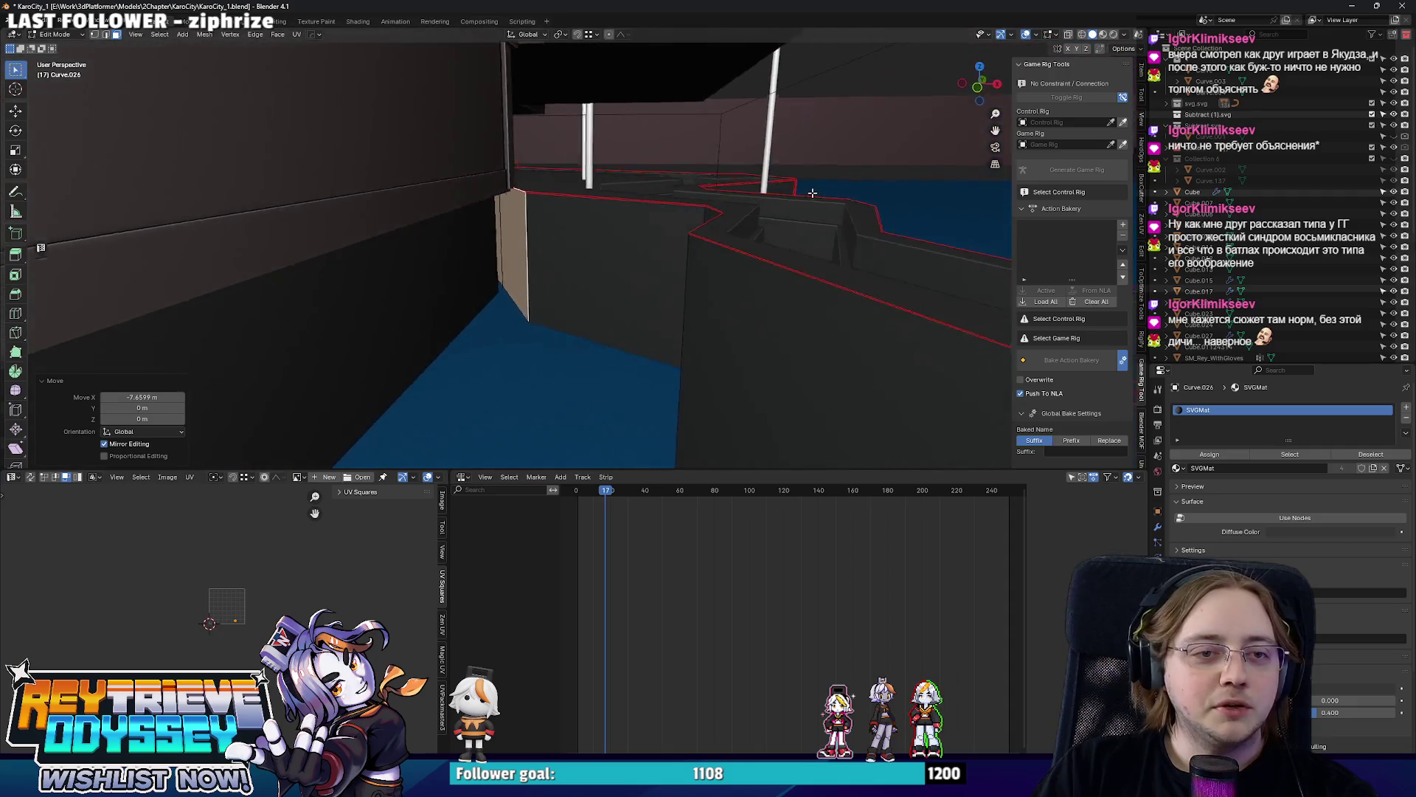
scroll(731, 218, up, 3)
scroll(734, 221, down, 3)
Shift two edges of the tan wall along X, then return to Object Mode.
middle_drag(734, 222, 730, 263)
key(g)
key(x)
click(718, 266)
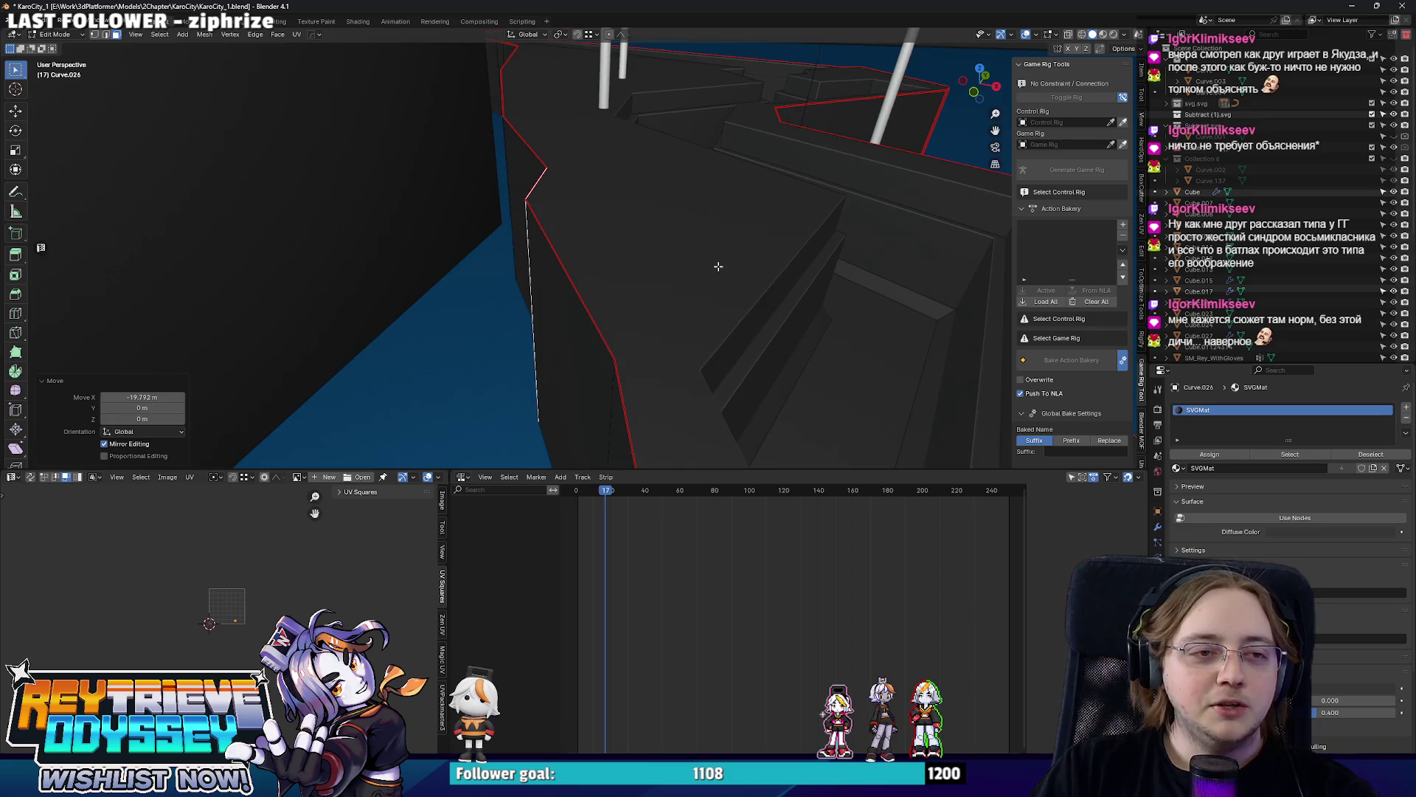
key(g)
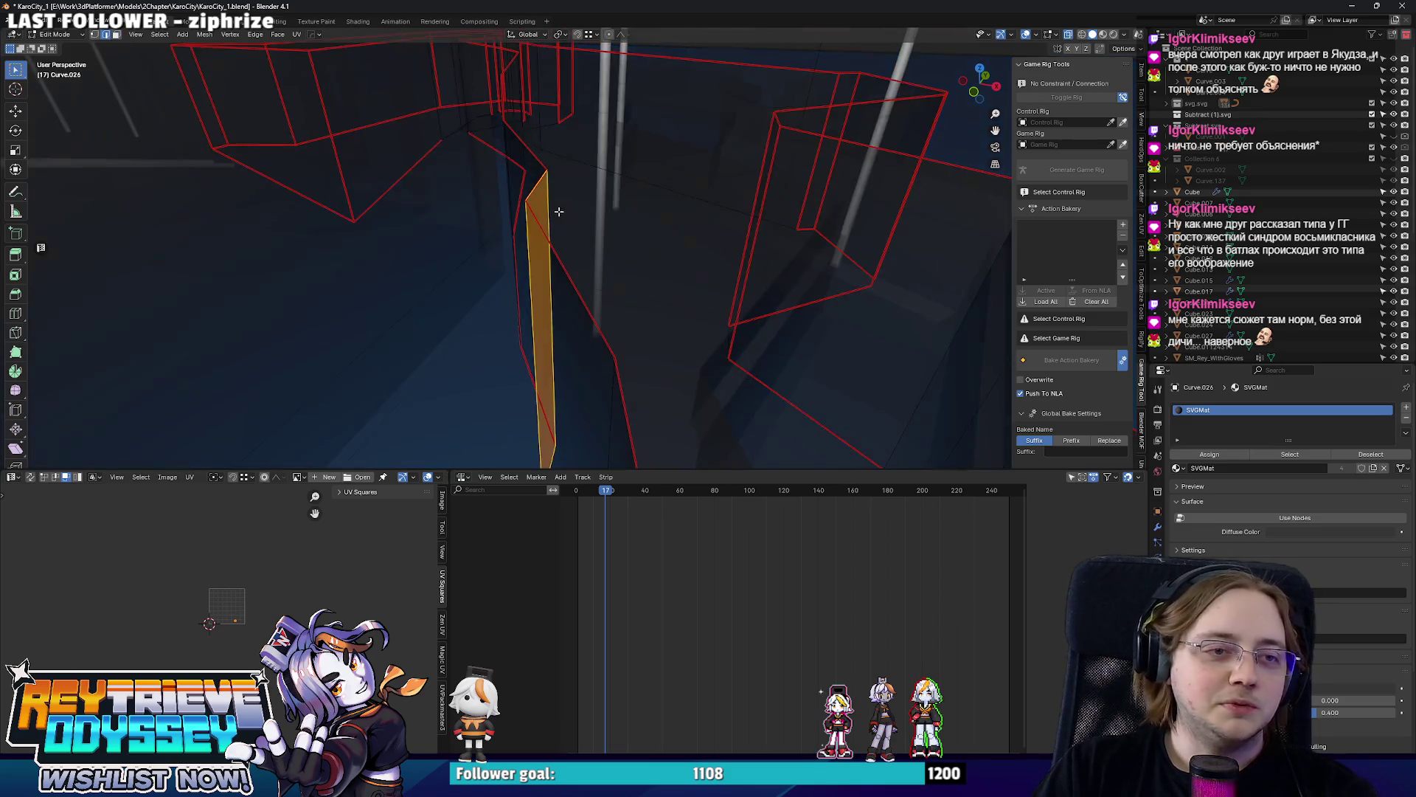
key(y)
key(x)
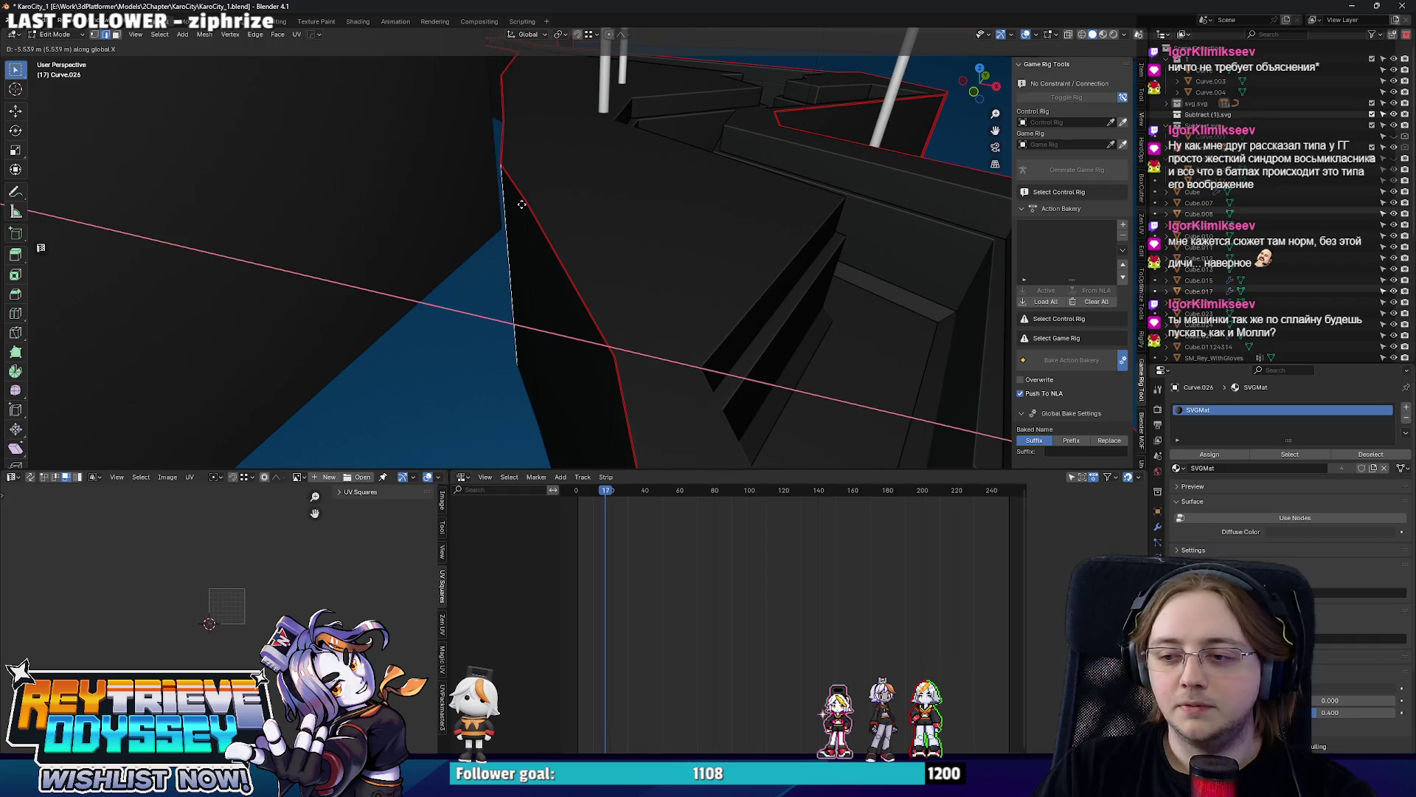
click(529, 204)
middle_drag(615, 209, 481, 182)
key(Tab)
scroll(600, 204, down, 5)
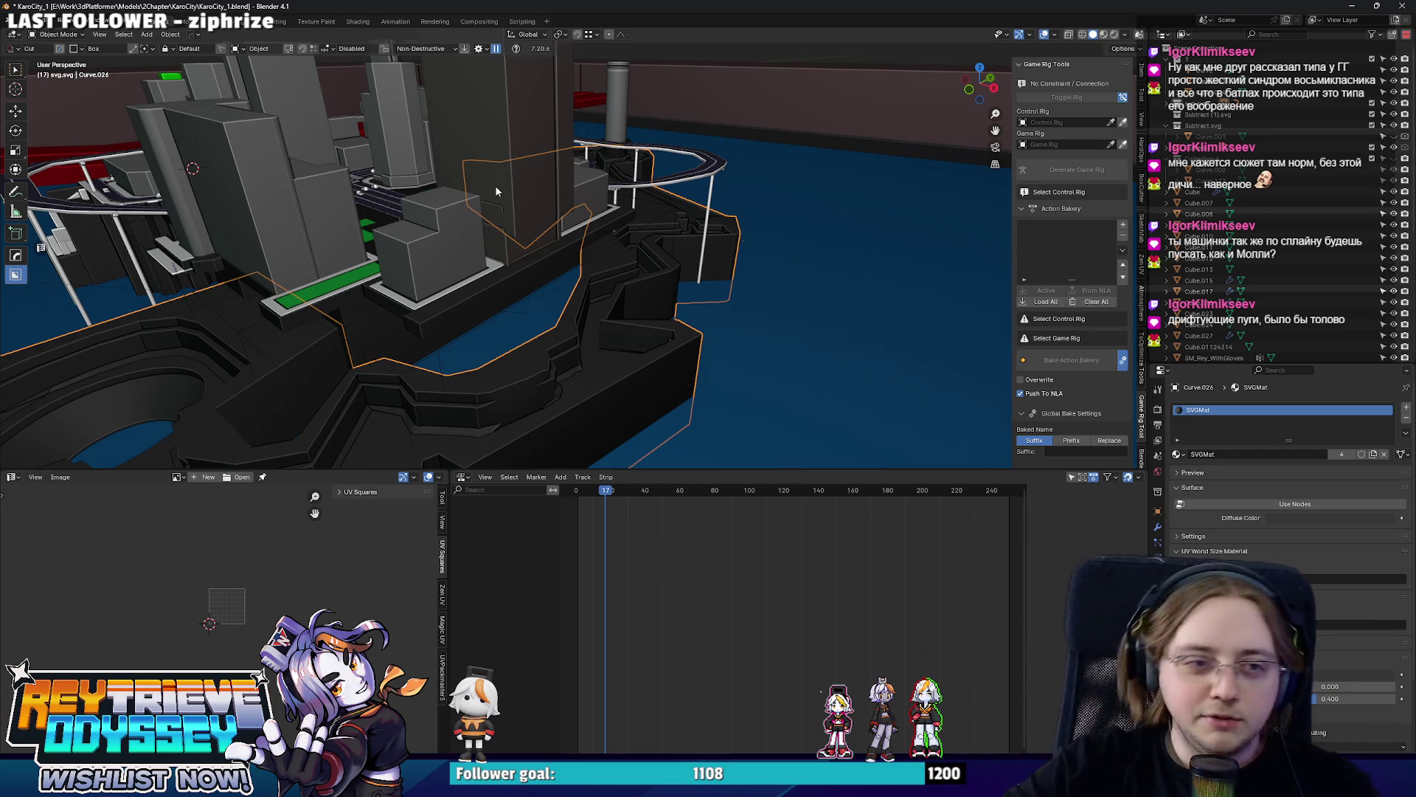
Move a vertical edge of the dark platform block along the X axis.
mouse_move(635, 147)
middle_down()
mouse_move(596, 325)
mouse_move(676, 250)
mouse_move(643, 270)
mouse_move(743, 263)
middle_up()
click(743, 263)
key(Tab)
scroll(591, 266, up, 3)
mouse_move(591, 265)
middle_down()
mouse_move(573, 335)
mouse_move(560, 268)
middle_up()
click(568, 314)
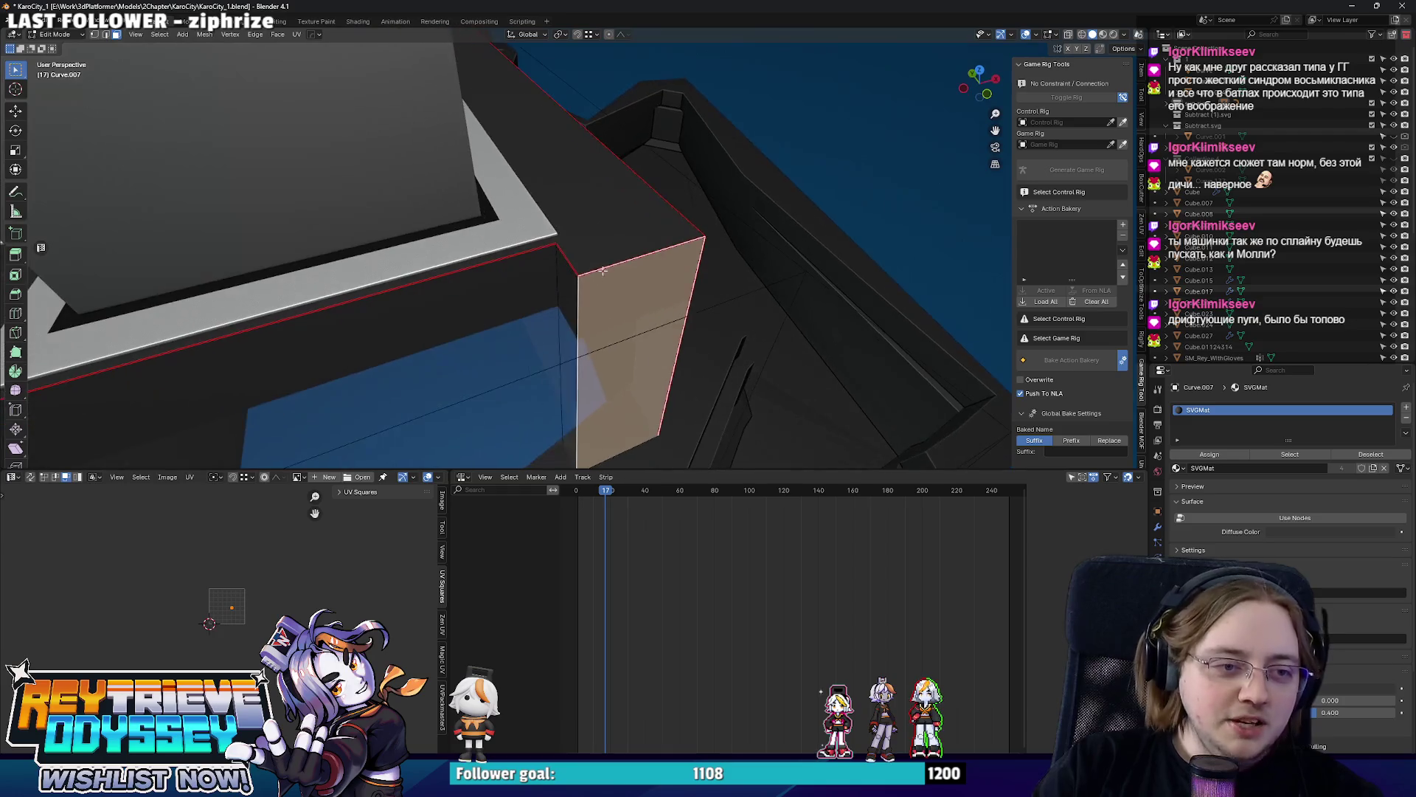
click(562, 270)
key(g)
key(x)
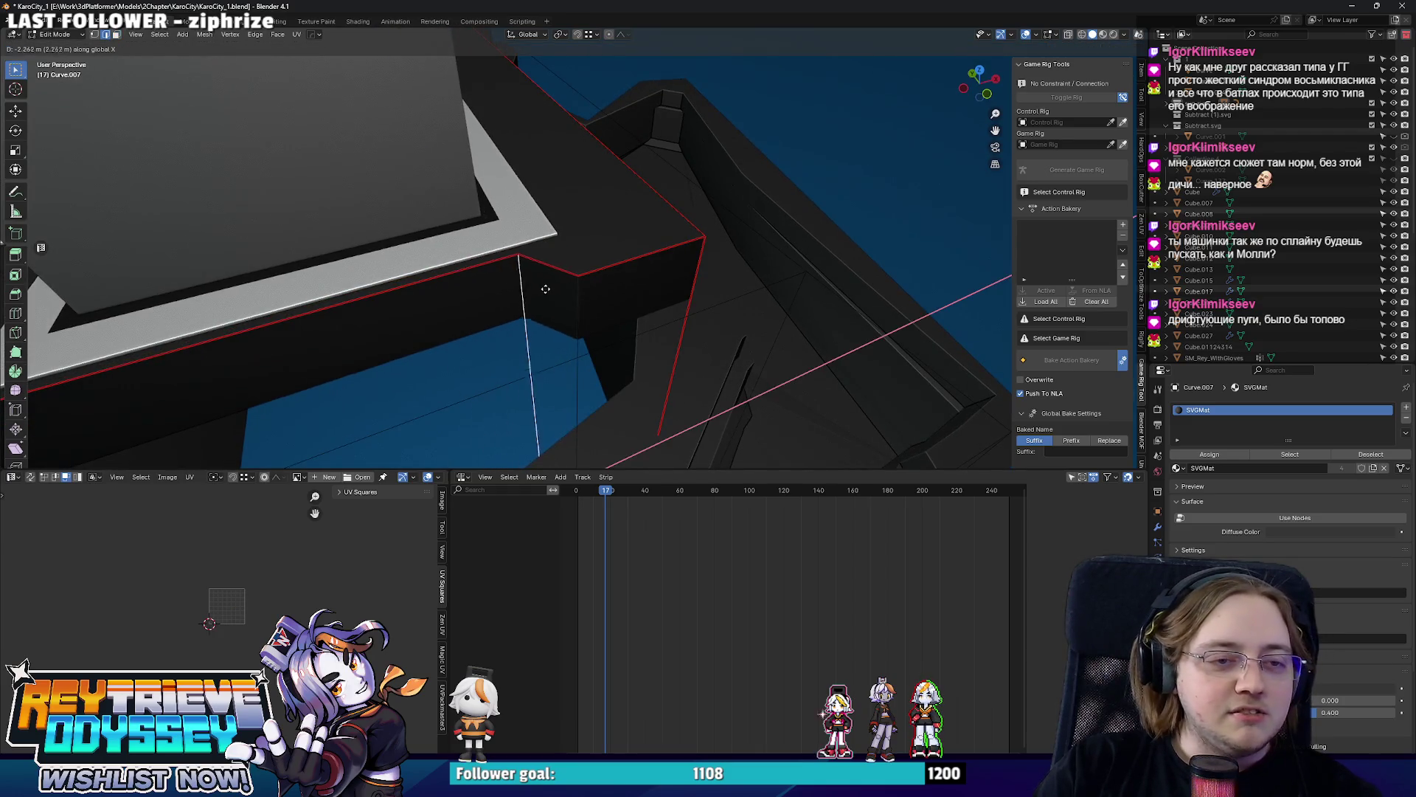
click(520, 279)
key(ctrl+Tab)
key(Escape)
Add a centred loop cut across the block's wall and slide the new edge into place.
mouse_move(415, 262)
middle_down()
mouse_move(562, 194)
mouse_move(689, 313)
middle_up()
key(ctrl+r)
click(662, 279)
right_click(663, 279)
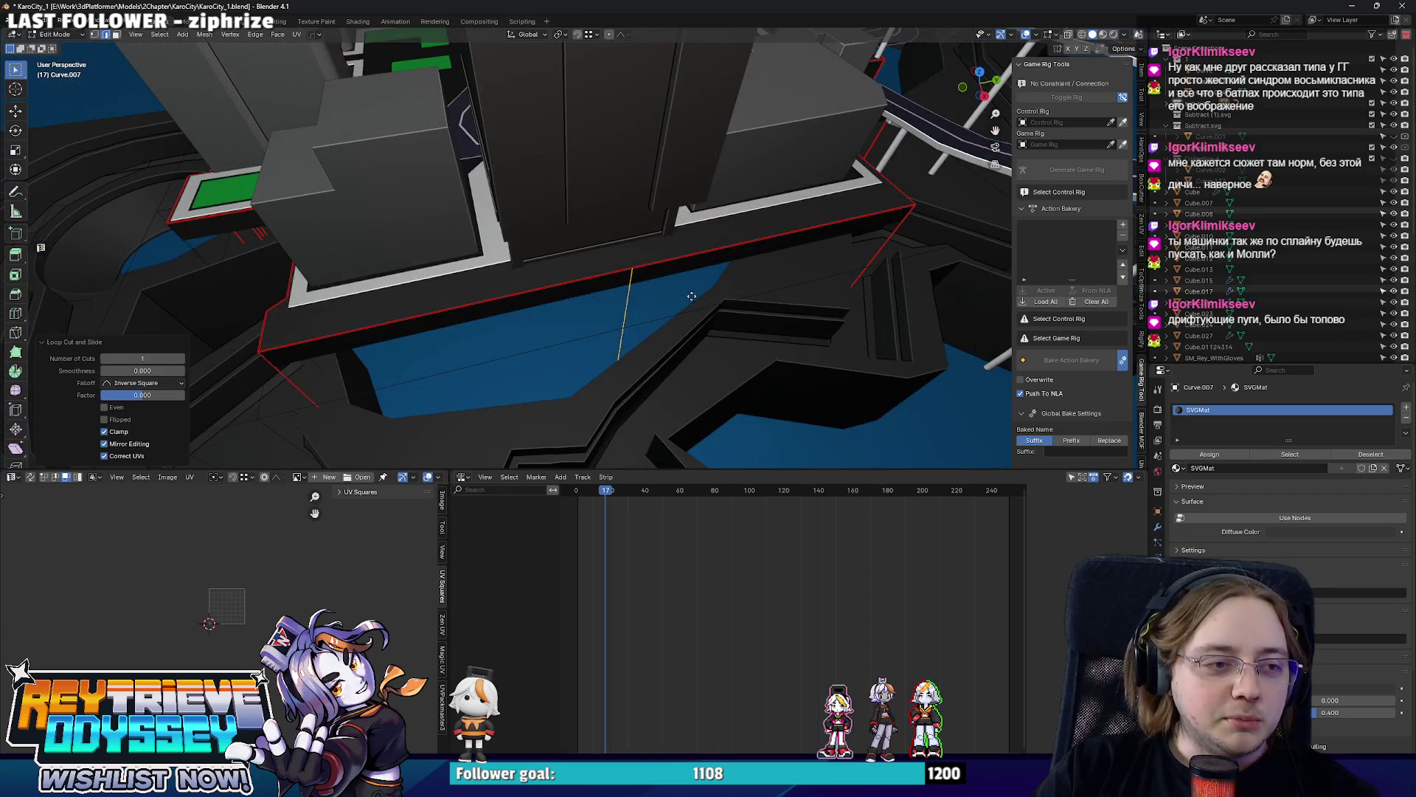
key(g)
key(g)
click(416, 332)
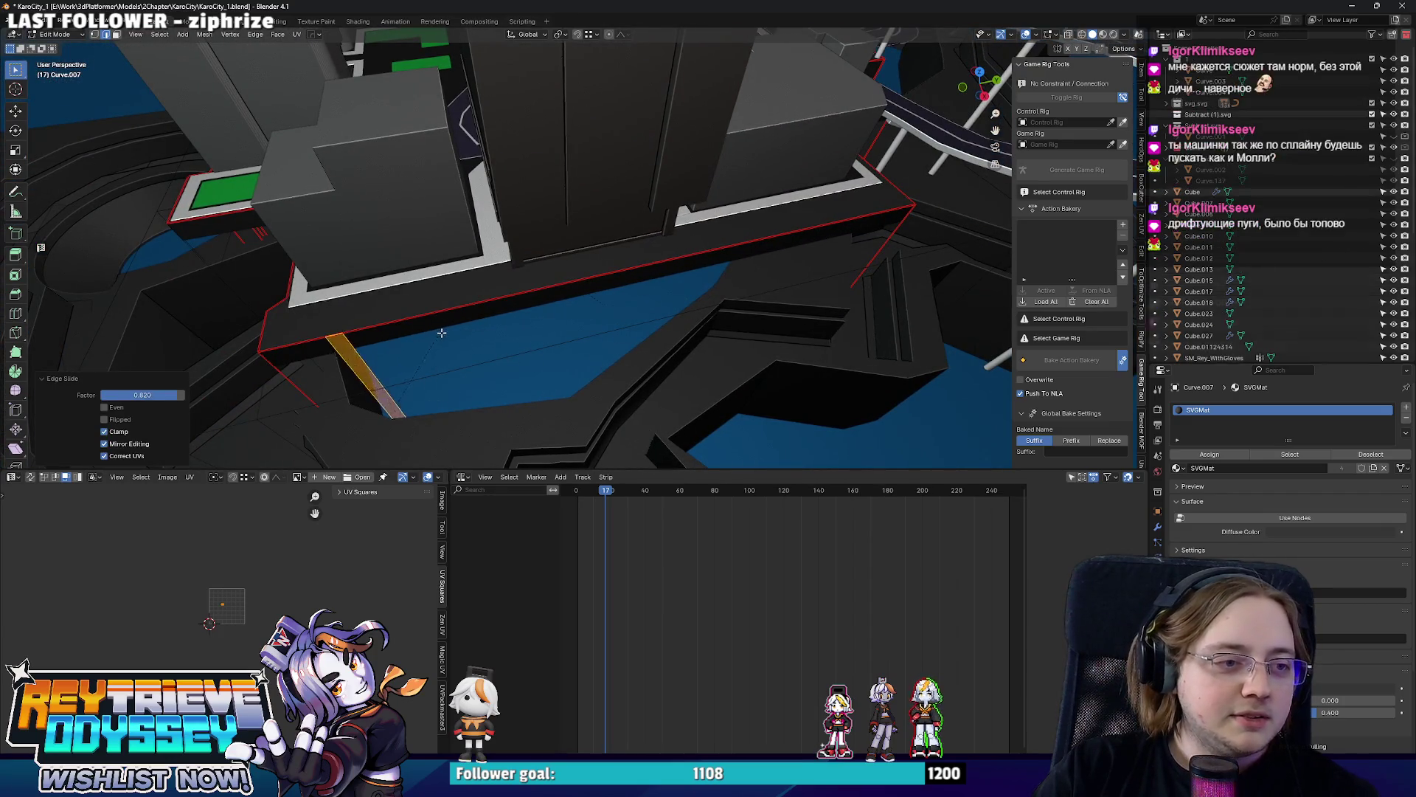
Shift the edge beside the new cut along X by about -4.71 m.
click(371, 382)
mouse_move(448, 332)
middle_down()
mouse_move(671, 278)
mouse_move(666, 267)
mouse_move(709, 254)
mouse_move(521, 237)
mouse_move(677, 250)
middle_up()
scroll(671, 277, up, 3)
scroll(672, 277, down, 3)
scroll(708, 254, up, 3)
scroll(648, 269, down, 3)
scroll(521, 238, up, 3)
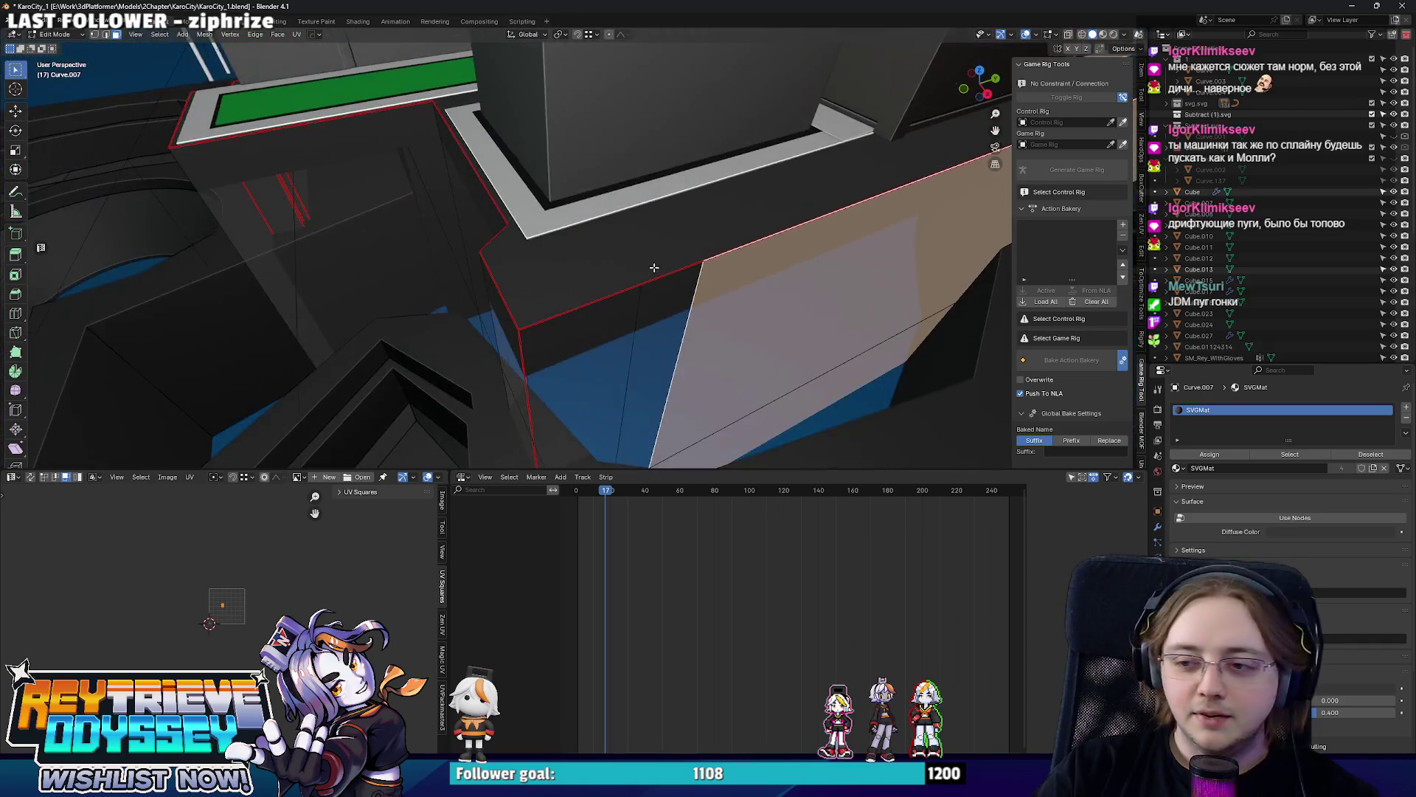
key(g)
key(x)
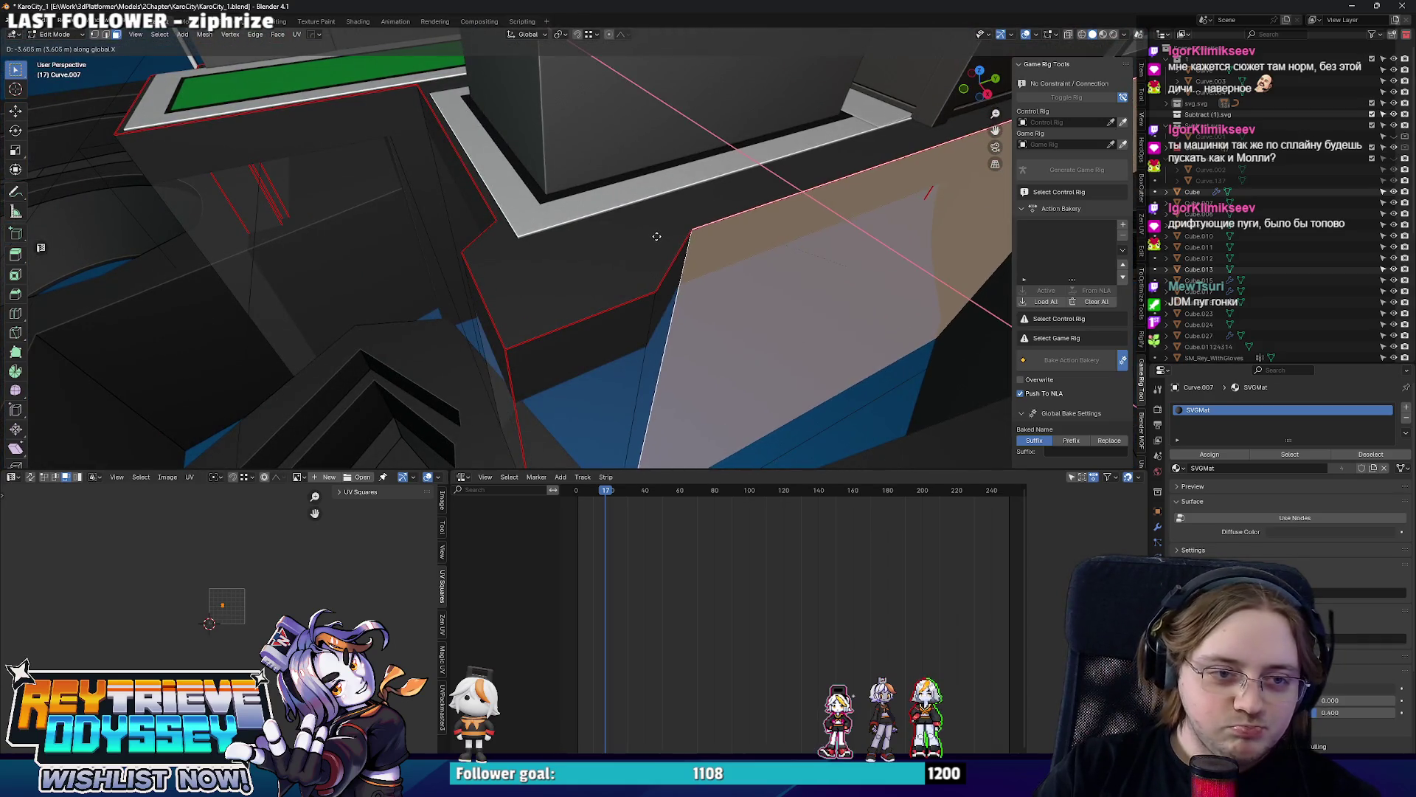
click(651, 231)
mouse_move(651, 231)
middle_down()
mouse_move(586, 267)
mouse_move(385, 203)
middle_up()
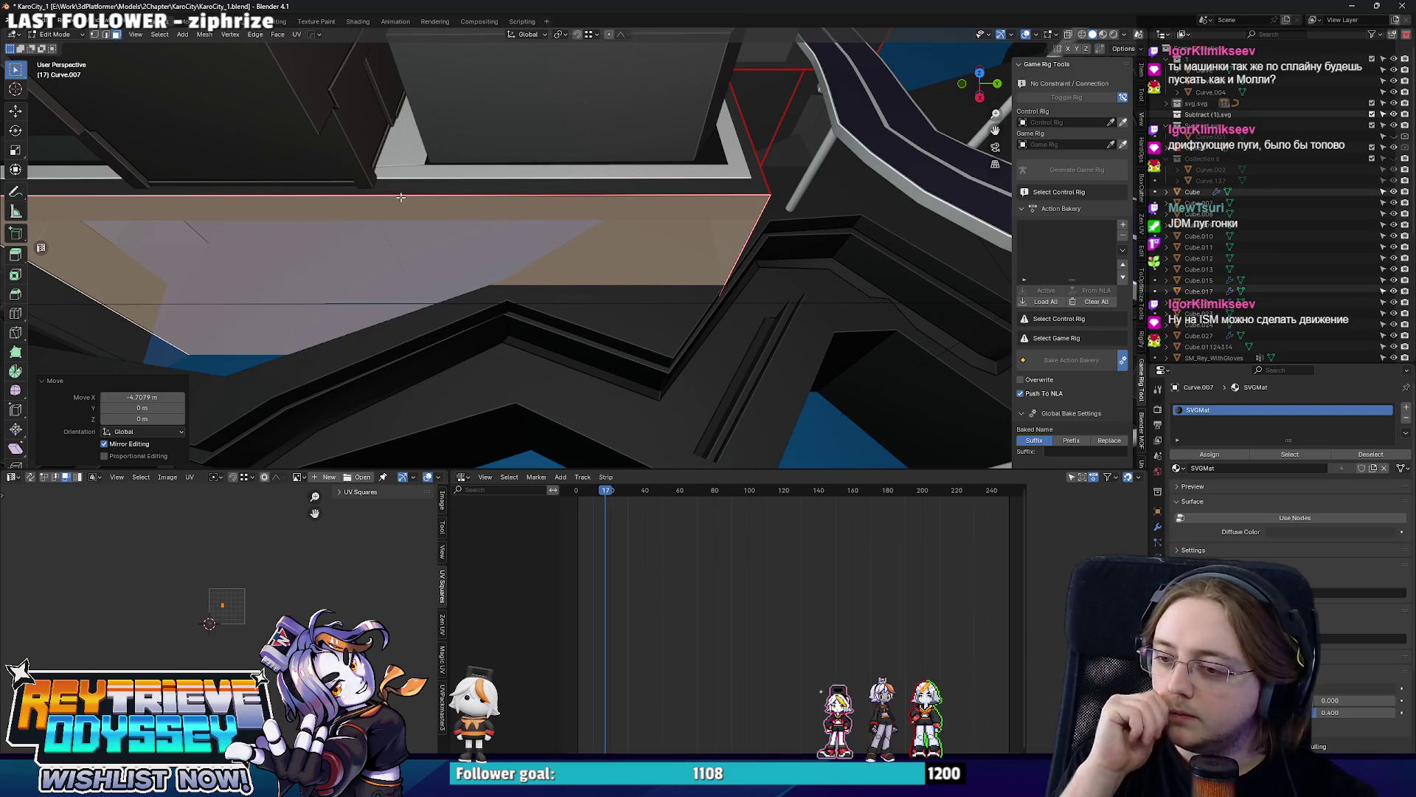
middle_drag(401, 197, 655, 233)
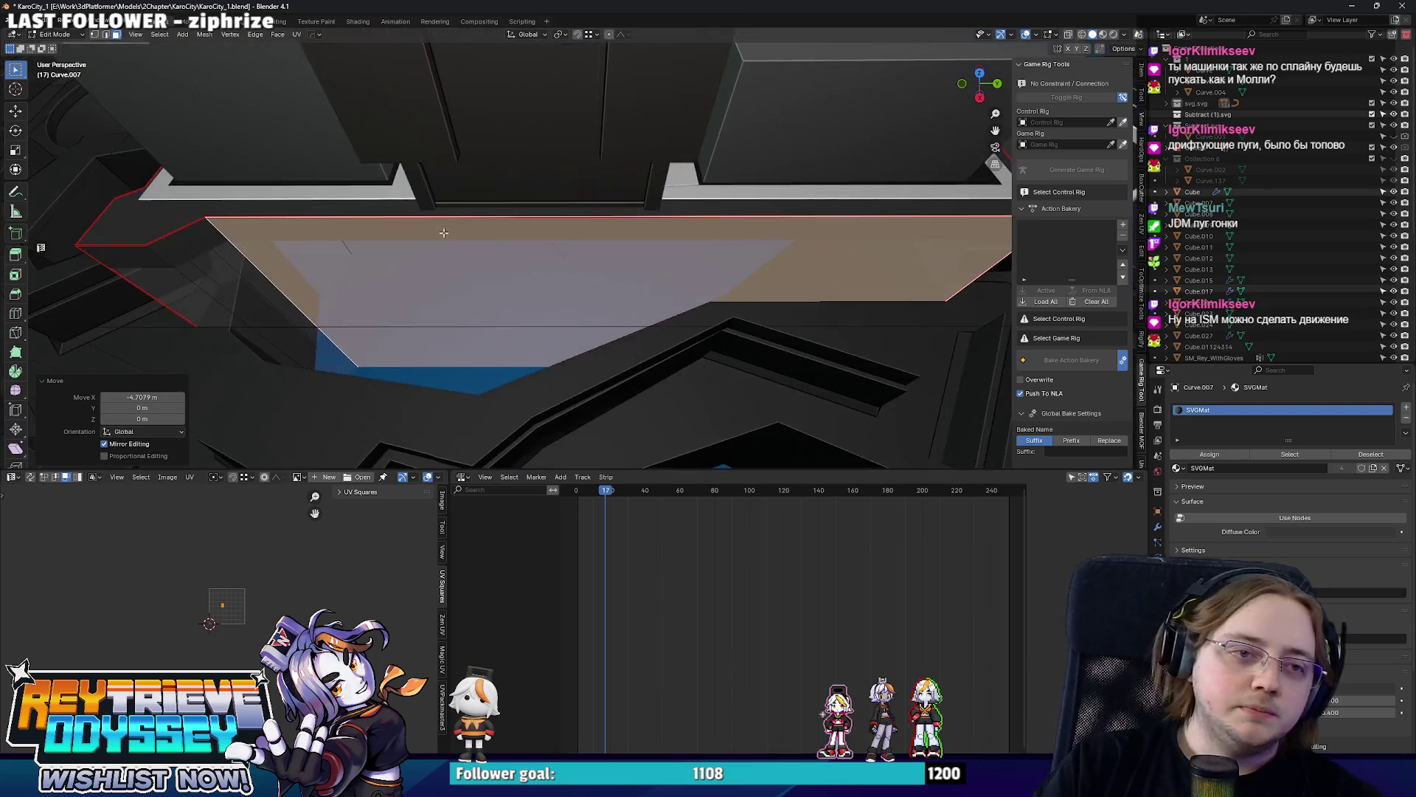
scroll(655, 234, up, 2)
scroll(671, 231, up, 2)
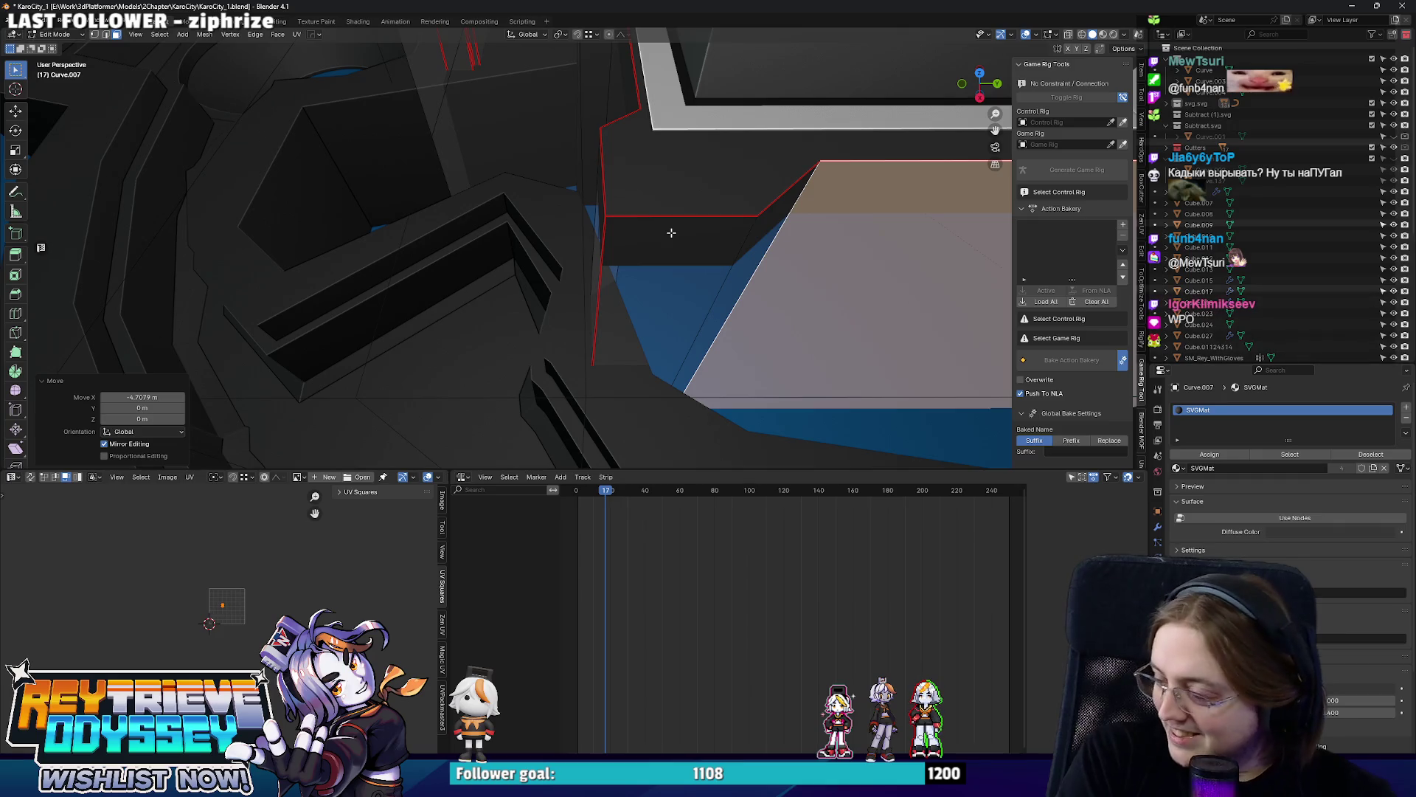
scroll(701, 195, up, 2)
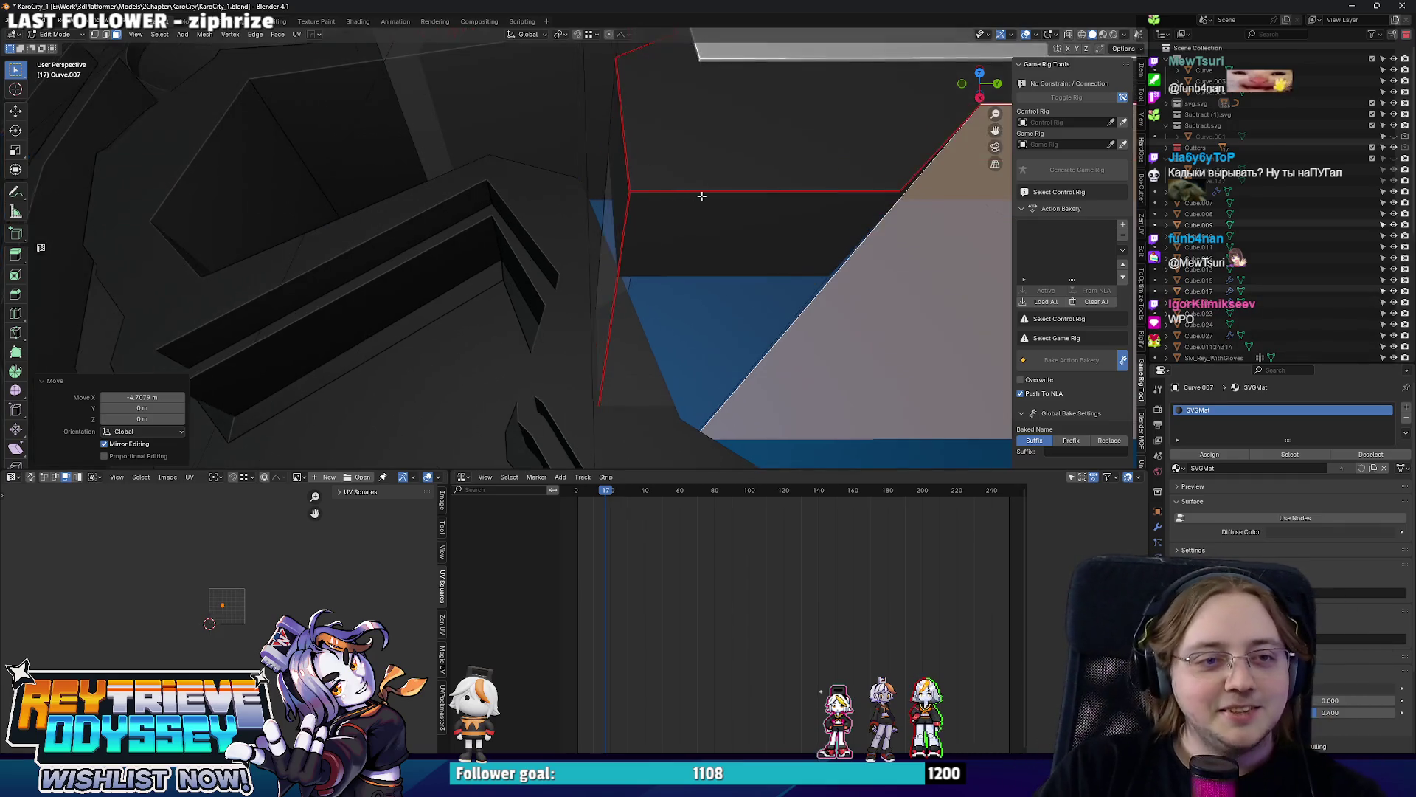
scroll(700, 194, down, 1)
scroll(700, 195, down, 1)
scroll(700, 195, down, 1)
Move the block's narrow side face along Y to leave a step in the wall, then exit Edit Mode.
click(697, 254)
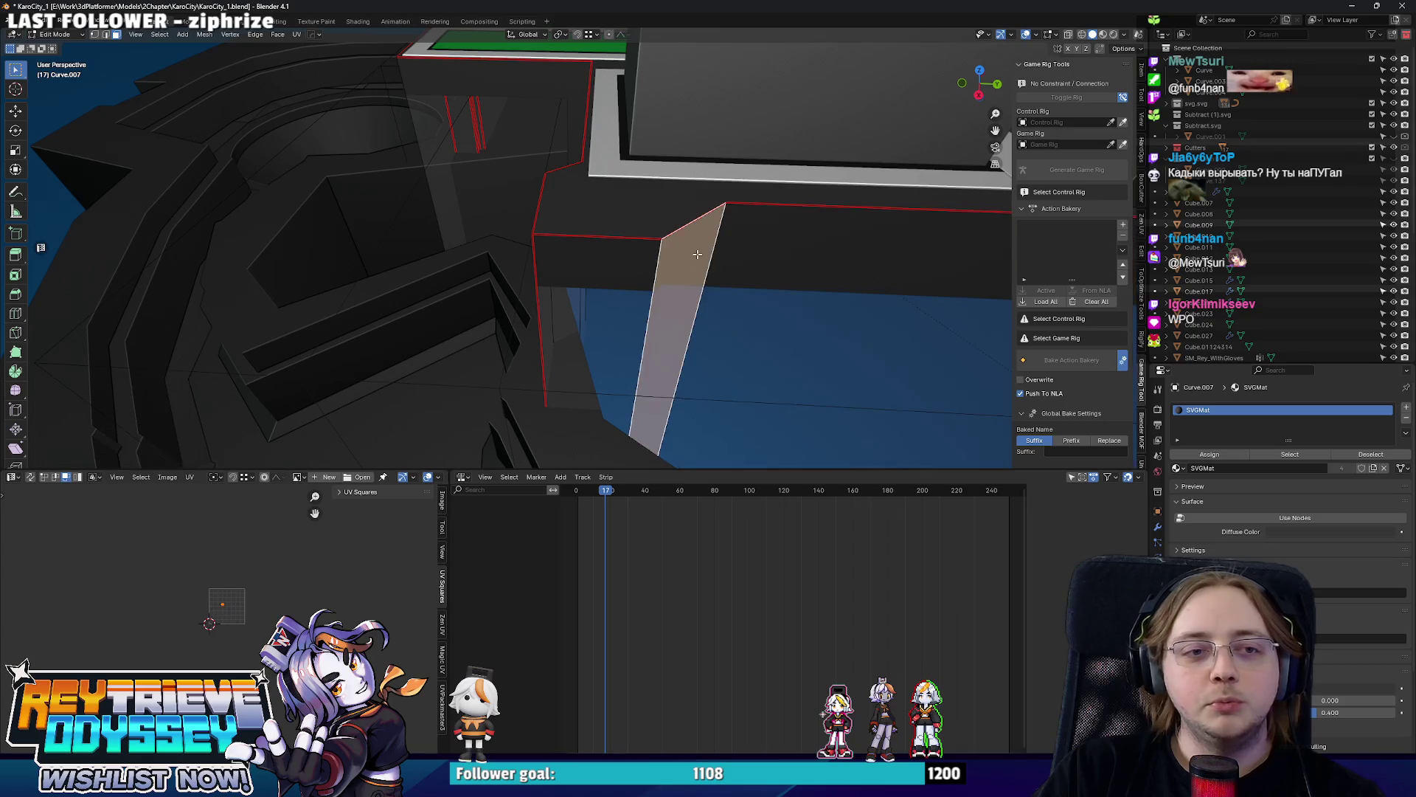
key(g)
key(y)
key(Return)
key(Tab)
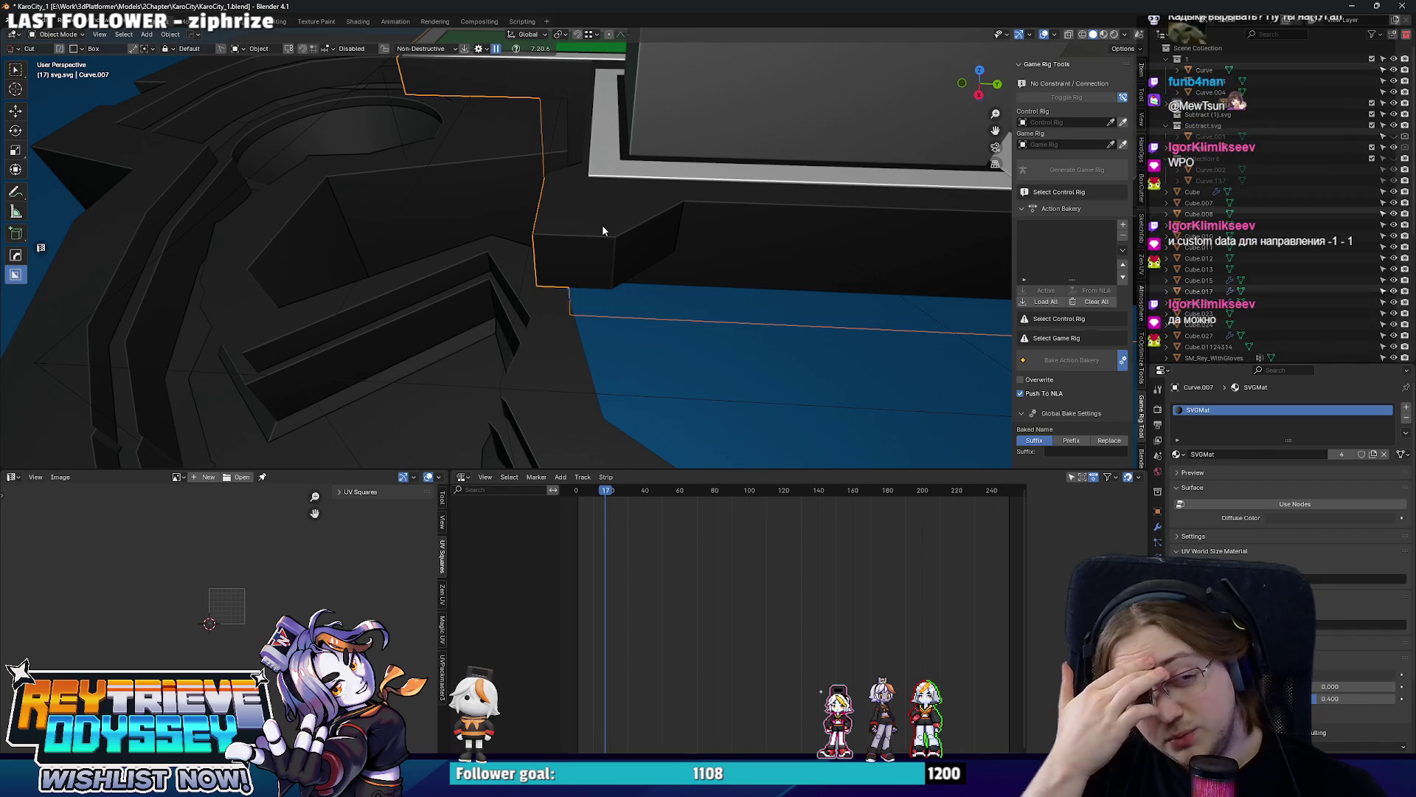
Add a cube beside the stepped wall and stretch it into a tall thin pillar along Z.
middle_drag(602, 225, 639, 219)
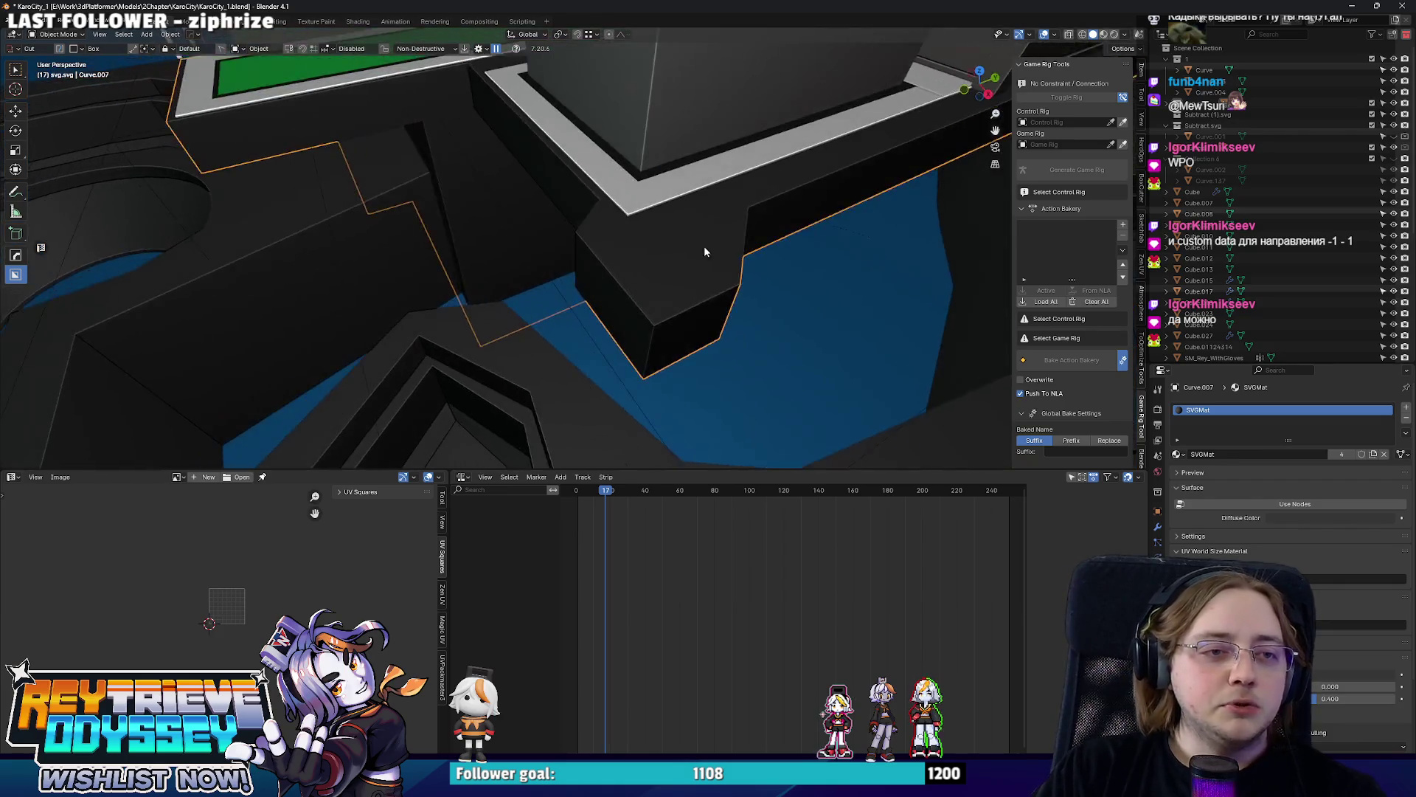
key(Tab)
middle_drag(593, 291, 704, 238)
key(Tab)
mouse_move(526, 261)
middle_down()
mouse_move(660, 252)
mouse_move(511, 180)
mouse_move(552, 266)
mouse_move(525, 181)
middle_up()
key(shift+a)
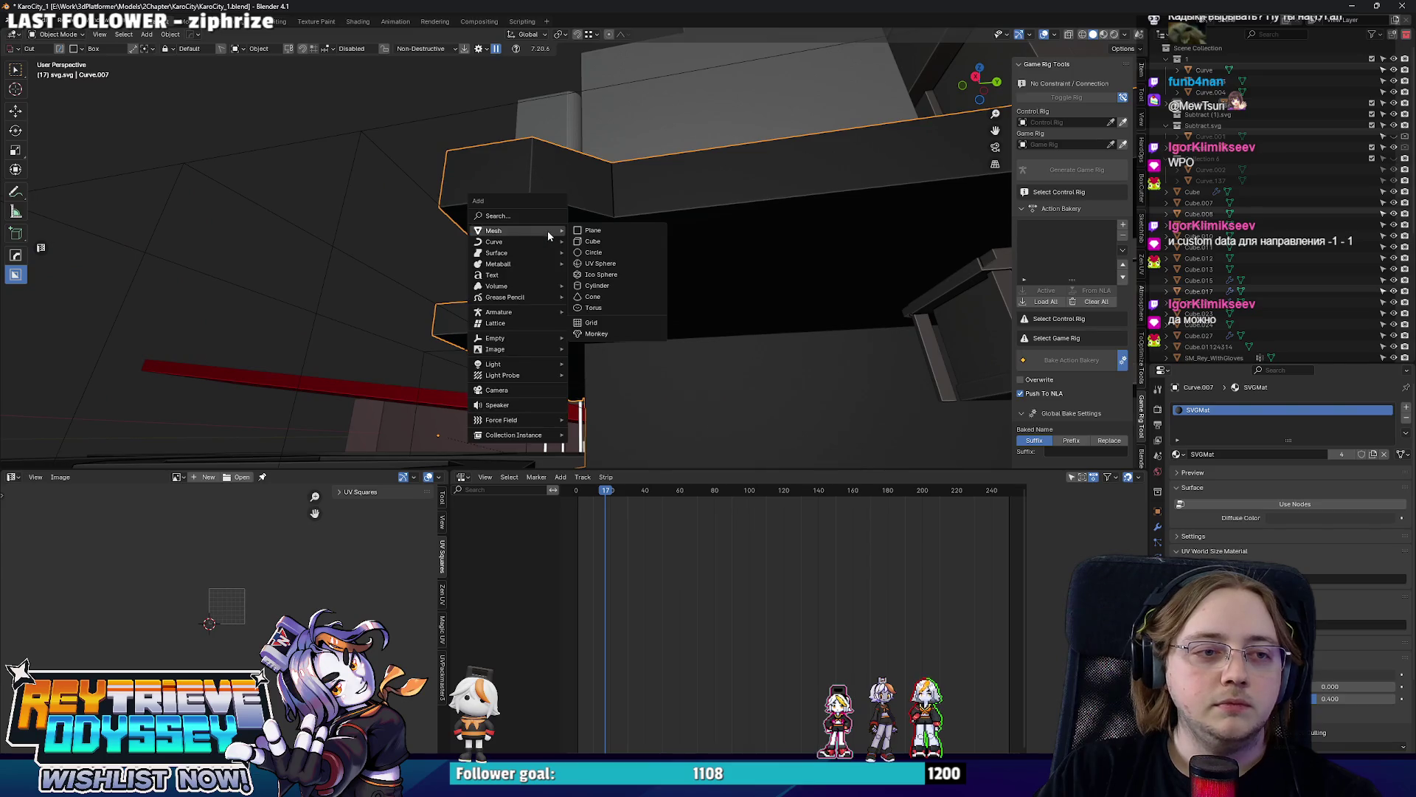
click(590, 247)
key(s)
click(574, 246)
key(KP_Decimal)
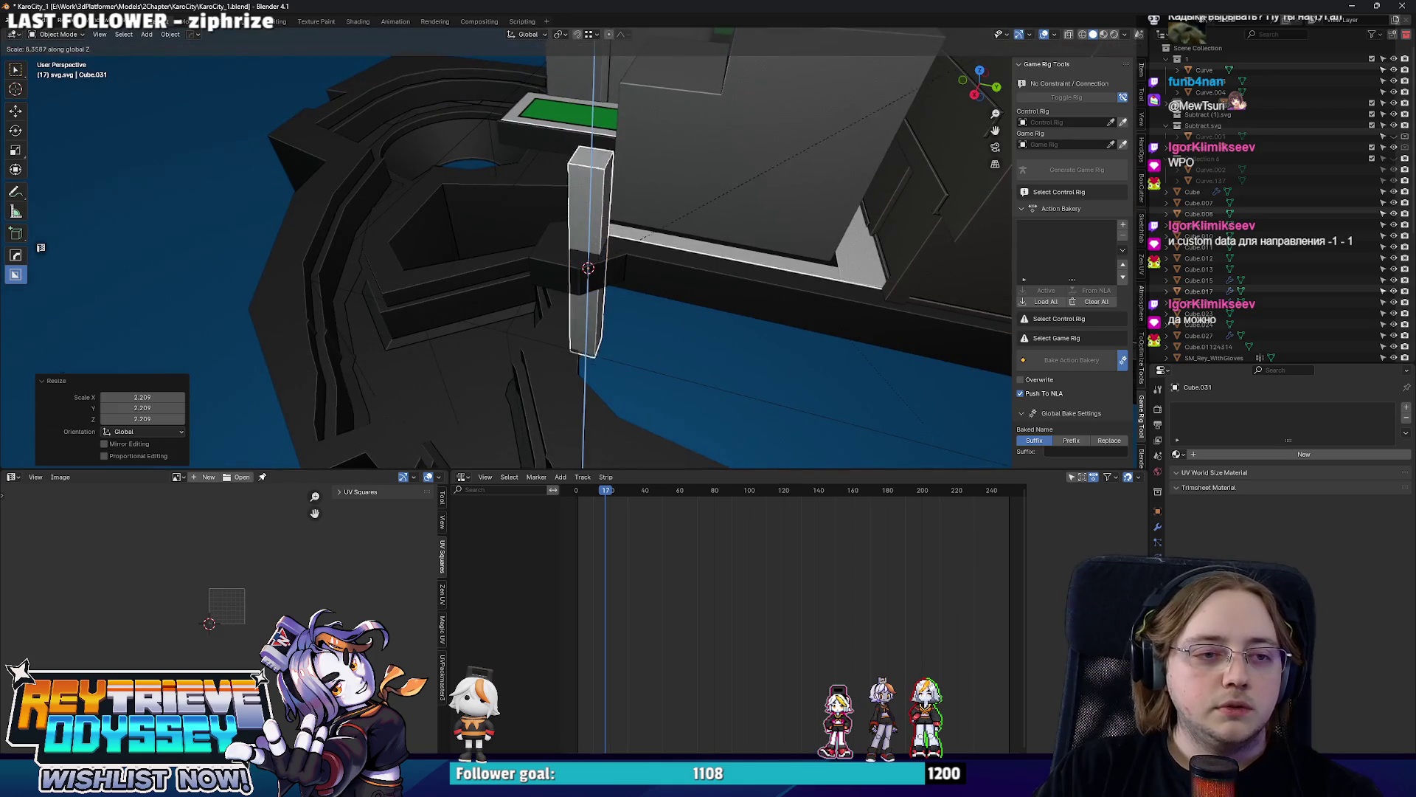
click(77, 415)
Nudge the pillar along X and check it against the large platform piece's face.
middle_drag(567, 428, 617, 355)
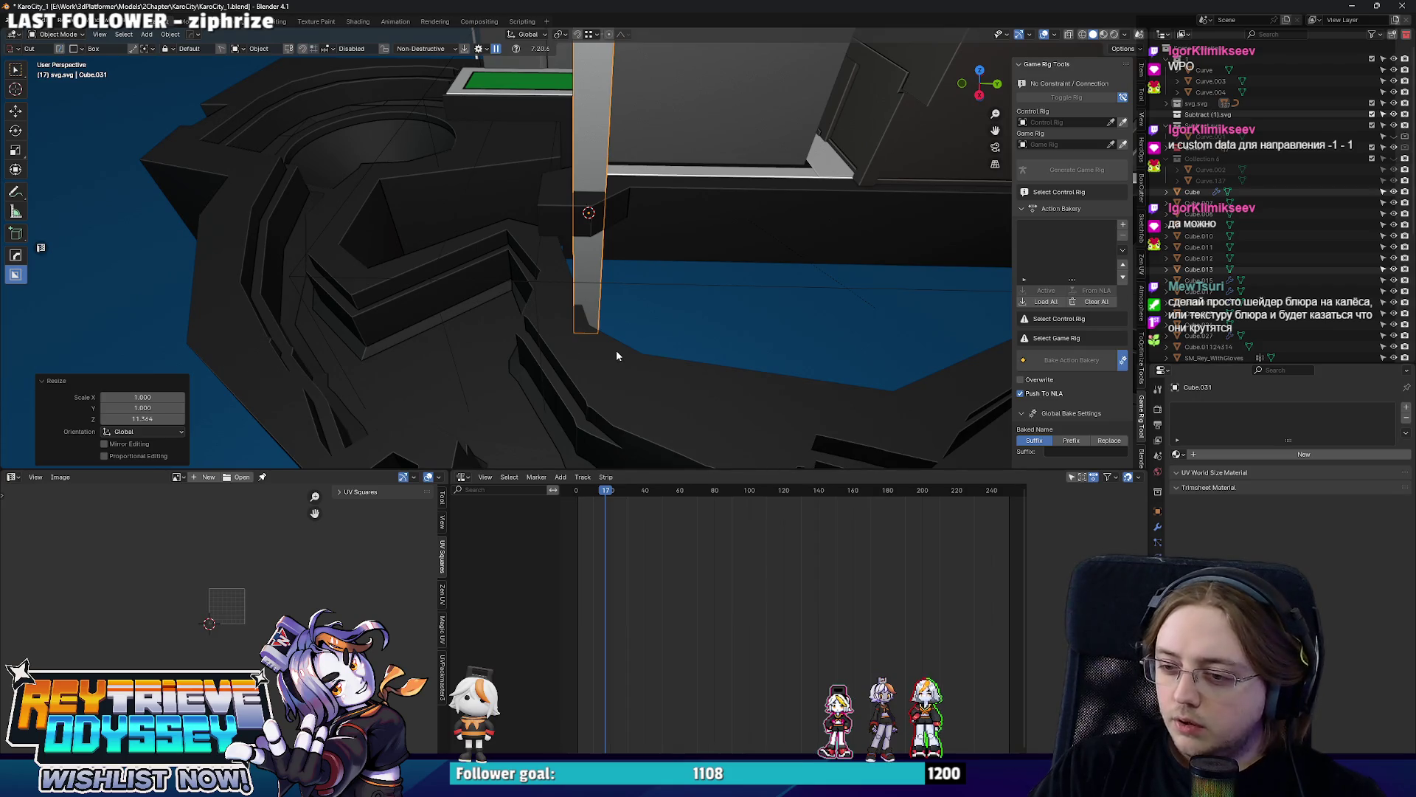
middle_drag(601, 341, 588, 315)
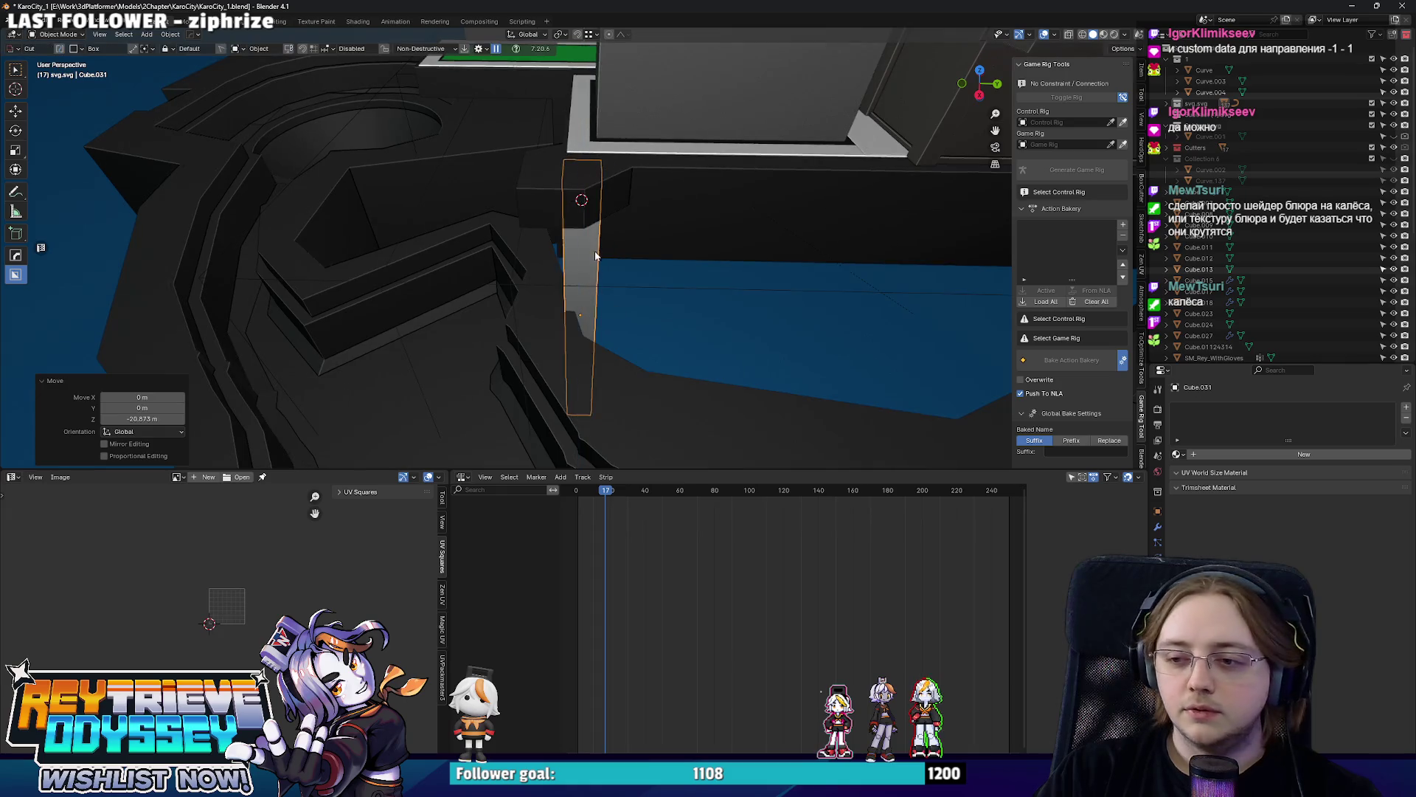
scroll(597, 255, up, 3)
mouse_move(585, 287)
middle_down()
mouse_move(391, 167)
mouse_move(551, 183)
mouse_move(697, 175)
mouse_move(664, 224)
middle_up()
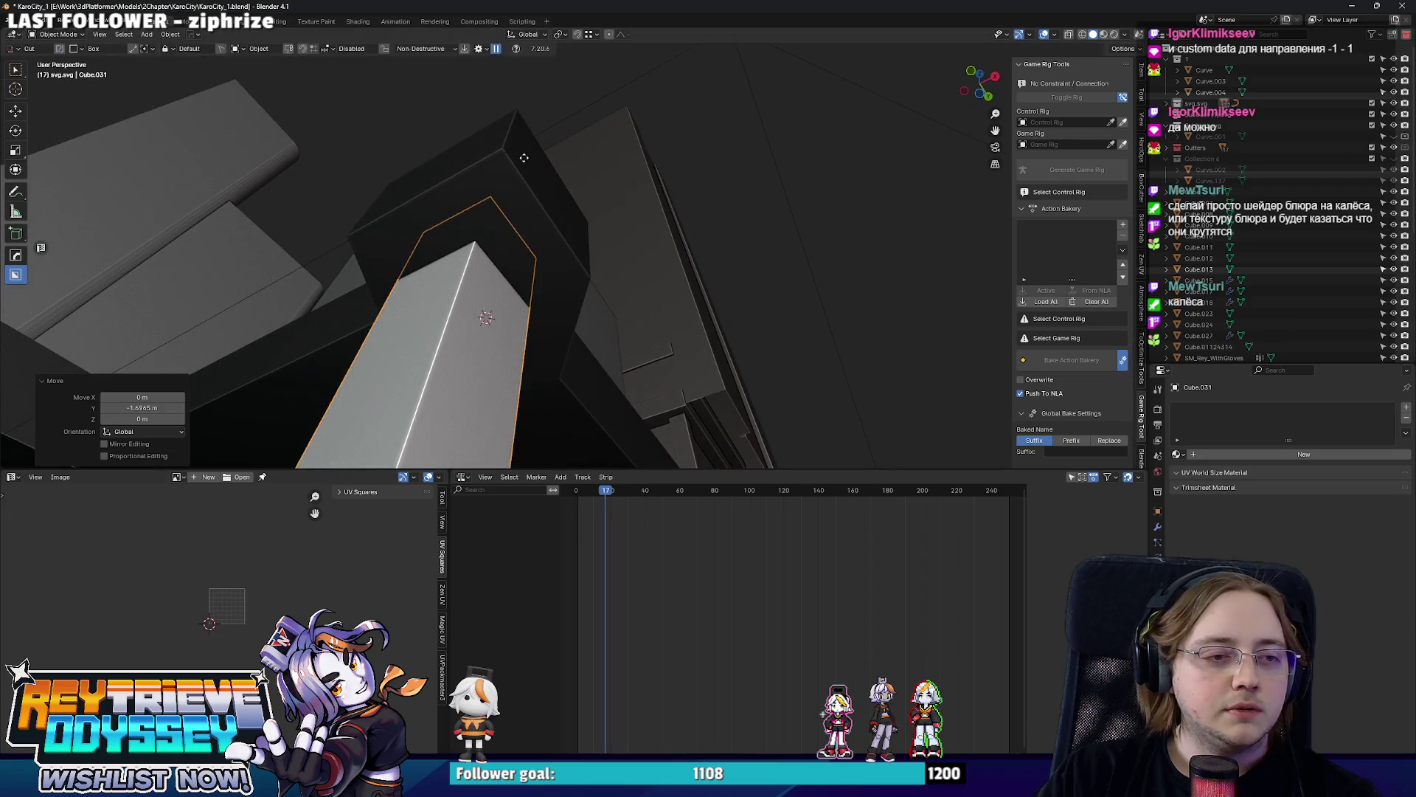
key(g)
key(x)
mouse_move(532, 192)
middle_down()
mouse_move(509, 344)
mouse_move(618, 366)
mouse_move(547, 355)
mouse_move(637, 340)
mouse_move(542, 261)
mouse_move(578, 246)
mouse_move(637, 278)
mouse_move(665, 321)
middle_up()
click(549, 358)
key(Tab)
click(619, 366)
key(Tab)
Duplicate the pillar and place the copy beside the original with moves along Y and X.
click(665, 320)
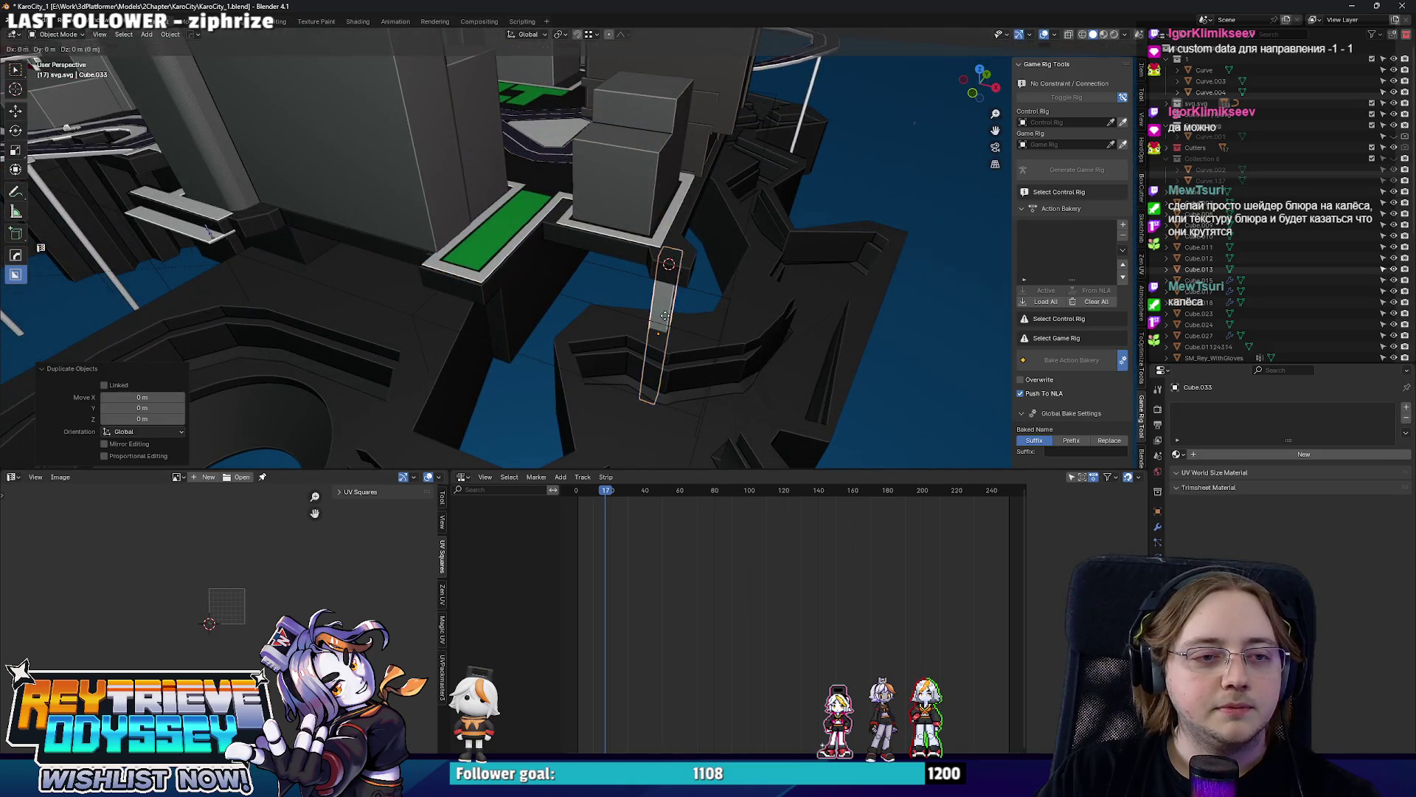
key(g)
key(x)
click(541, 268)
mouse_move(542, 268)
middle_down()
mouse_move(510, 226)
mouse_move(613, 242)
middle_up()
key(g)
key(y)
click(484, 239)
mouse_move(483, 239)
middle_down()
mouse_move(467, 162)
mouse_move(554, 189)
mouse_move(515, 206)
mouse_move(540, 258)
mouse_move(431, 251)
mouse_move(478, 258)
middle_up()
key(g)
key(x)
click(505, 171)
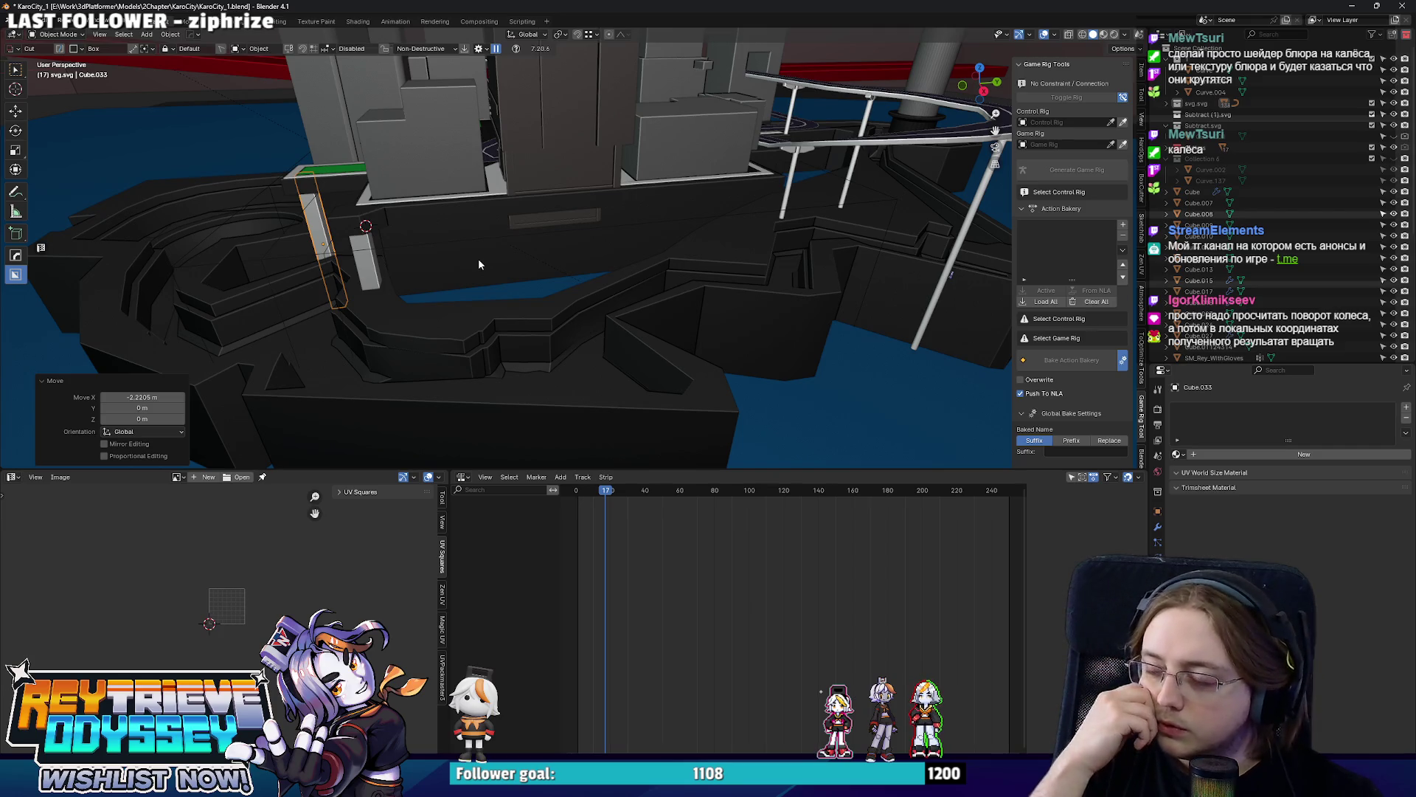
Add a centred edge loop to the ledge wall and slide it into position.
mouse_move(478, 257)
middle_down()
mouse_move(510, 244)
mouse_move(433, 236)
mouse_move(467, 222)
mouse_move(581, 256)
mouse_move(445, 247)
mouse_move(526, 262)
middle_up()
click(582, 260)
key(Tab)
key(ctrl+r)
click(445, 246)
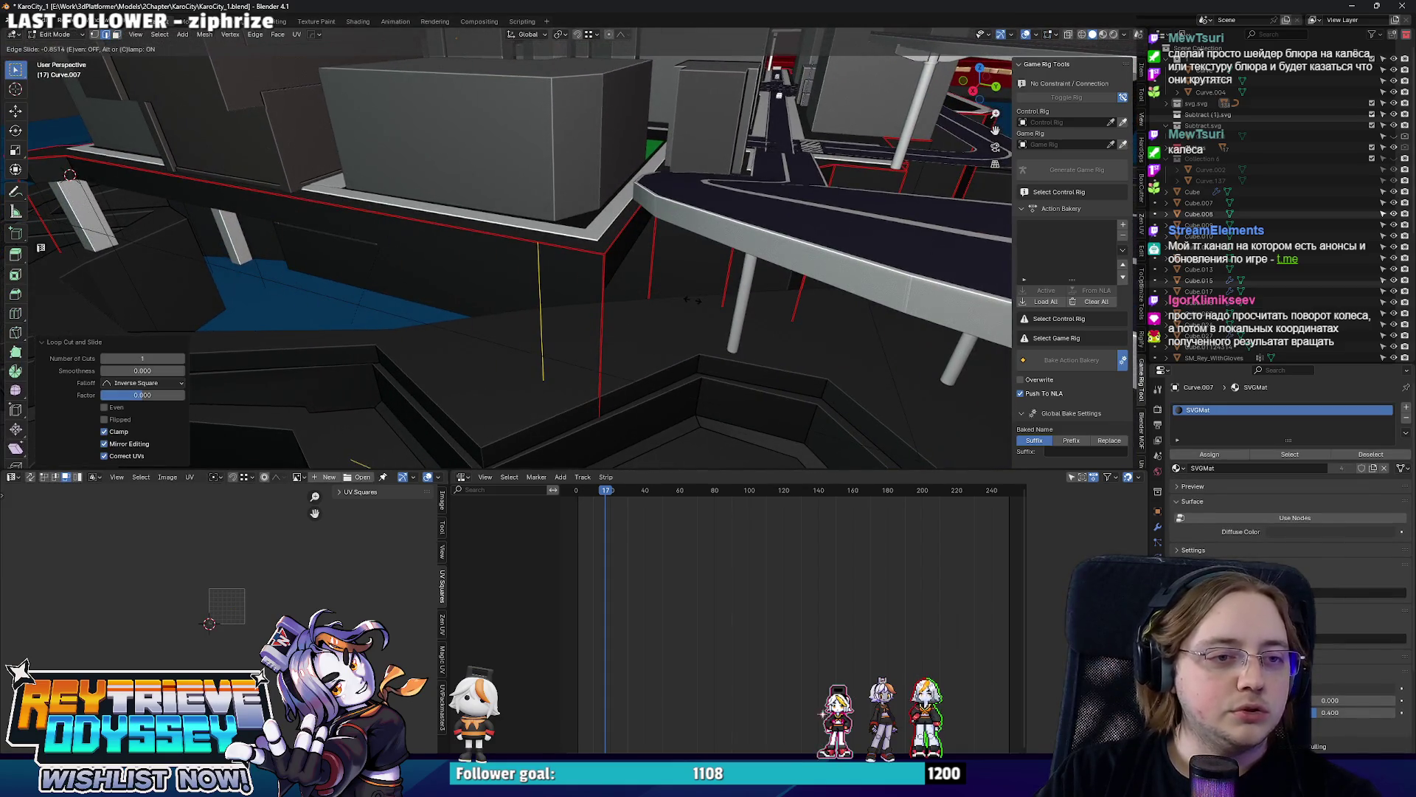
middle_drag(693, 299, 627, 249)
right_click(623, 178)
mouse_move(623, 177)
middle_down()
mouse_move(653, 200)
mouse_move(591, 208)
middle_up()
click(623, 195)
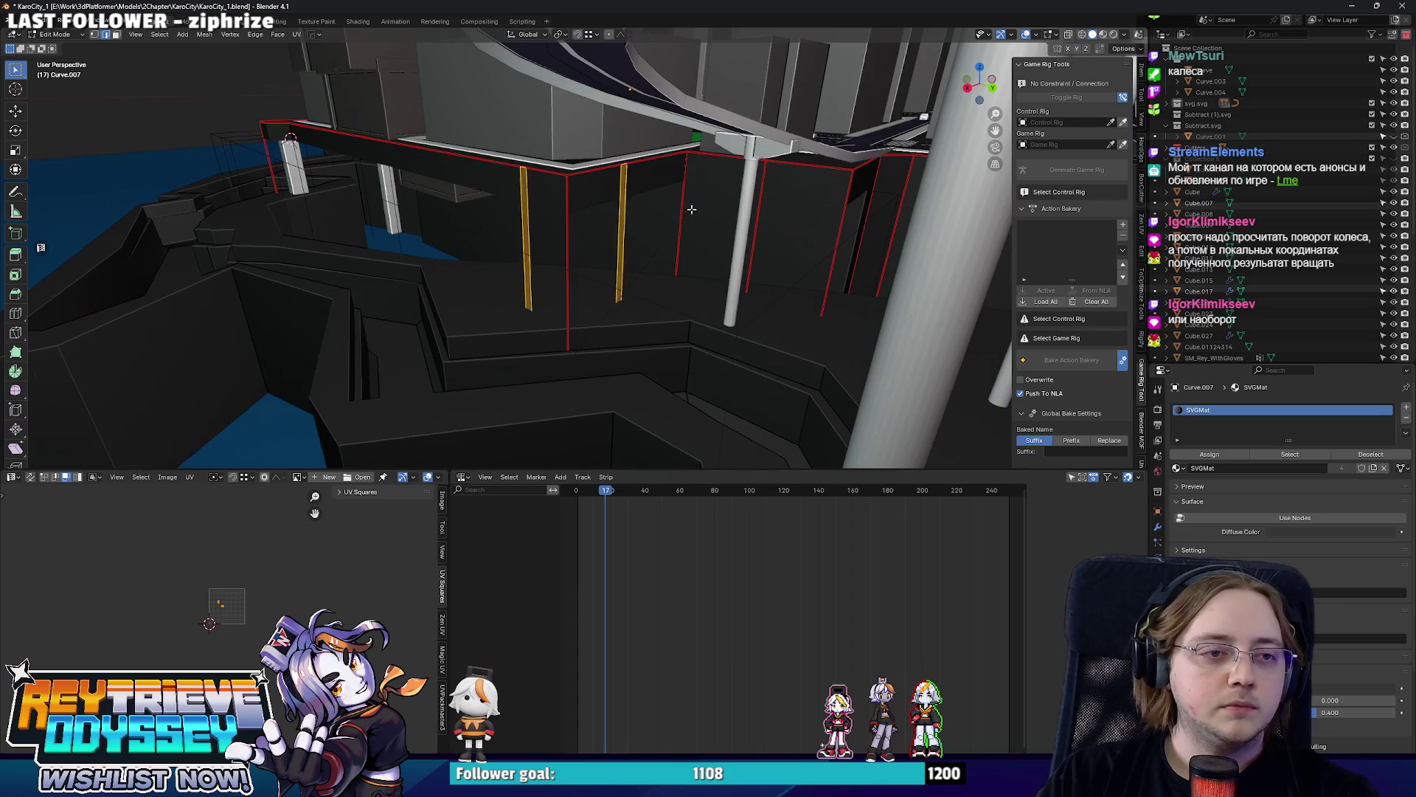
Push the wall's corner face section outward with moves along Y and X, then exit Edit Mode.
mouse_move(692, 208)
middle_down()
mouse_move(552, 282)
mouse_move(561, 261)
middle_up()
scroll(552, 281, up, 5)
click(562, 308)
key(g)
click(543, 290)
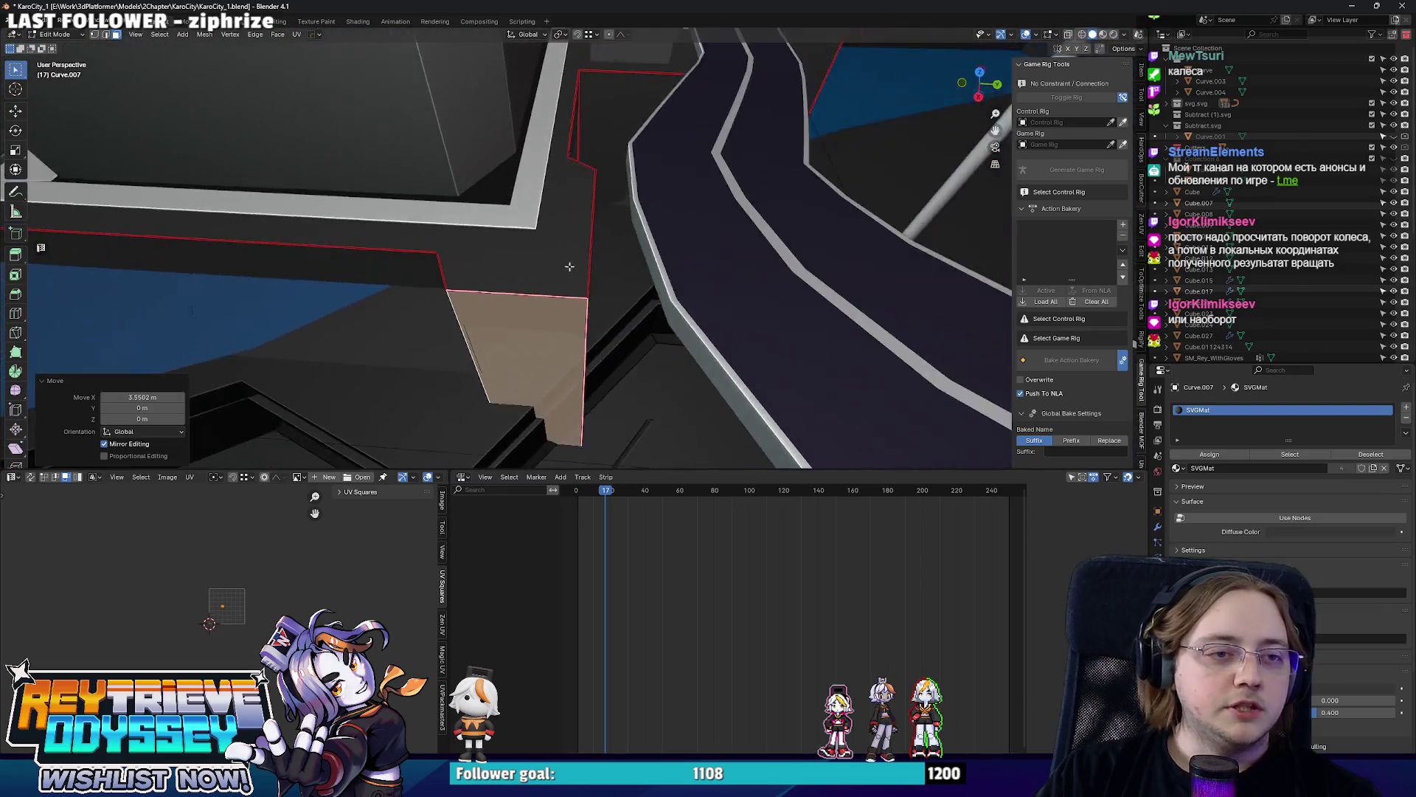
key(g)
key(y)
click(561, 262)
mouse_move(561, 261)
middle_down()
mouse_move(717, 221)
mouse_move(425, 159)
mouse_move(249, 204)
middle_up()
key(Tab)
click(423, 159)
scroll(420, 154, up, 2)
Duplicate the left pillar and start moving the copy along Y.
click(94, 227)
key(shift+d)
key(y)
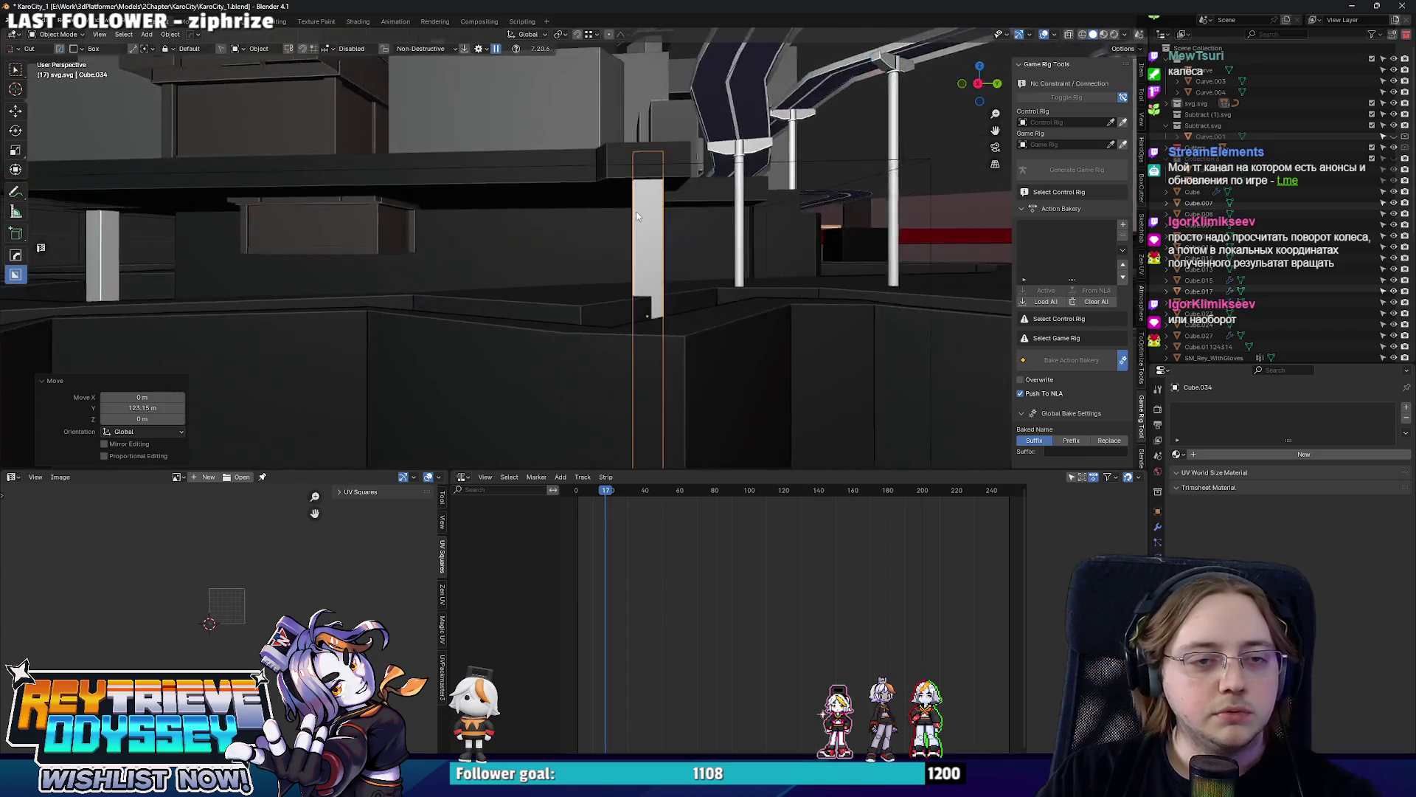
Set the new pillar copy in place along the ledge with moves along Y.
middle_drag(800, 232, 631, 185)
click(630, 185)
mouse_move(515, 148)
middle_down()
mouse_move(488, 176)
mouse_move(554, 156)
middle_up()
key(g)
key(y)
click(546, 161)
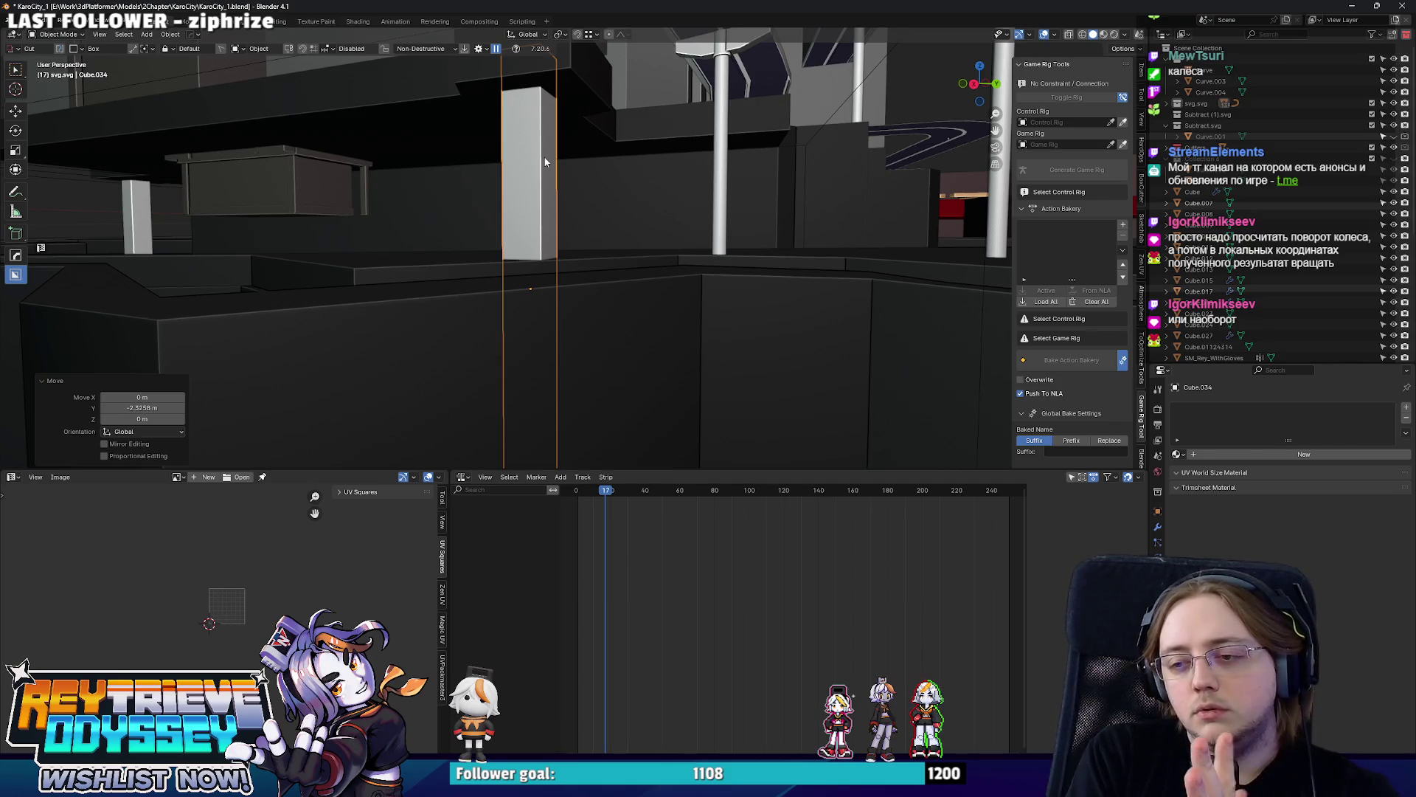
Add a 30° bevel modifier to the large platform outline via the HOps Q menu.
mouse_move(546, 163)
middle_down()
mouse_move(544, 198)
mouse_move(625, 250)
mouse_move(590, 269)
mouse_move(640, 242)
mouse_move(640, 286)
middle_up()
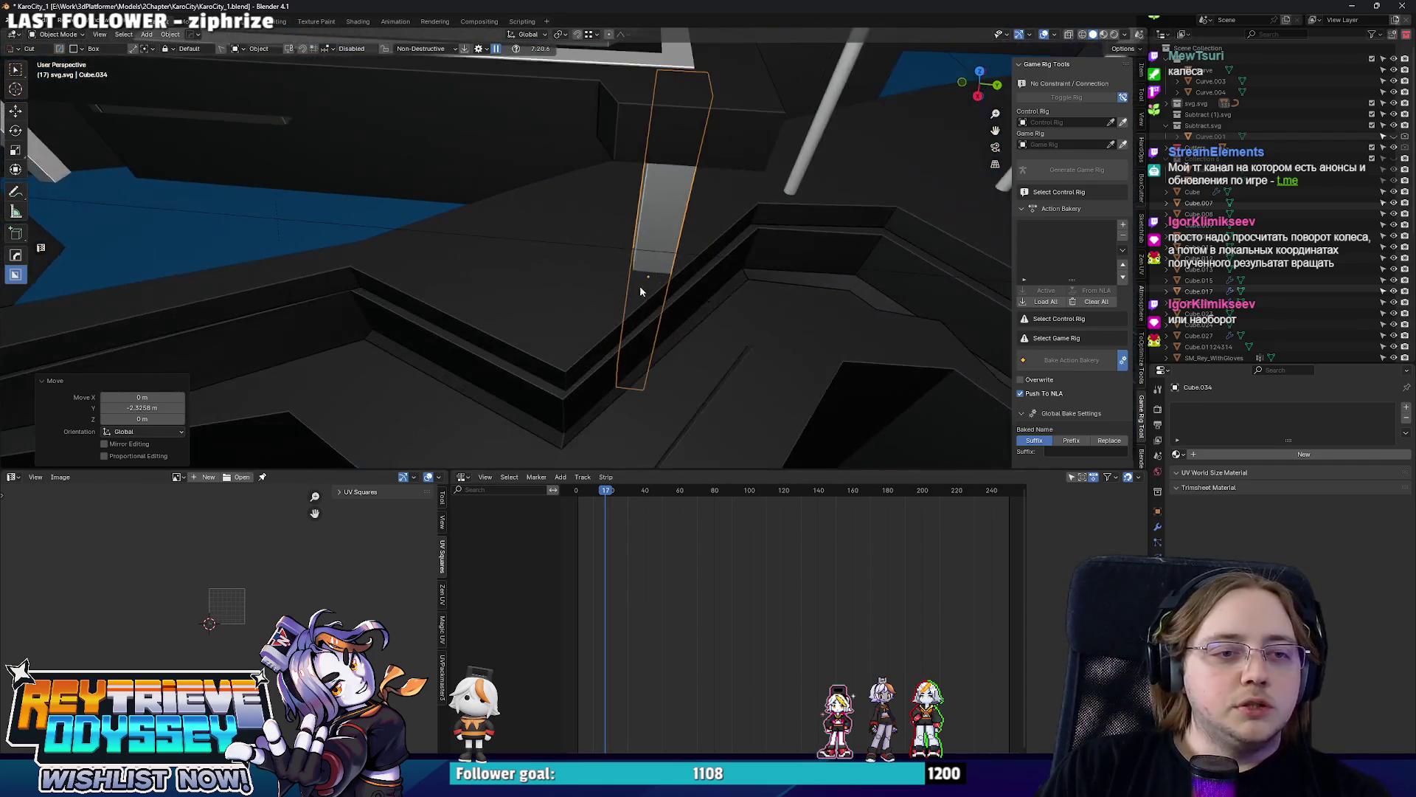
click(662, 337)
mouse_move(663, 337)
middle_down()
mouse_move(582, 278)
mouse_move(680, 232)
mouse_move(620, 252)
middle_up()
key(q)
click(569, 291)
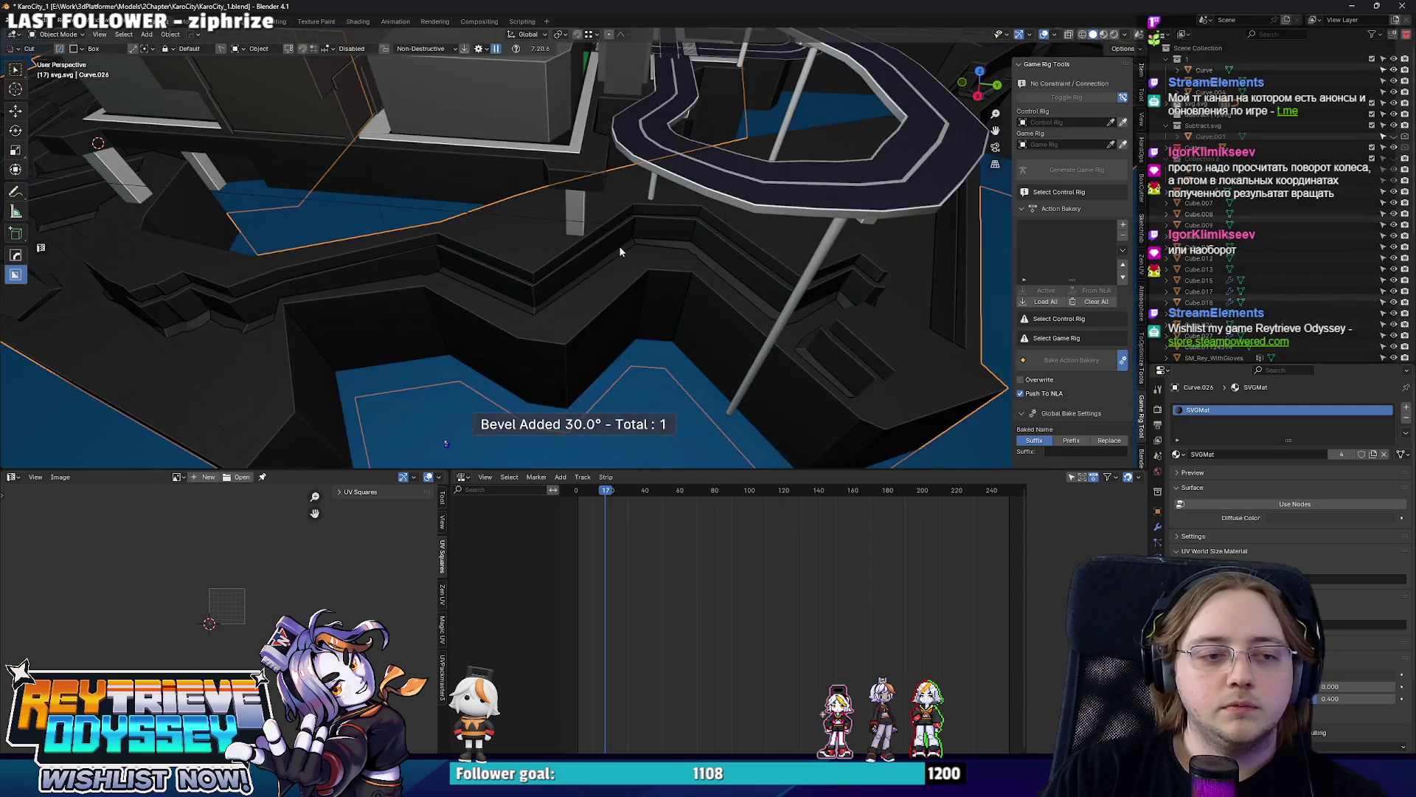
Pick the zigzag cutter from the platform's boolean stack and view it top-down in X-ray.
click(1159, 526)
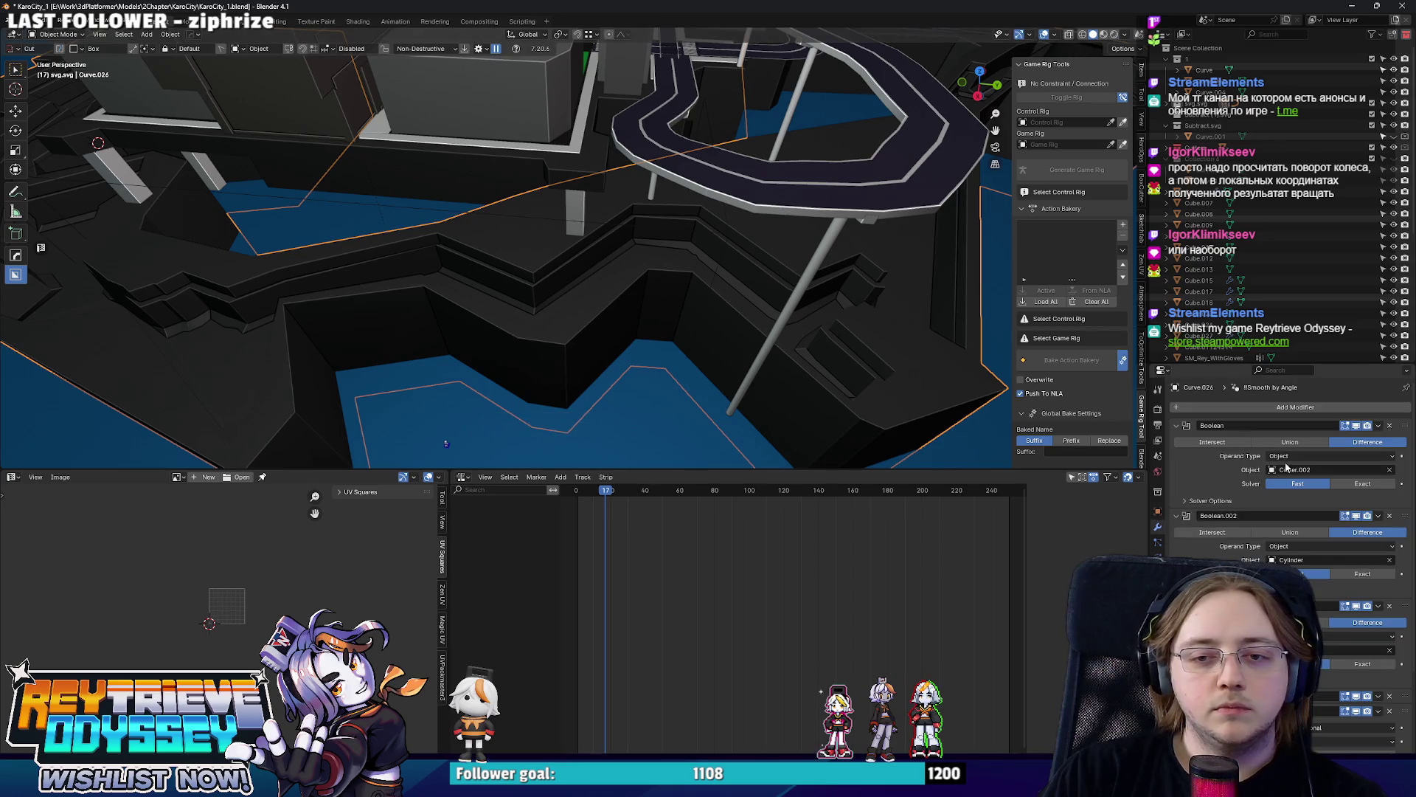
scroll(1286, 467, down, 3)
scroll(1387, 678, up, 1)
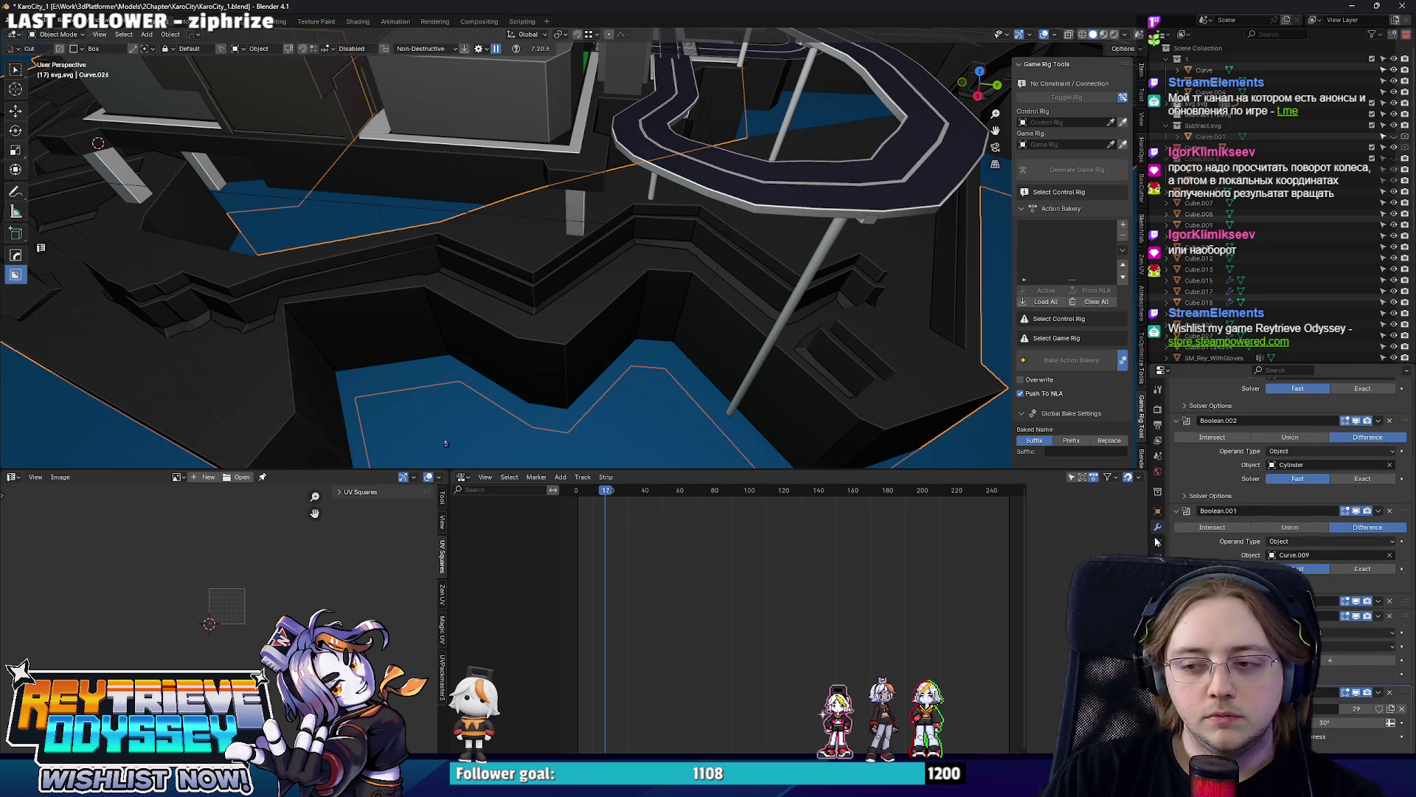
scroll(694, 327, up, 3)
click(606, 319)
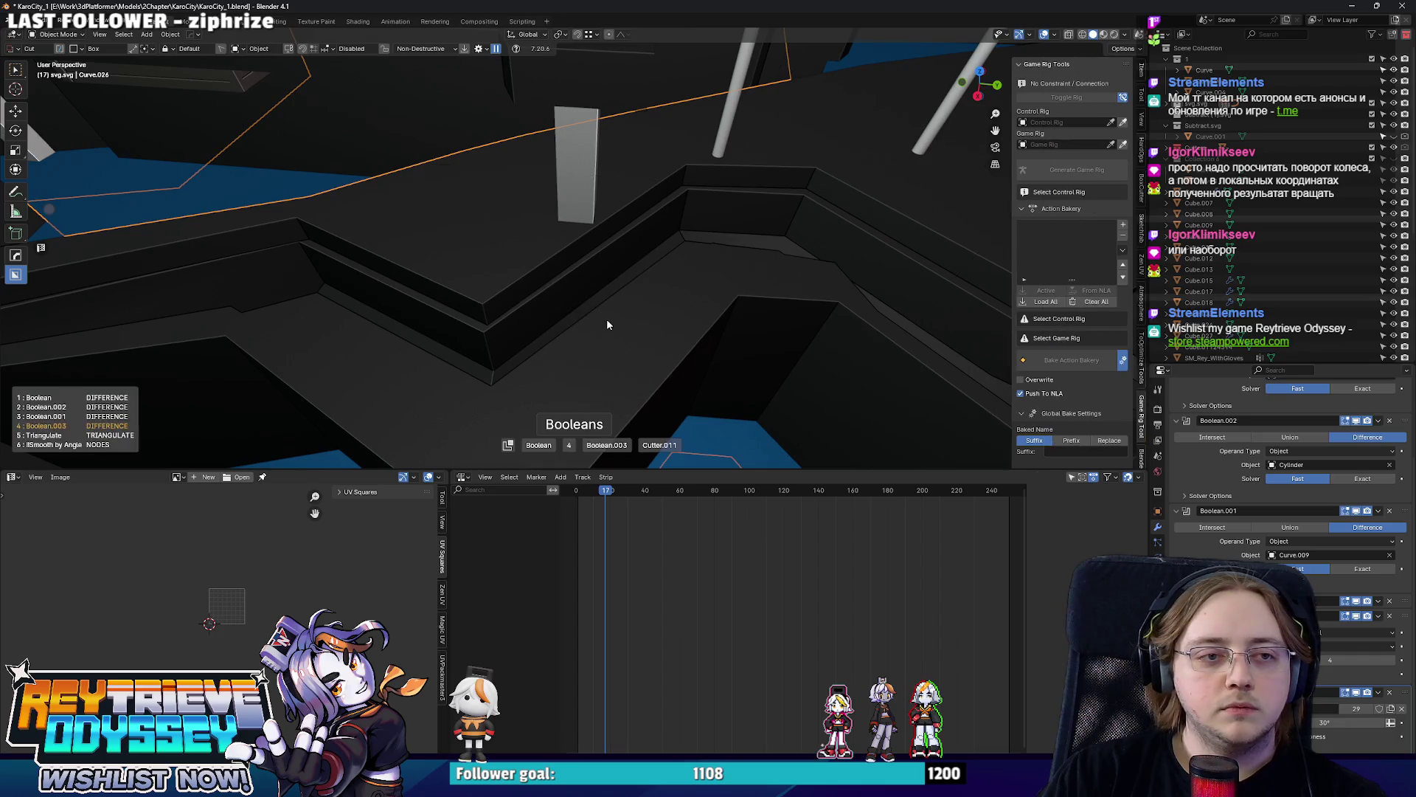
middle_drag(610, 320, 655, 313)
key(KP_7)
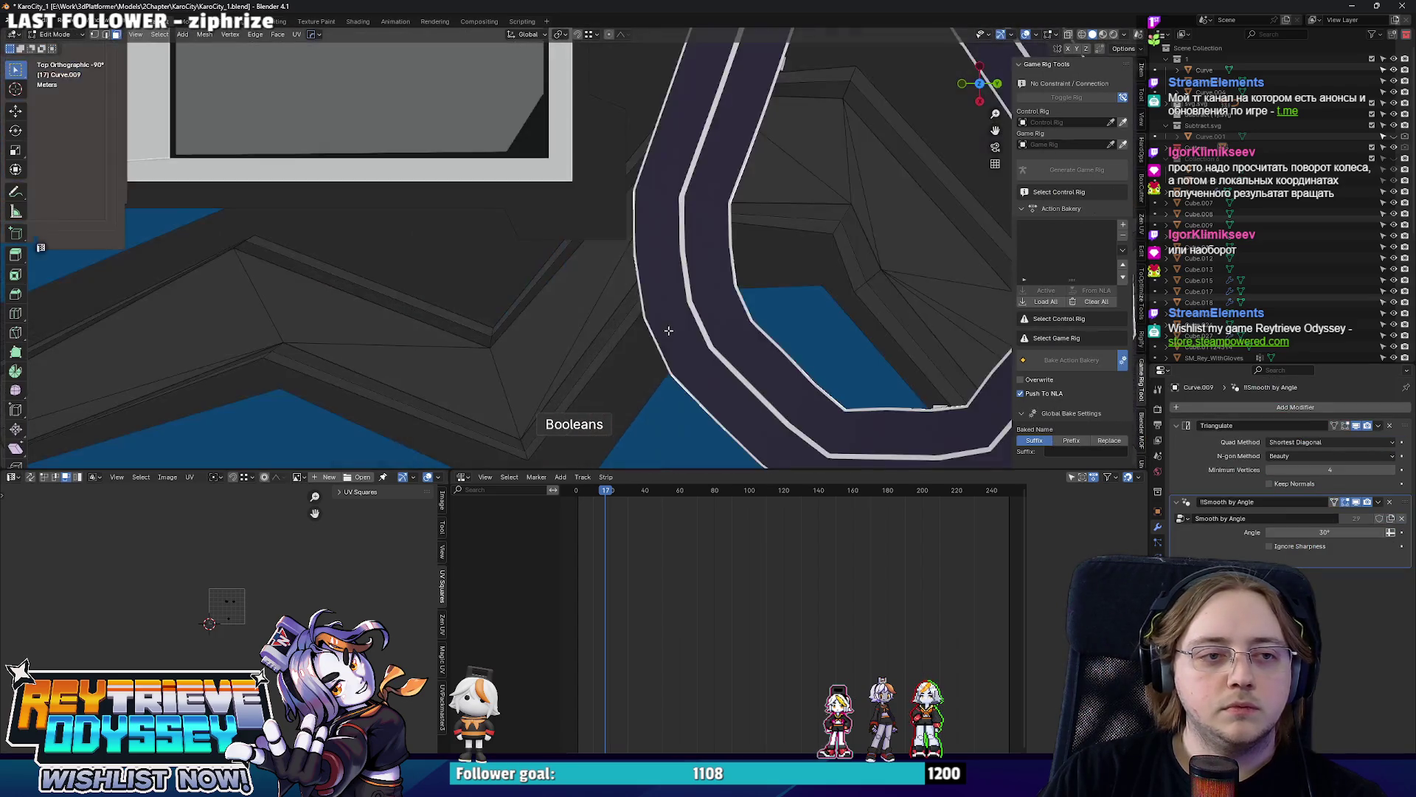
key(alt+z)
Move the cutter's zigzag corner vertices so the groove shifts along the platform edge.
drag(452, 260, 602, 405)
key(g)
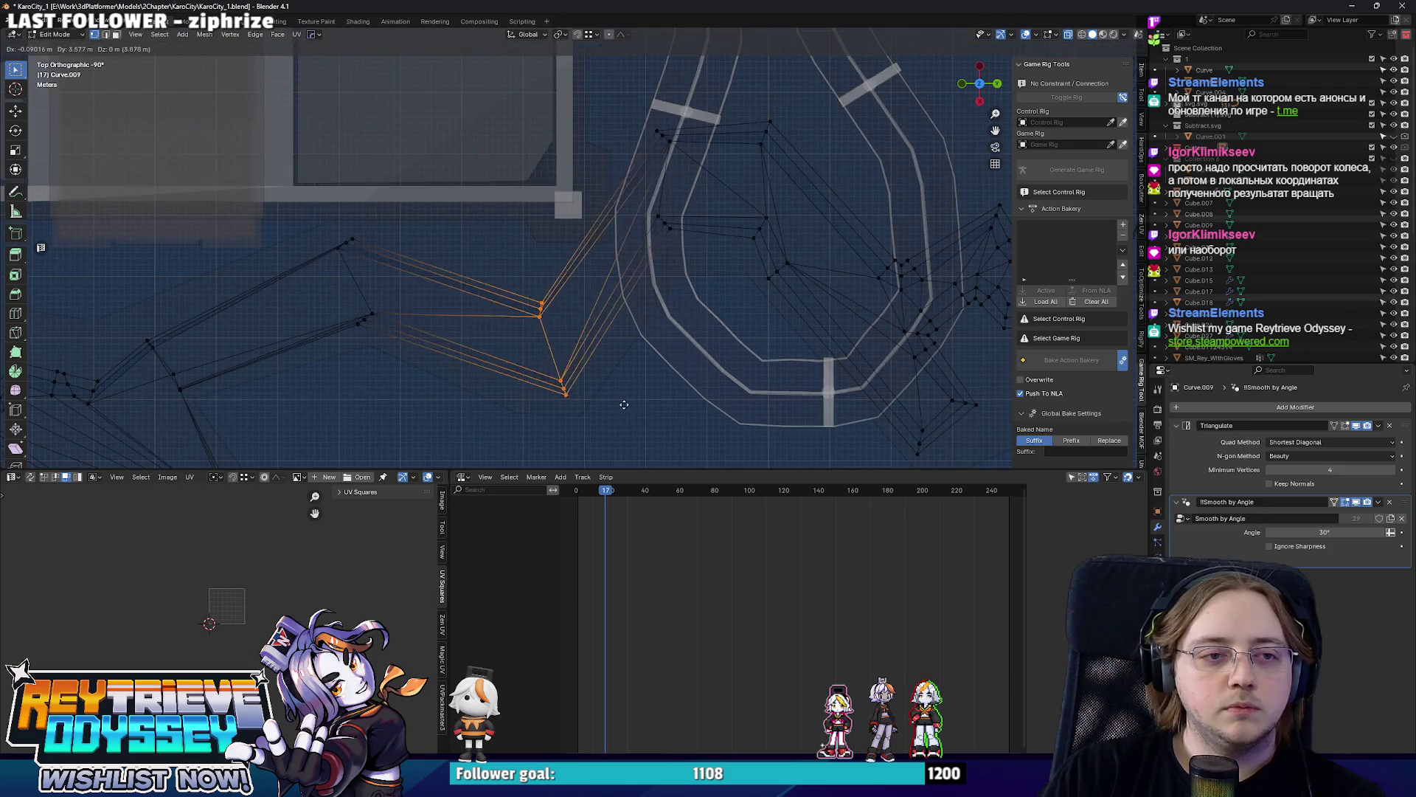
click(630, 401)
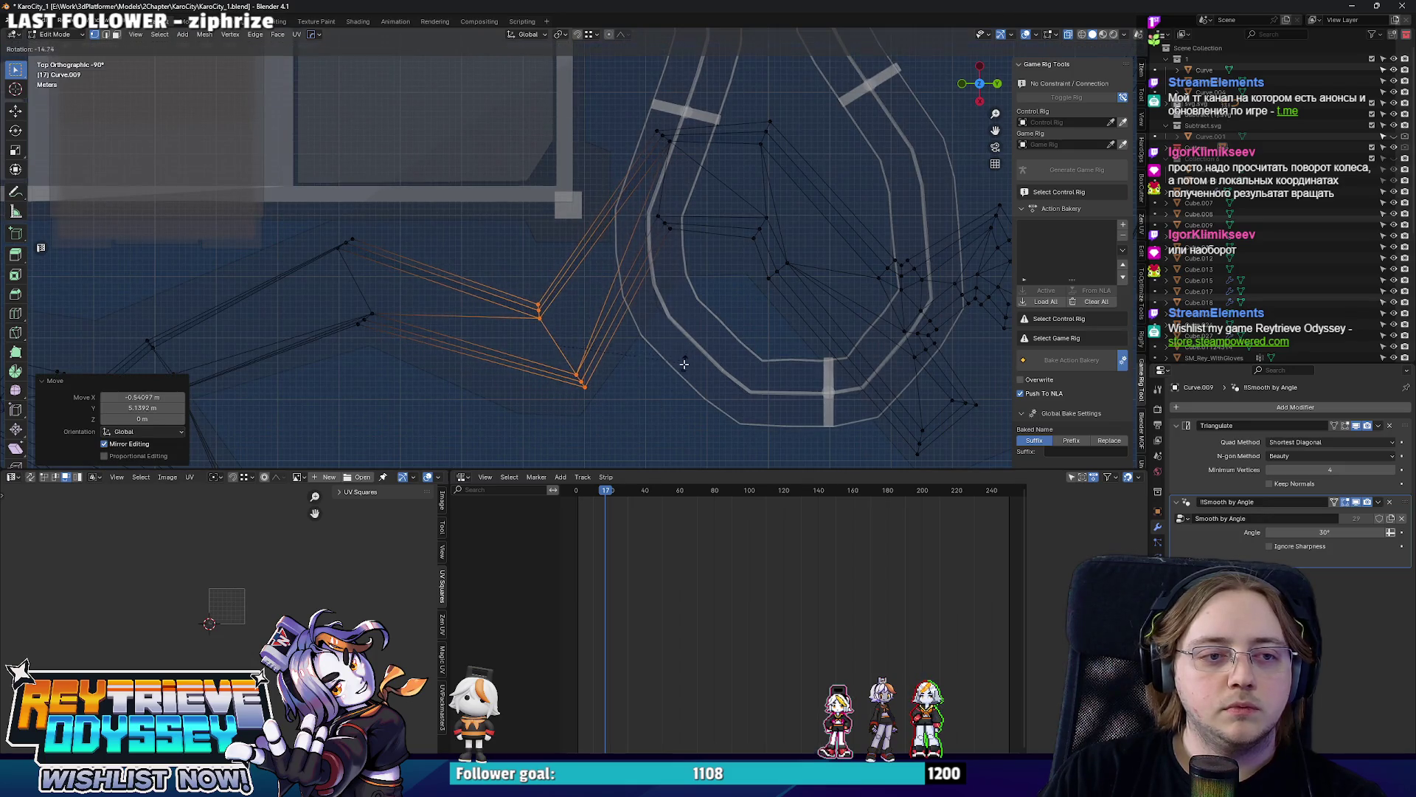
click(689, 355)
shift+middle_drag(444, 250, 467, 237)
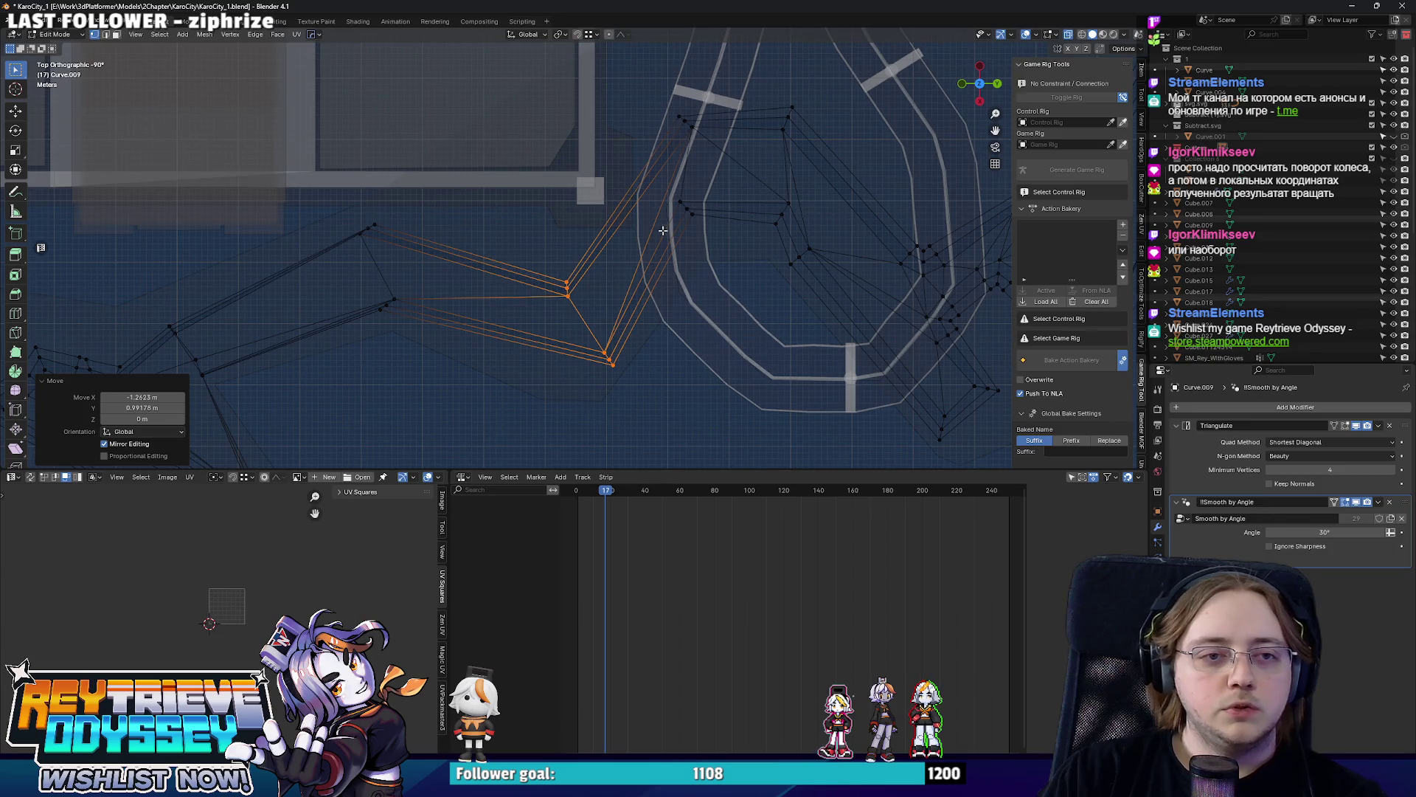
scroll(663, 228, up, 2)
key(Tab)
key(Tab)
key(Tab)
mouse_move(649, 285)
middle_down()
mouse_move(523, 299)
mouse_move(531, 253)
mouse_move(556, 270)
mouse_move(493, 257)
mouse_move(666, 303)
mouse_move(738, 342)
mouse_move(592, 244)
mouse_move(529, 256)
mouse_move(698, 292)
mouse_move(687, 317)
mouse_move(560, 335)
mouse_move(579, 318)
mouse_move(550, 249)
mouse_move(591, 307)
middle_up()
Dissolve stray geometry on another cutter piece along the walls.
click(592, 243)
key(Tab)
scroll(699, 293, up, 5)
key(ctrl+x)
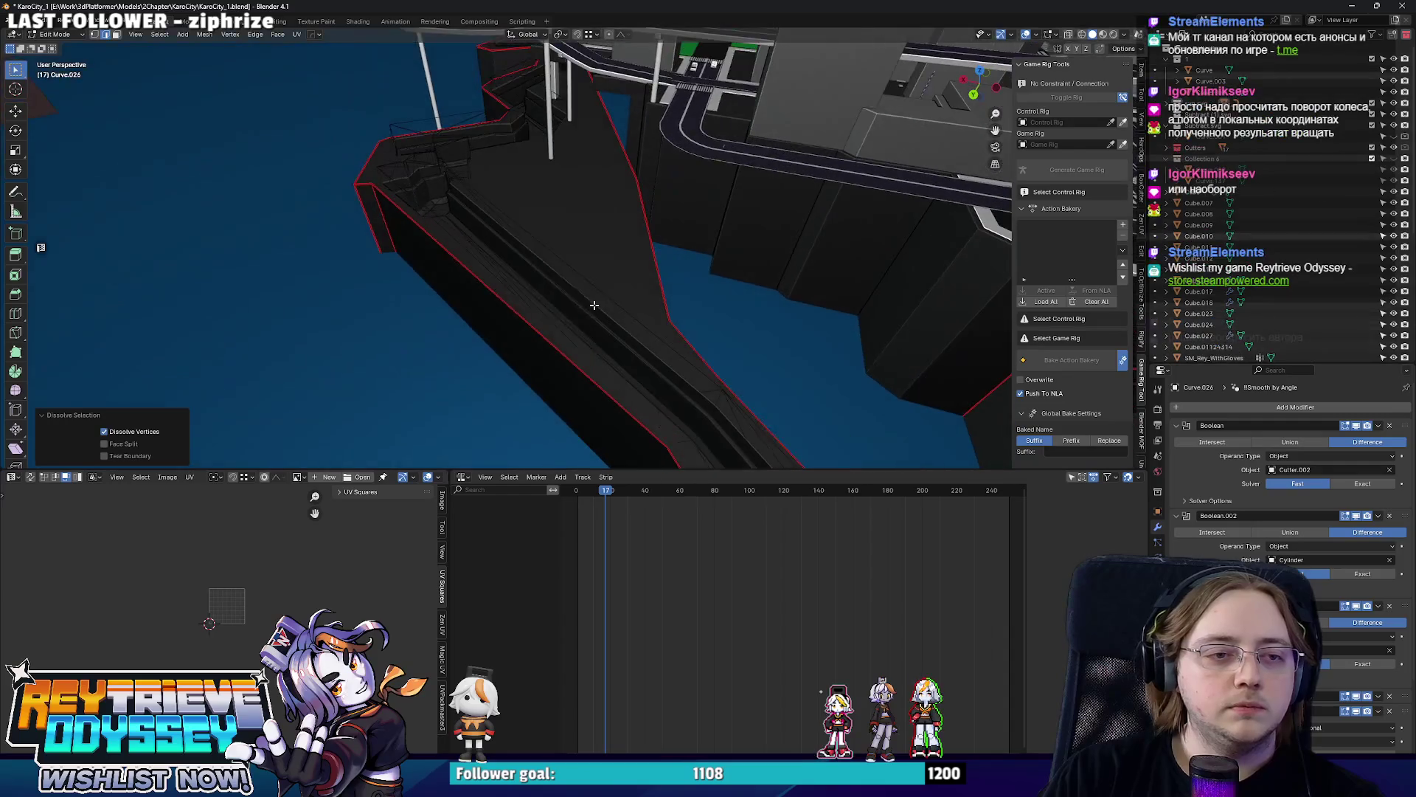
key(Tab)
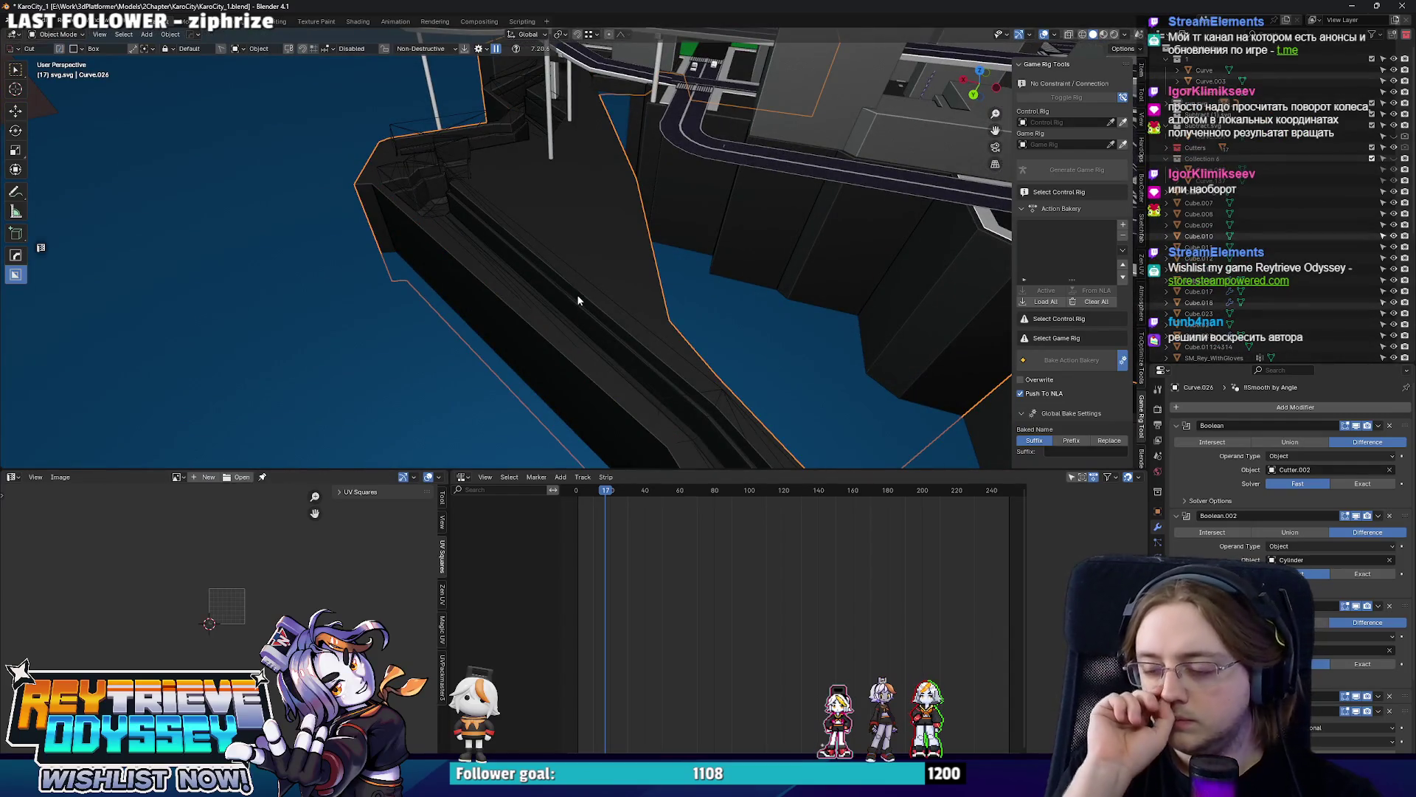
Shift the wall cutter's slanted face along X to line up with the pillar.
middle_drag(578, 299, 540, 267)
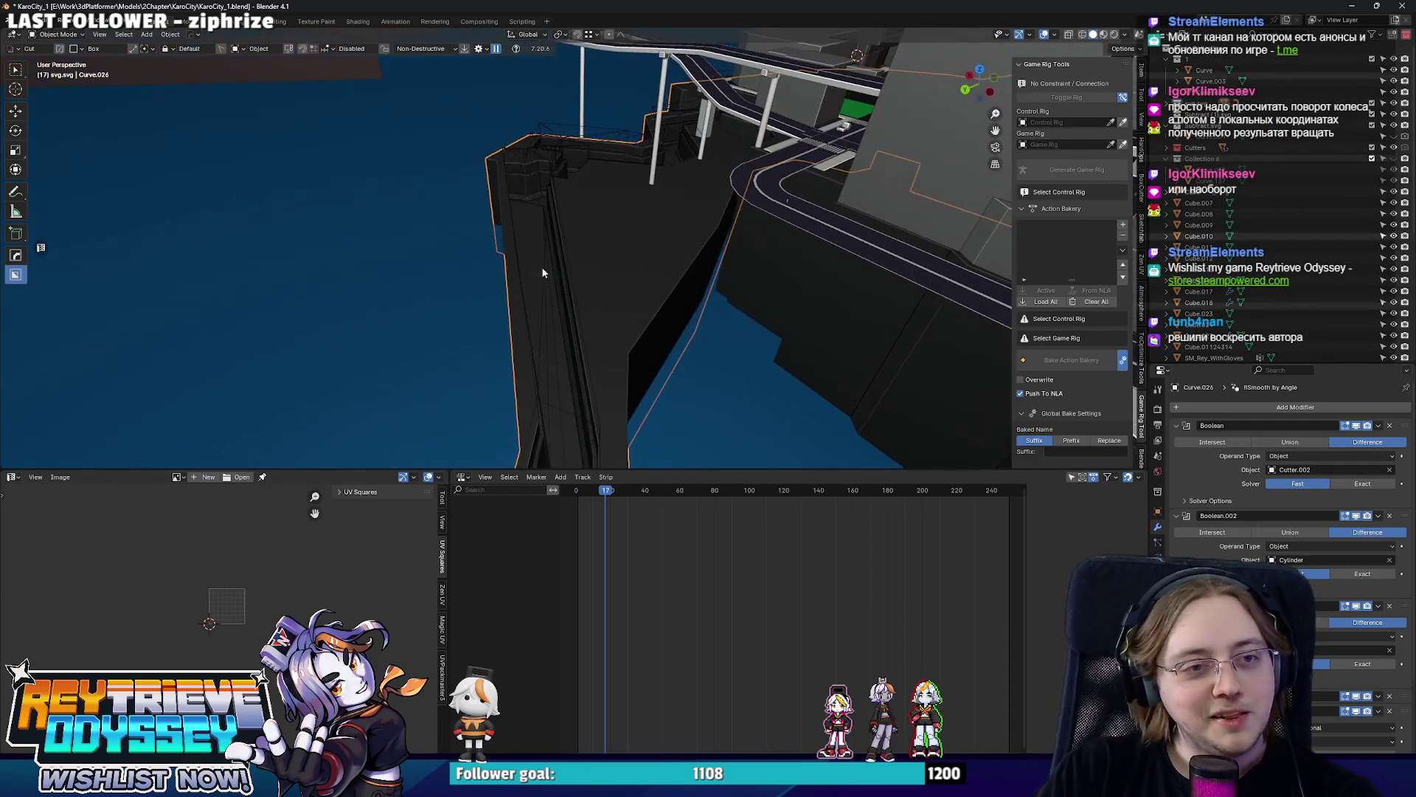
key(Tab)
click(676, 299)
mouse_move(675, 299)
middle_down()
mouse_move(690, 221)
mouse_move(561, 238)
middle_up()
key(alt+z)
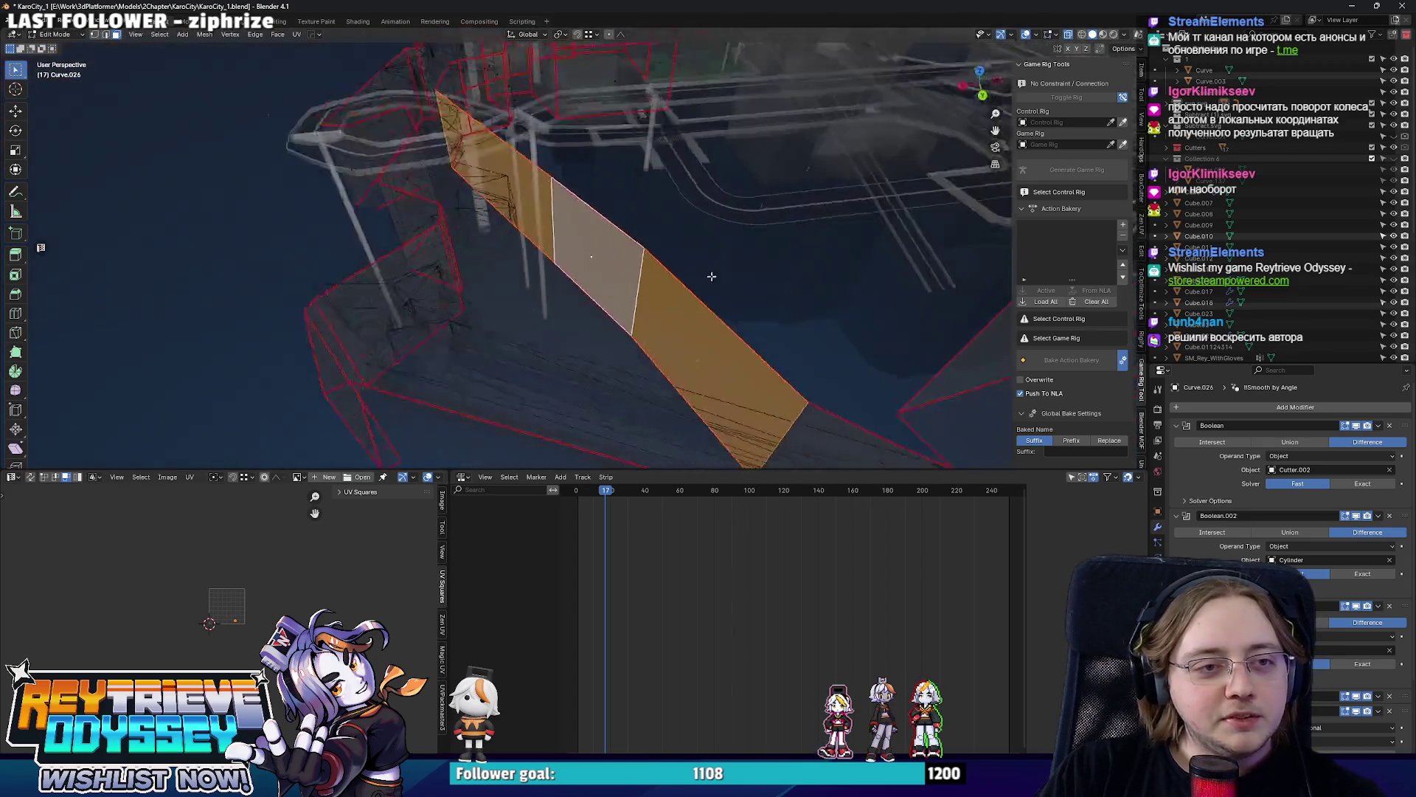
key(alt+z)
key(g)
key(y)
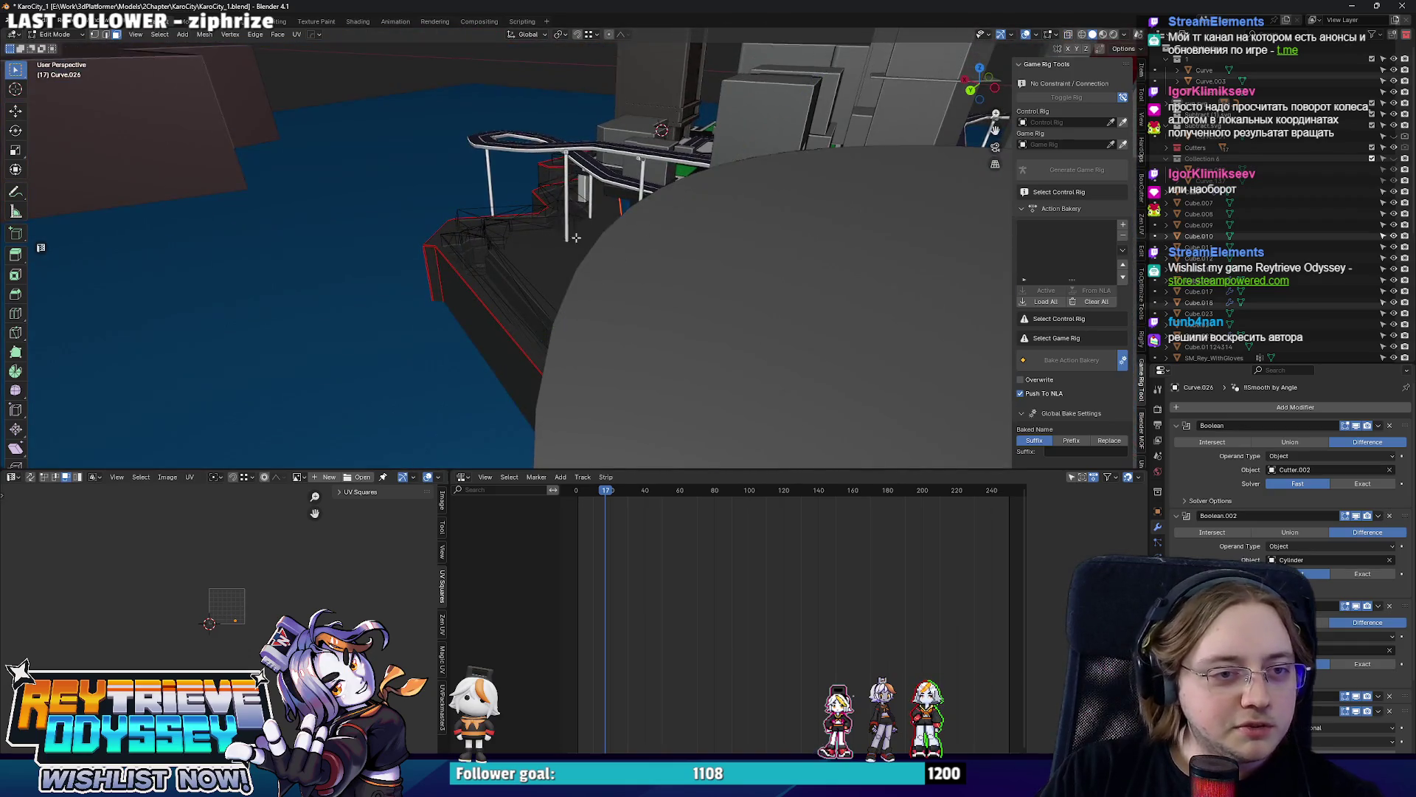
key(Escape)
key(g)
click(630, 256)
Nudge the same face along Y and leave editing to check the cut near the green platform.
mouse_move(630, 256)
middle_down()
mouse_move(567, 258)
mouse_move(578, 242)
mouse_move(723, 262)
middle_up()
key(g)
key(y)
click(560, 257)
key(Tab)
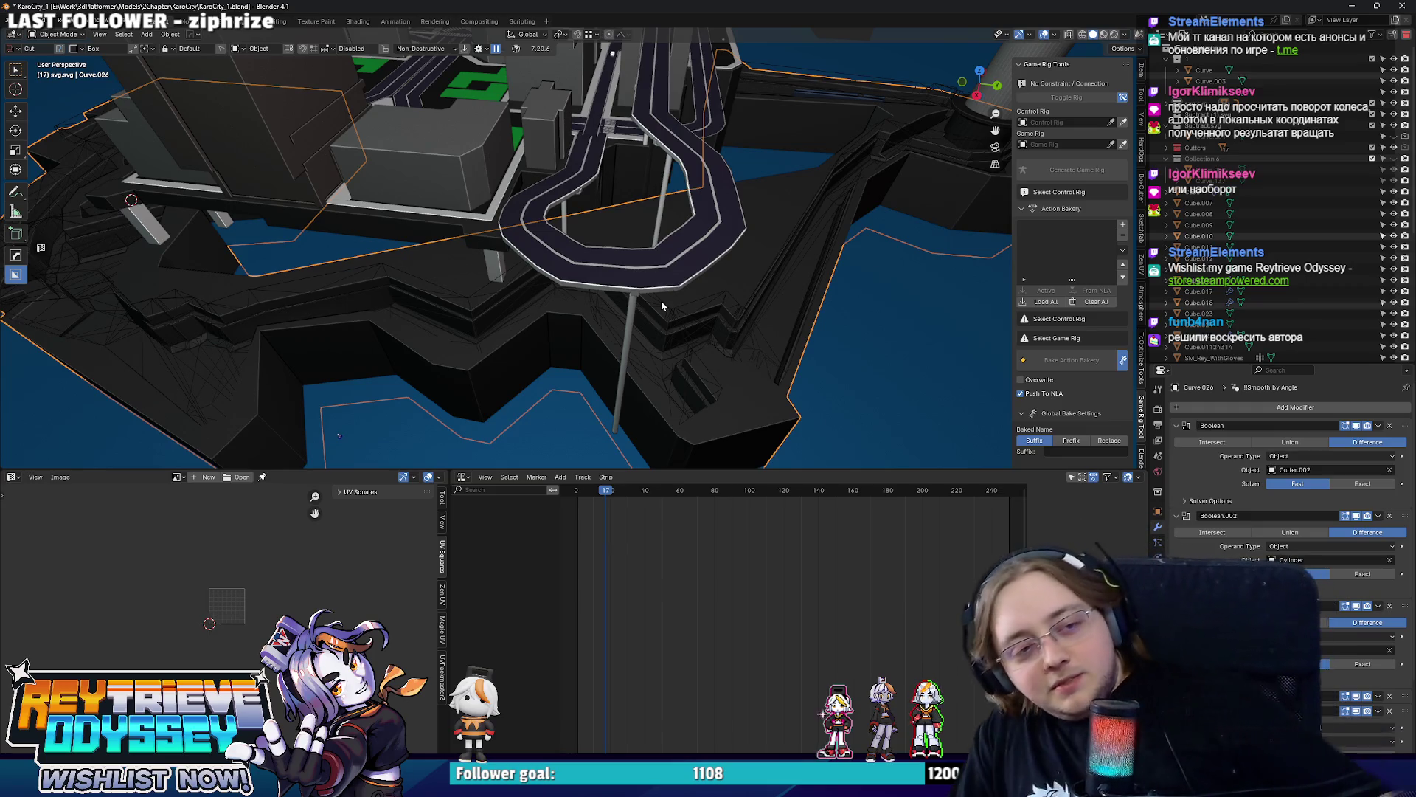
mouse_move(661, 300)
middle_down()
mouse_move(679, 265)
mouse_move(631, 245)
middle_up()
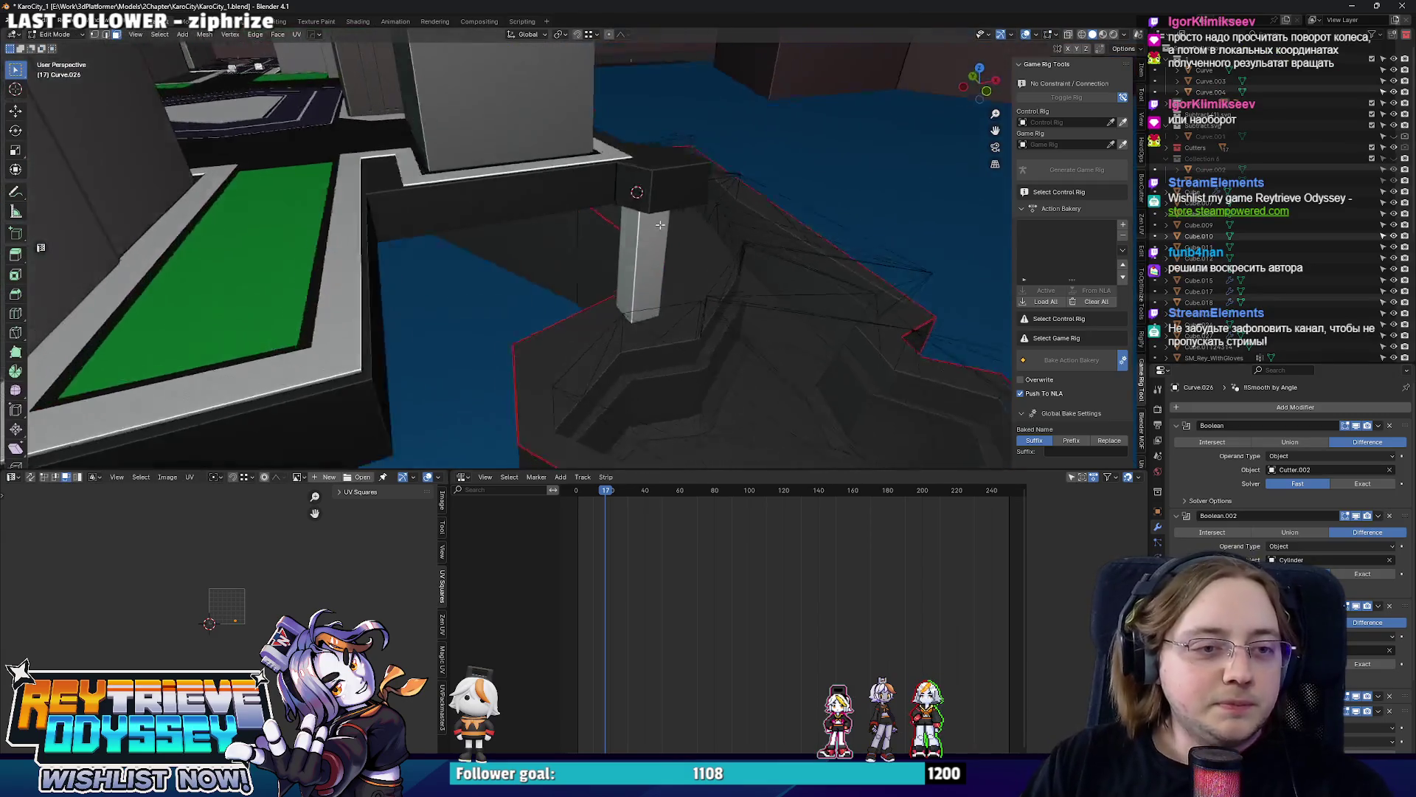
Dissolve geometry on the cutter near the pillar and edge-slide its edge along the wall.
key(Tab)
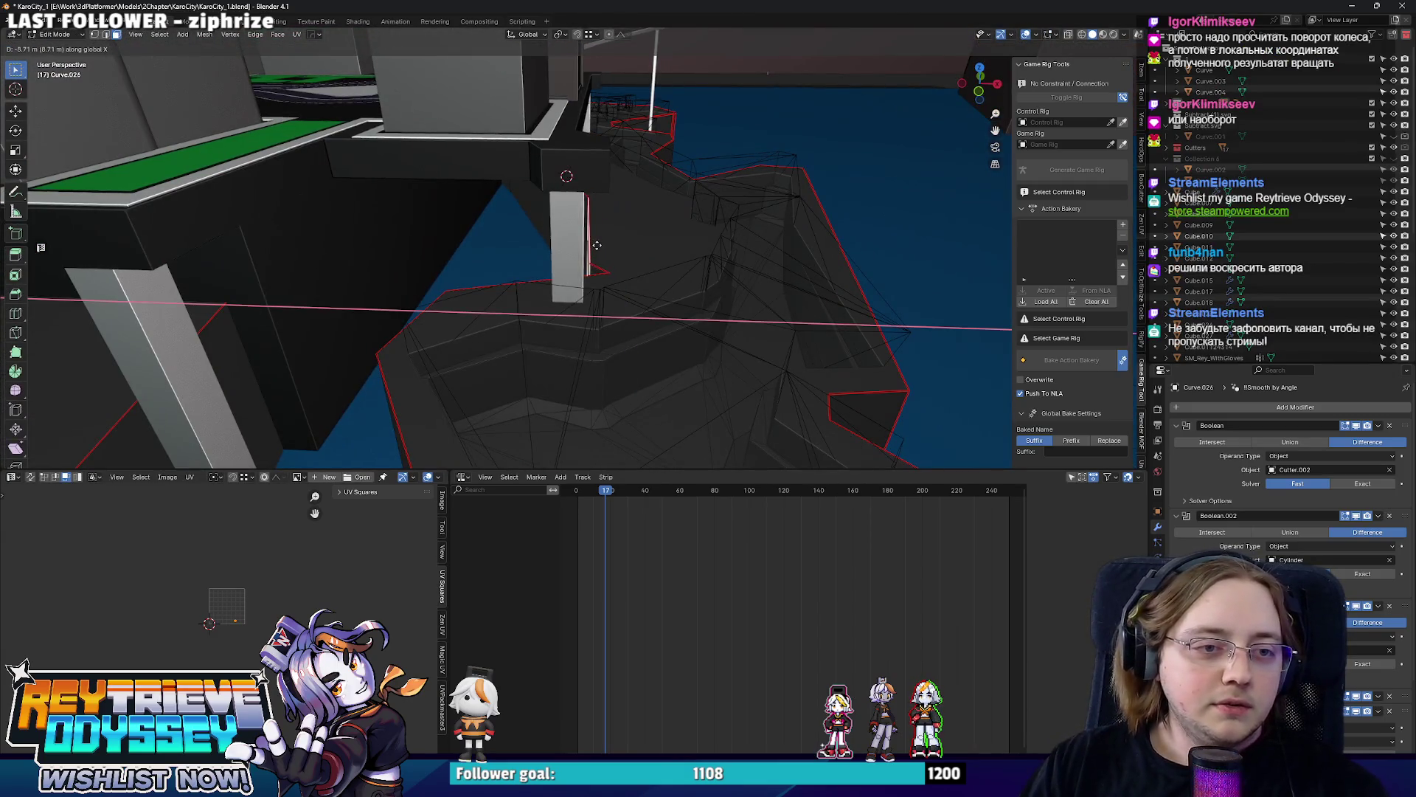
mouse_move(592, 241)
middle_down()
mouse_move(631, 266)
mouse_move(510, 282)
mouse_move(500, 209)
middle_up()
scroll(631, 266, up, 4)
key(ctrl+x)
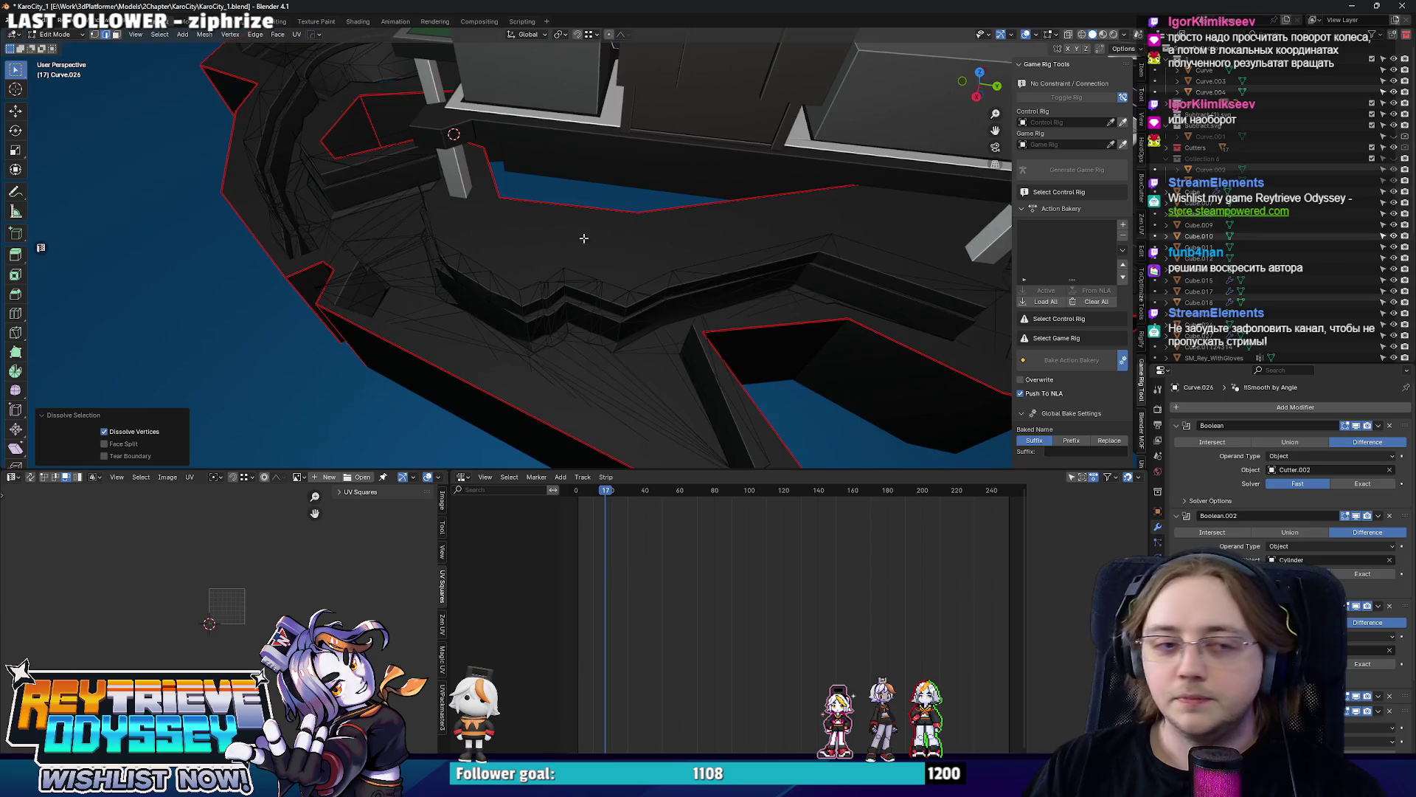
scroll(501, 208, up, 4)
key(alt+z)
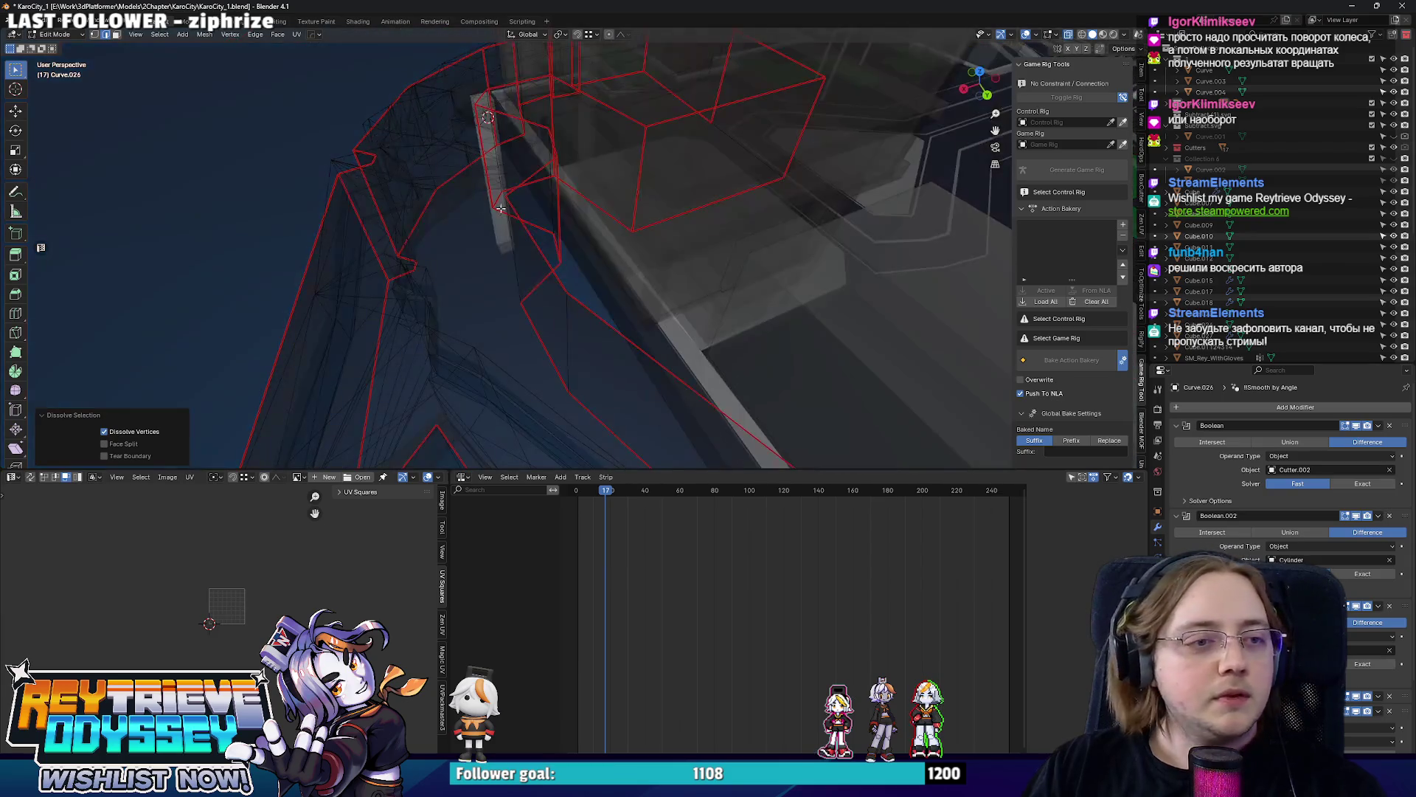
key(alt+z)
key(g)
key(Escape)
middle_drag(529, 246, 538, 215)
key(g)
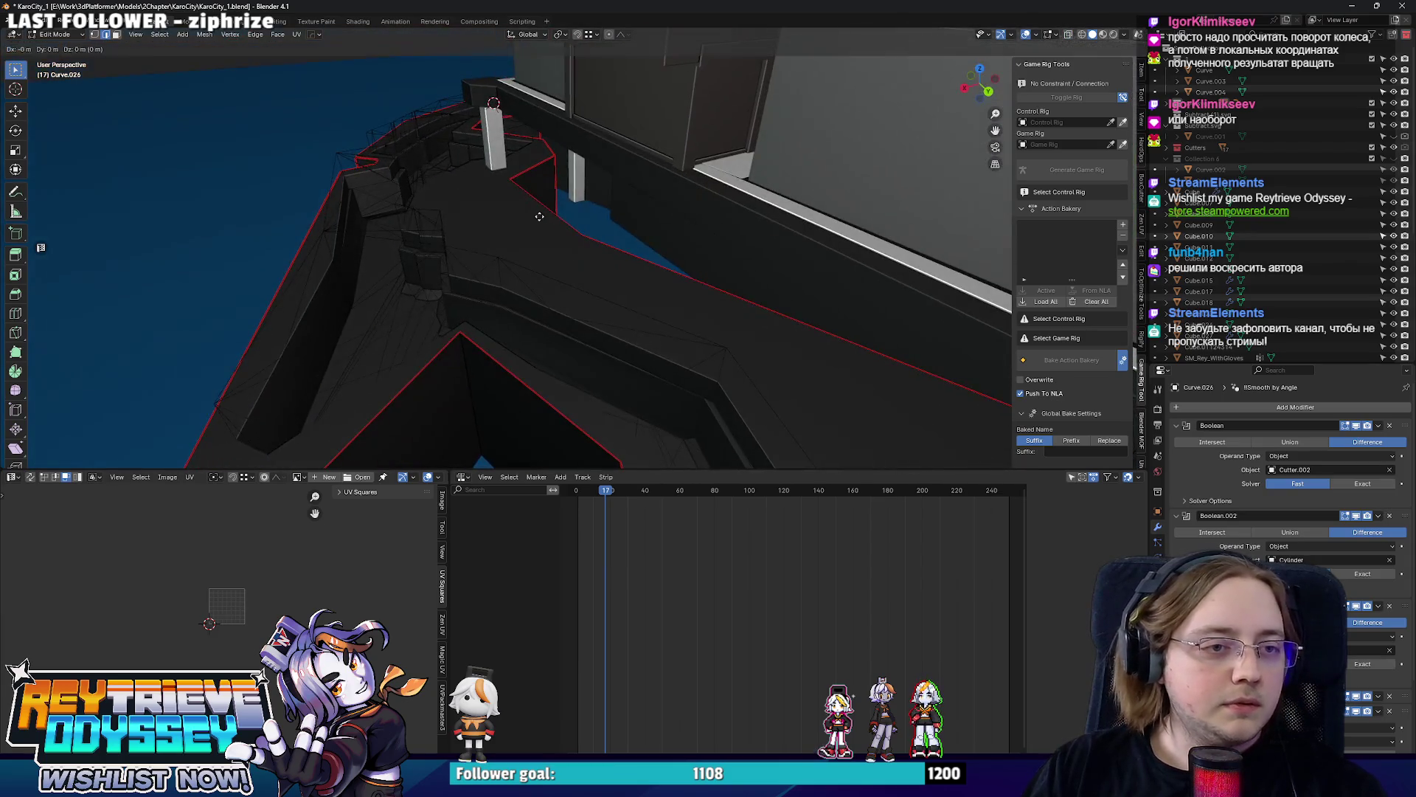
key(Return)
Move the wall section about 6.5 m along X and close geometry editing.
key(alt+z)
key(alt+z)
key(g)
click(618, 253)
mouse_move(618, 252)
middle_down()
mouse_move(501, 215)
mouse_move(395, 211)
mouse_move(557, 253)
mouse_move(591, 330)
mouse_move(567, 262)
middle_up()
key(Tab)
scroll(592, 330, up, 2)
Draw a new box cutter on the platform wall and scale it to about 0.42 along X.
key(n)
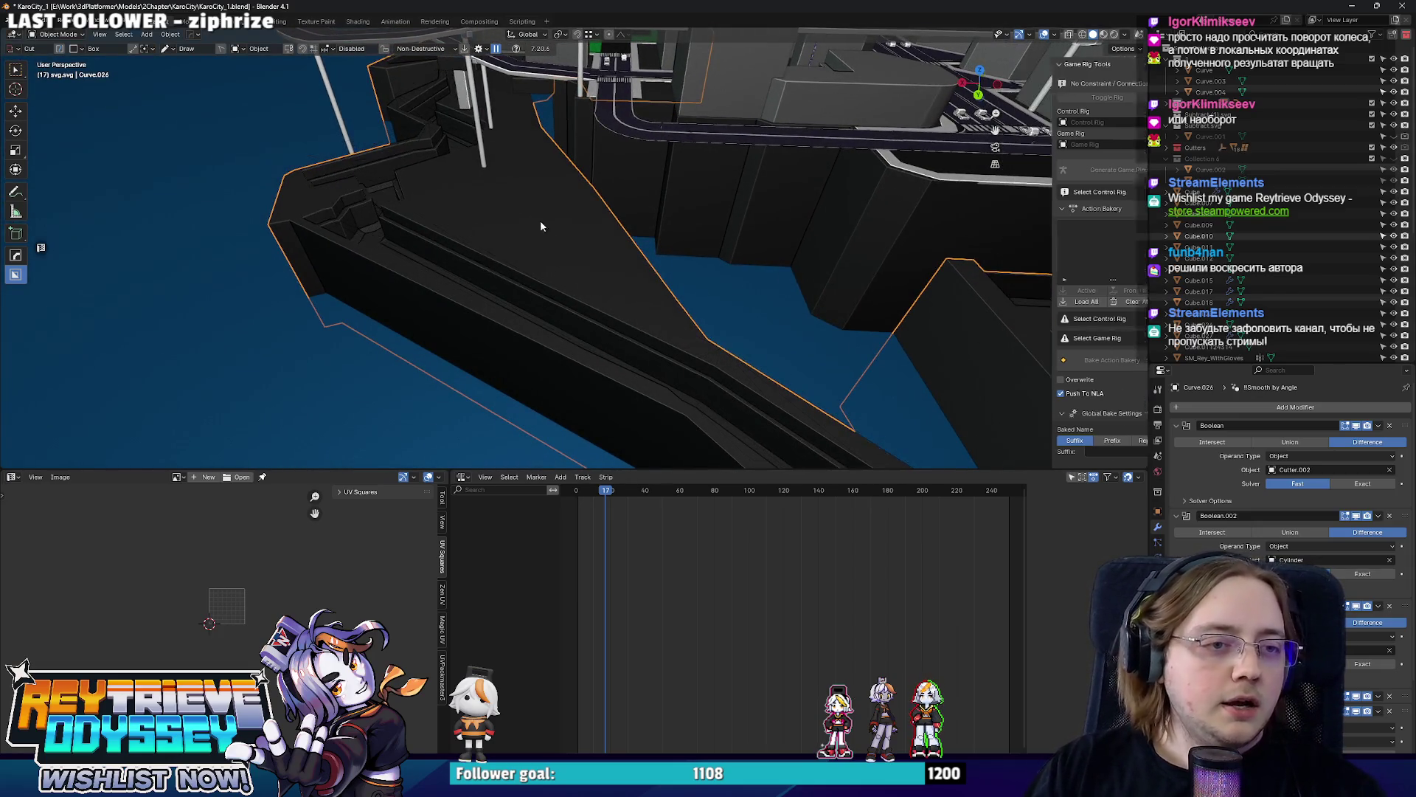
drag(540, 221, 586, 292)
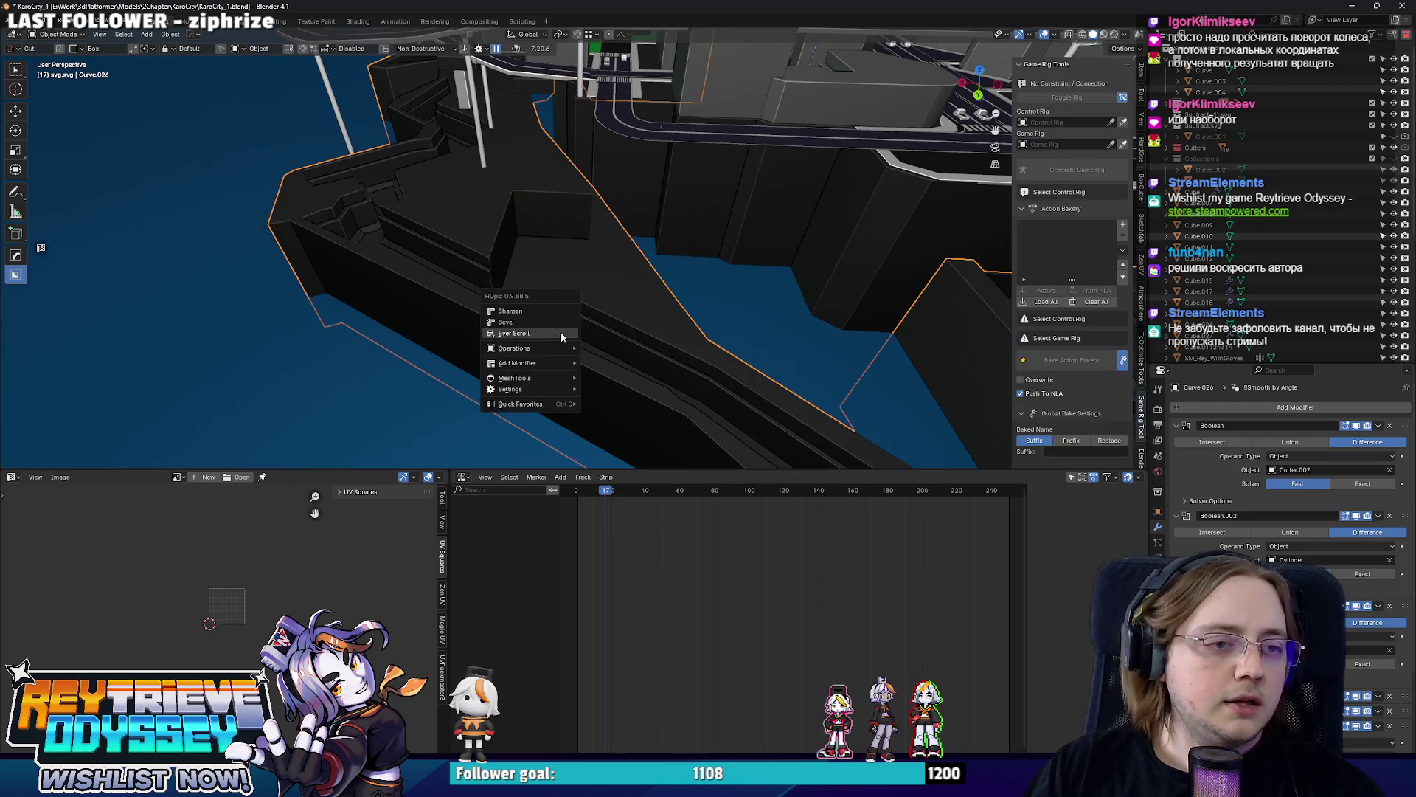
click(559, 332)
key(s)
key(x)
click(599, 254)
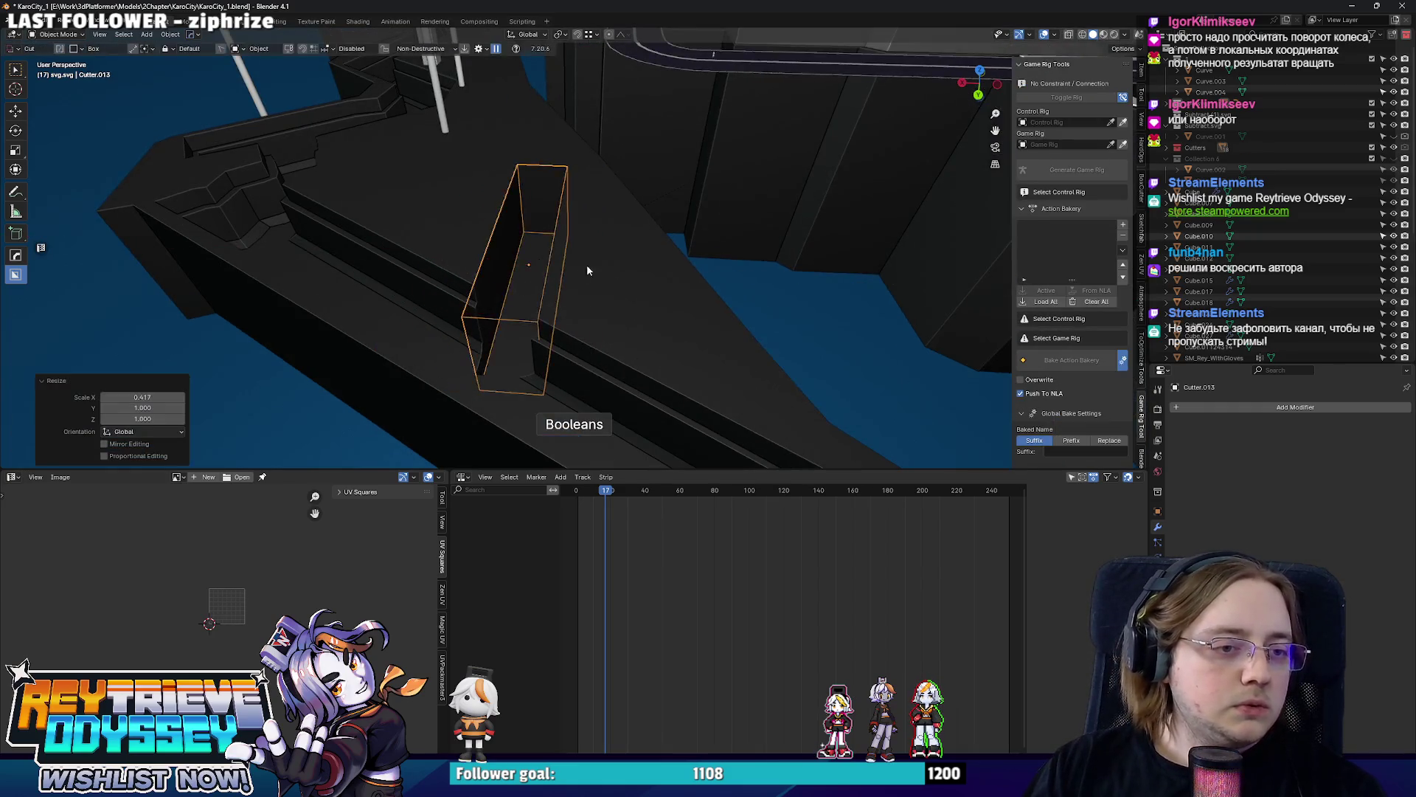
Move and rotate the cutter about -25° in top view so it aligns with the road.
middle_drag(586, 265, 652, 338)
key(KP_7)
key(g)
key(r)
click(767, 139)
Extrude the cutter's end edge several times along the road into a long bent strip.
key(Tab)
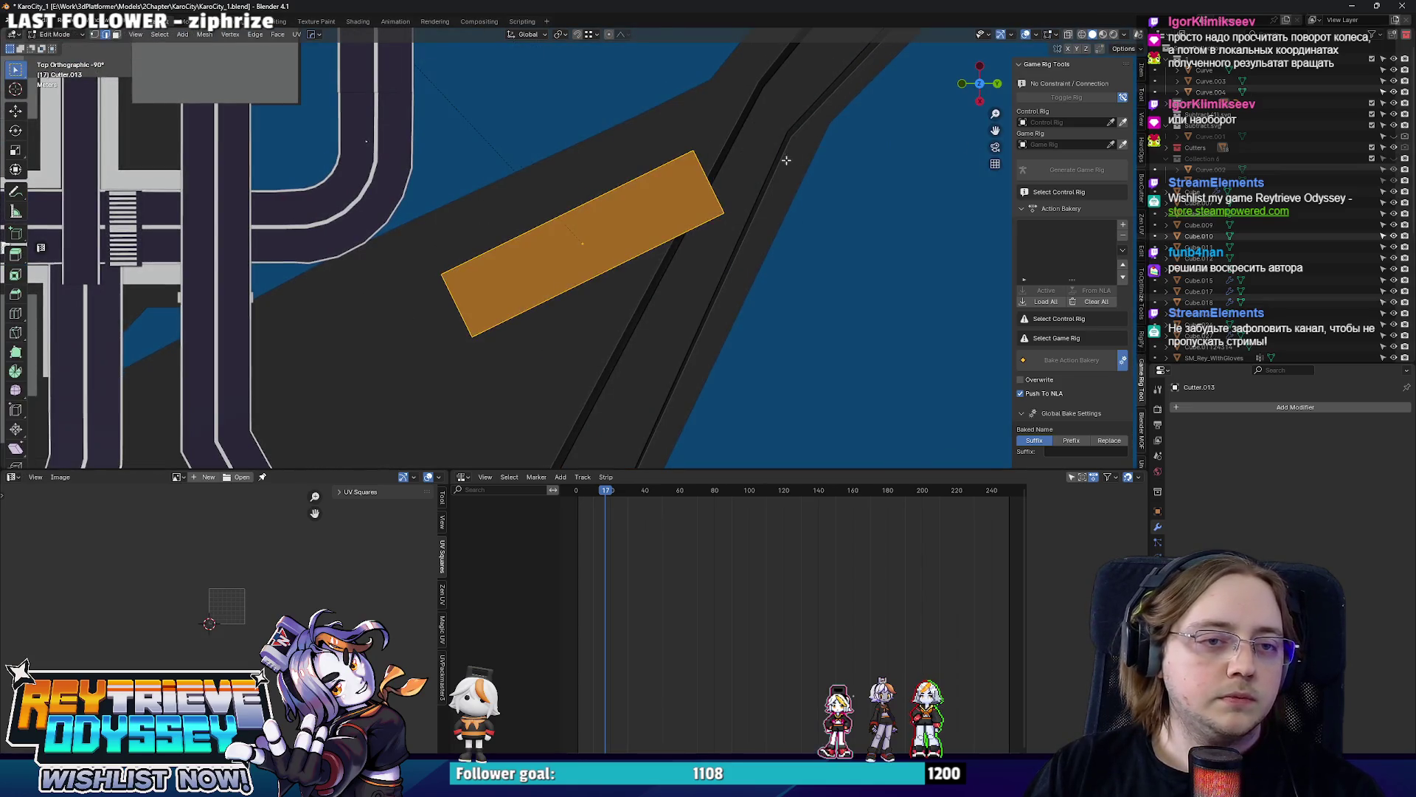
key(alt+z)
shift+middle_drag(704, 160, 651, 206)
click(668, 229)
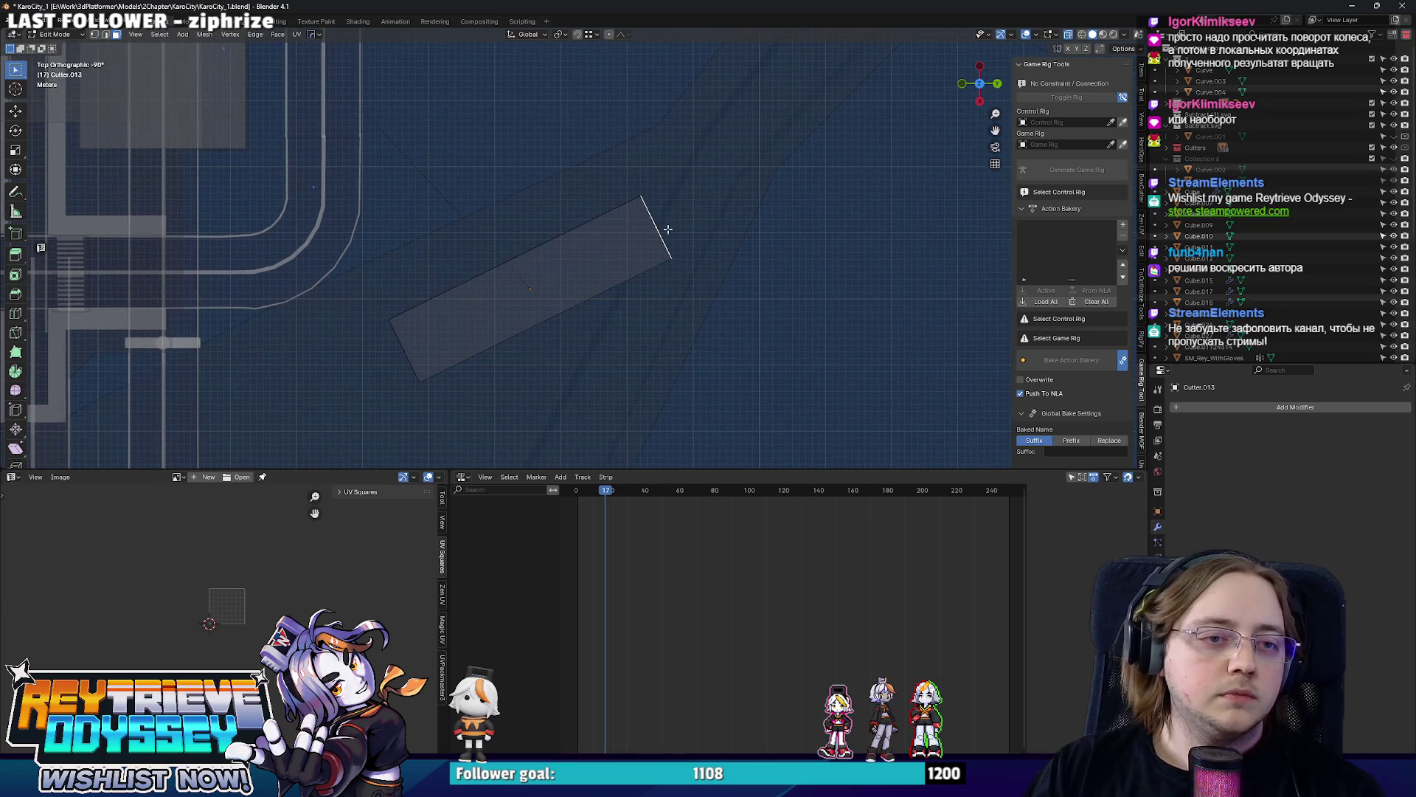
click(705, 163)
key(g)
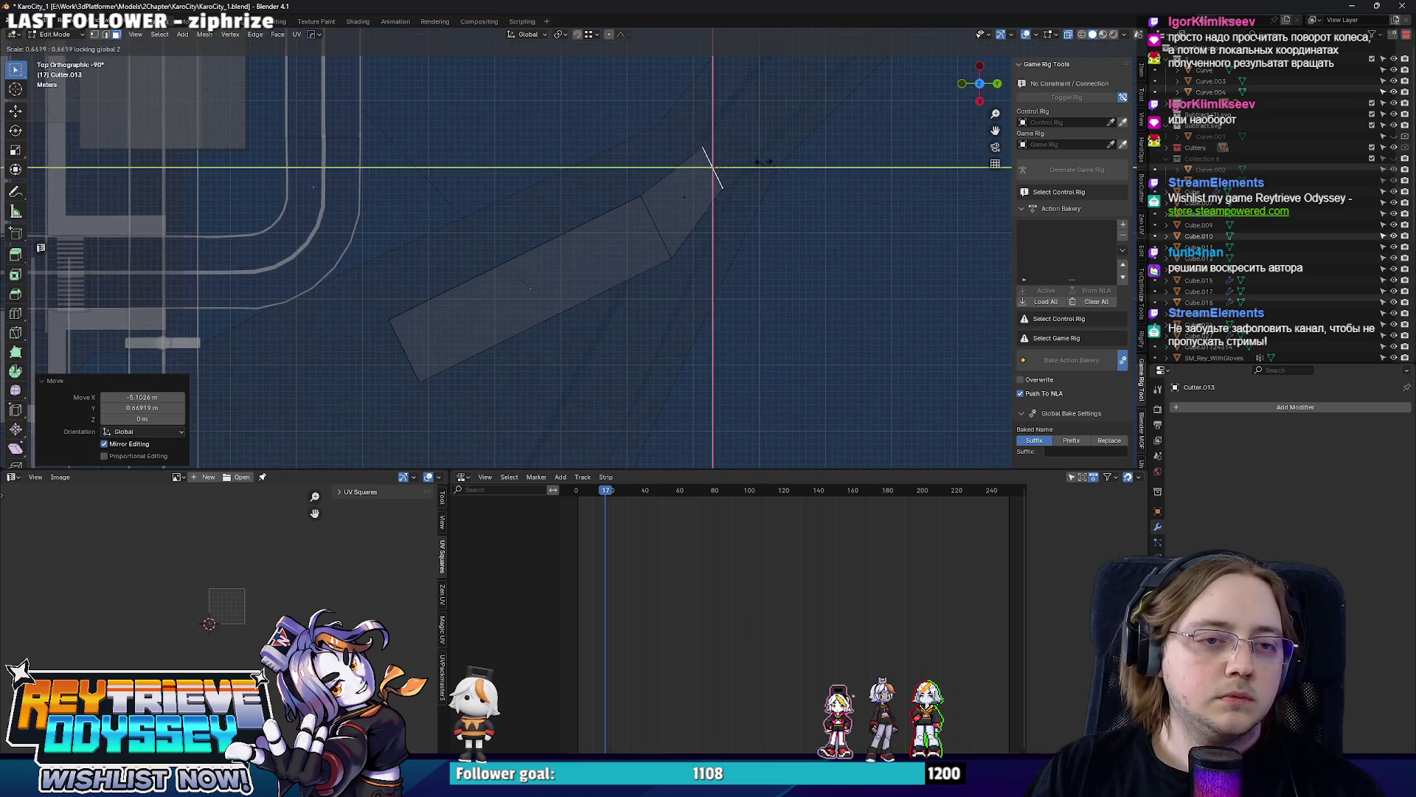
scroll(768, 147, down, 6)
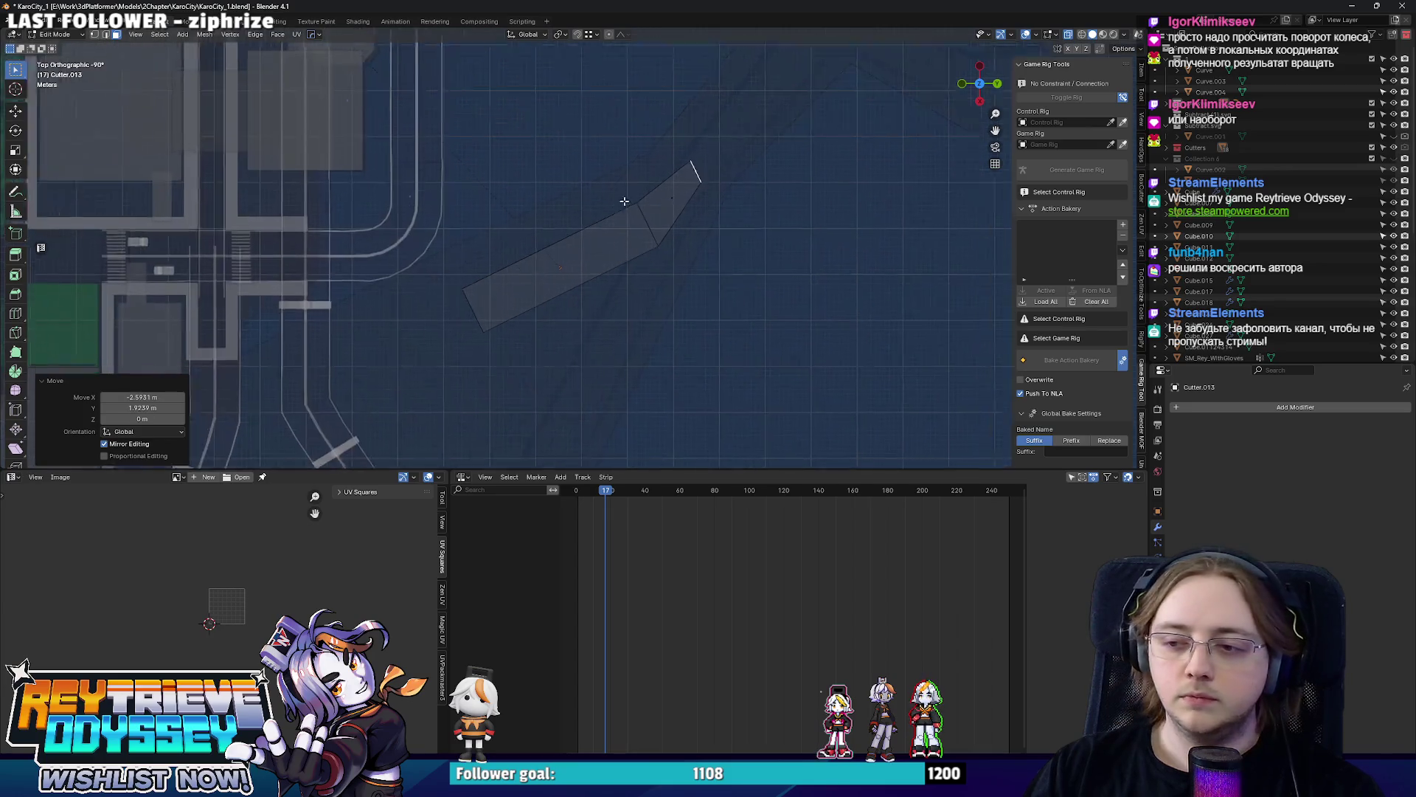
key(g)
key(y)
key(y)
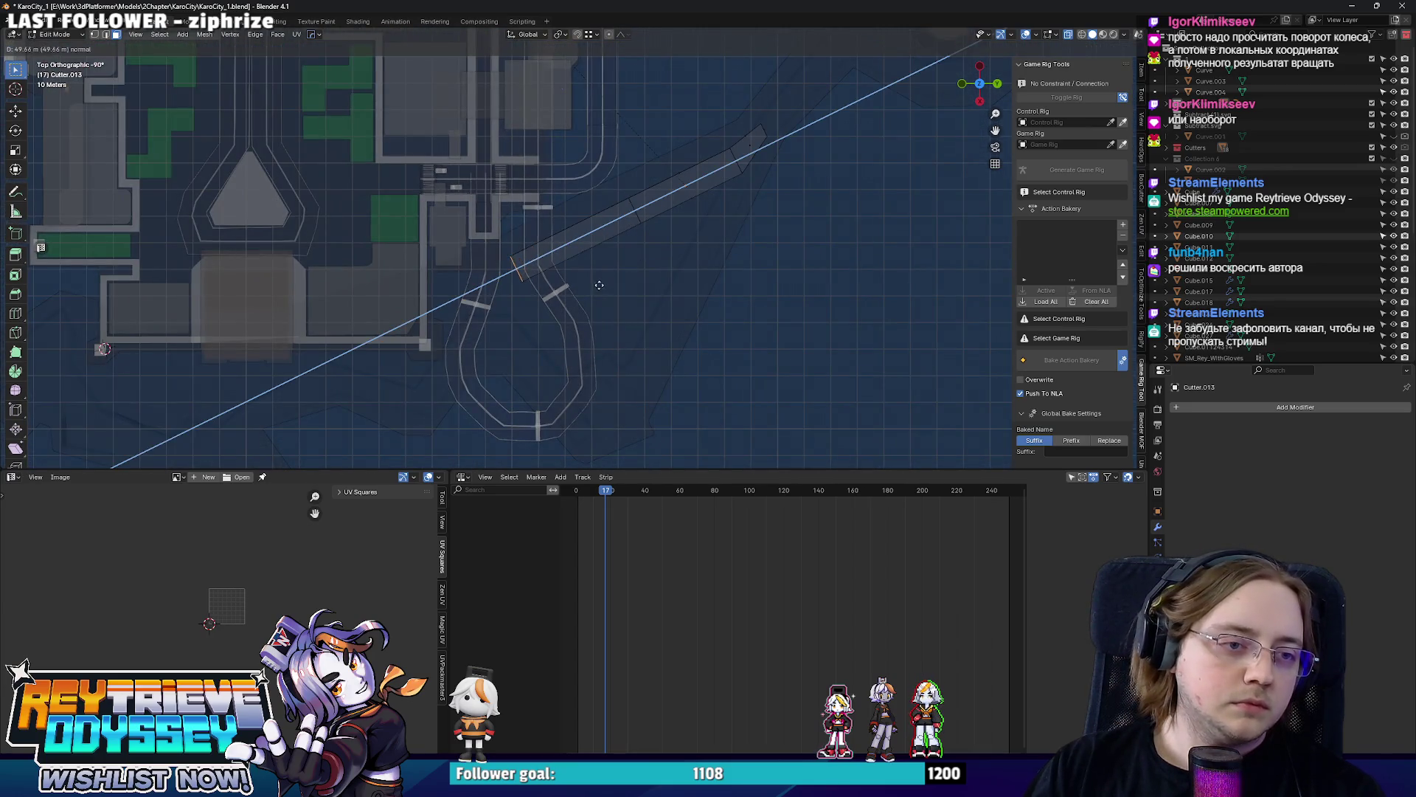
click(655, 269)
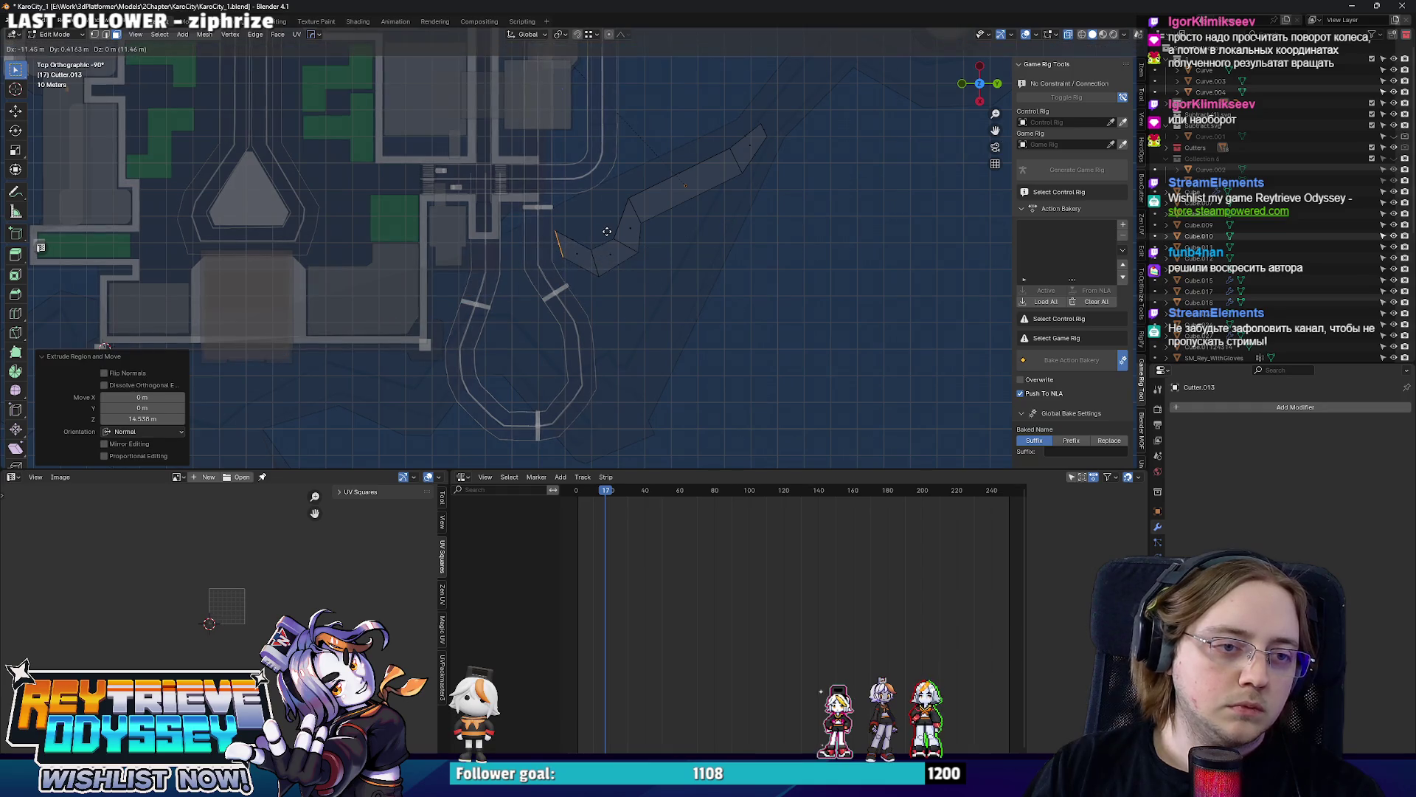
scroll(485, 286, up, 2)
Add a centred loop cut across the strip and return to object mode to inspect it.
shift+middle_drag(485, 287, 692, 181)
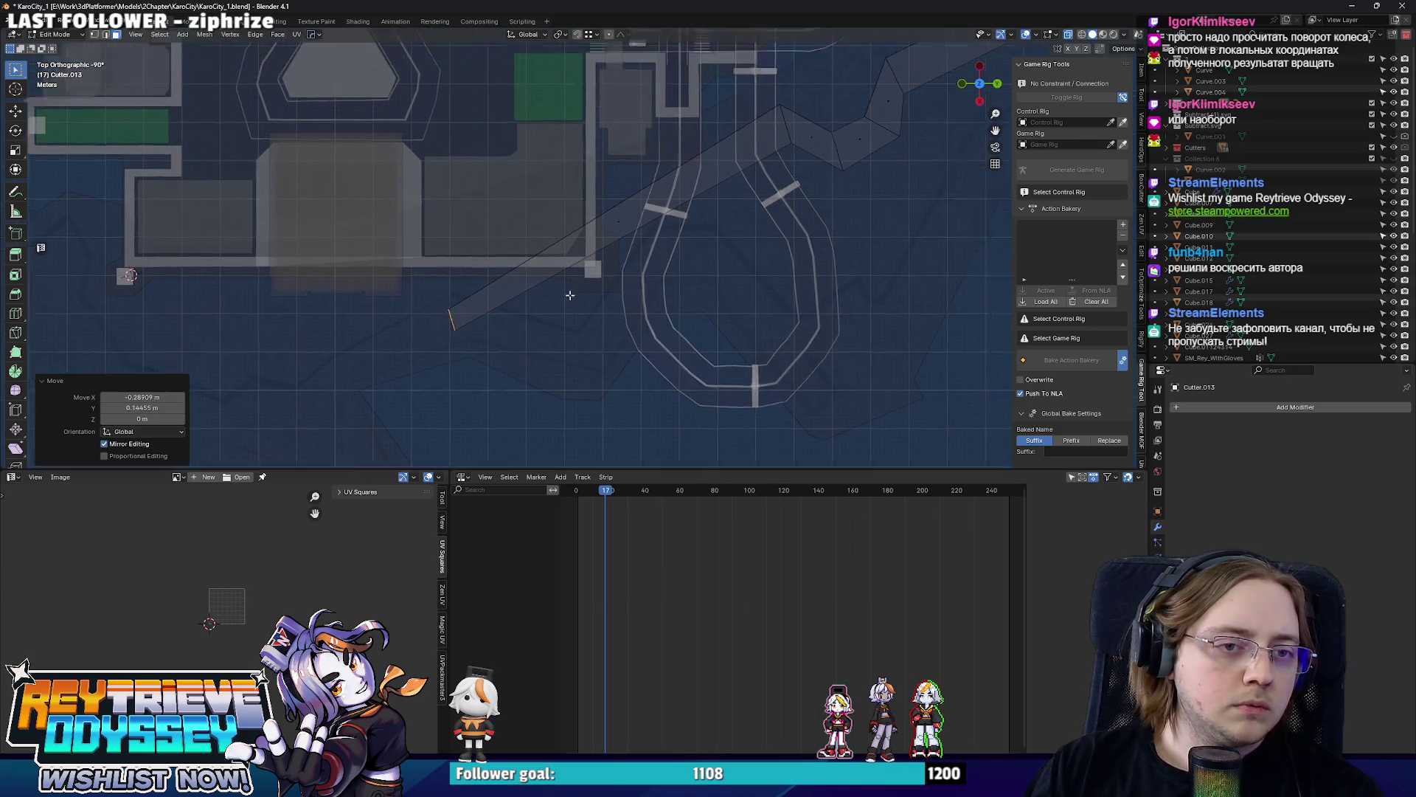
shift+middle_drag(544, 303, 478, 359)
key(ctrl+r)
click(587, 253)
right_click(588, 252)
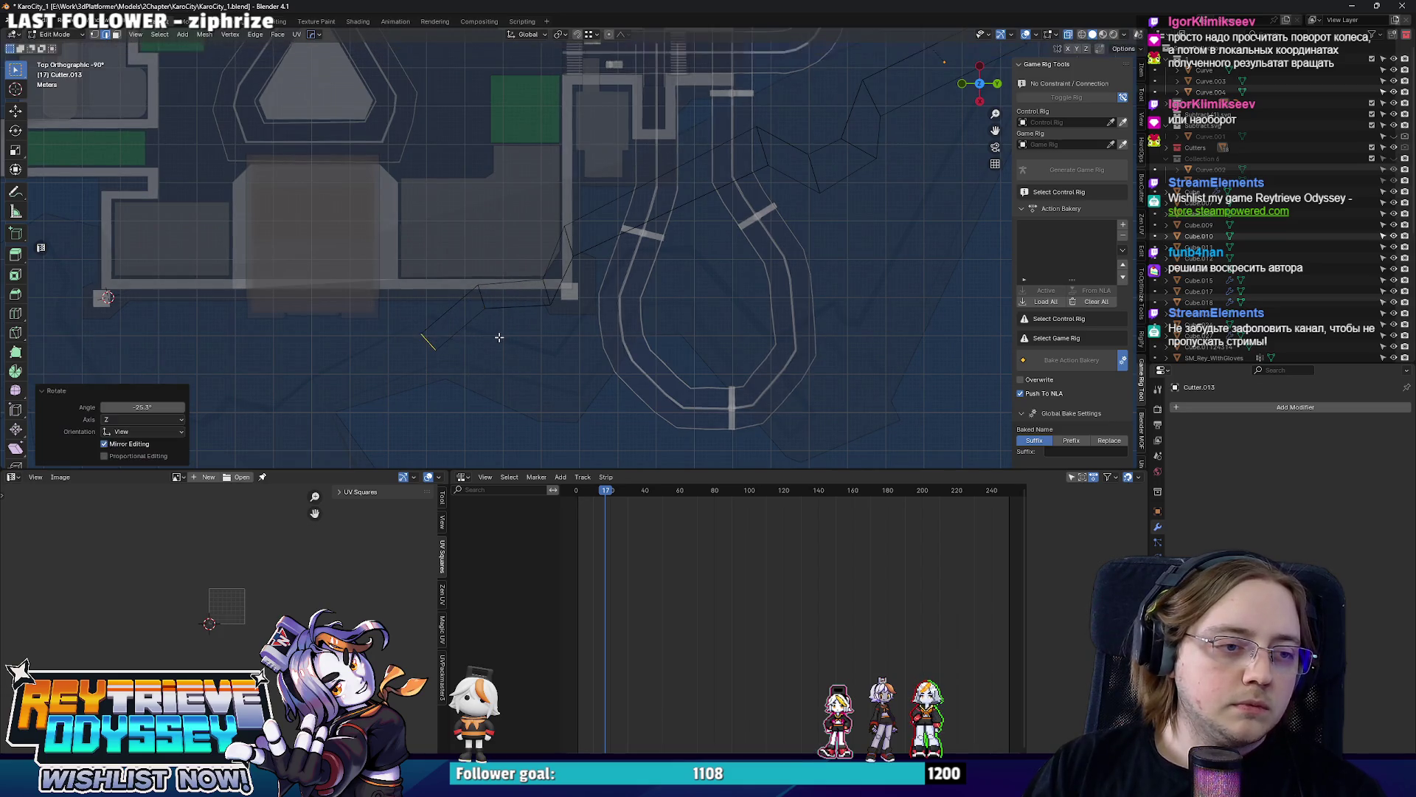
key(Tab)
mouse_move(500, 335)
middle_down()
mouse_move(649, 226)
mouse_move(658, 192)
mouse_move(585, 264)
mouse_move(528, 240)
mouse_move(555, 235)
mouse_move(484, 223)
mouse_move(605, 270)
mouse_move(577, 267)
mouse_move(605, 273)
mouse_move(613, 372)
mouse_move(486, 115)
mouse_move(554, 200)
middle_up()
key(s)
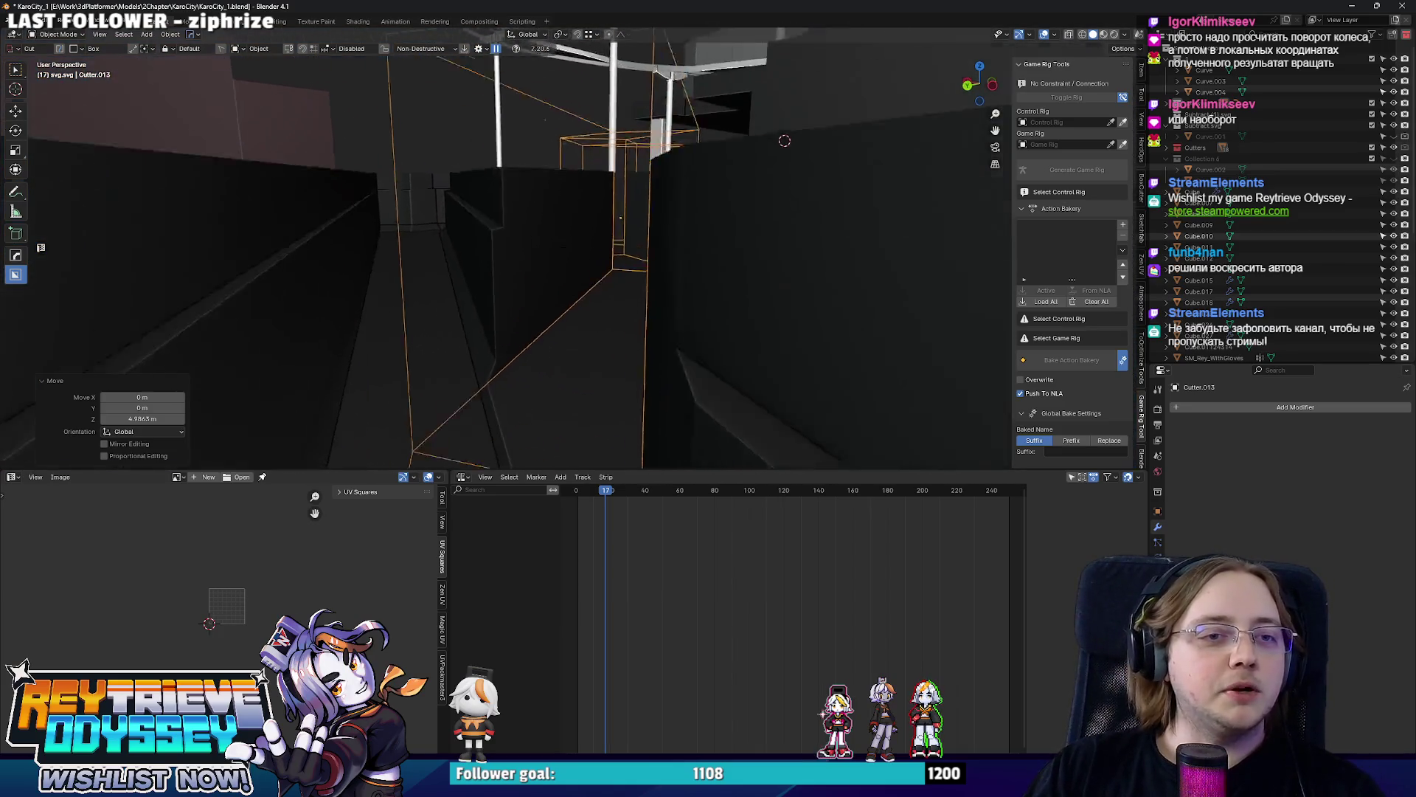
Fly through the level to inspect the grooved platforms, block and pillar up close.
key(e)
key(s)
key(e)
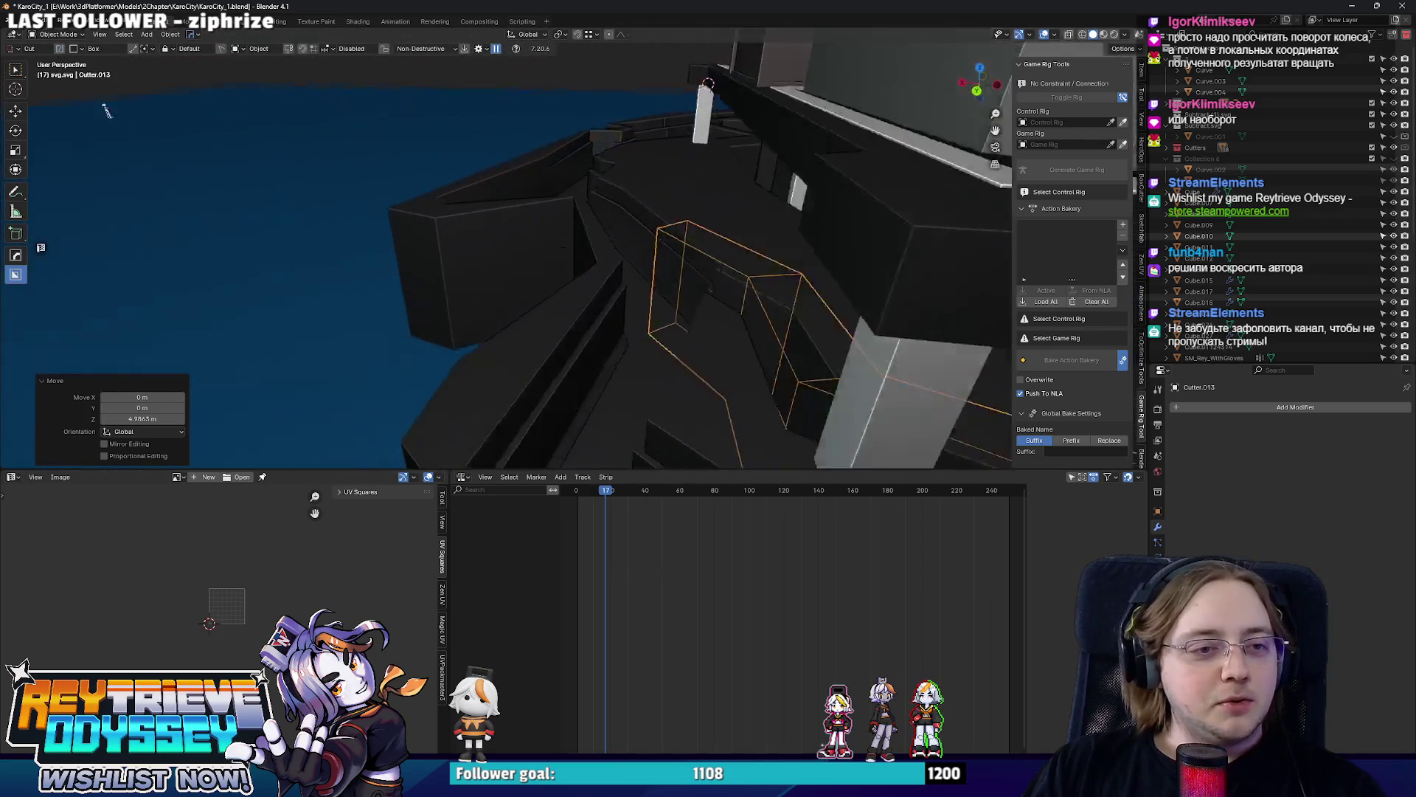
key(s)
key(e)
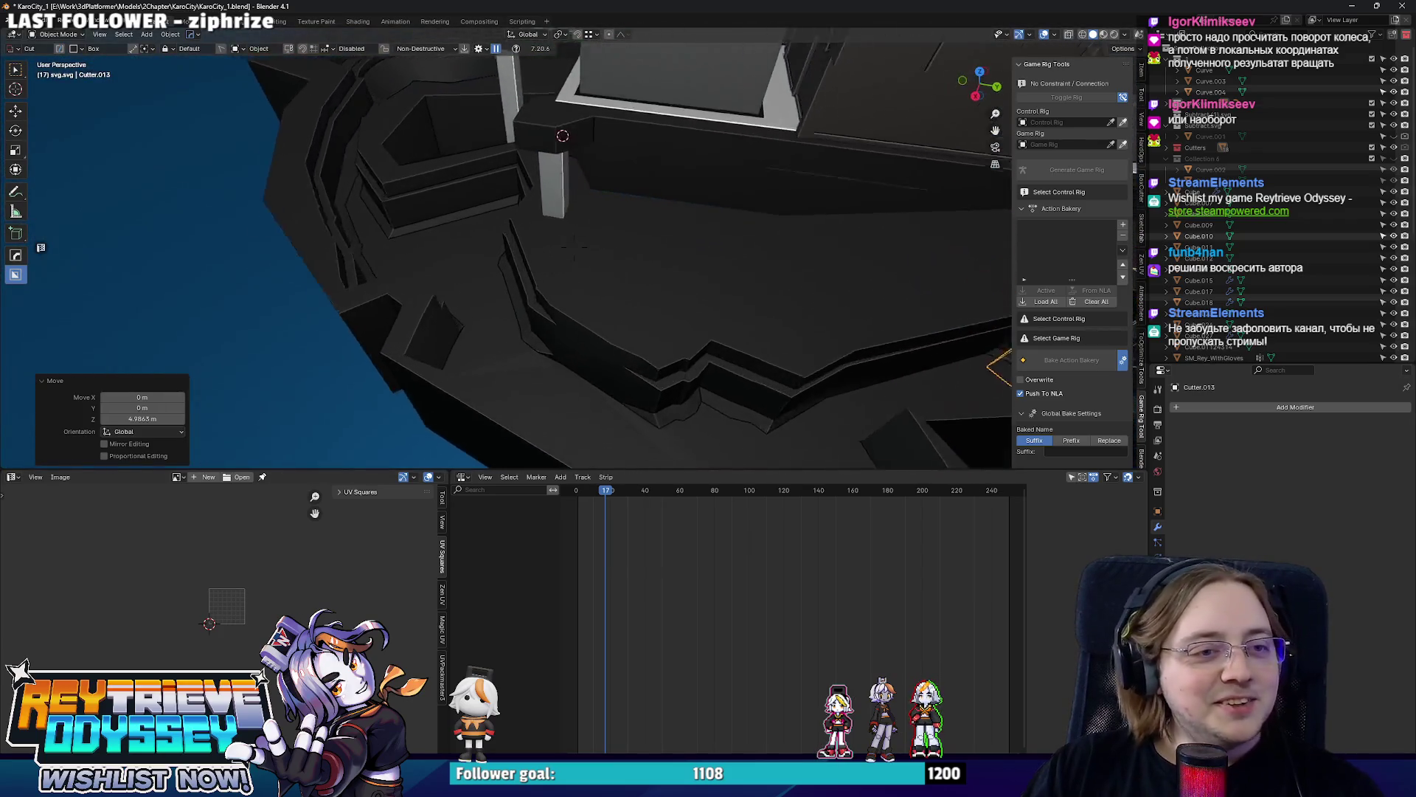
key(w)
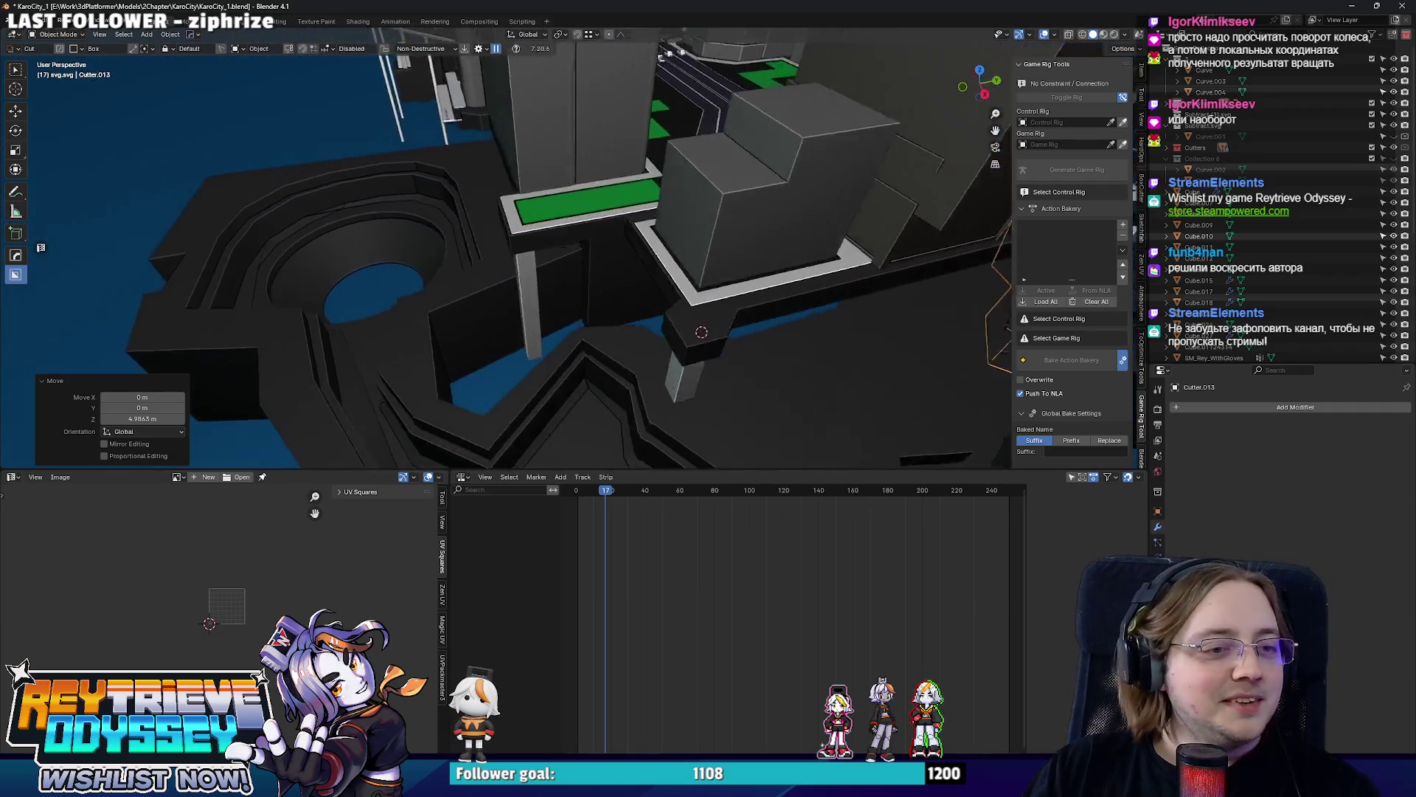
key(a)
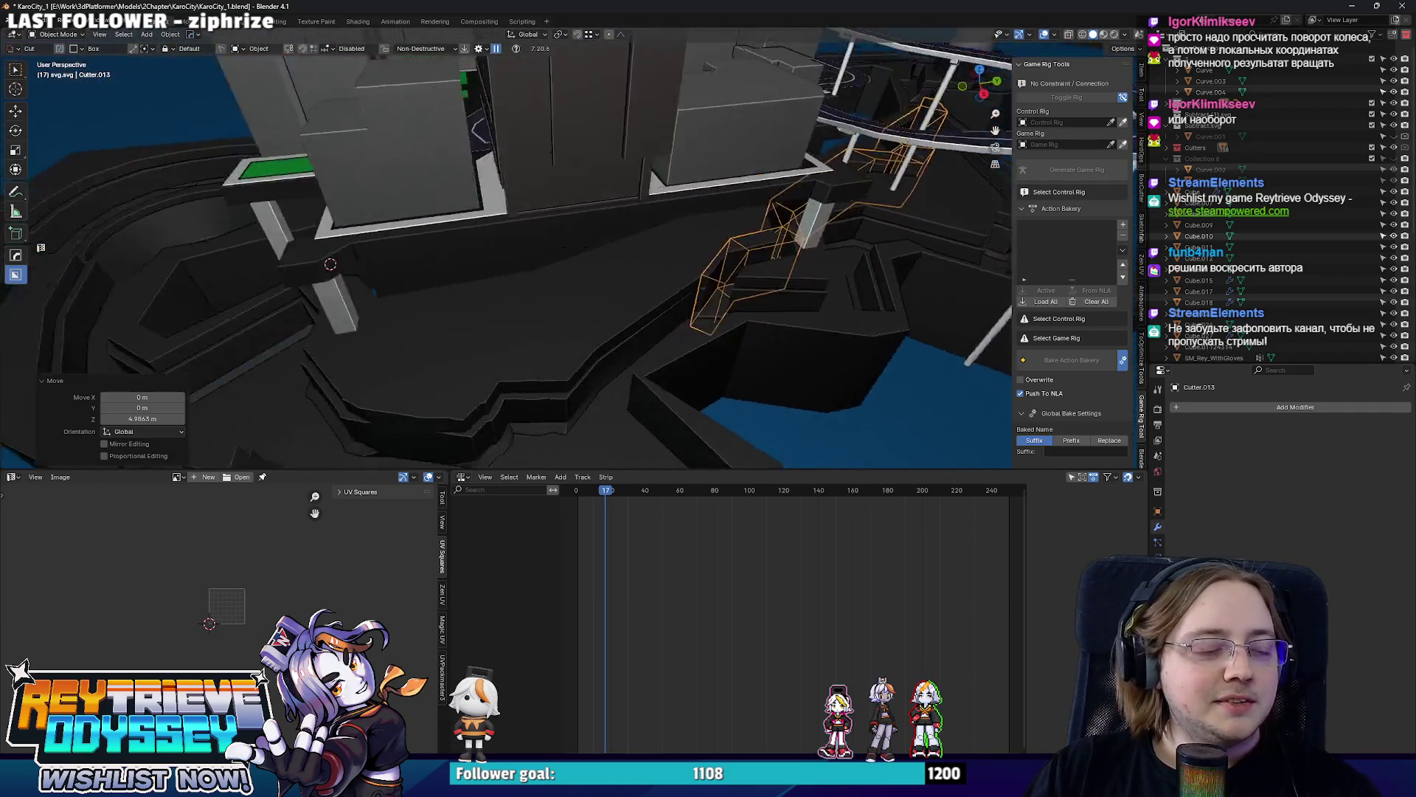
key(w)
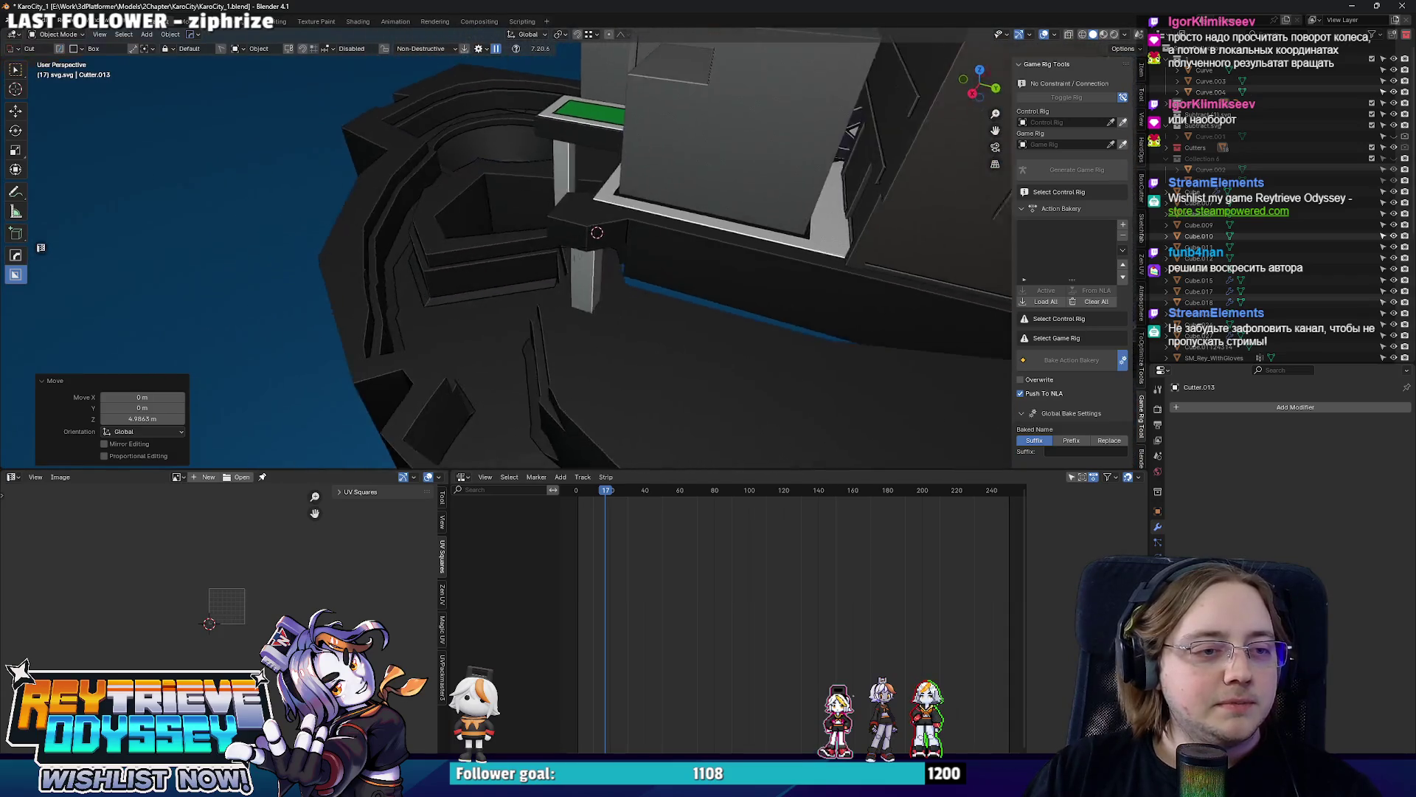
mouse_move(504, 114)
middle_down()
mouse_move(645, 166)
mouse_move(559, 211)
mouse_move(604, 206)
mouse_move(608, 242)
mouse_move(580, 264)
mouse_move(657, 205)
mouse_move(359, 376)
mouse_move(664, 171)
mouse_move(533, 349)
mouse_move(617, 295)
mouse_move(566, 266)
mouse_move(636, 282)
mouse_move(533, 293)
mouse_move(688, 284)
middle_up()
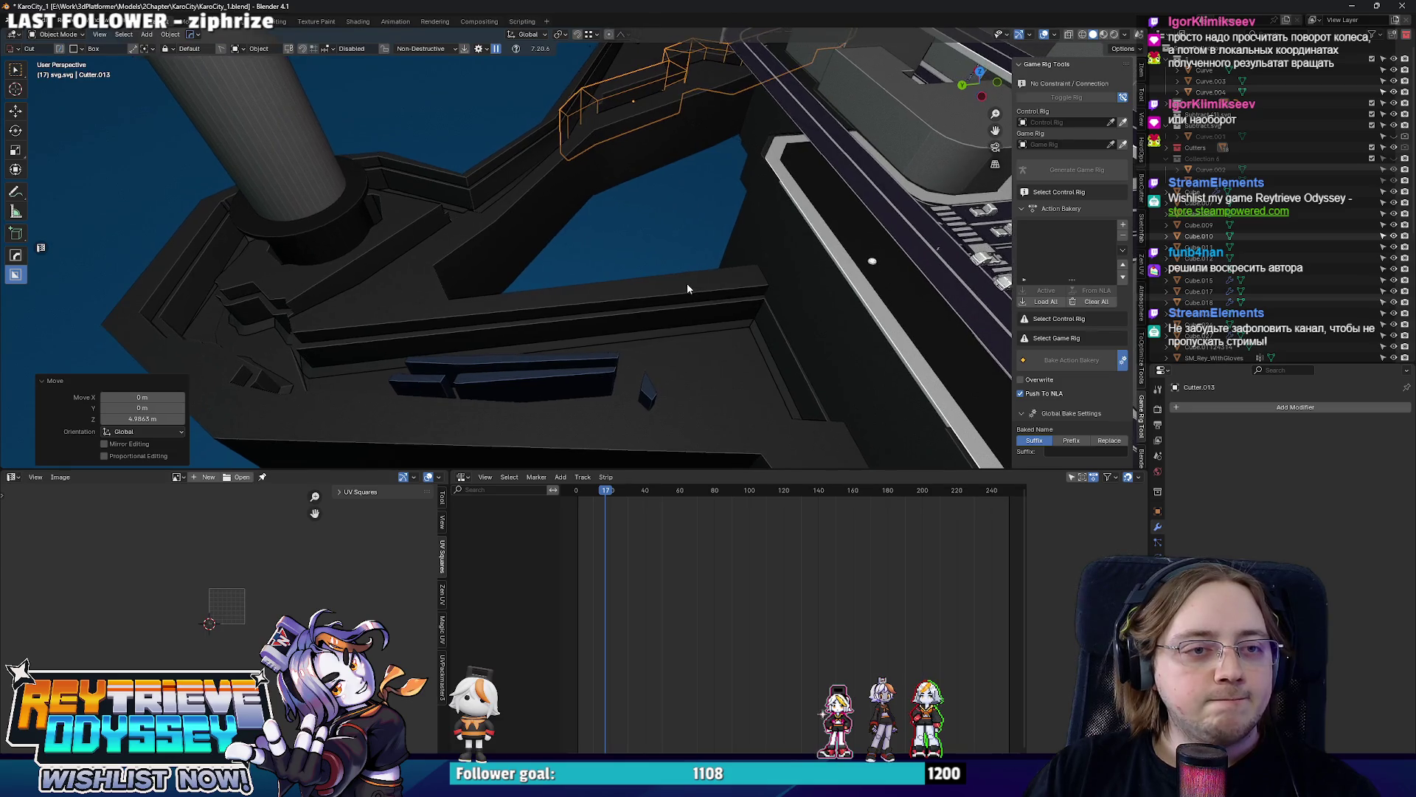
Select the dark platform Curve.026 and start editing its mesh.
click(672, 289)
mouse_move(671, 290)
middle_down()
mouse_move(607, 307)
mouse_move(679, 326)
mouse_move(715, 282)
mouse_move(678, 294)
middle_up()
key(Tab)
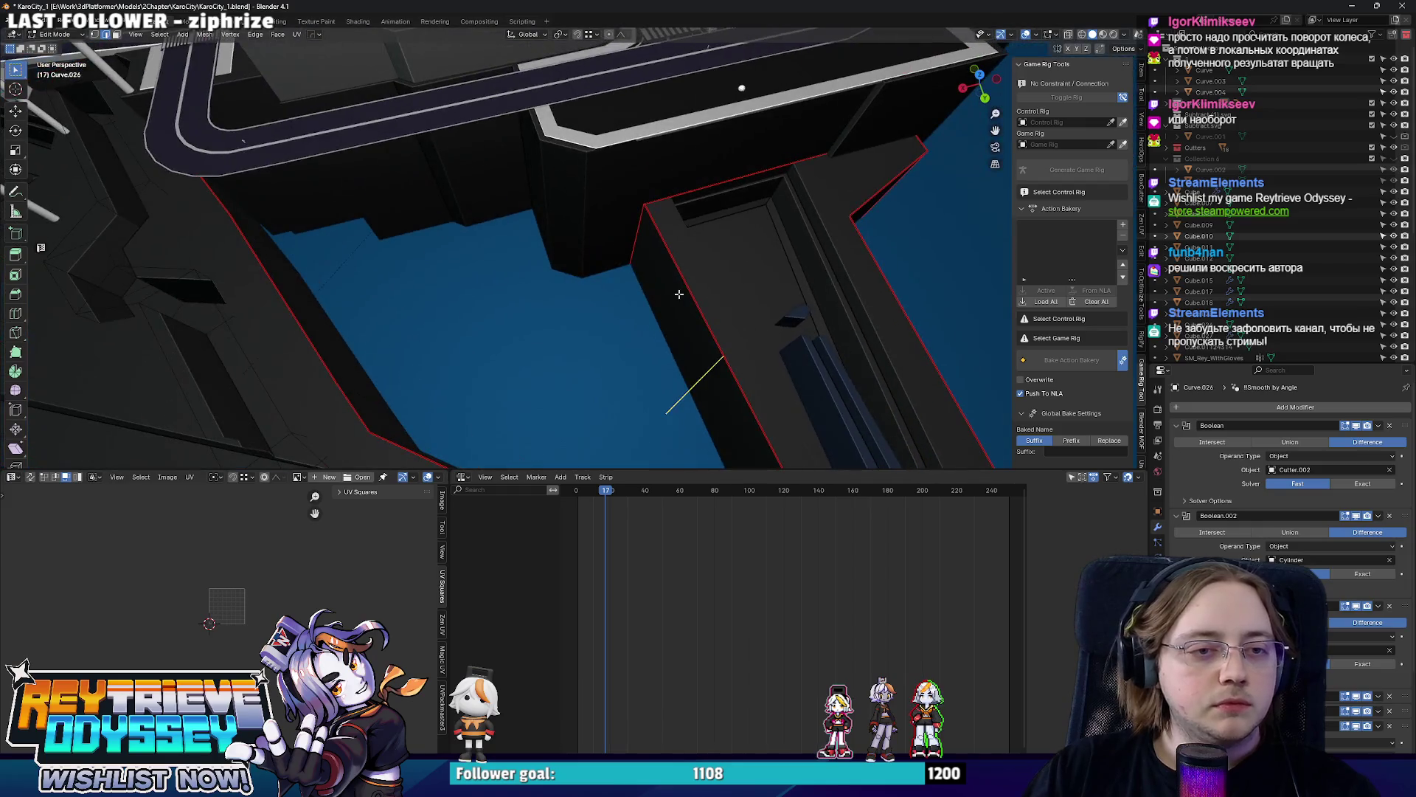
Bevel the platform corner edge and slide the new edge along the outline.
key(ctrl+b)
click(793, 334)
middle_drag(792, 334, 387, 287)
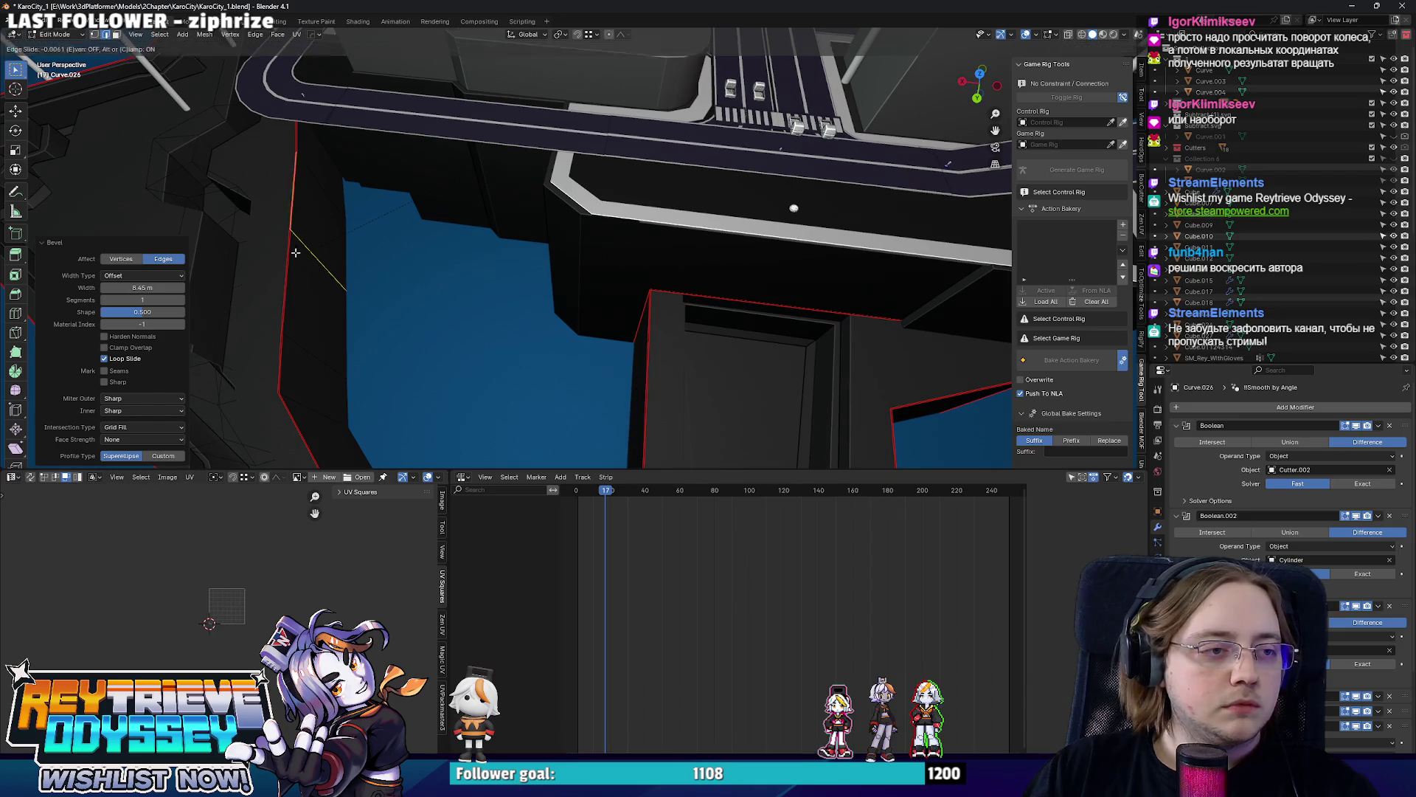
key(g)
key(g)
click(276, 310)
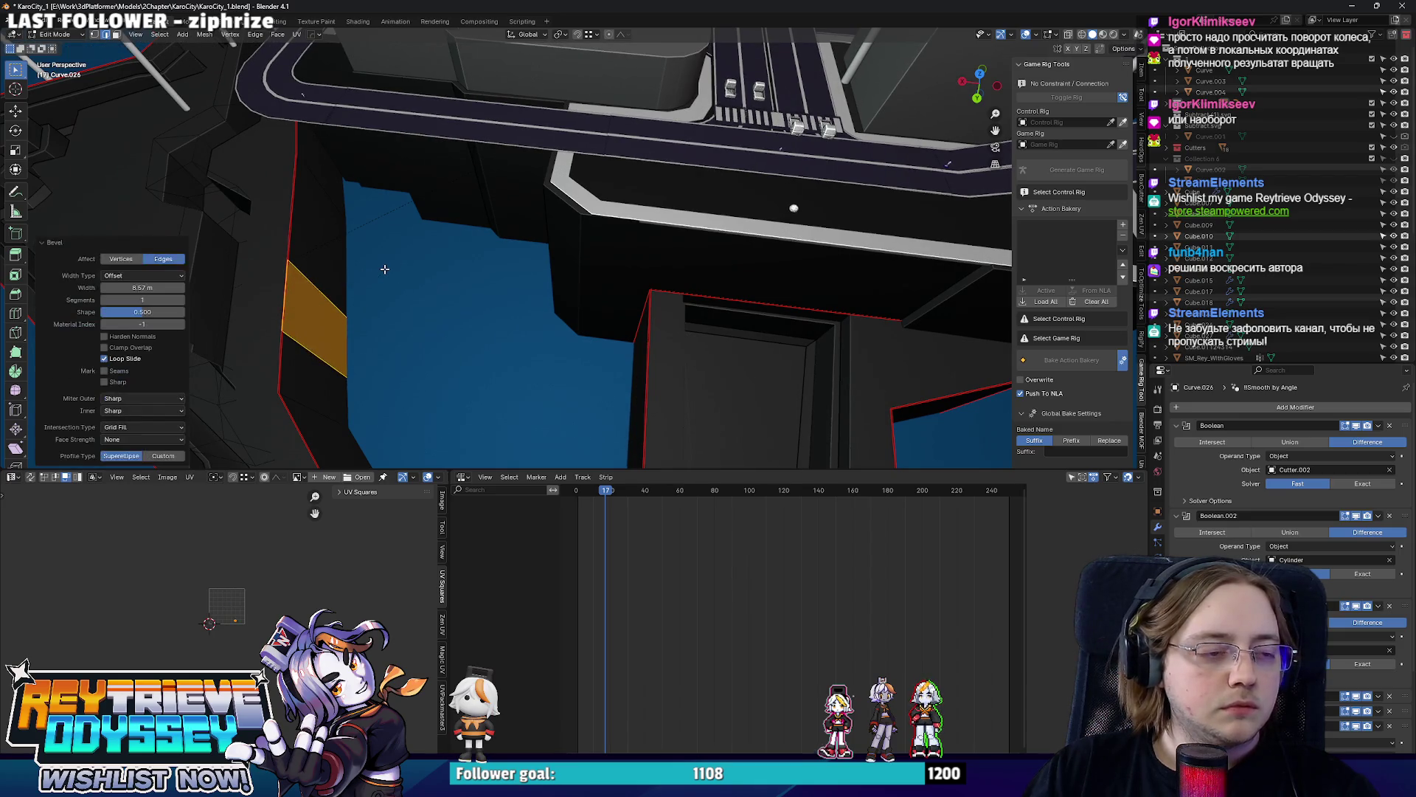
Bridge the edge loops to fill the gap in the platform outline.
middle_drag(381, 270, 496, 273)
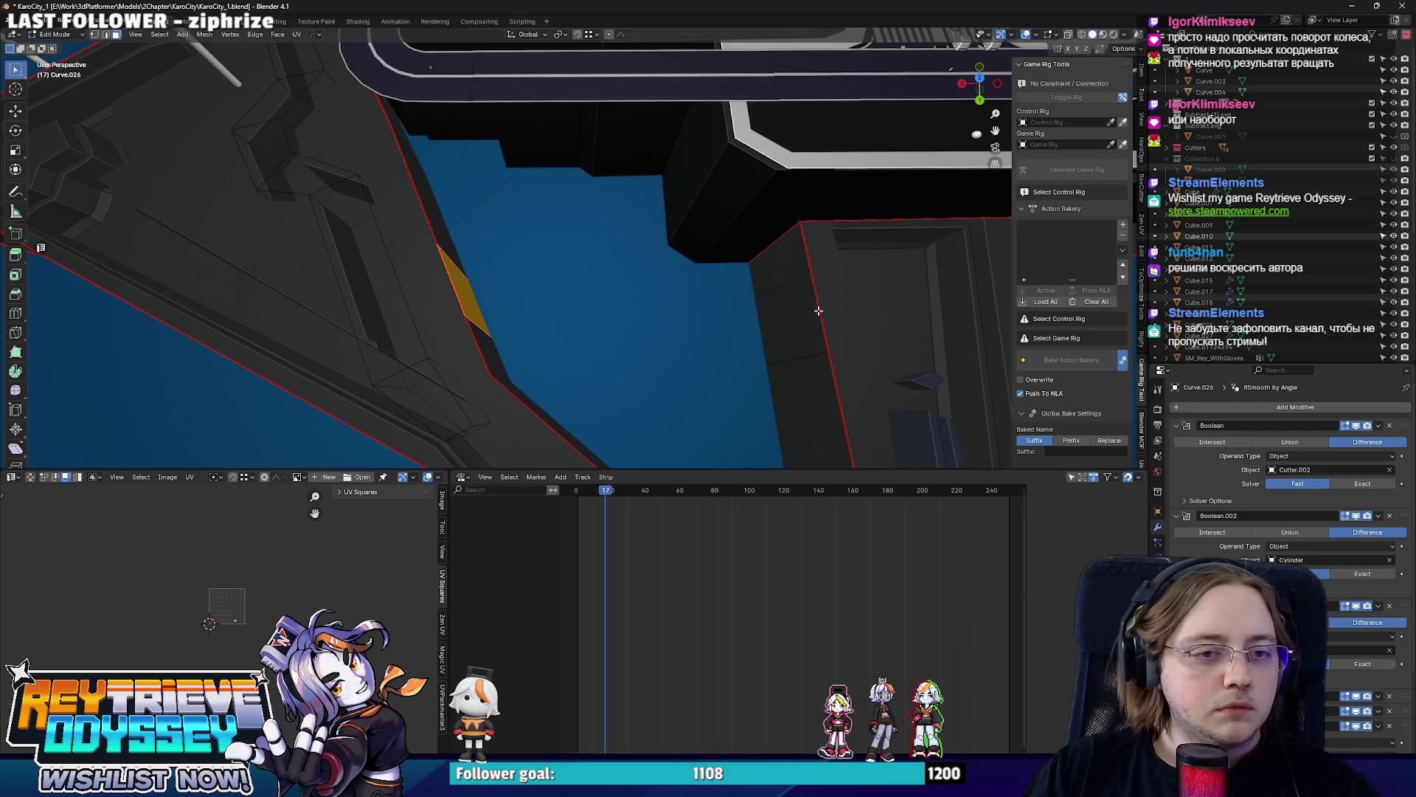
click(818, 311)
key(ctrl+e)
click(730, 373)
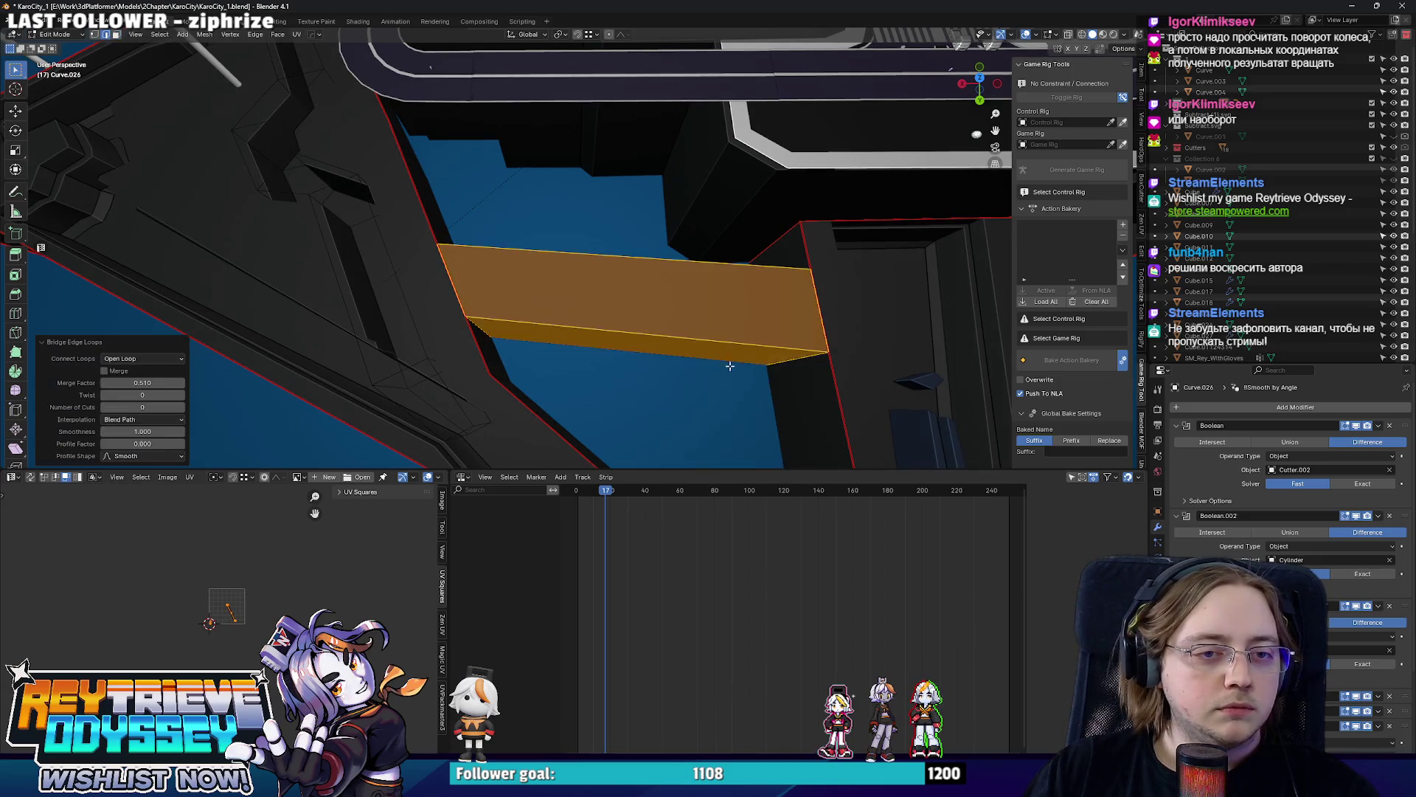
key(Tab)
mouse_move(731, 373)
middle_down()
mouse_move(566, 307)
mouse_move(505, 321)
mouse_move(579, 234)
middle_up()
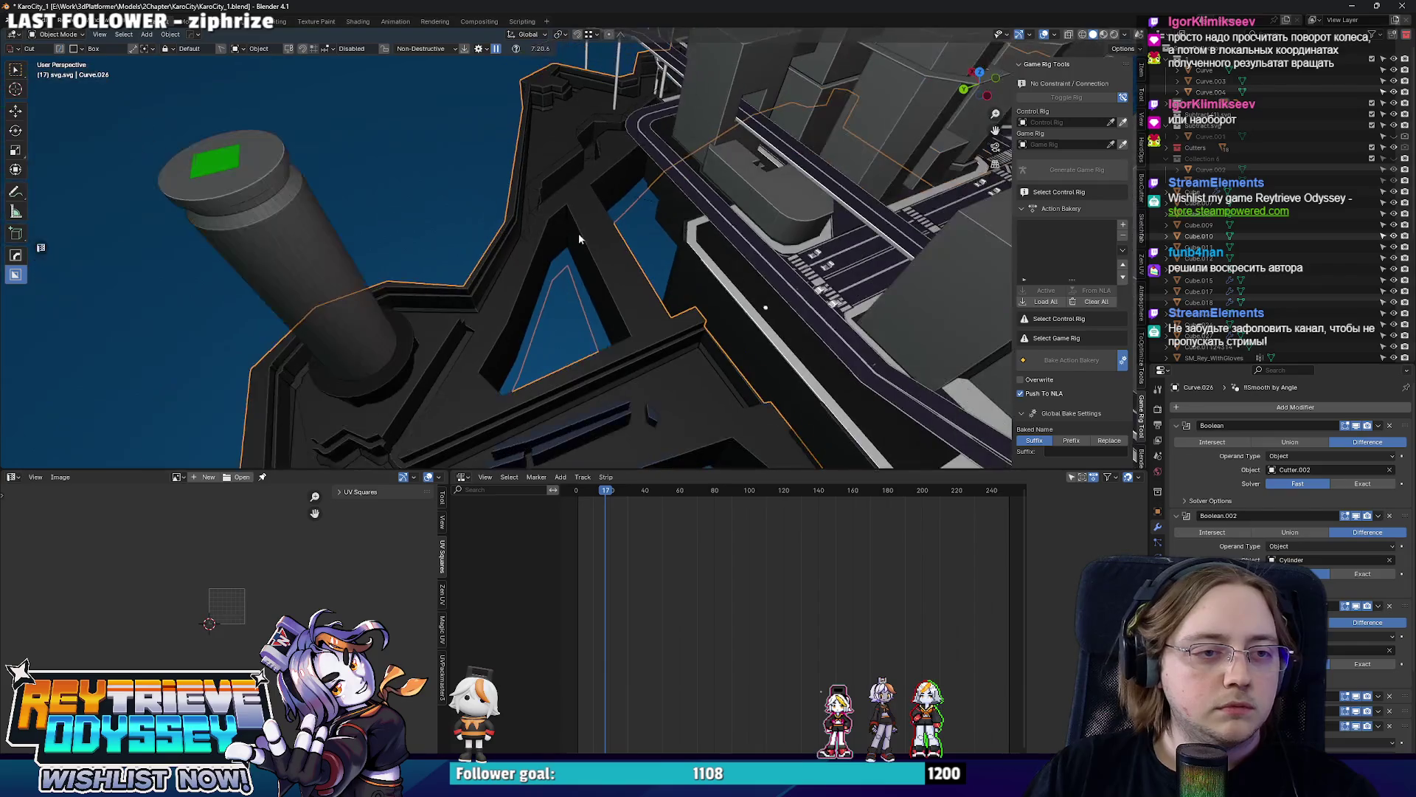
Merge the overlapping inner-corner vertices at their center.
key(Tab)
scroll(579, 233, up, 3)
click(610, 211)
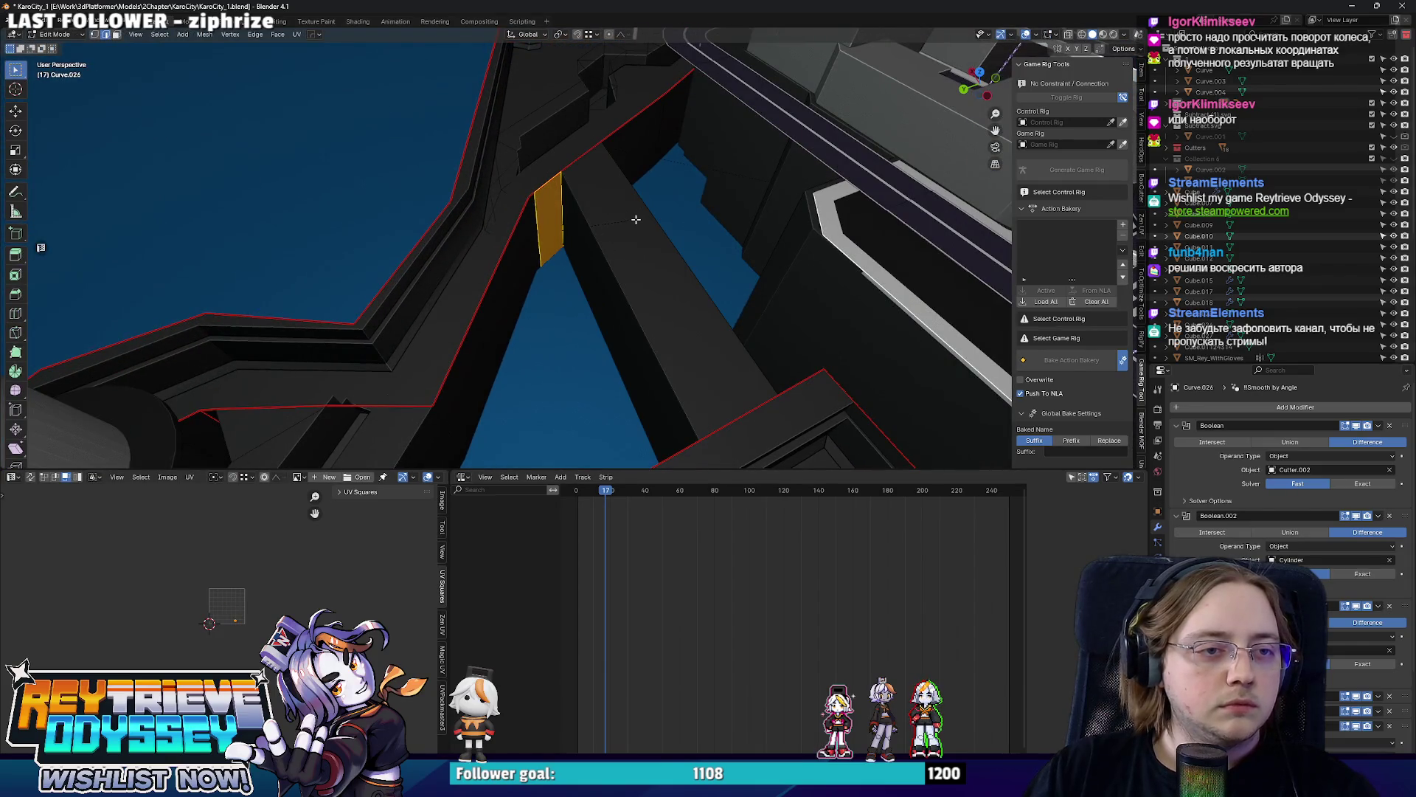
mouse_move(495, 210)
middle_down()
mouse_move(584, 193)
mouse_move(559, 200)
middle_up()
scroll(584, 194, up, 2)
key(alt+z)
drag(560, 199, 592, 229)
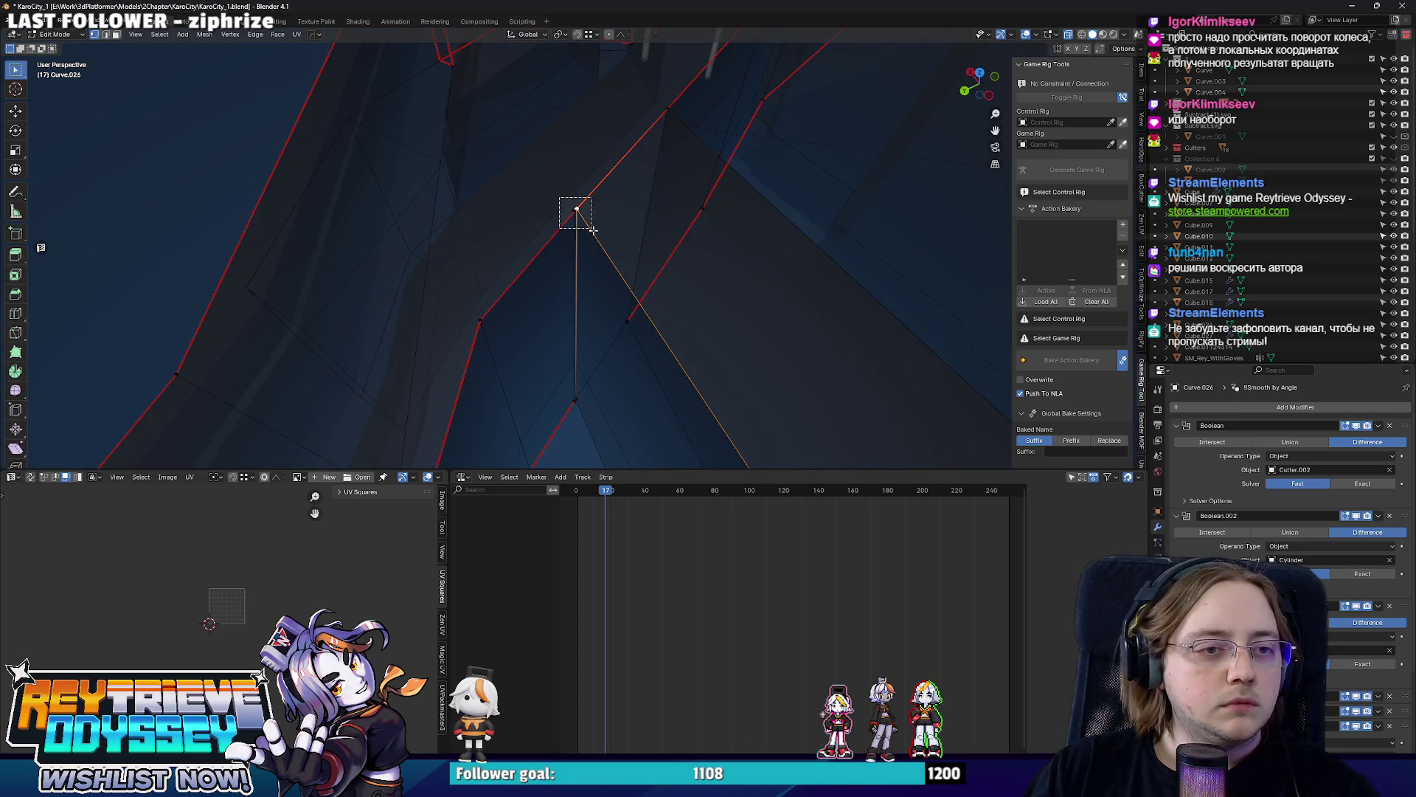
key(m)
click(592, 426)
middle_drag(591, 425, 700, 320)
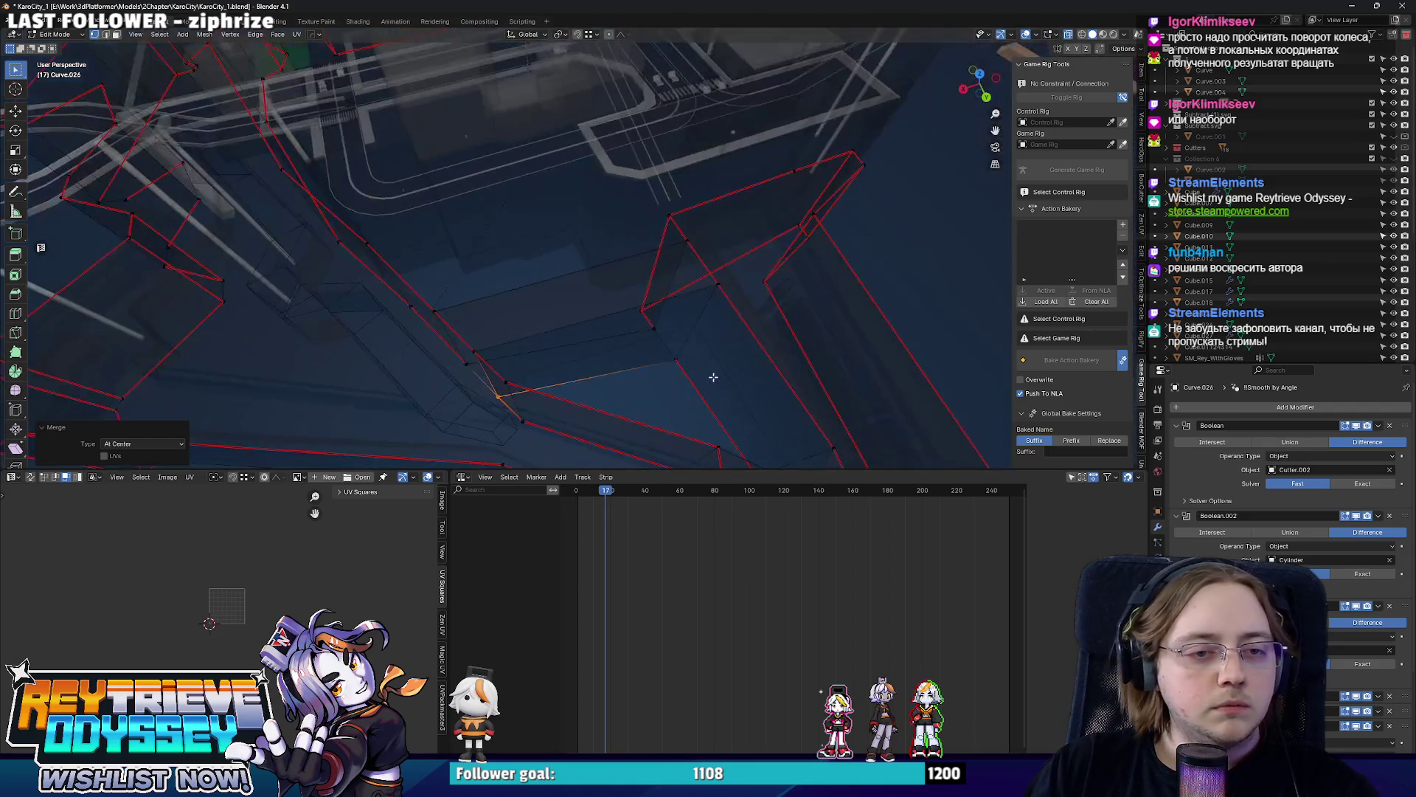
key(alt+z)
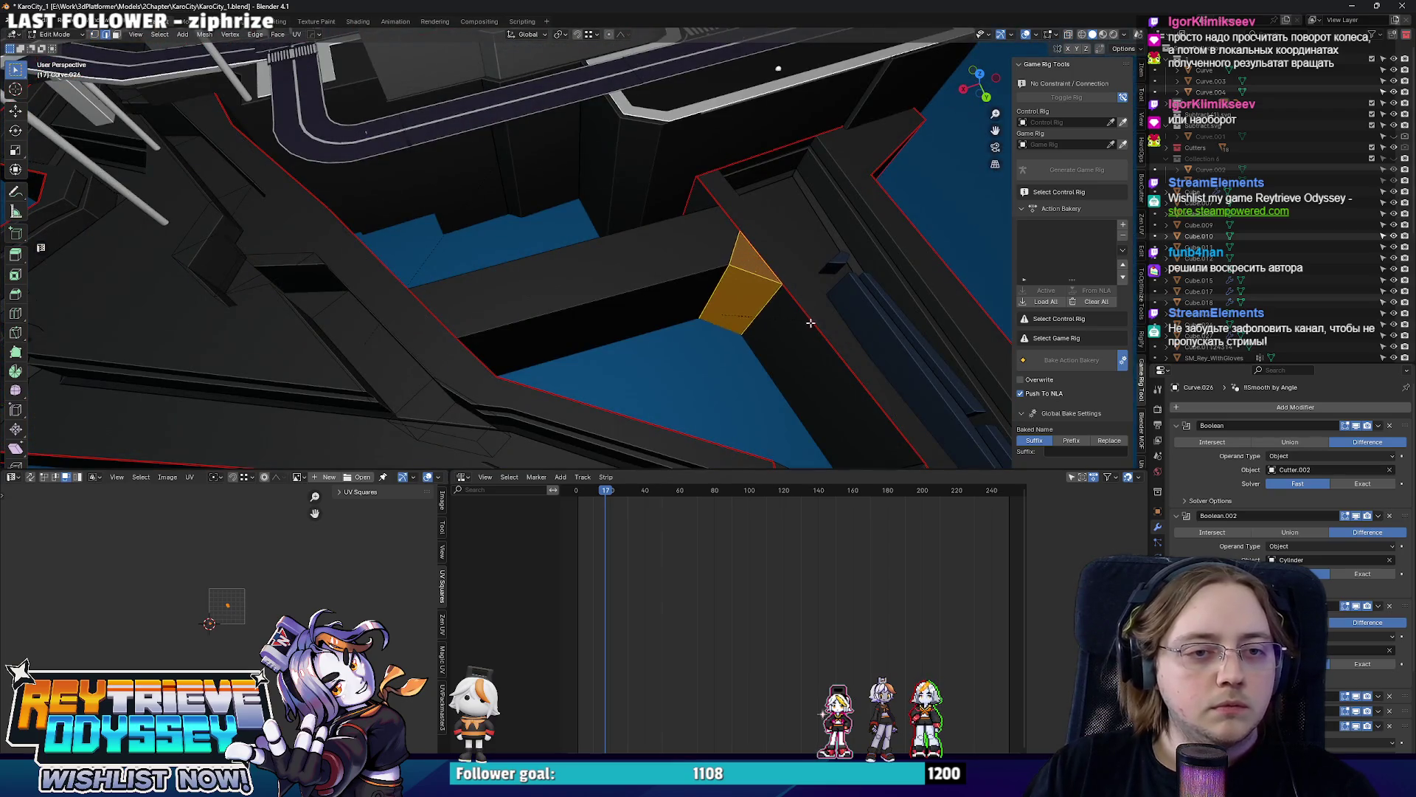
Bevel the remaining sharp platform corners with small faces and leave mesh editing.
mouse_move(601, 291)
middle_down()
mouse_move(526, 274)
mouse_move(444, 305)
middle_up()
key(ctrl+b)
click(551, 287)
click(667, 260)
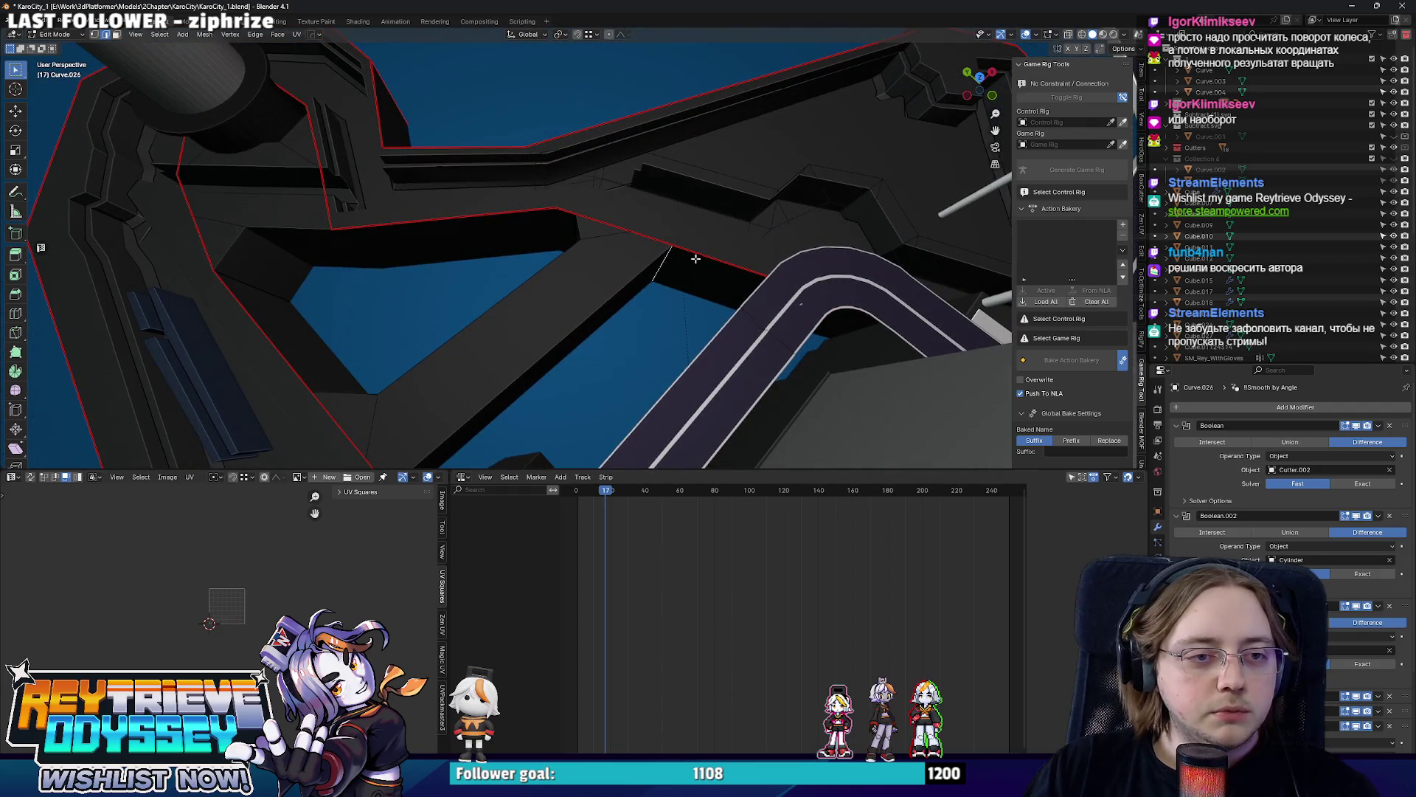
middle_drag(719, 261, 401, 209)
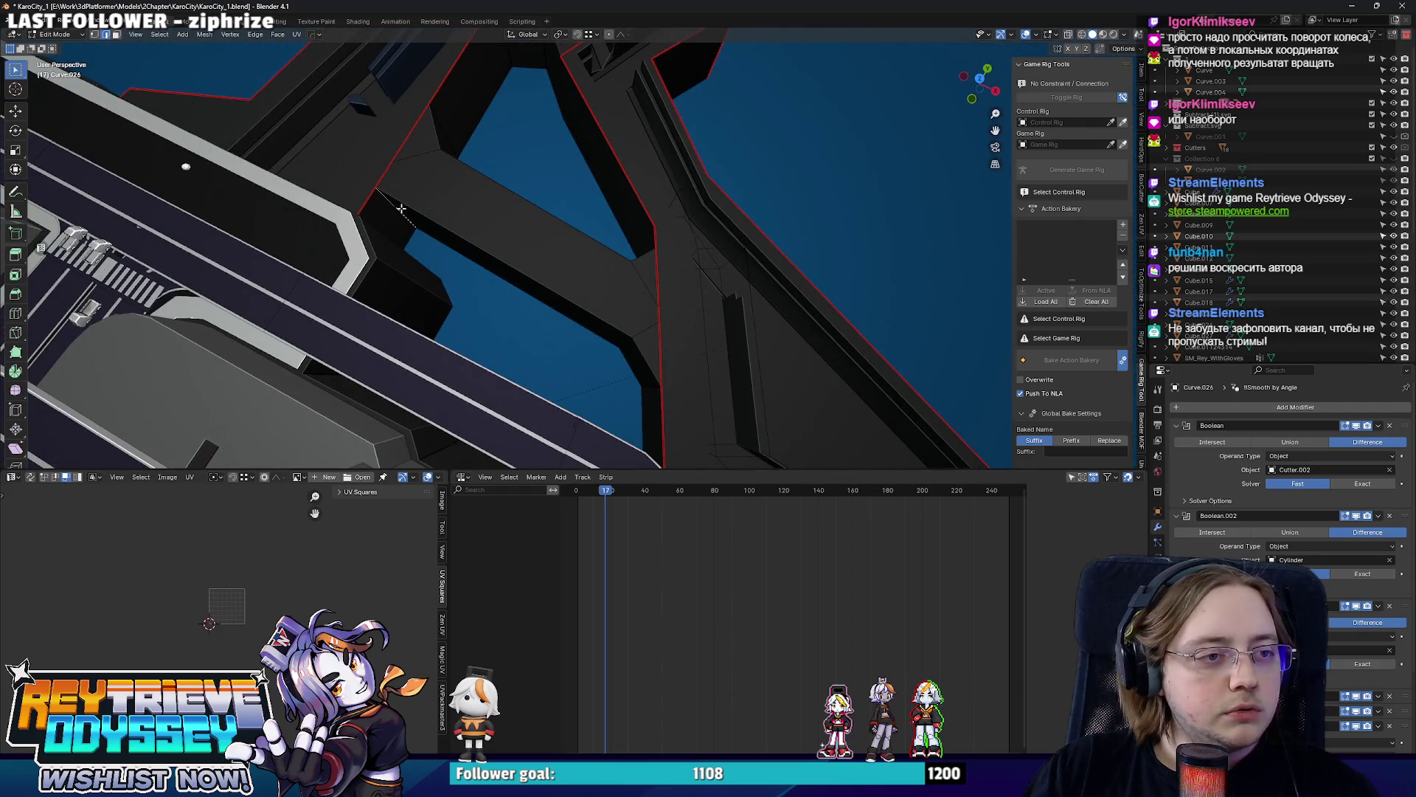
key(Tab)
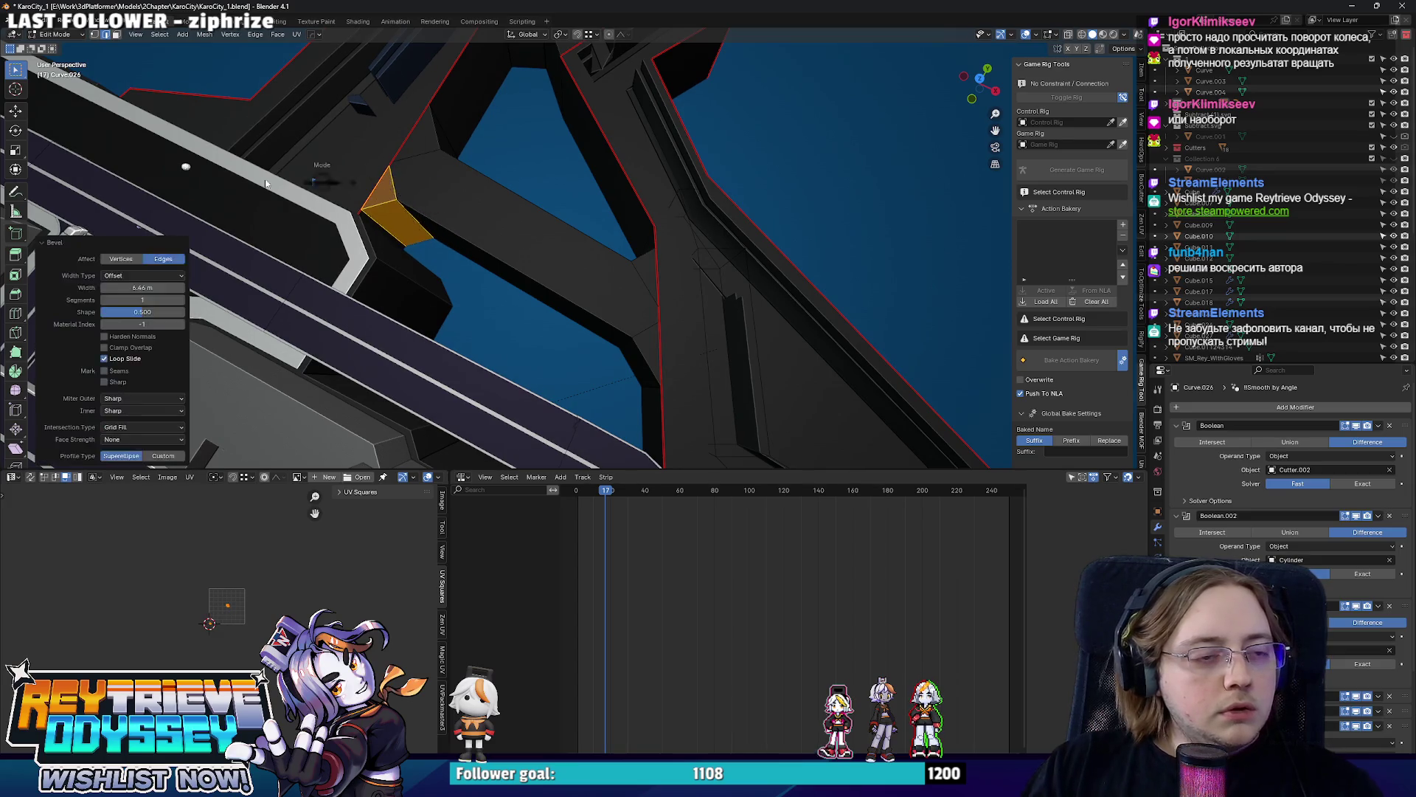
middle_drag(388, 179, 522, 178)
key(ctrl+Tab)
Duplicate a boolean cutter via the HOps Q menu and start positioning it across the platform.
key(Escape)
mouse_move(788, 194)
middle_down()
mouse_move(462, 239)
mouse_move(472, 274)
mouse_move(582, 282)
middle_up()
key(q)
click(456, 239)
scroll(582, 281, down, 1)
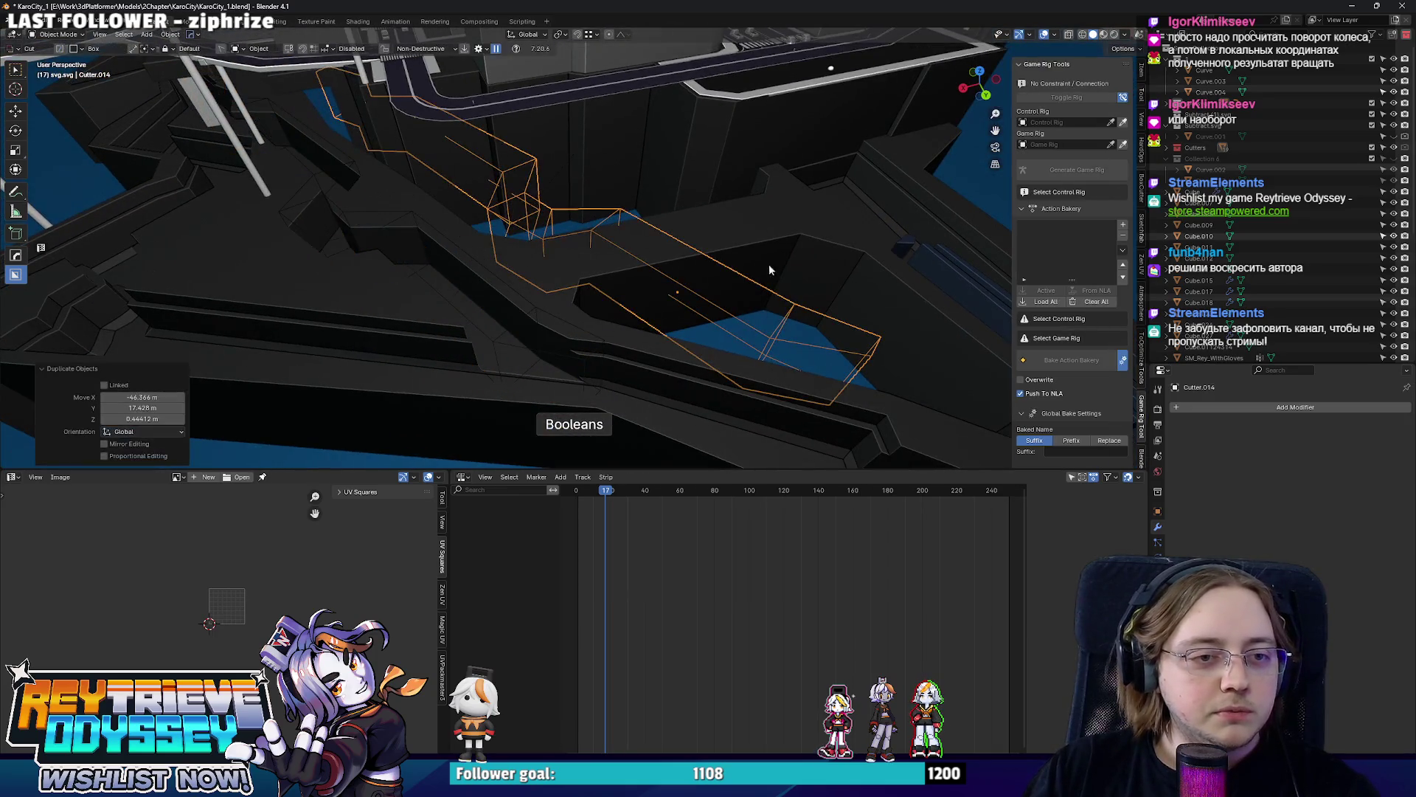
Bring up the platform's boolean cutters and start editing the Cutter.014 groove mesh.
click(732, 238)
mouse_move(731, 238)
middle_down()
mouse_move(710, 264)
mouse_move(522, 234)
middle_up()
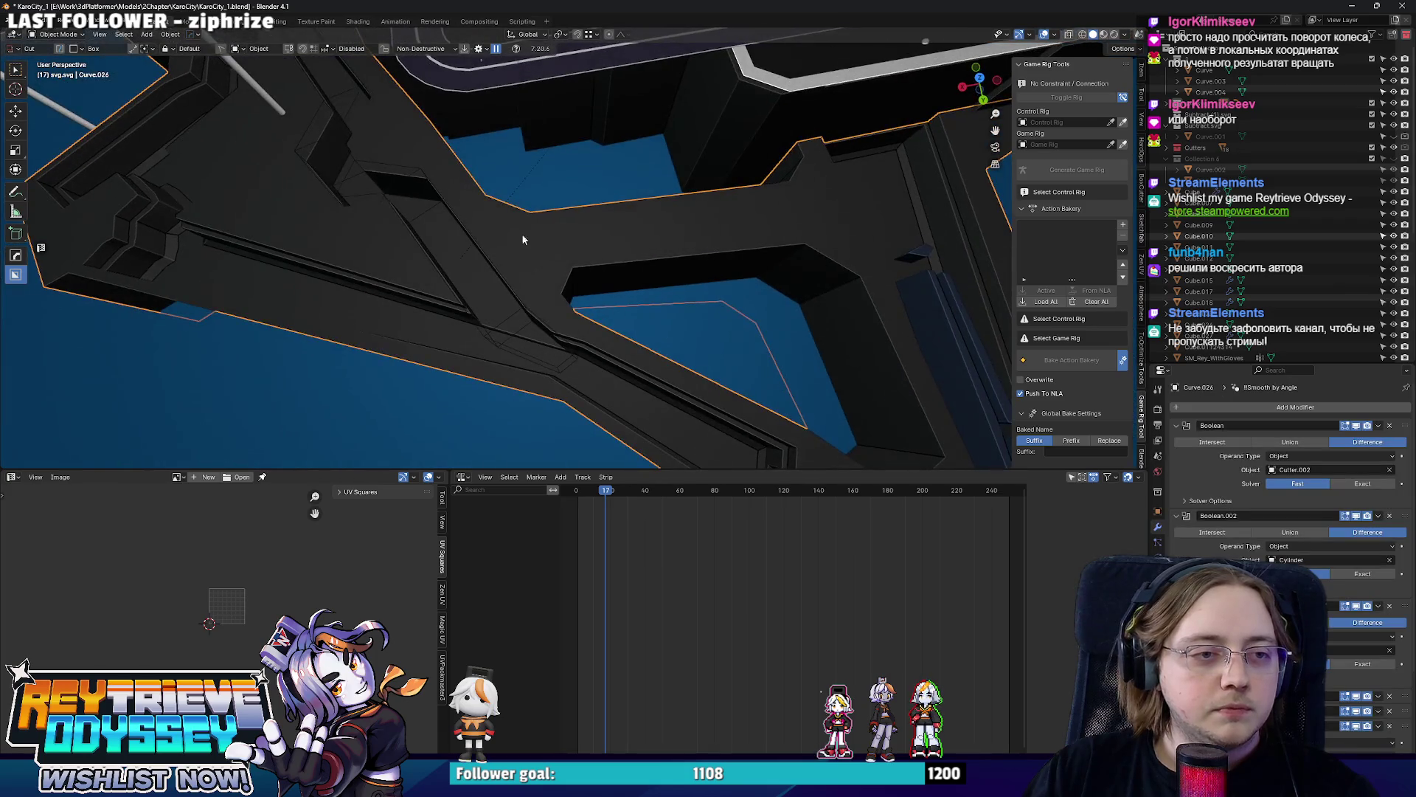
key(n)
key(n)
mouse_move(680, 268)
middle_down()
mouse_move(611, 258)
mouse_move(689, 224)
middle_up()
key(q)
click(690, 225)
mouse_move(598, 334)
middle_down()
mouse_move(681, 252)
mouse_move(365, 249)
middle_up()
key(Tab)
Shift a cutter face along X and shorten the box's right end in see-through top view.
key(g)
key(y)
key(x)
click(356, 253)
key(KP_7)
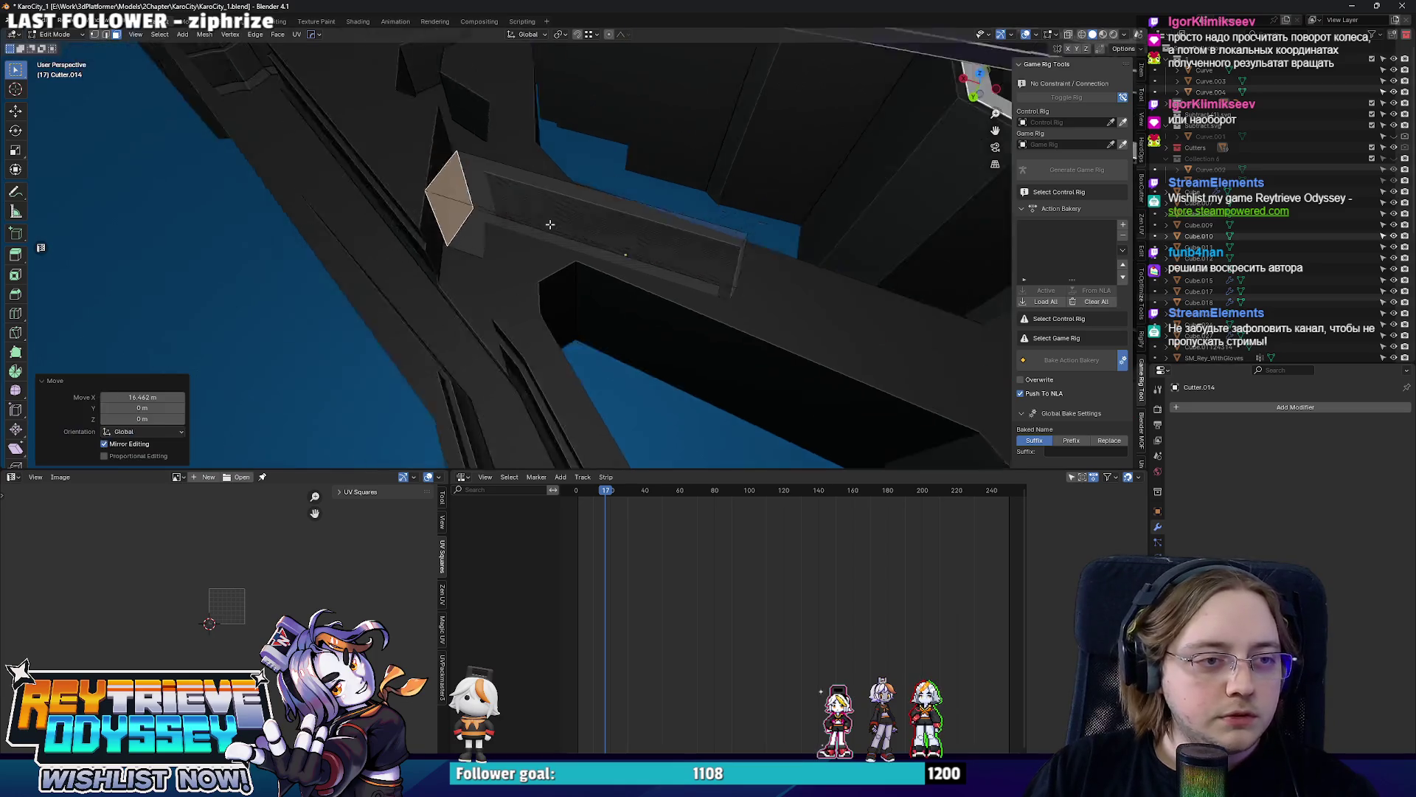
key(a)
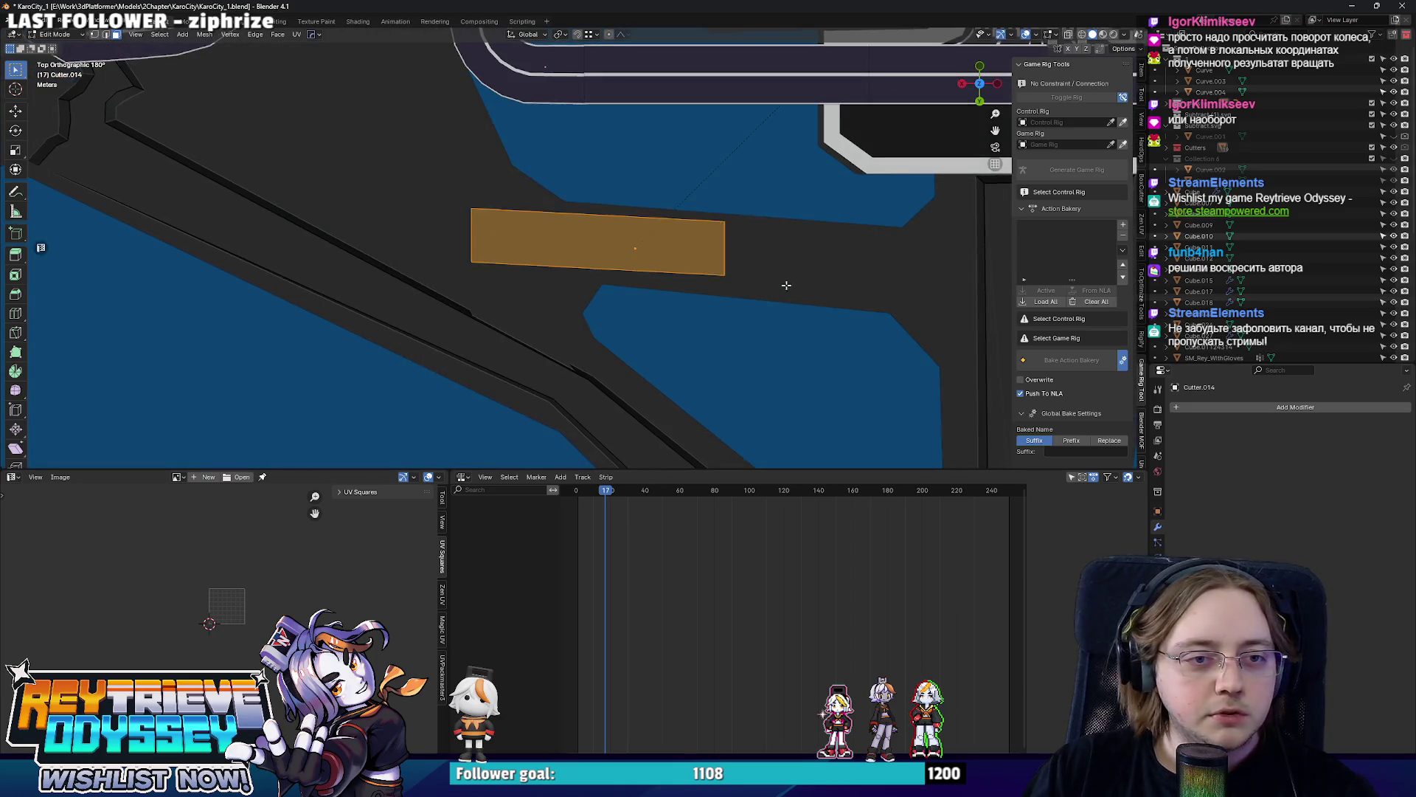
key(alt+z)
click(636, 266)
key(g)
click(870, 340)
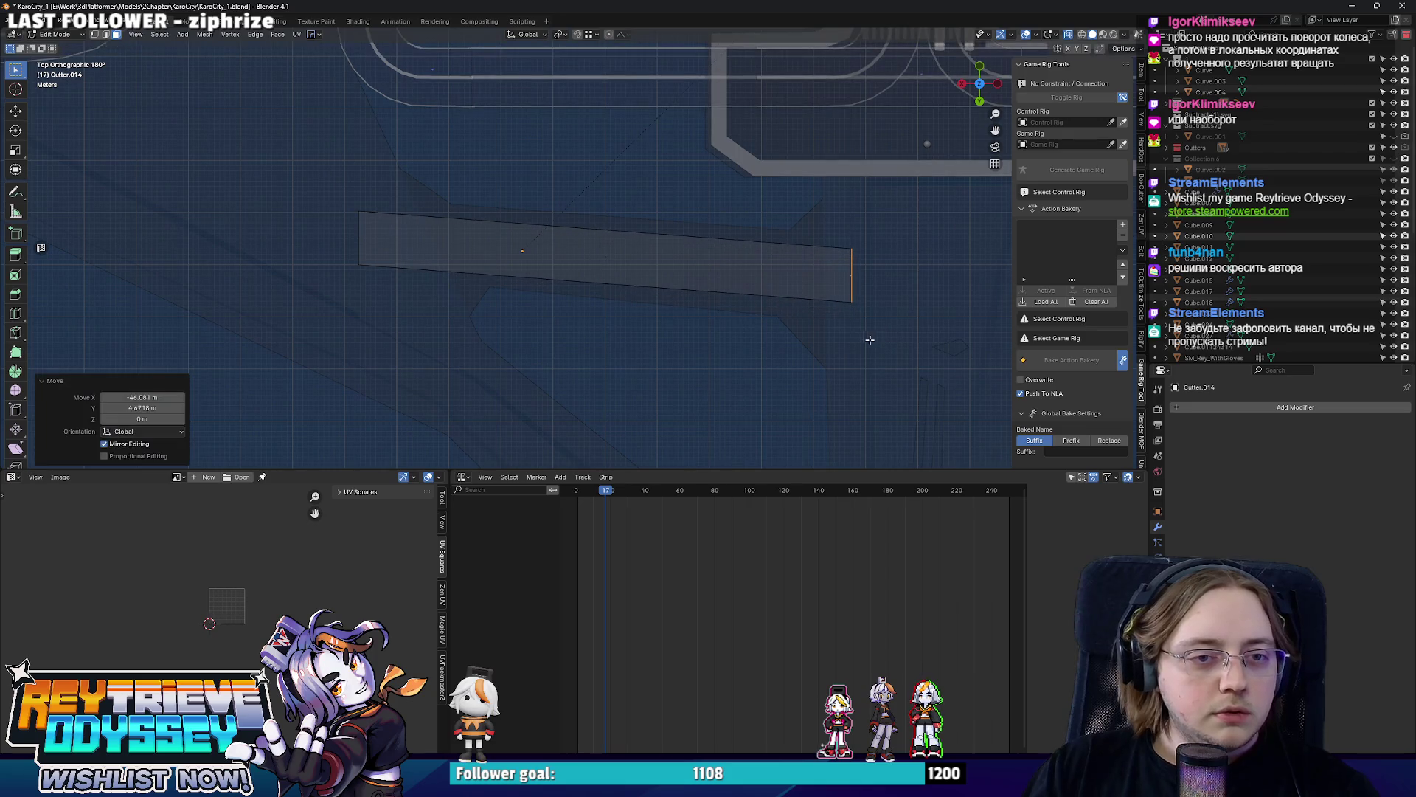
key(g)
click(376, 233)
key(alt+z)
mouse_move(375, 233)
middle_down()
mouse_move(605, 260)
mouse_move(426, 270)
middle_up()
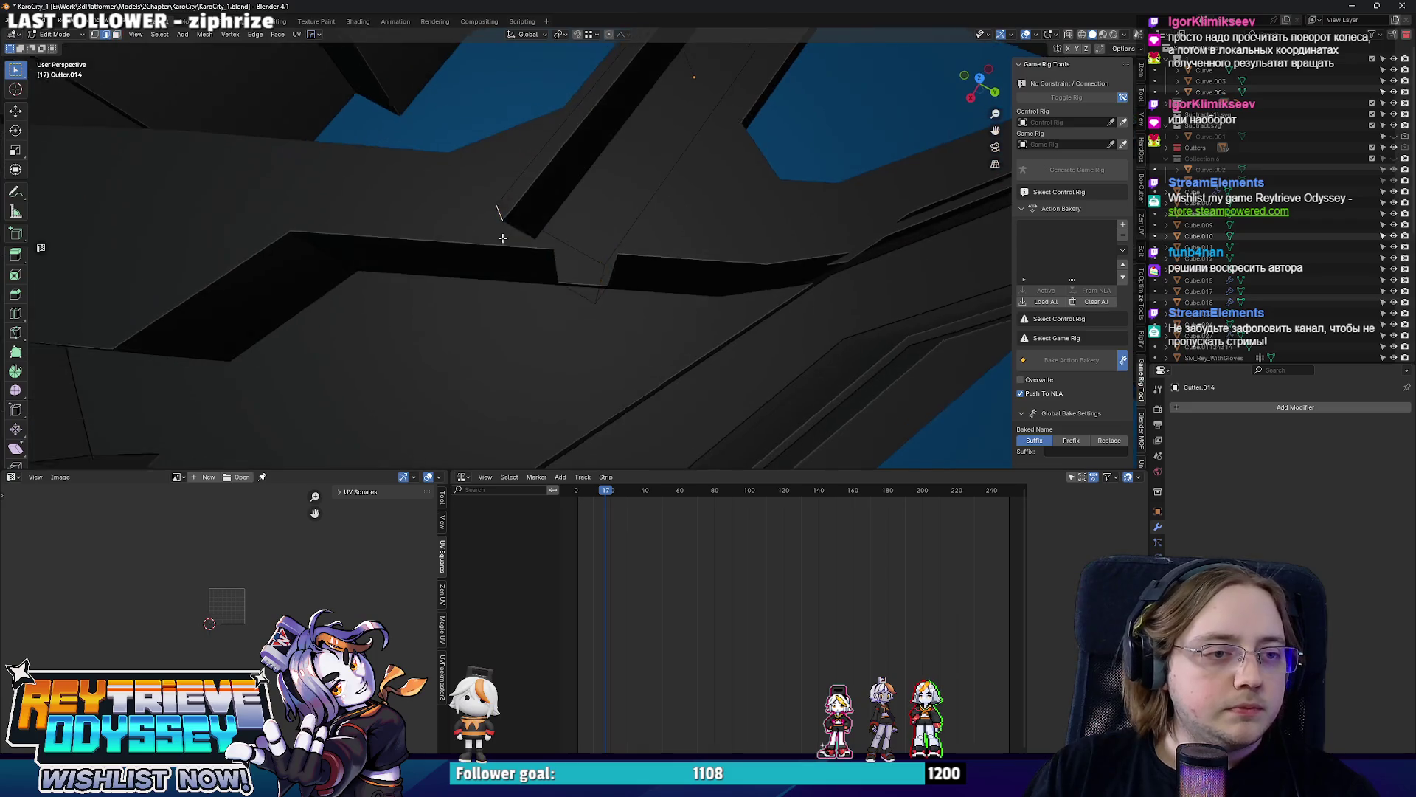
Nudge the cutter's end edge into place and check the cut in perspective.
shift+middle_drag(523, 247, 490, 278)
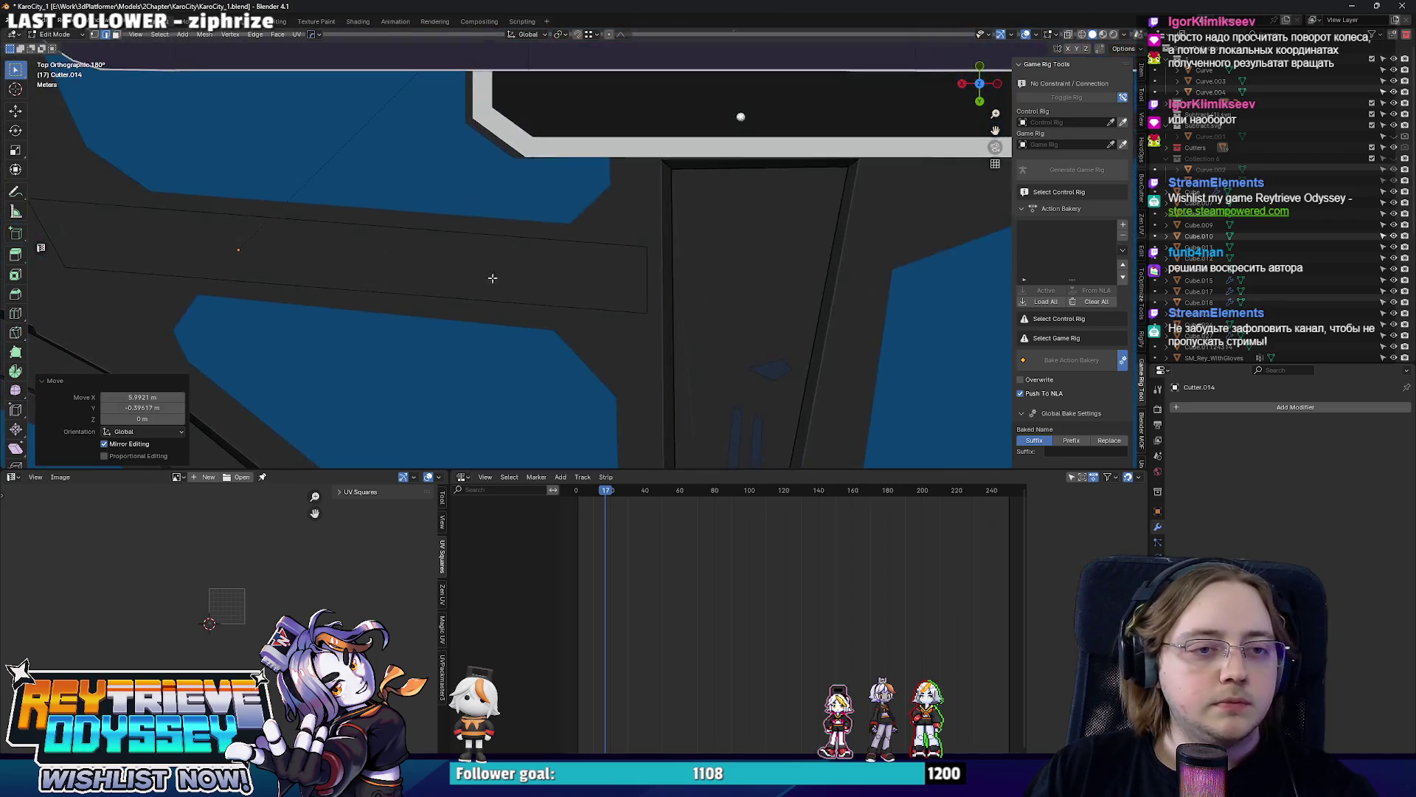
key(alt+z)
key(g)
click(703, 326)
key(alt+z)
mouse_move(703, 325)
middle_down()
mouse_move(540, 239)
mouse_move(655, 304)
mouse_move(579, 300)
middle_up()
key(Tab)
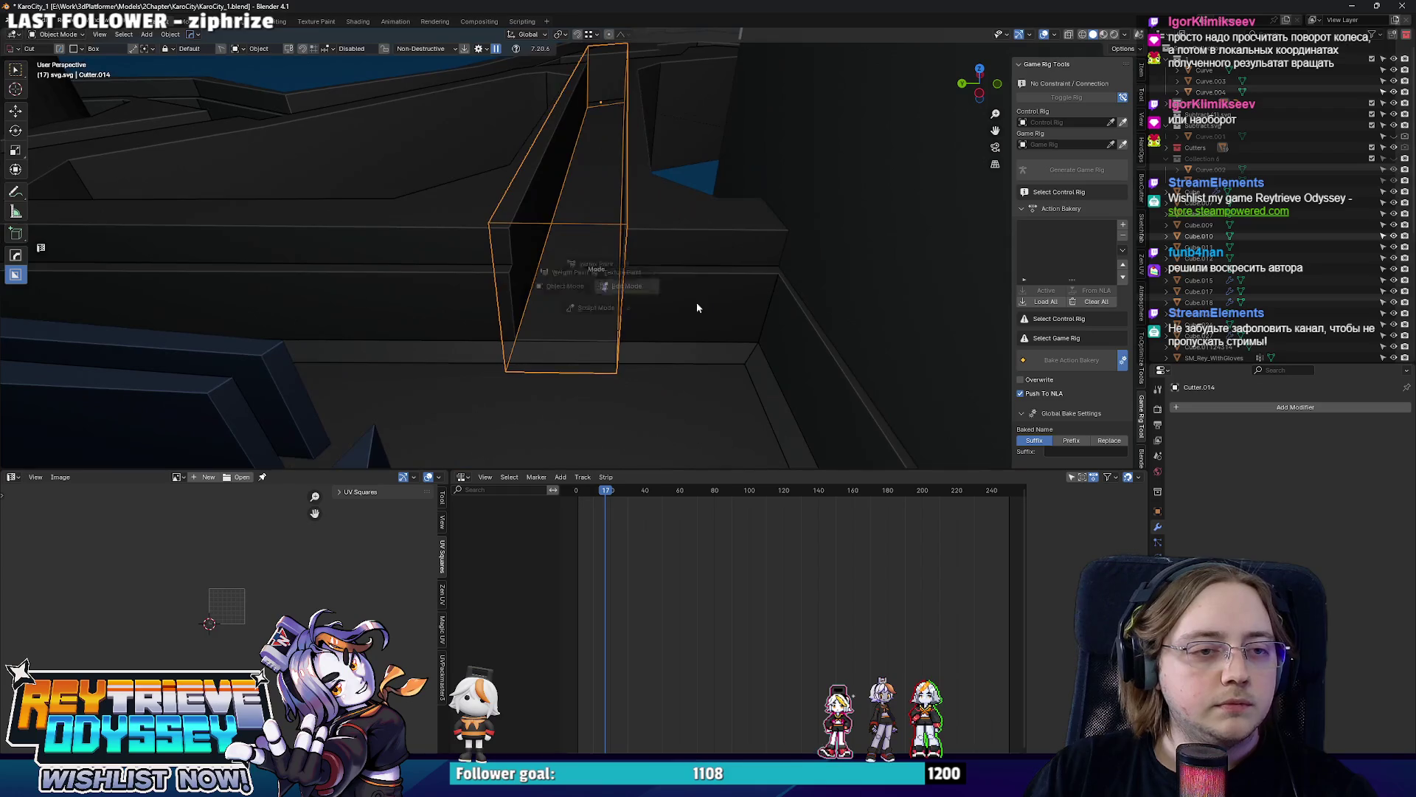
Add a centred loop cut across the cutter, position it, and raise the lower end vertices.
key(Tab)
click(579, 300)
right_click(563, 288)
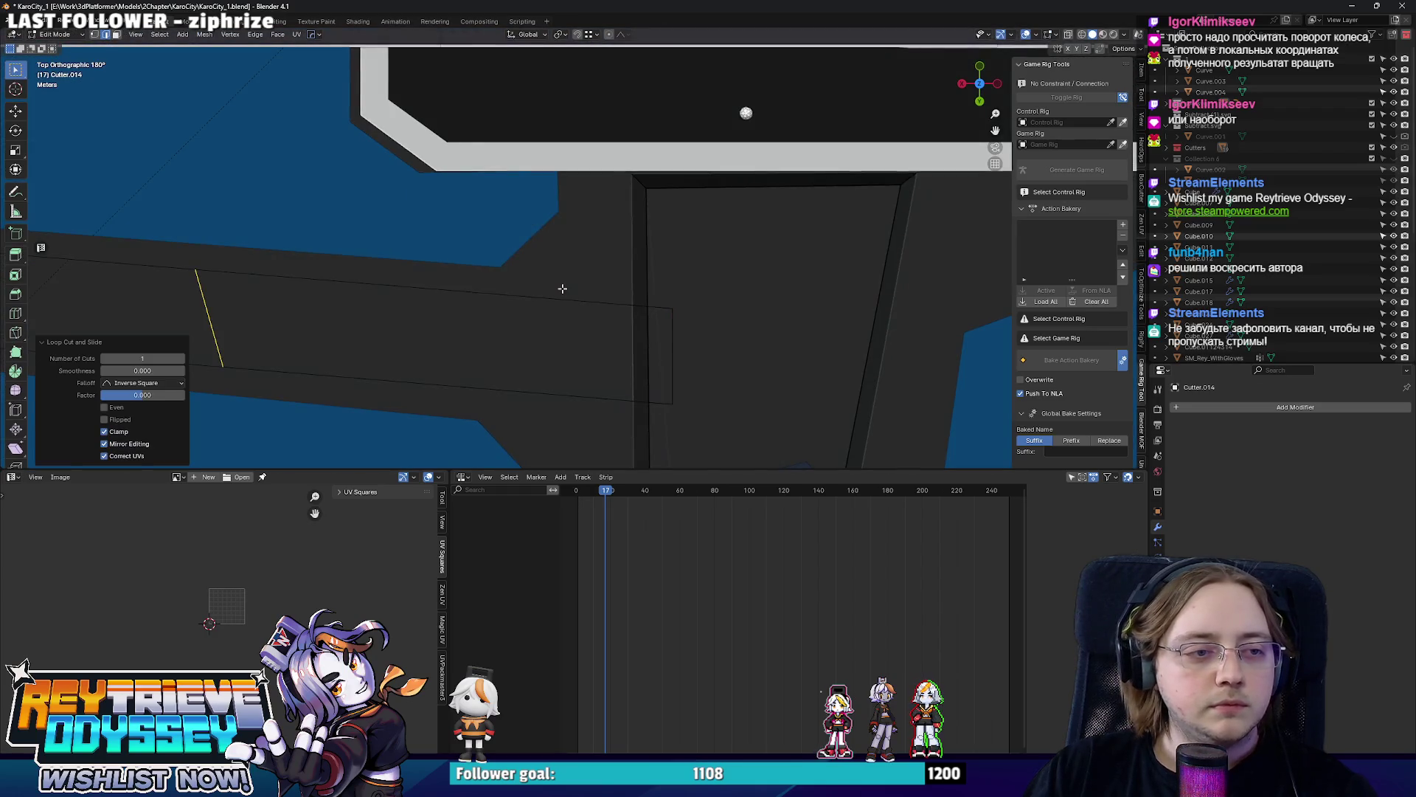
key(g)
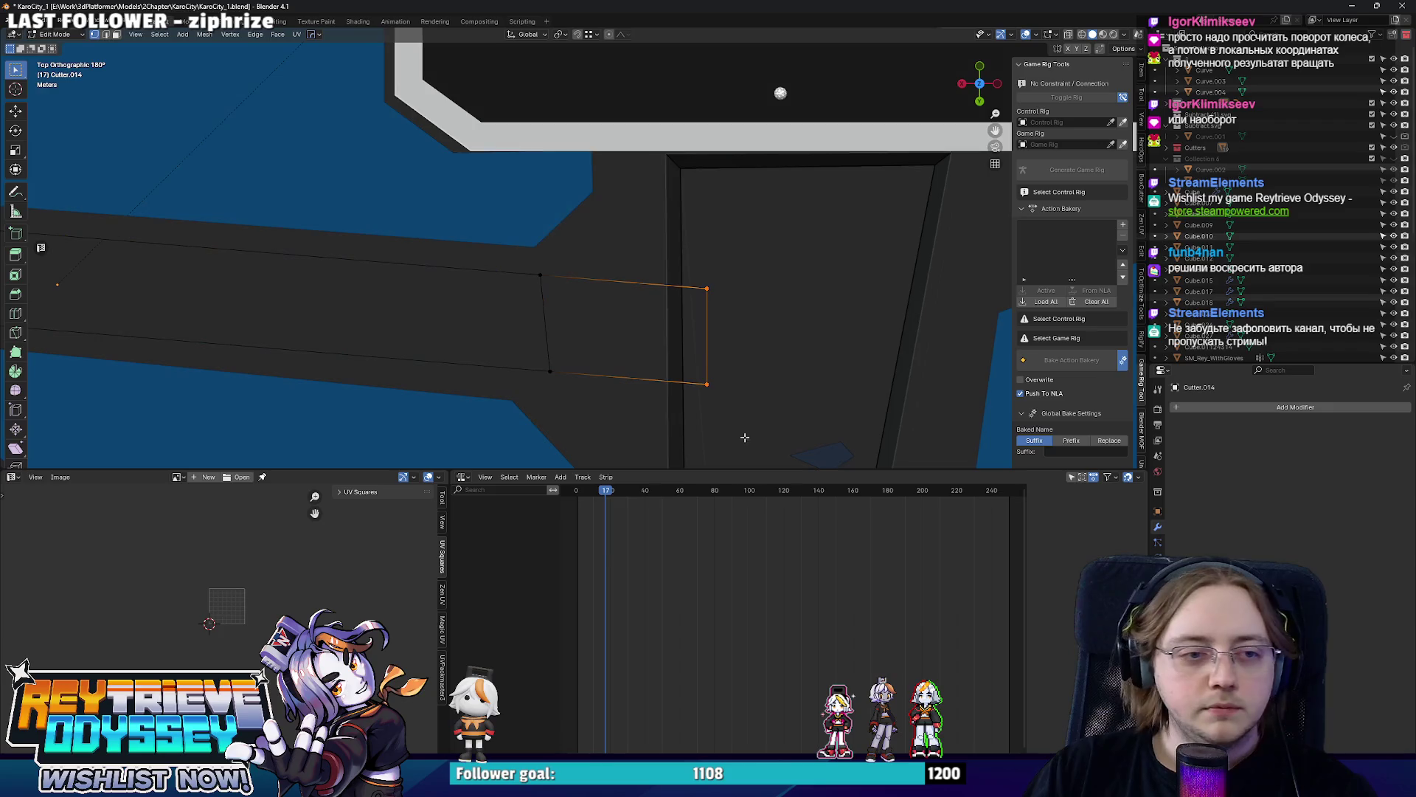
key(alt+z)
click(764, 354)
key(alt+z)
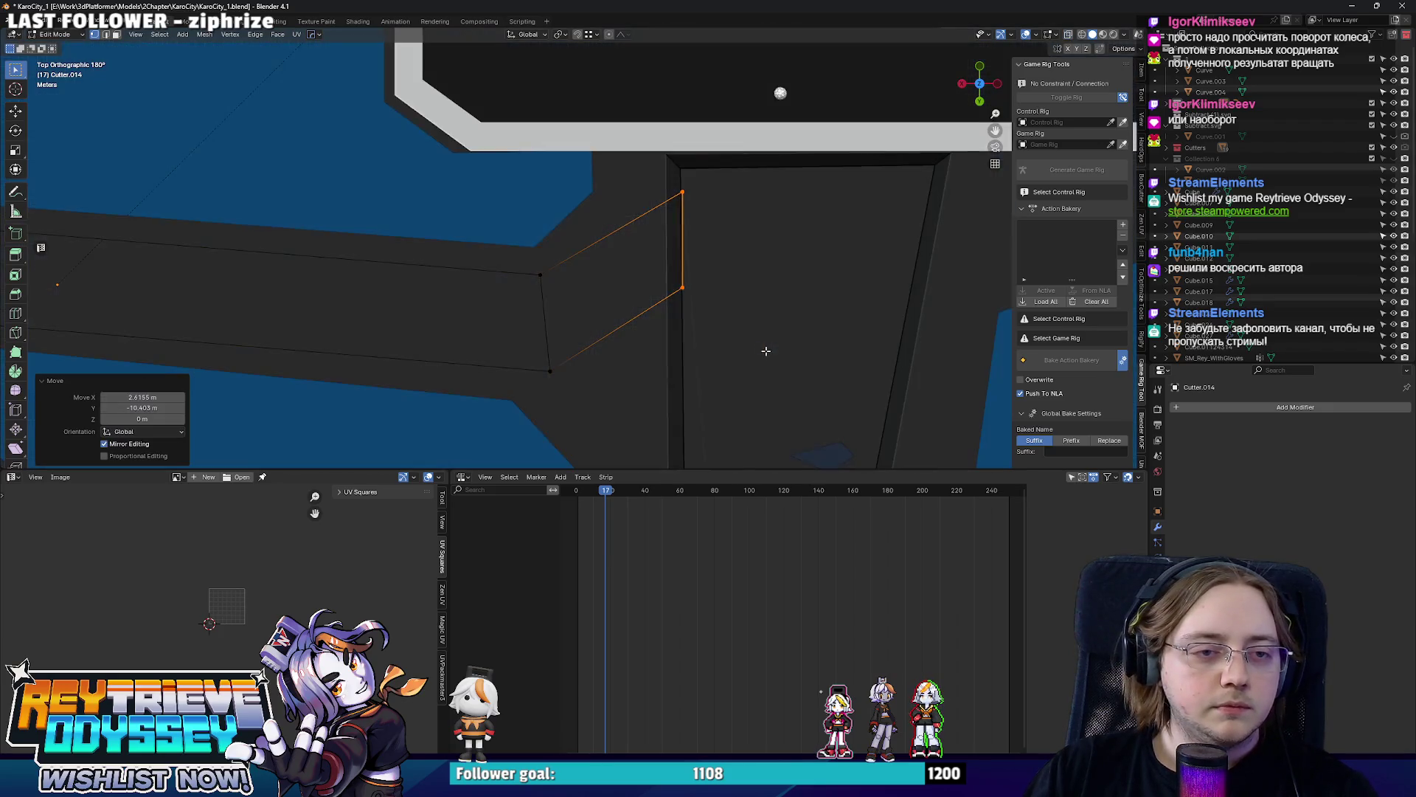
drag(817, 344, 622, 248)
key(g)
key(alt+z)
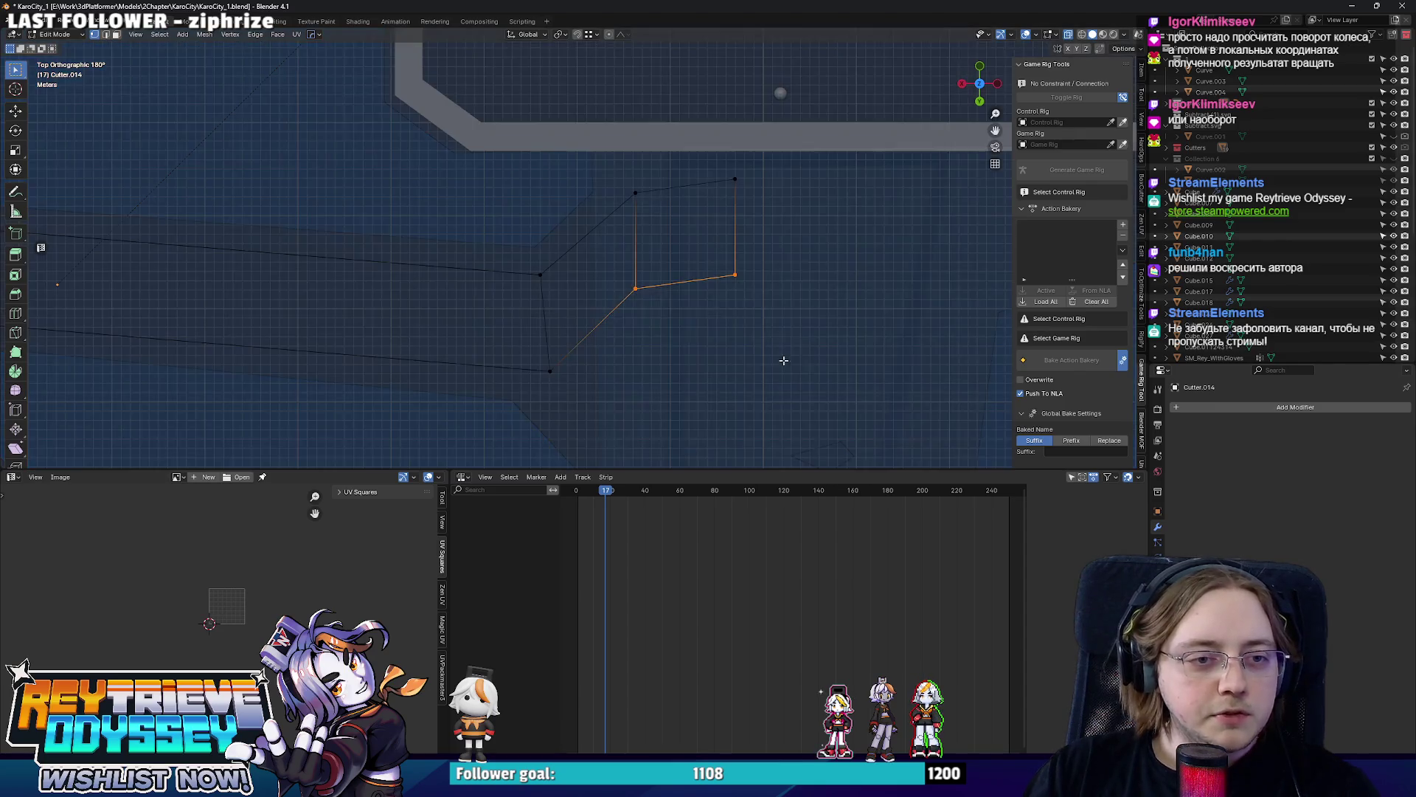
click(545, 252)
key(alt+z)
key(Tab)
middle_drag(545, 253, 522, 219)
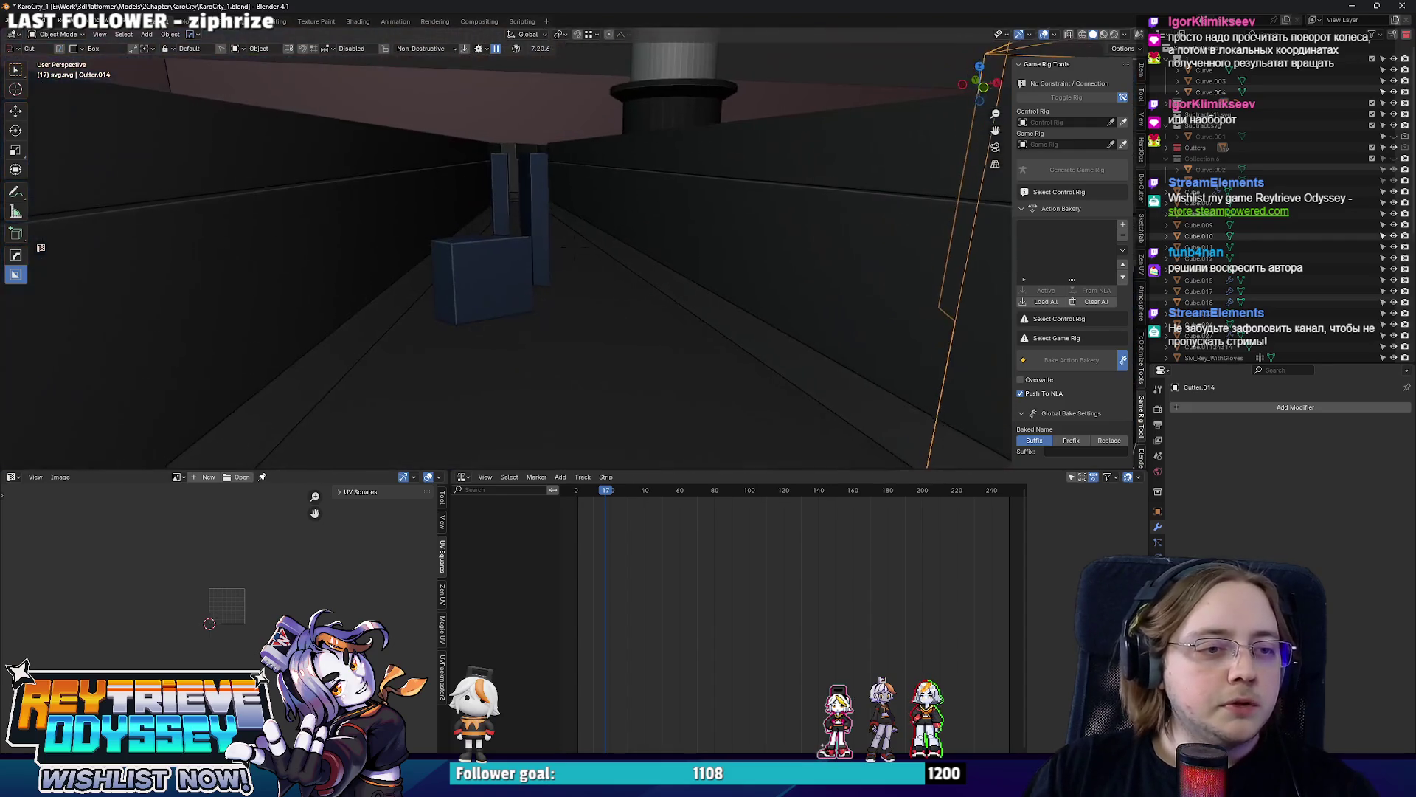
middle_drag(521, 217, 535, 218)
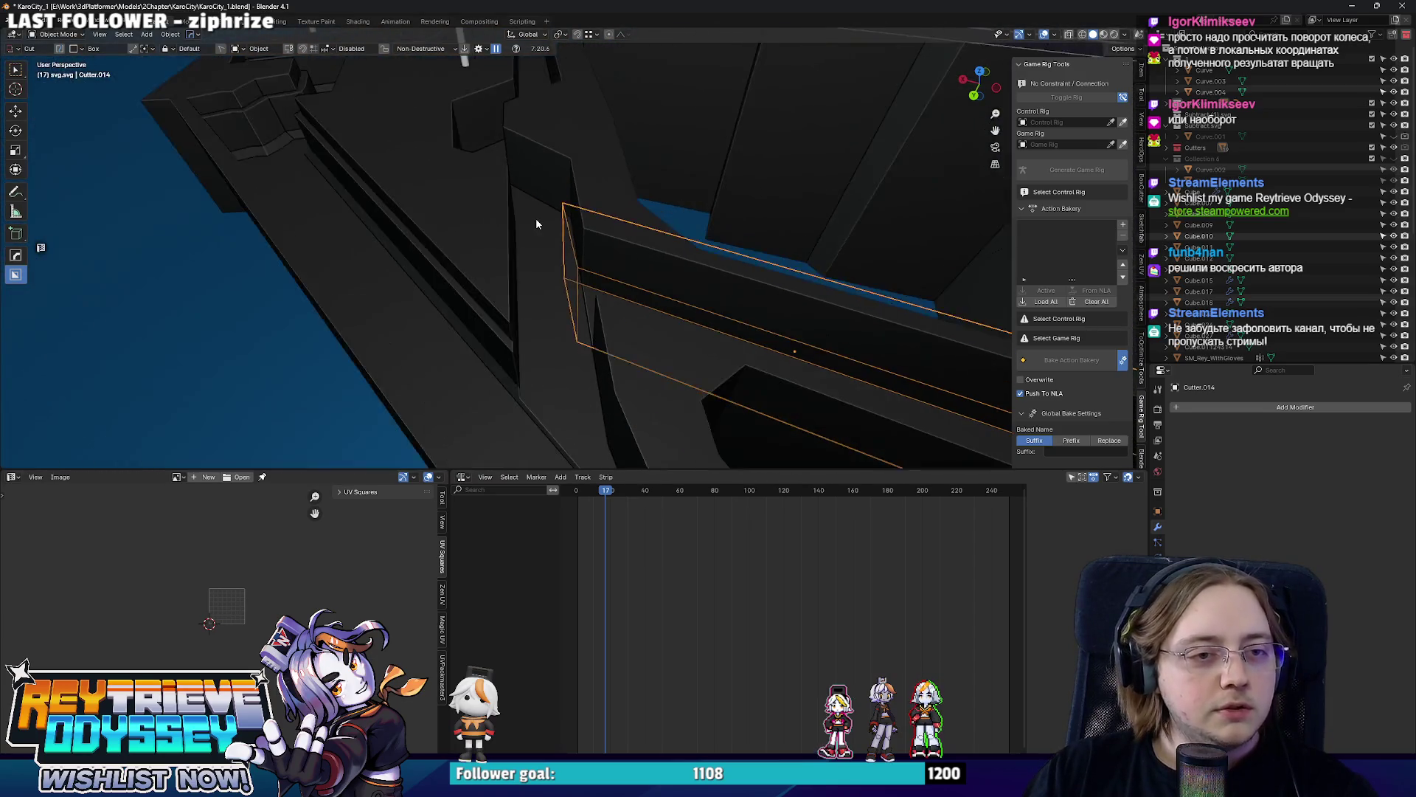
Try a second loop cut along the cutter, then undo it and the last vertex move.
key(Tab)
key(KP_7)
click(657, 299)
right_click(658, 298)
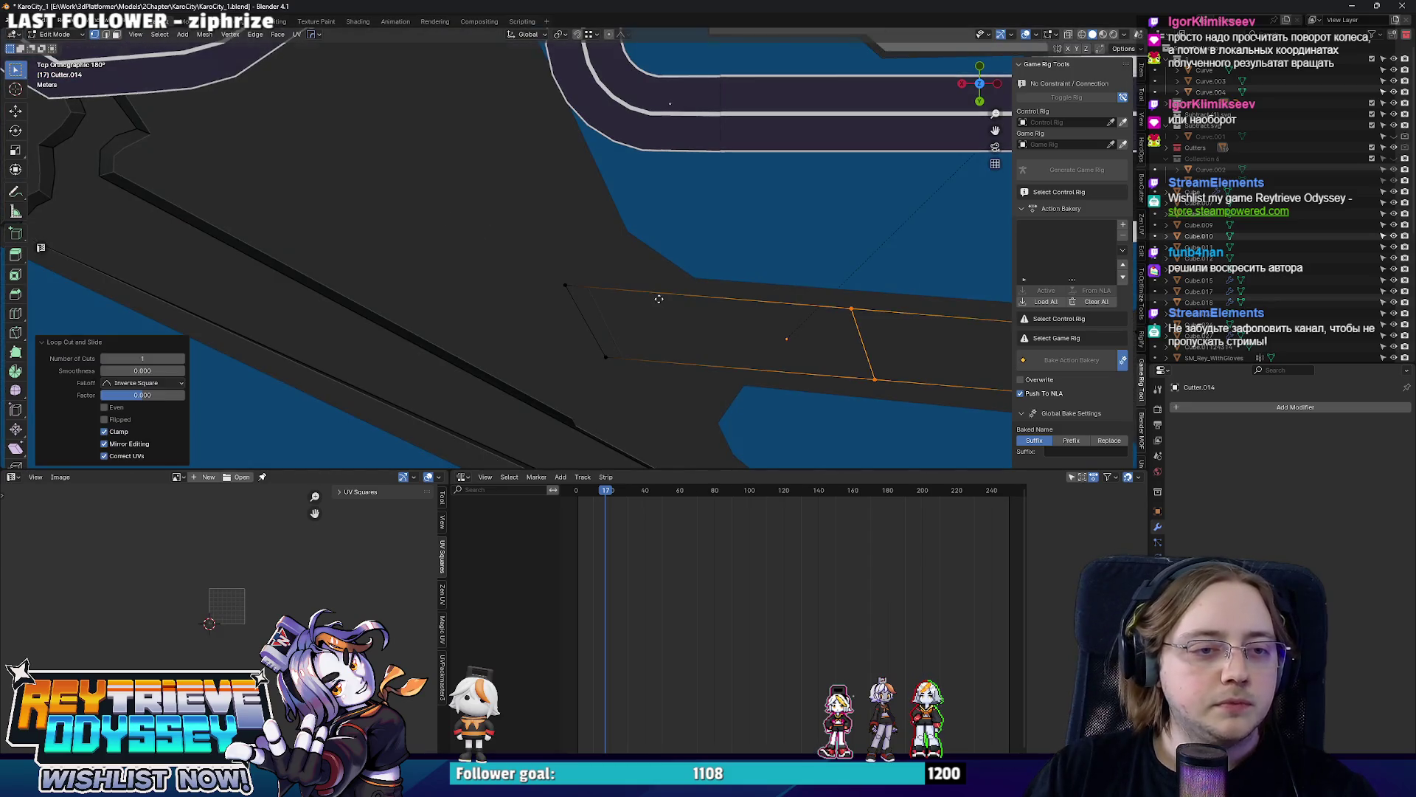
click(466, 271)
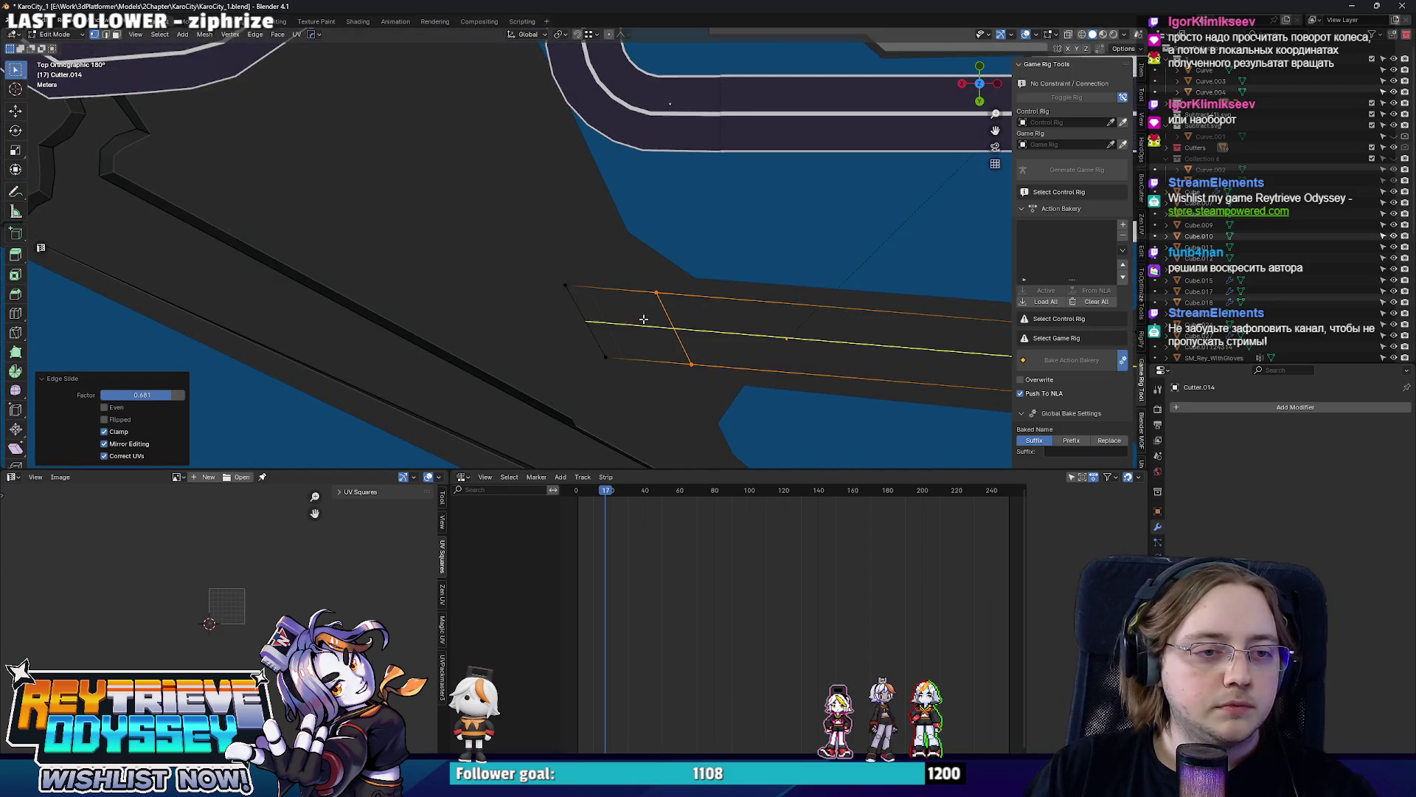
key(ctrl+z)
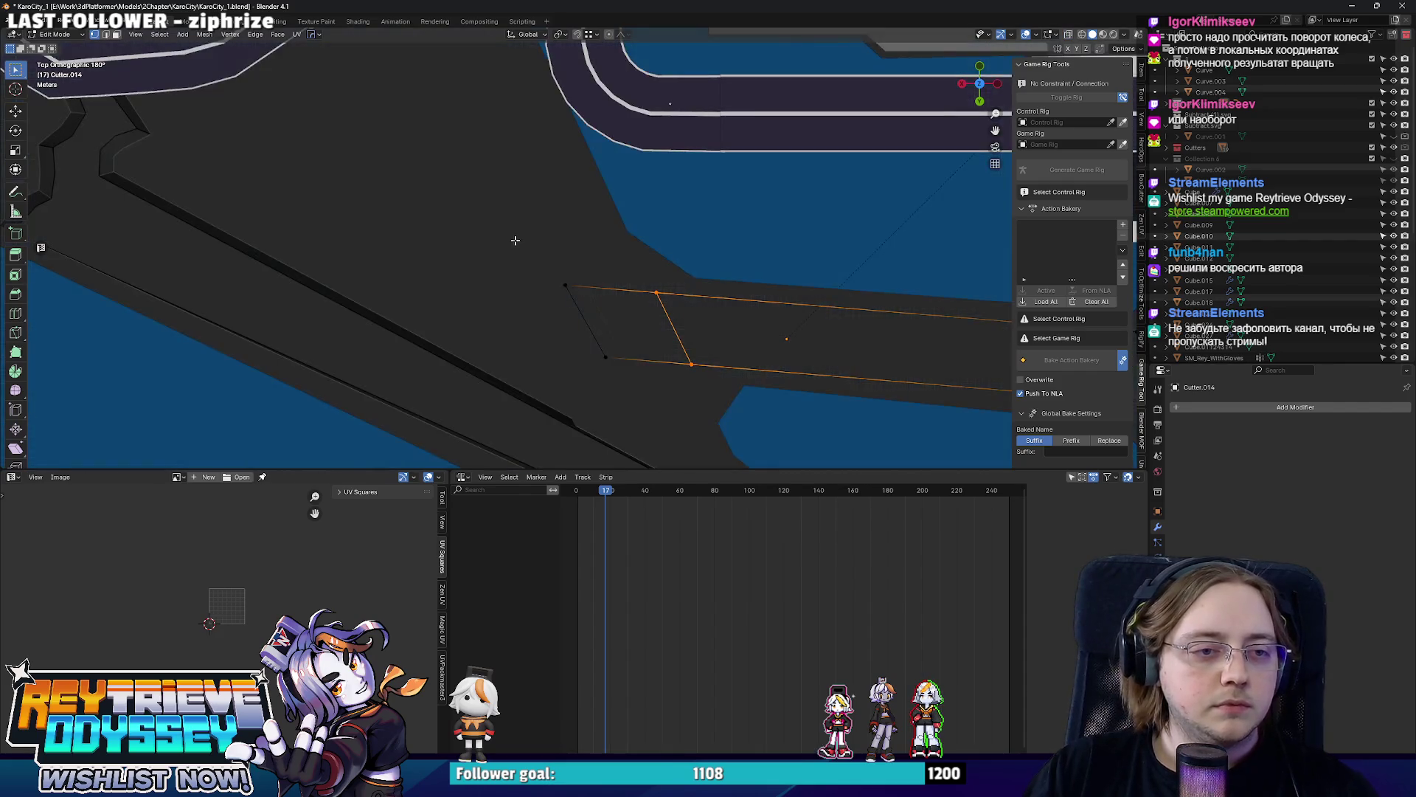
key(ctrl+z)
Rotate the cutter's end edge to an angle and move its end vertex into place.
key(alt+z)
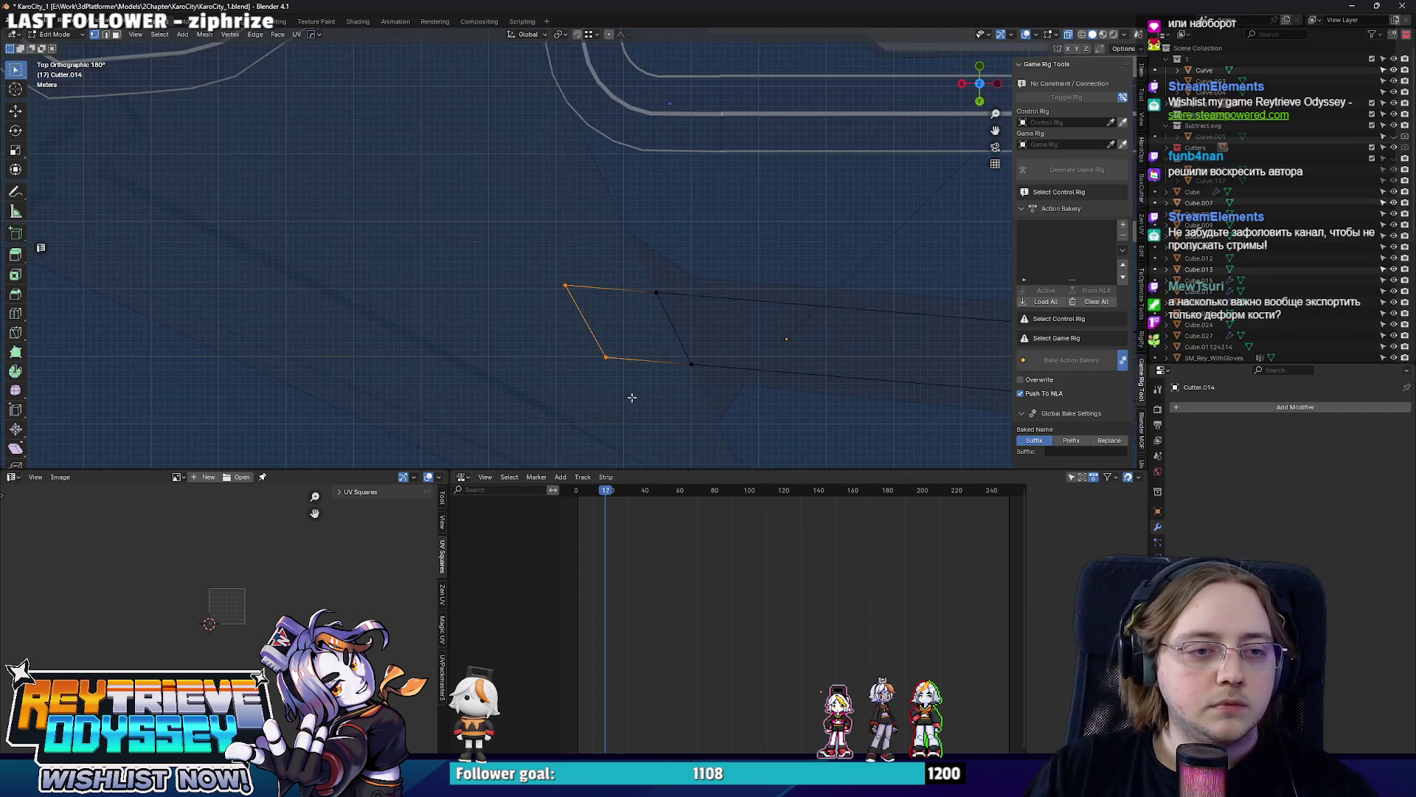
key(r)
click(606, 347)
key(alt+z)
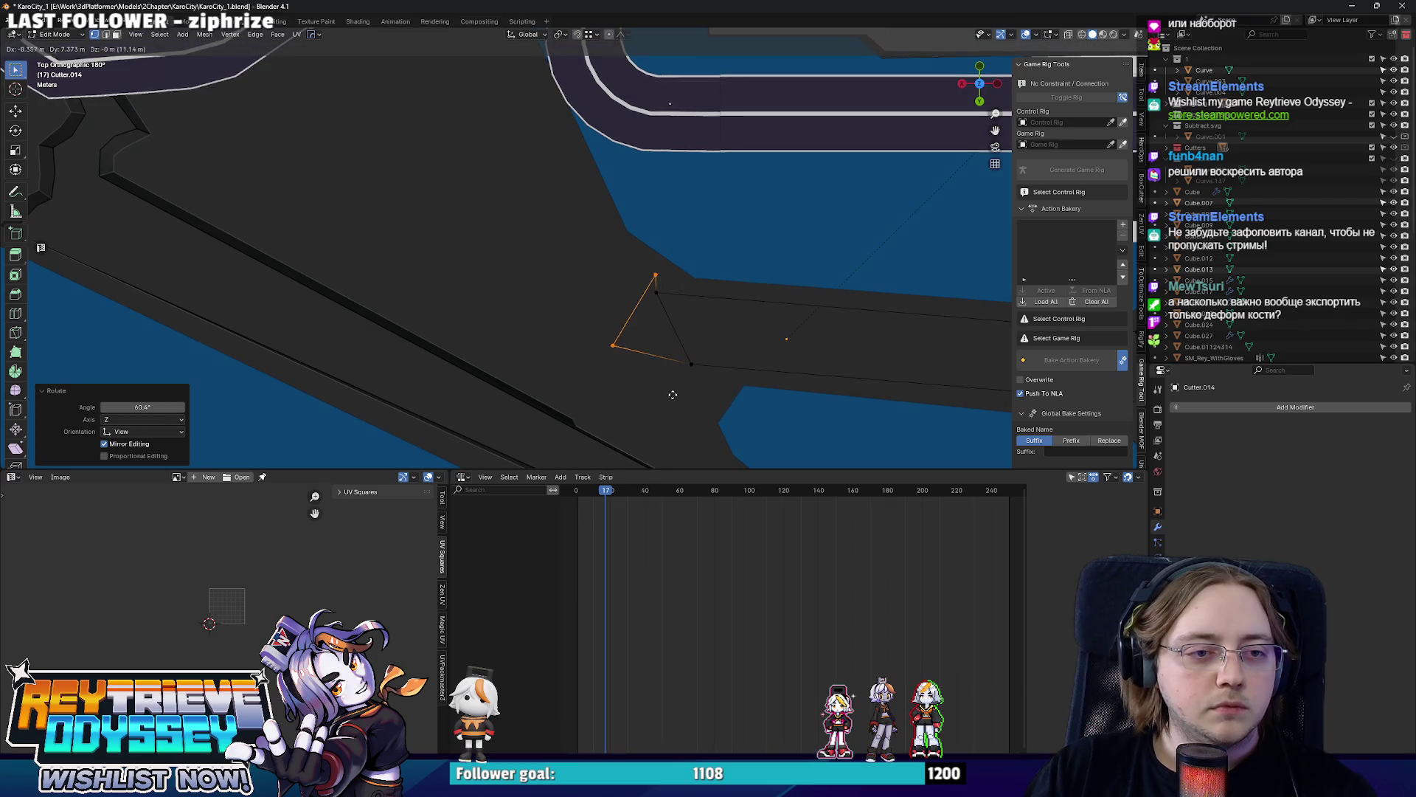
key(g)
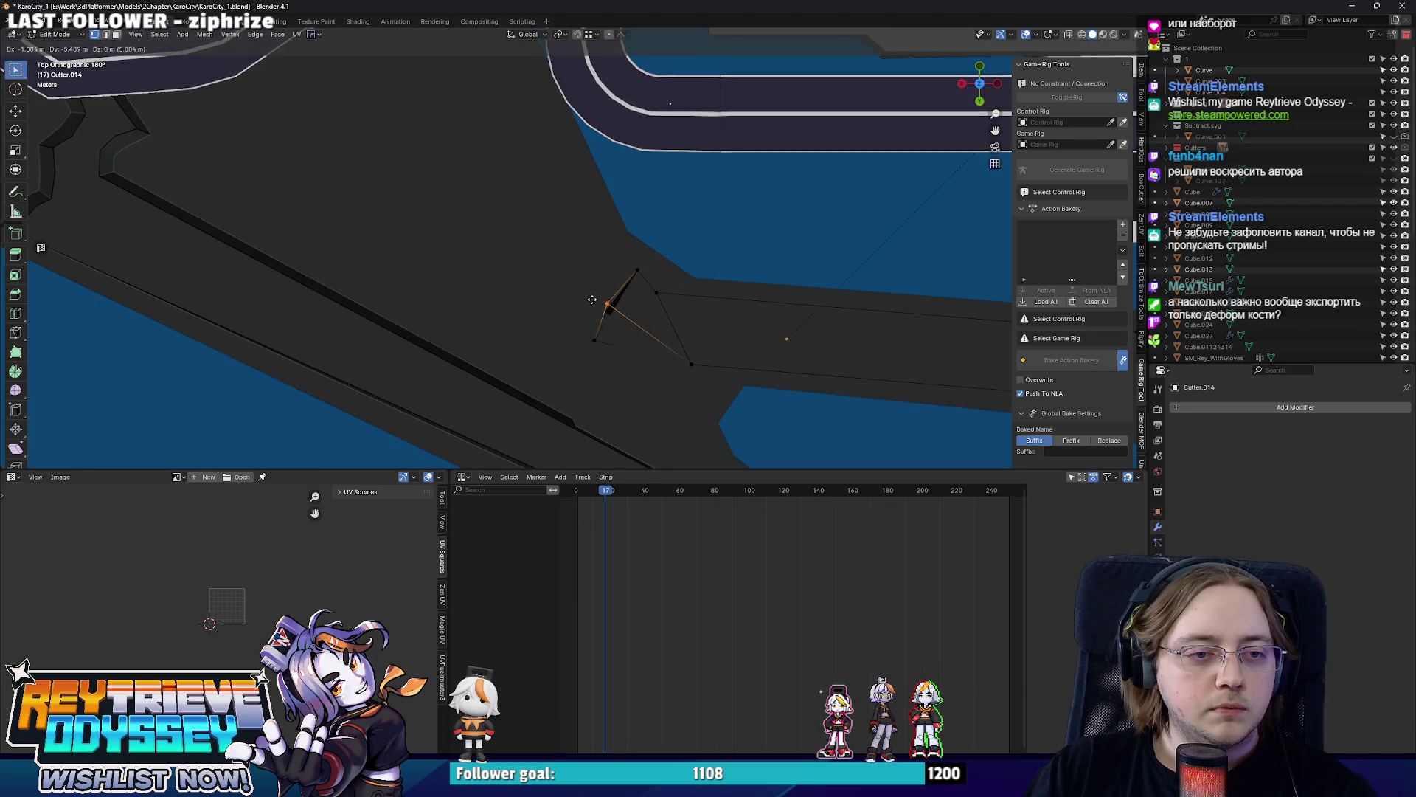
key(Escape)
key(alt+z)
click(646, 344)
shift+middle_drag(645, 345, 652, 355)
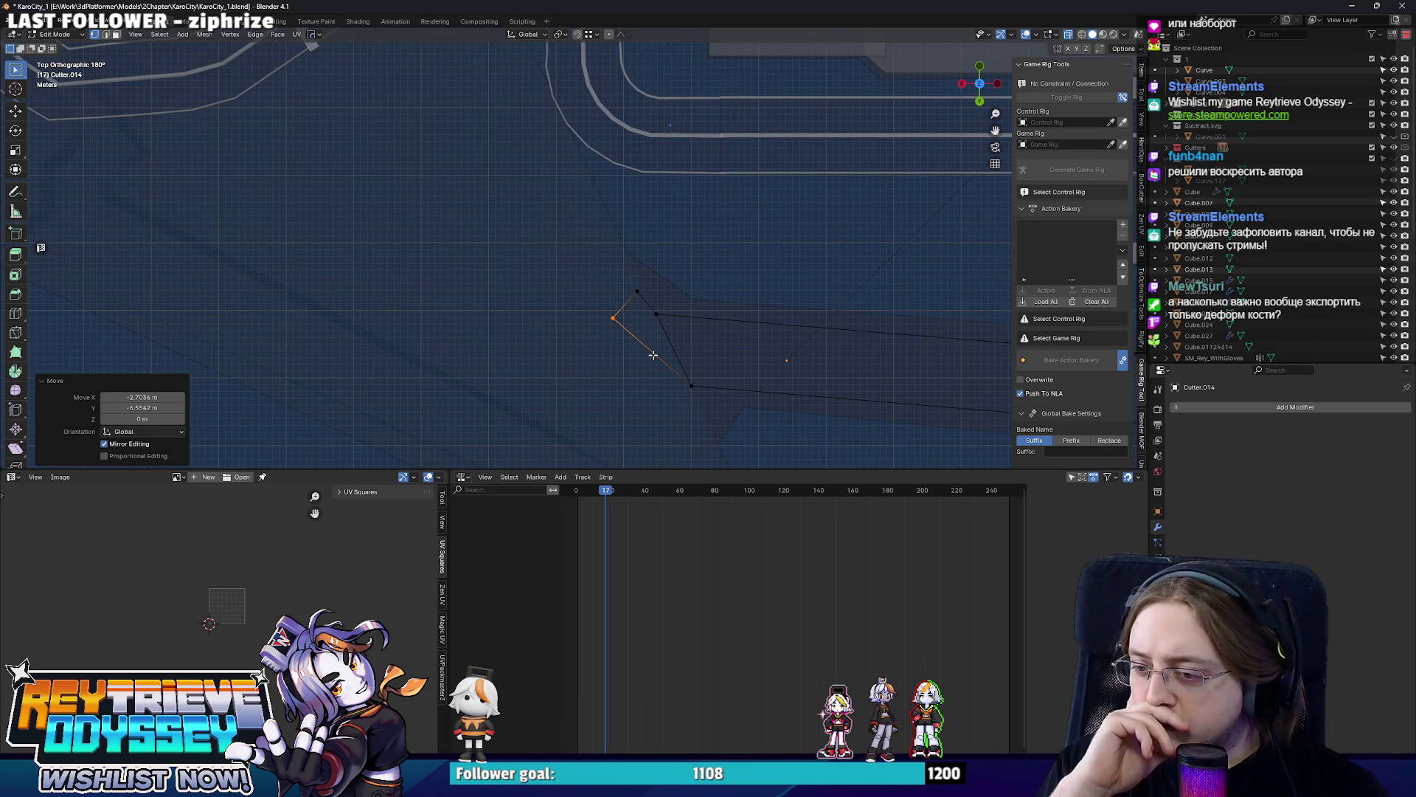
key(alt+z)
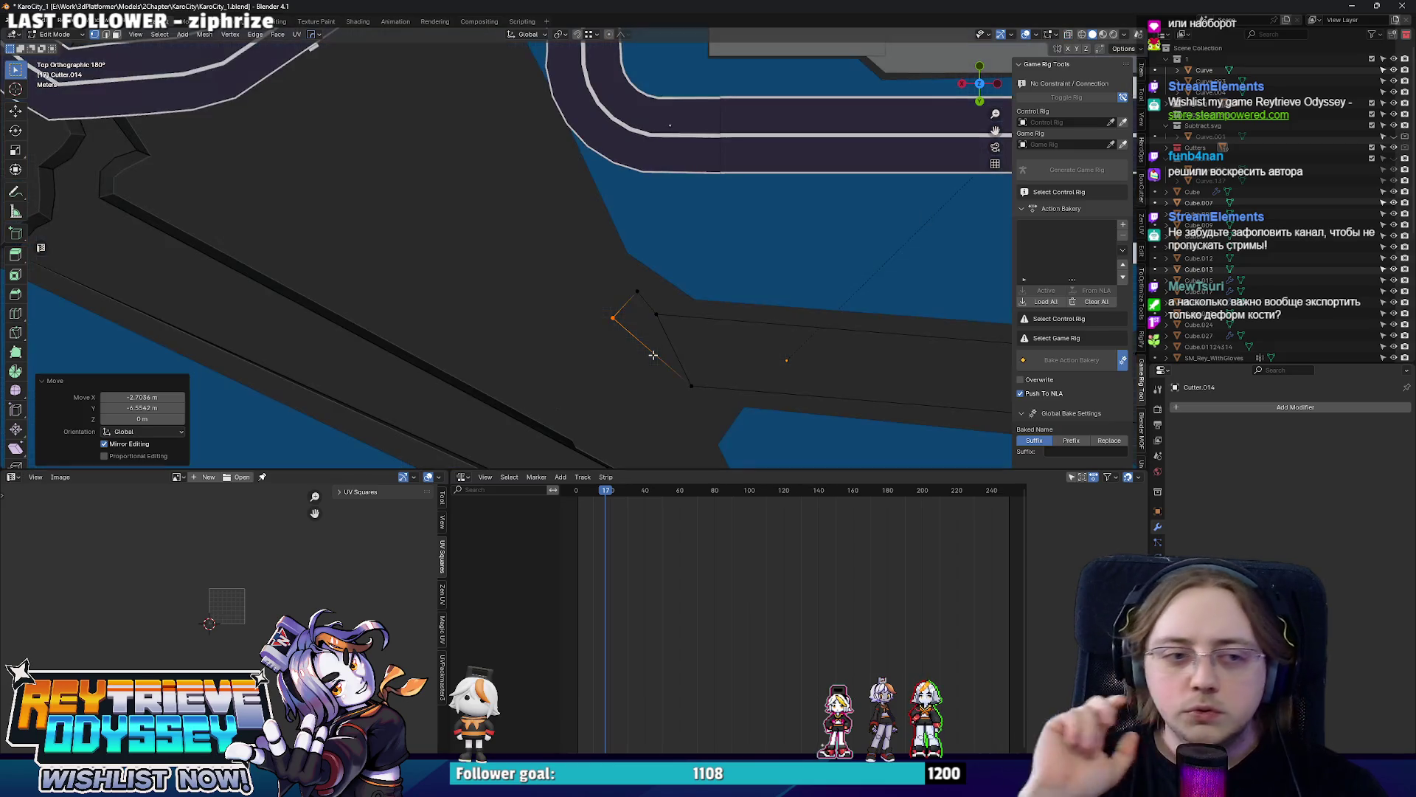
mouse_move(615, 289)
middle_down()
mouse_move(658, 293)
mouse_move(605, 298)
mouse_move(625, 293)
middle_up()
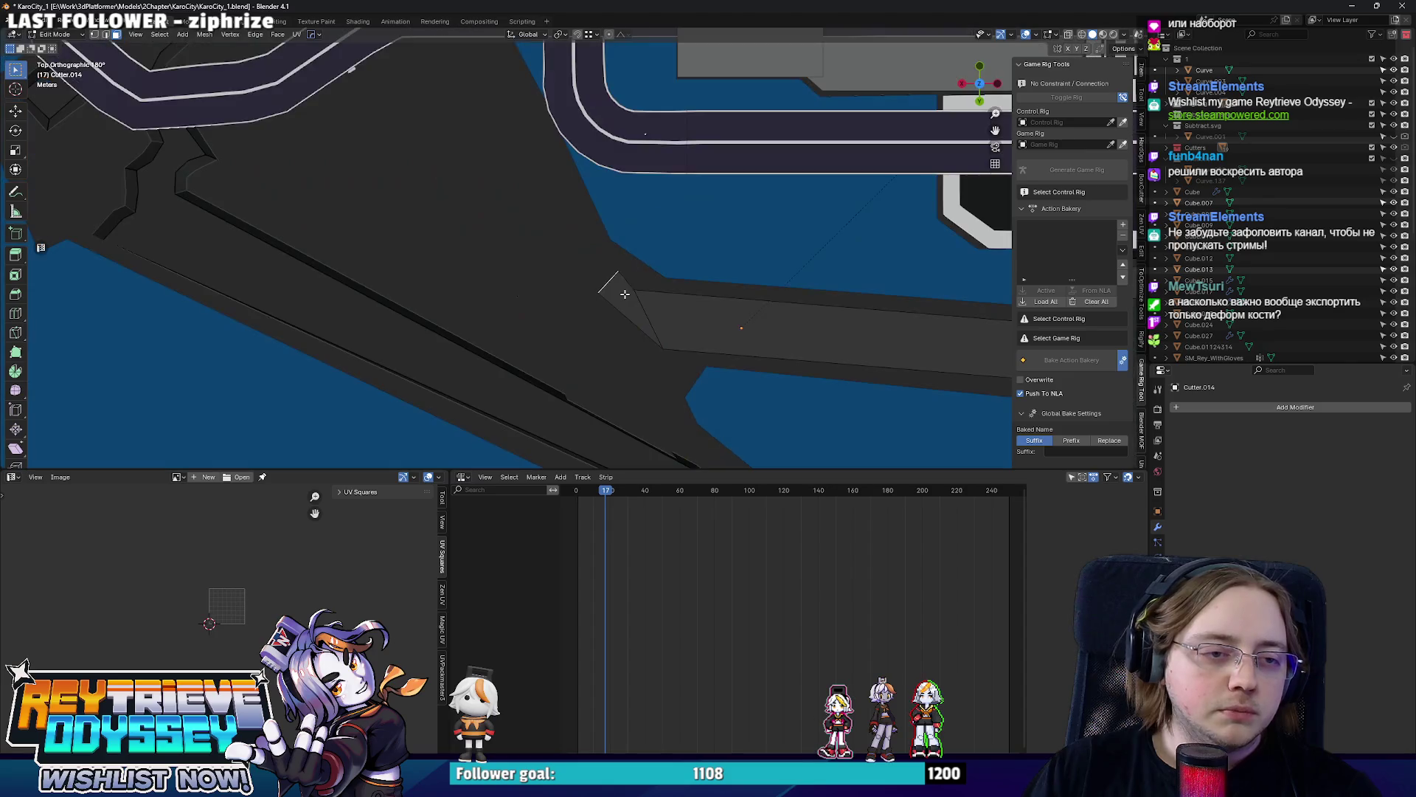
Extrude the angled end face twice along the new direction and position the new end face.
key(e)
click(567, 250)
key(g)
click(560, 245)
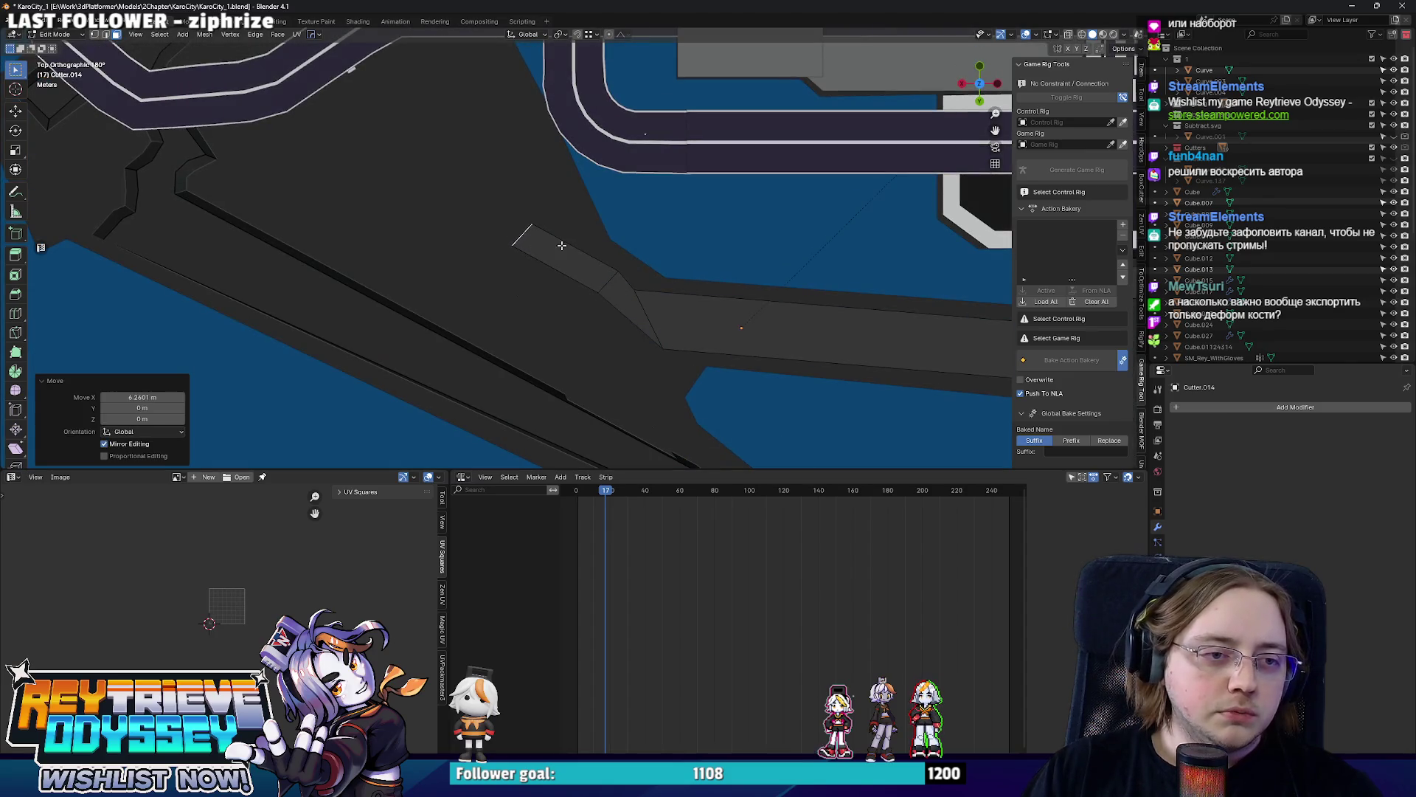
key(e)
click(598, 228)
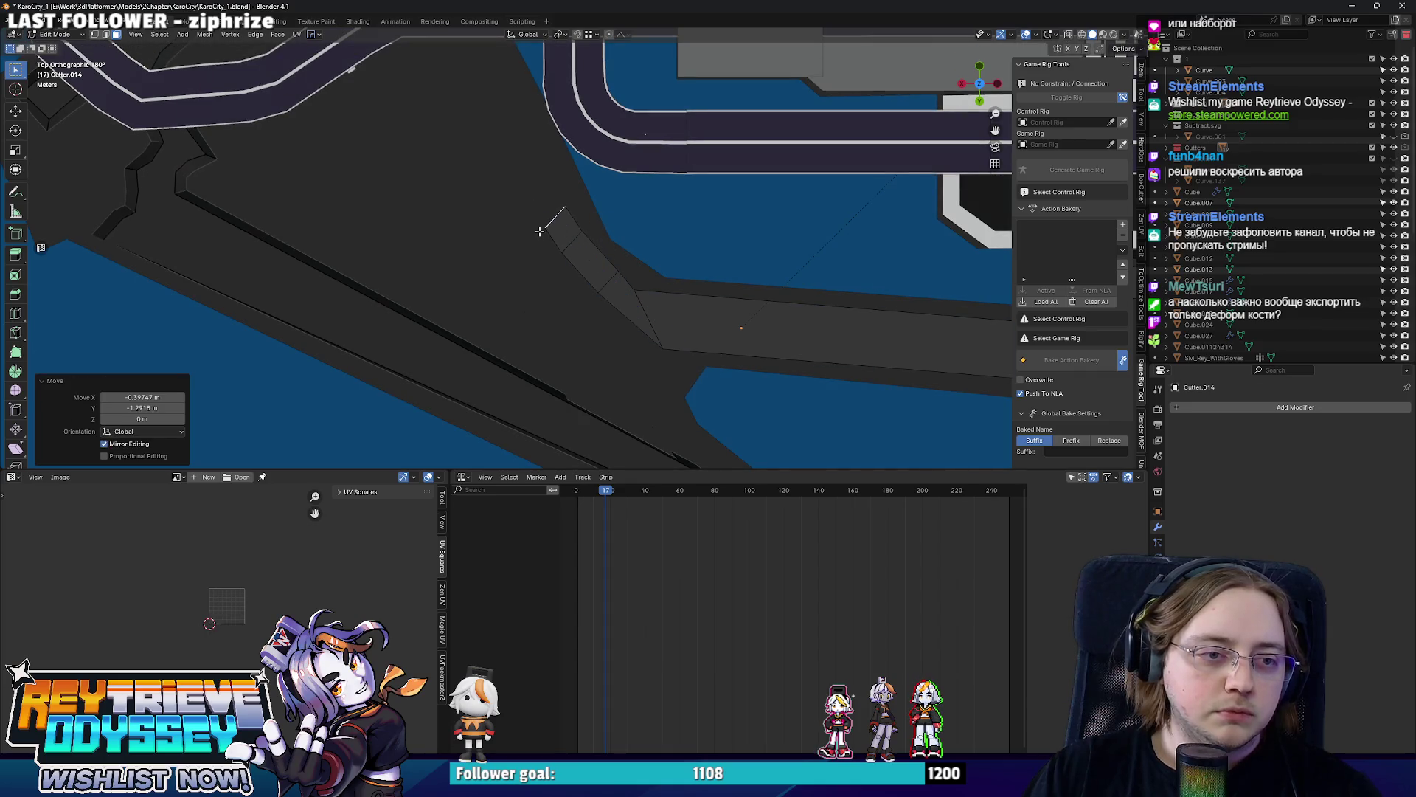
click(557, 250)
scroll(554, 244, up, 5)
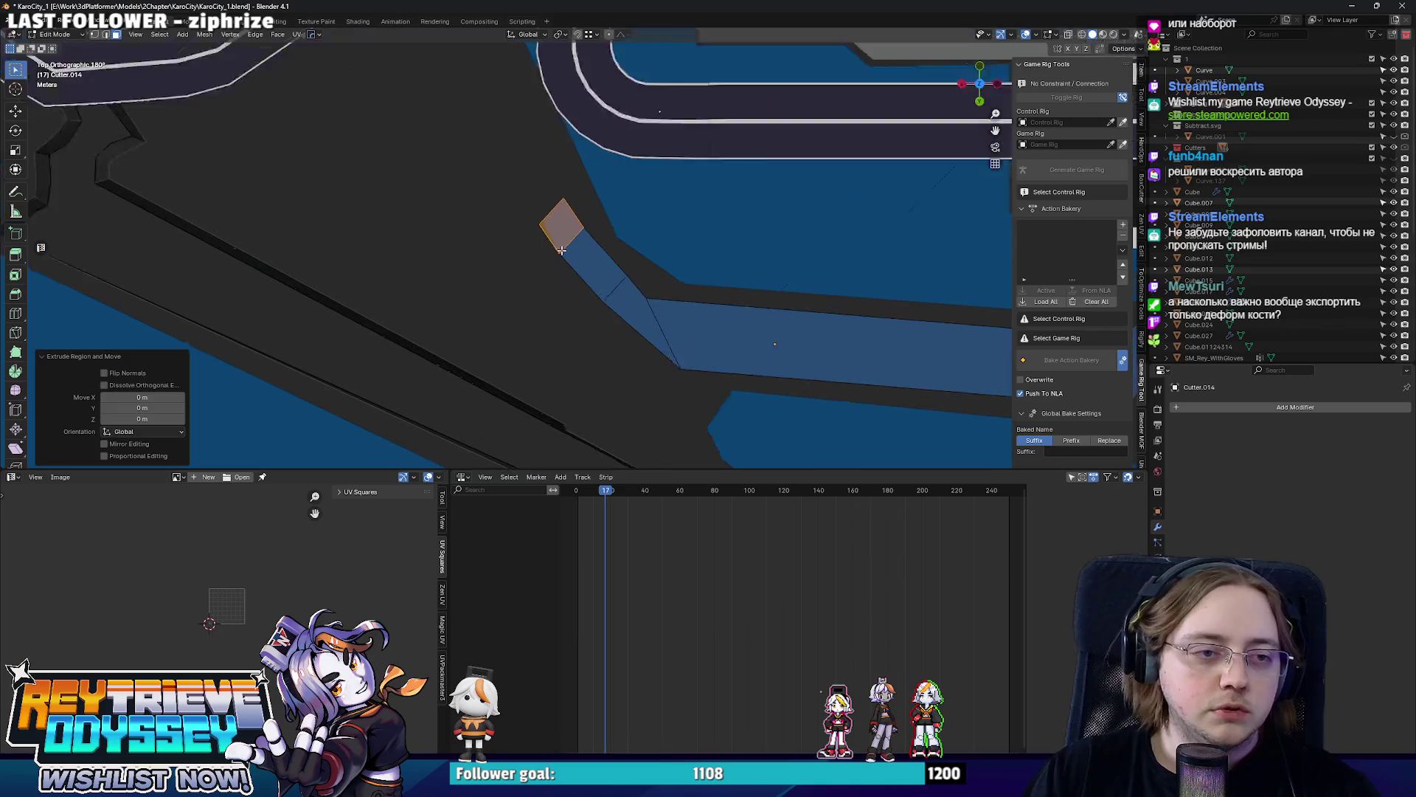
mouse_move(554, 243)
middle_down()
mouse_move(532, 182)
mouse_move(626, 211)
mouse_move(514, 244)
mouse_move(607, 208)
mouse_move(537, 222)
mouse_move(614, 294)
middle_up()
click(504, 252)
Edge-slide the angled groove's edges on the cutter to tidy them, then return to object mode.
mouse_move(596, 241)
middle_down()
mouse_move(579, 244)
mouse_move(664, 234)
mouse_move(595, 263)
mouse_move(613, 259)
middle_up()
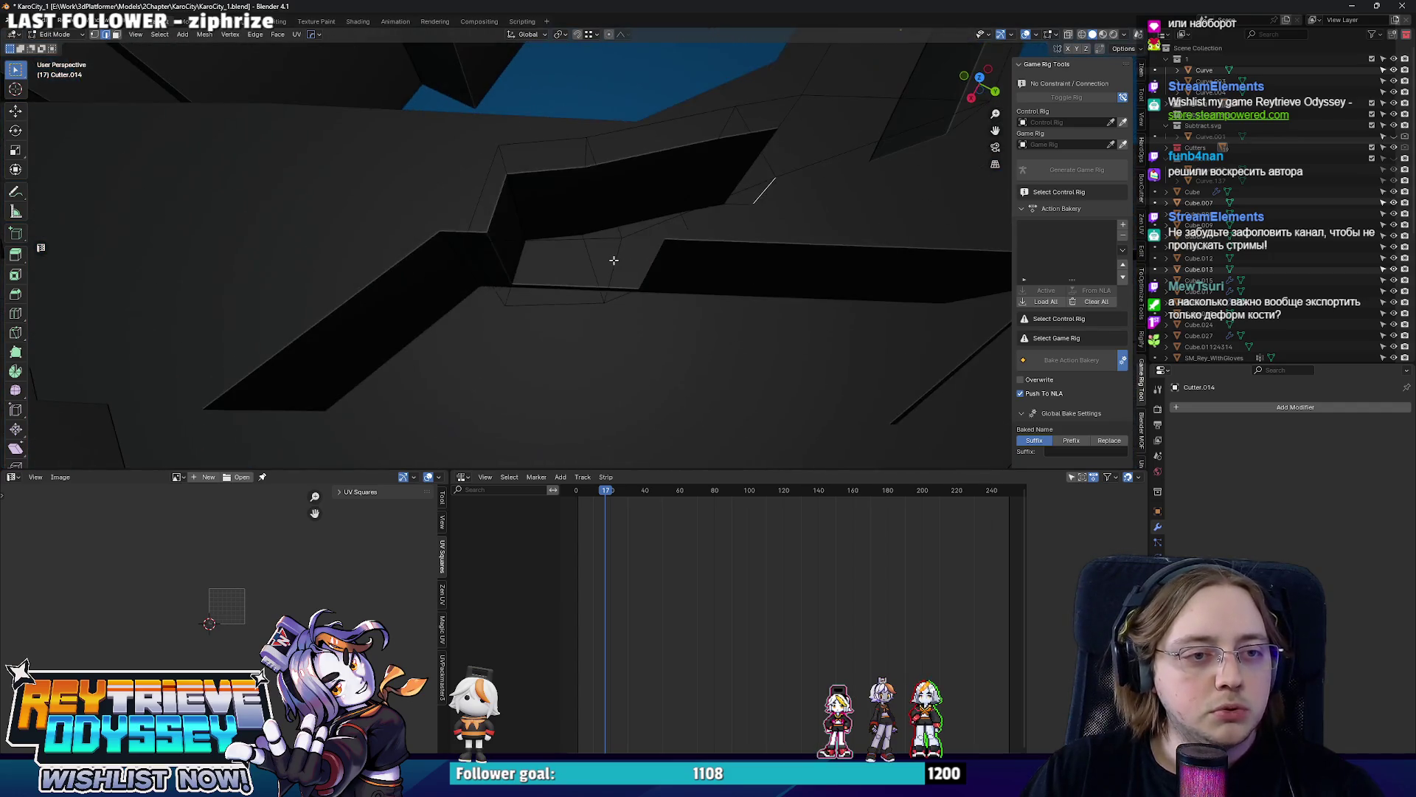
key(g)
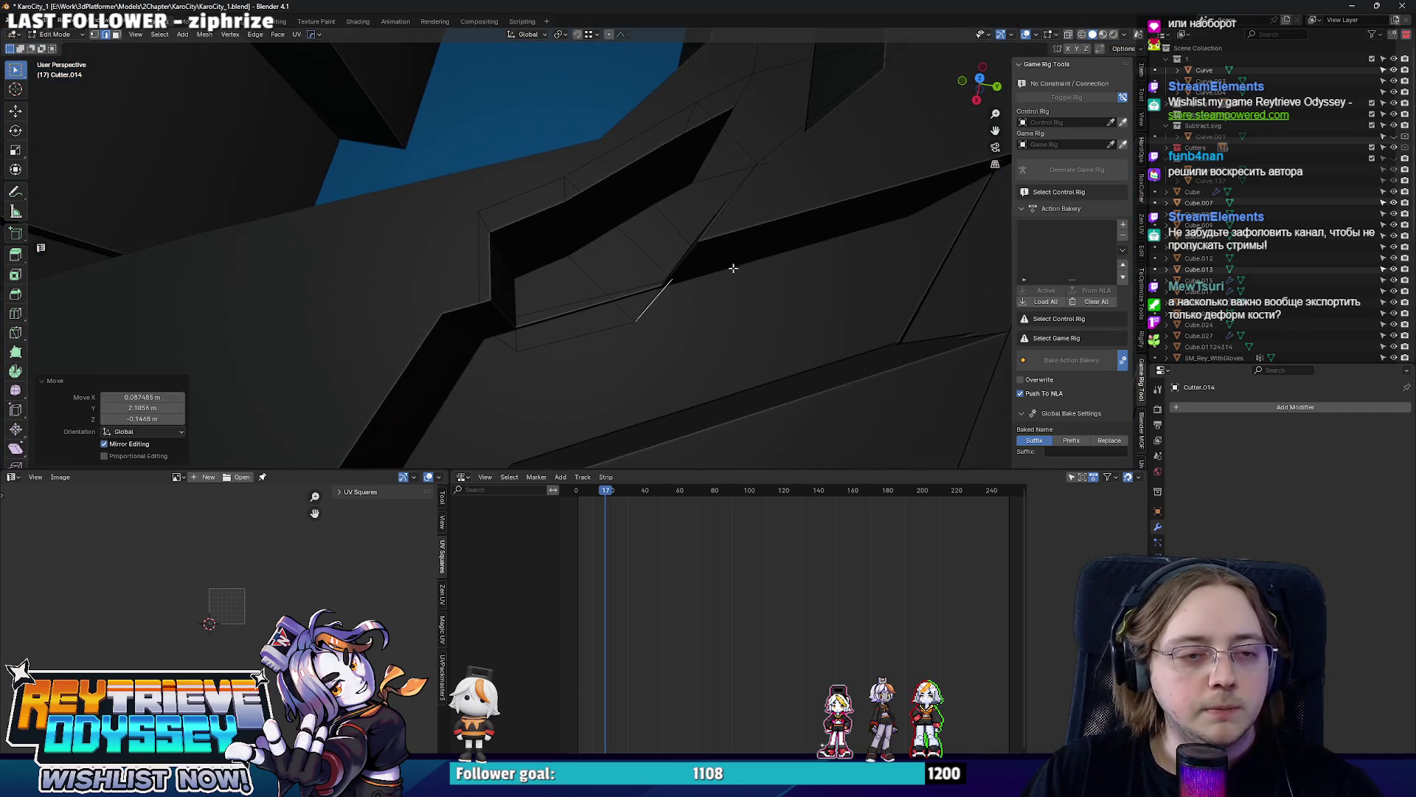
middle_drag(733, 268, 650, 290)
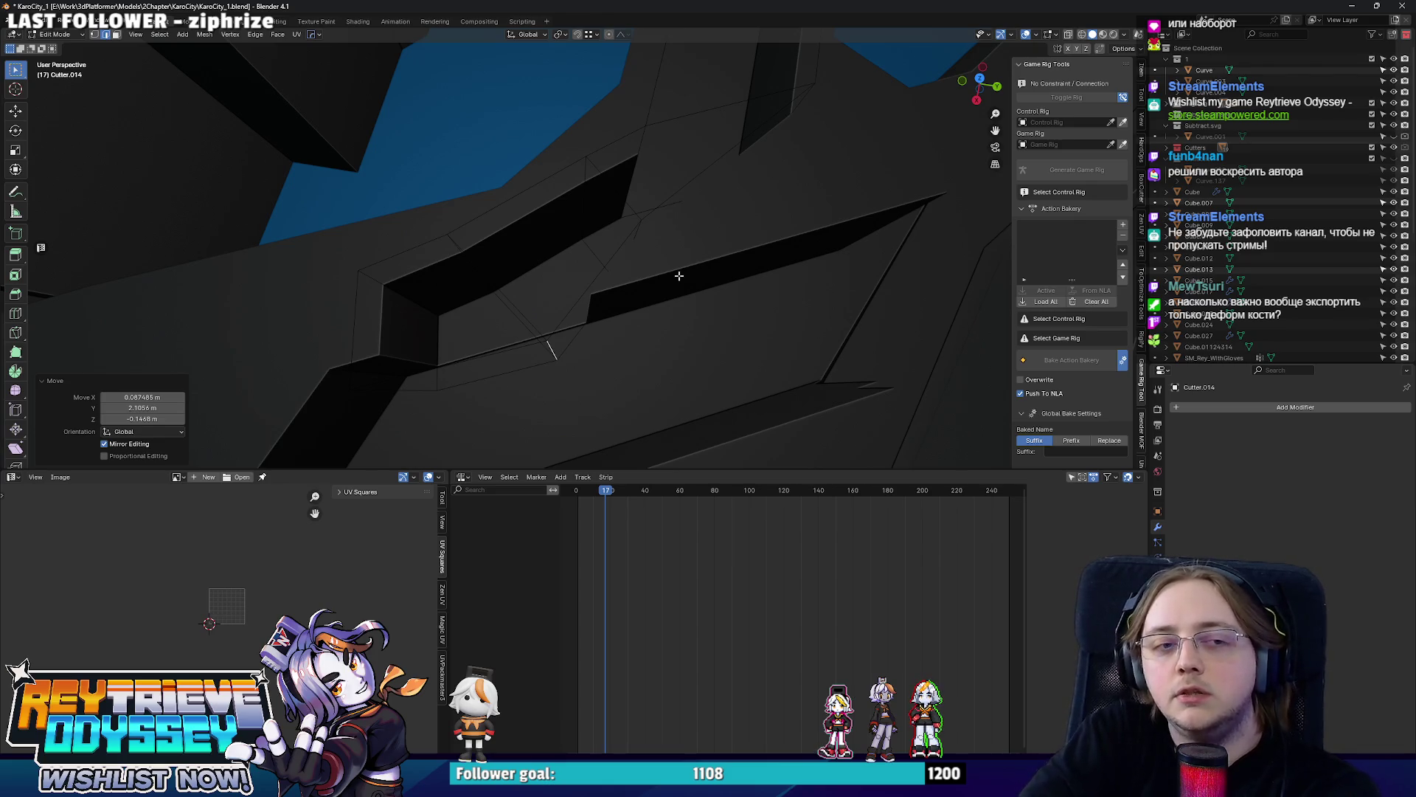
mouse_move(642, 194)
middle_down()
mouse_move(609, 210)
mouse_move(610, 229)
middle_up()
key(g)
click(587, 227)
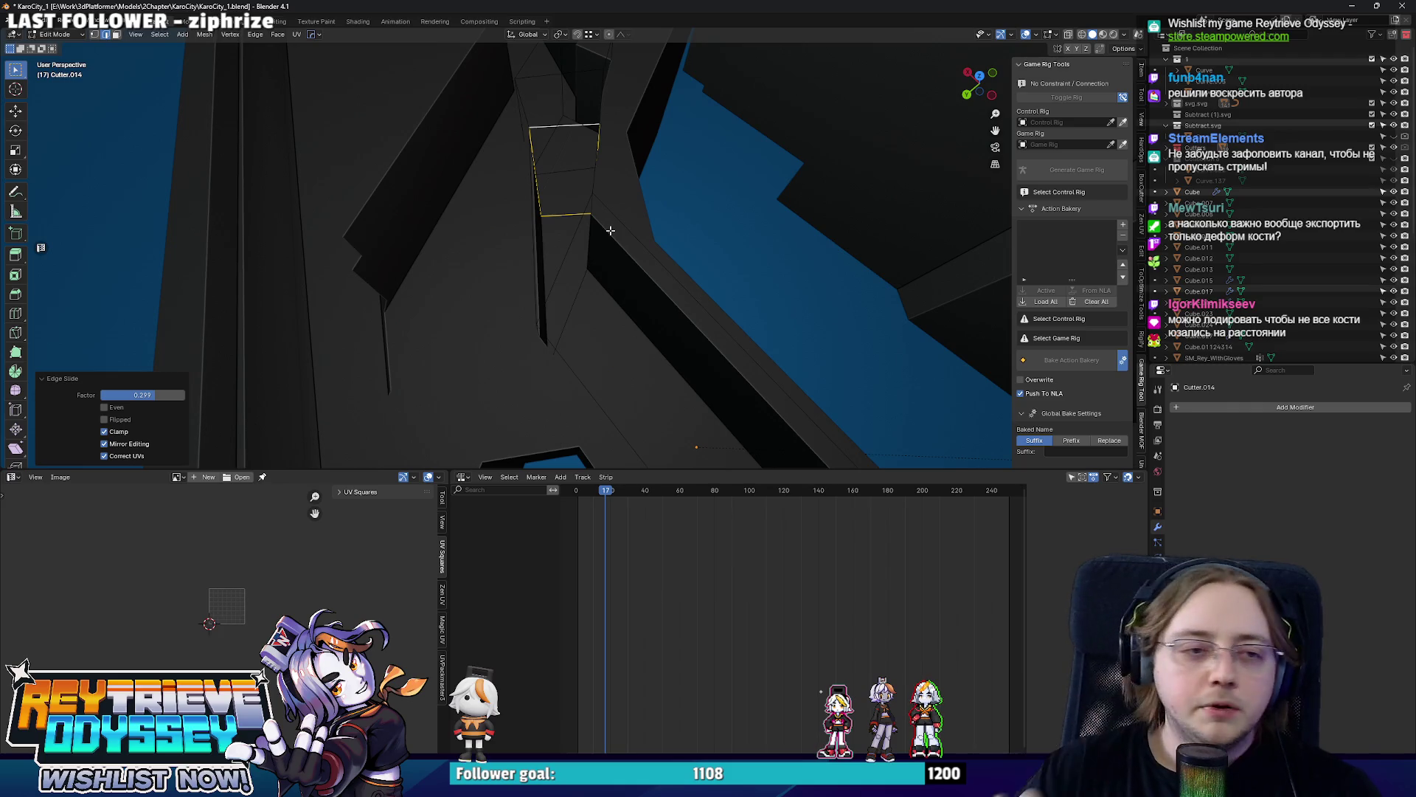
key(alt+z)
click(595, 228)
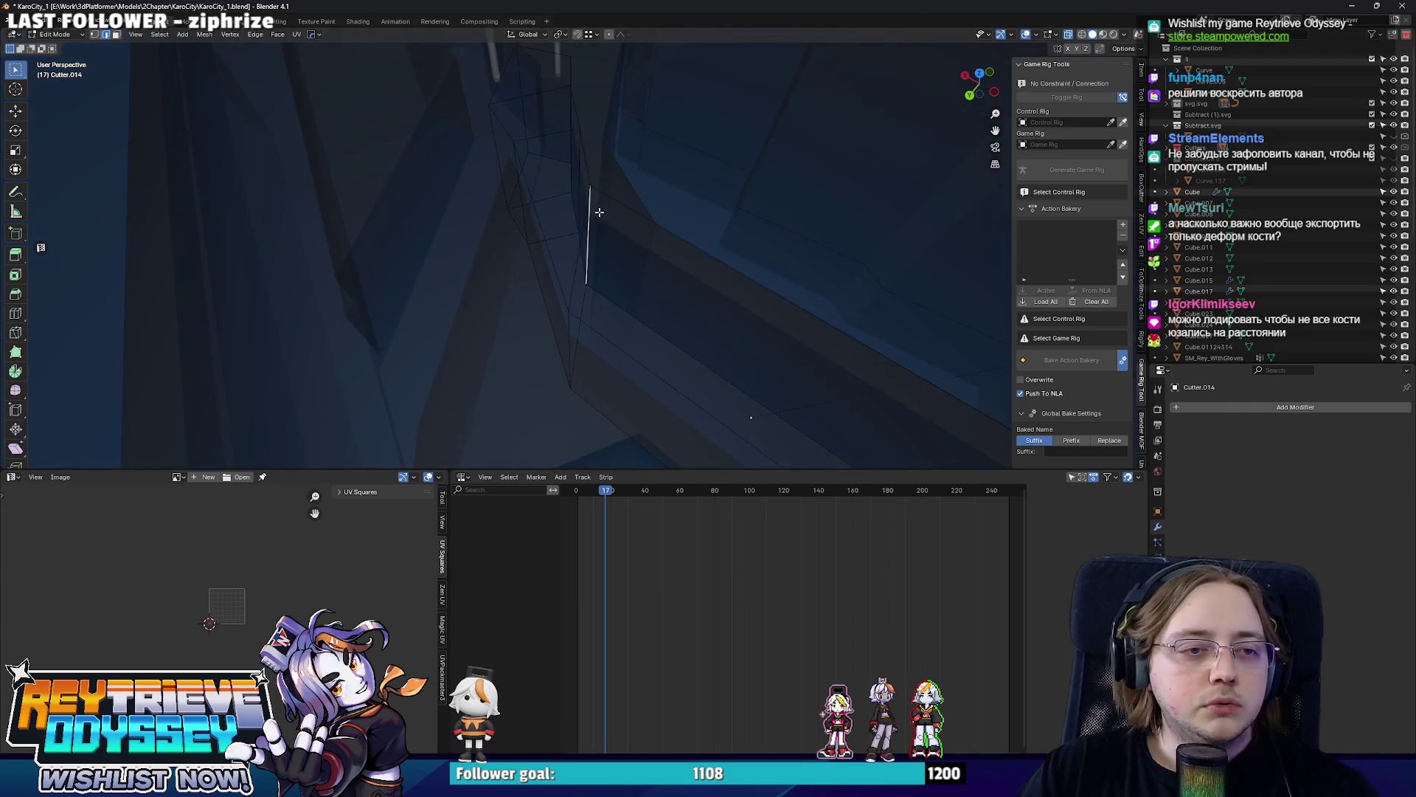
key(Tab)
key(alt+z)
Select the Curve.026 platform and begin extruding a face strip constrained along Y.
mouse_move(585, 207)
middle_down()
mouse_move(623, 209)
mouse_move(516, 223)
mouse_move(726, 156)
mouse_move(538, 190)
mouse_move(572, 201)
middle_up()
click(516, 222)
key(Tab)
key(e)
key(y)
Finish the strip extrusion, shrink it in X and Y, and shift it along Y.
click(674, 320)
mouse_move(673, 320)
middle_down()
mouse_move(576, 260)
mouse_move(616, 279)
middle_up()
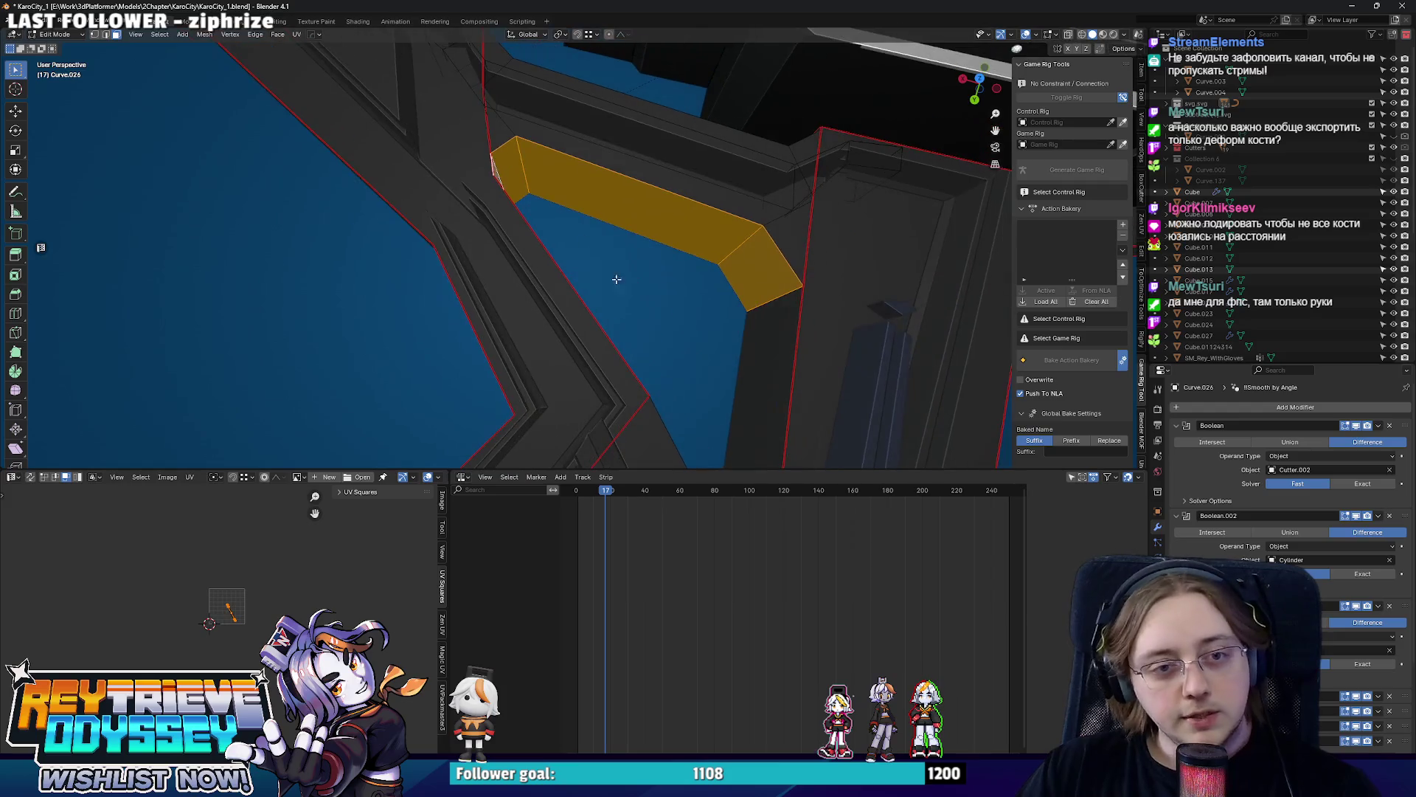
key(s)
key(shift+z)
click(775, 300)
key(g)
key(y)
click(830, 311)
mouse_move(830, 311)
middle_down()
mouse_move(438, 250)
mouse_move(589, 286)
mouse_move(469, 326)
mouse_move(354, 277)
mouse_move(571, 286)
middle_up()
Try an edge slide on the strip without change while toggling in and out of mesh editing.
key(Tab)
key(Tab)
key(g)
key(g)
key(Escape)
key(Tab)
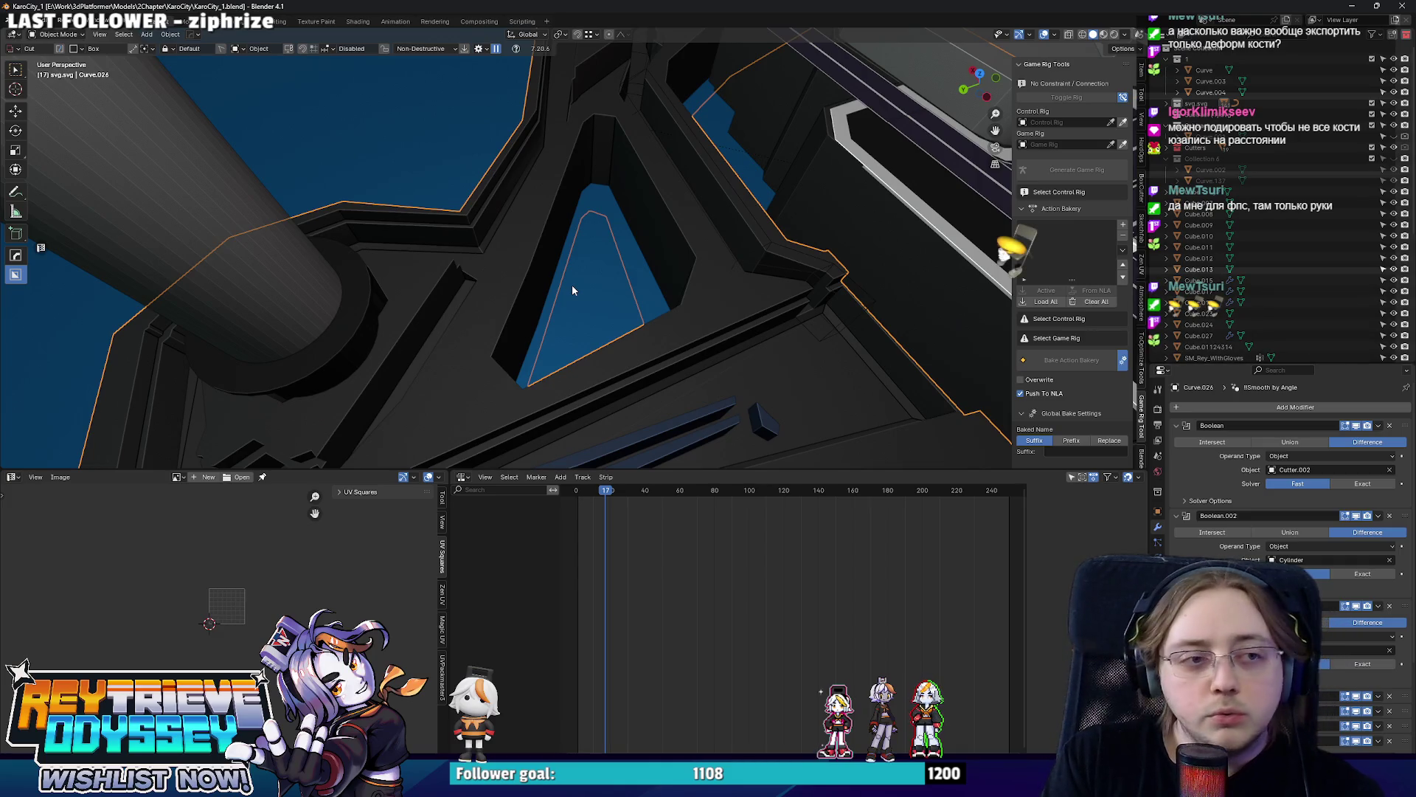
key(Tab)
mouse_move(572, 290)
middle_down()
mouse_move(613, 268)
mouse_move(623, 226)
mouse_move(730, 232)
mouse_move(566, 195)
mouse_move(619, 234)
middle_up()
key(Tab)
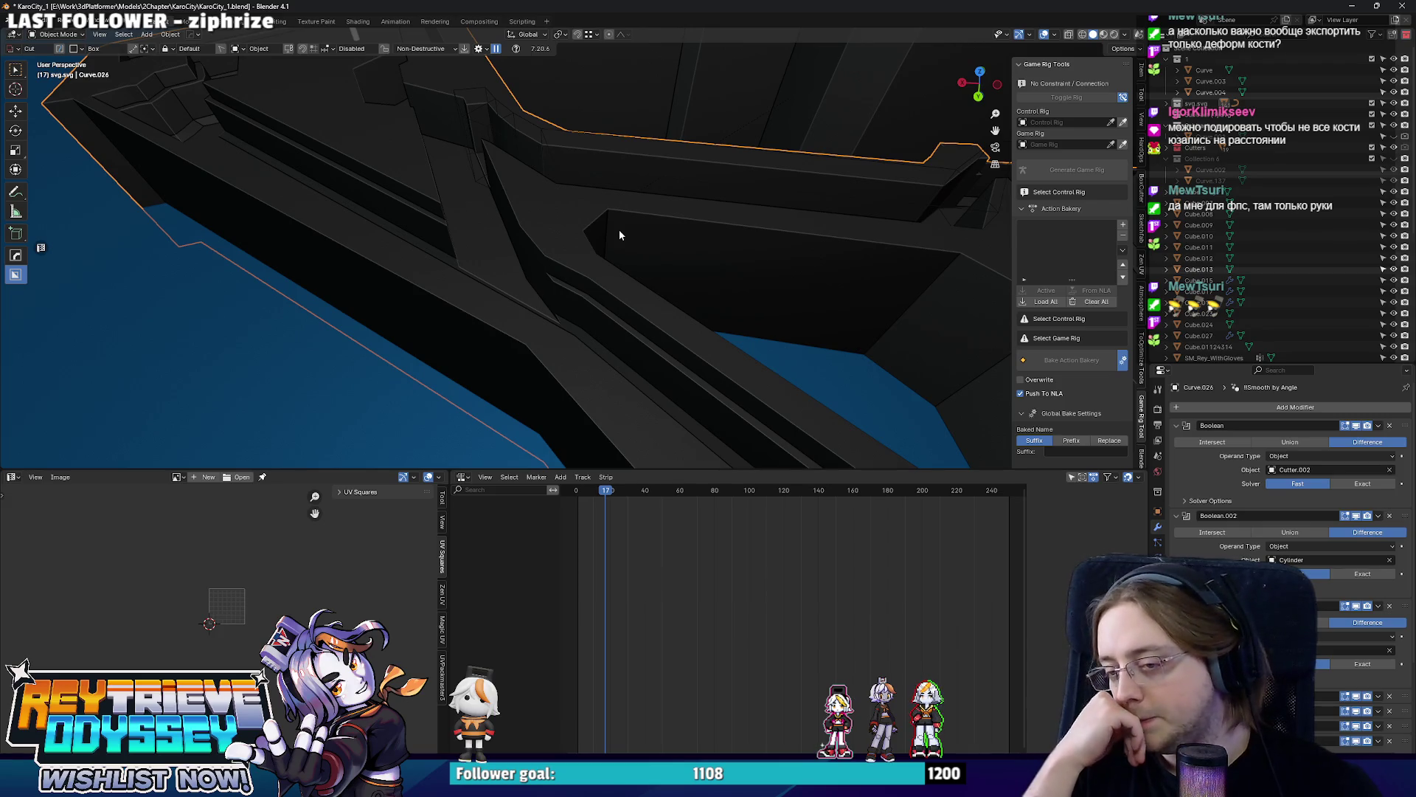
Tour the dark platforms around the level, then start editing the Curve.024 outline by the round hole.
mouse_move(618, 230)
middle_down()
mouse_move(556, 185)
mouse_move(523, 198)
mouse_move(689, 258)
mouse_move(523, 233)
middle_up()
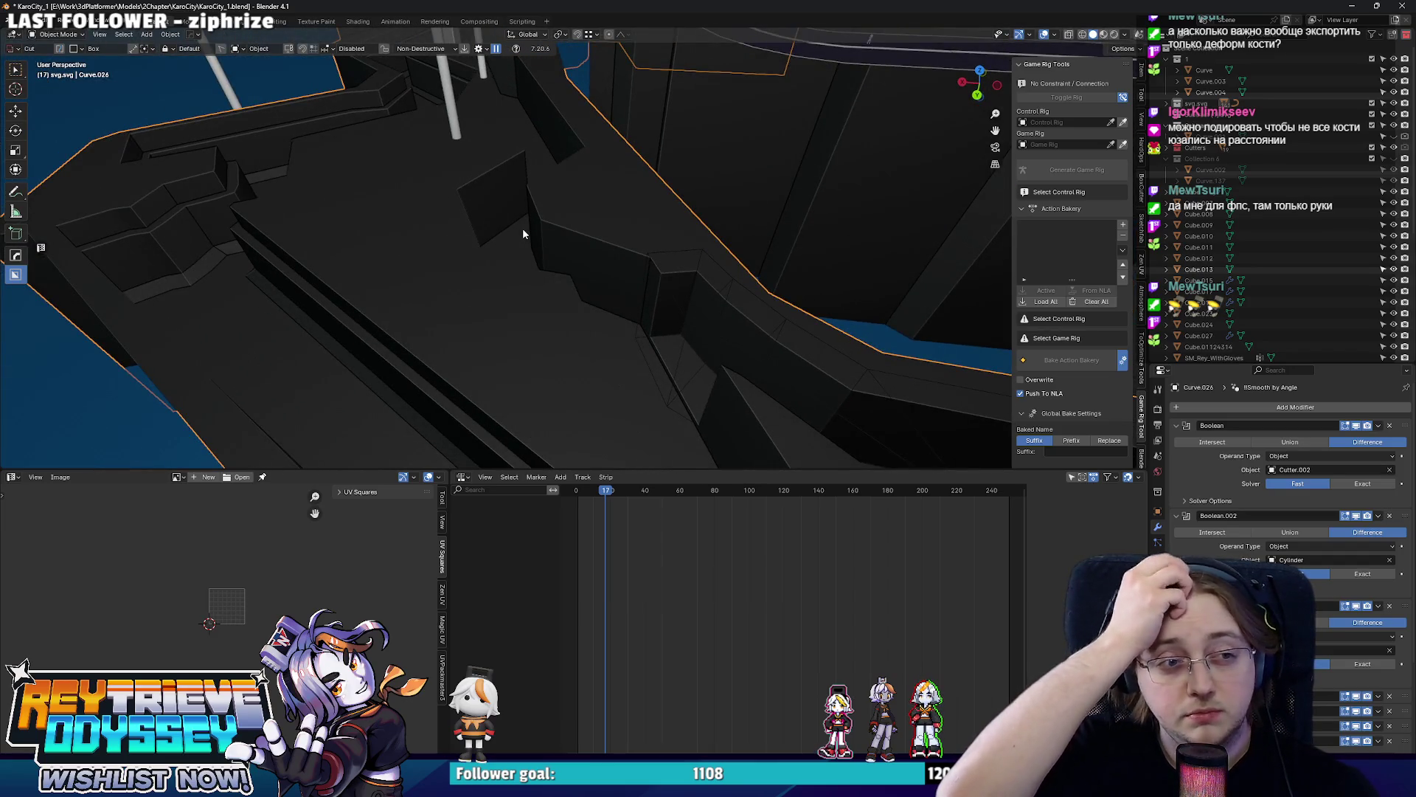
key(Tab)
mouse_move(539, 206)
middle_down()
mouse_move(612, 287)
mouse_move(721, 261)
mouse_move(533, 235)
mouse_move(565, 249)
mouse_move(527, 221)
mouse_move(740, 243)
mouse_move(841, 229)
mouse_move(542, 258)
mouse_move(518, 304)
mouse_move(484, 268)
mouse_move(555, 315)
mouse_move(528, 329)
mouse_move(573, 206)
middle_up()
key(Tab)
scroll(503, 283, down, 3)
scroll(484, 268, up, 3)
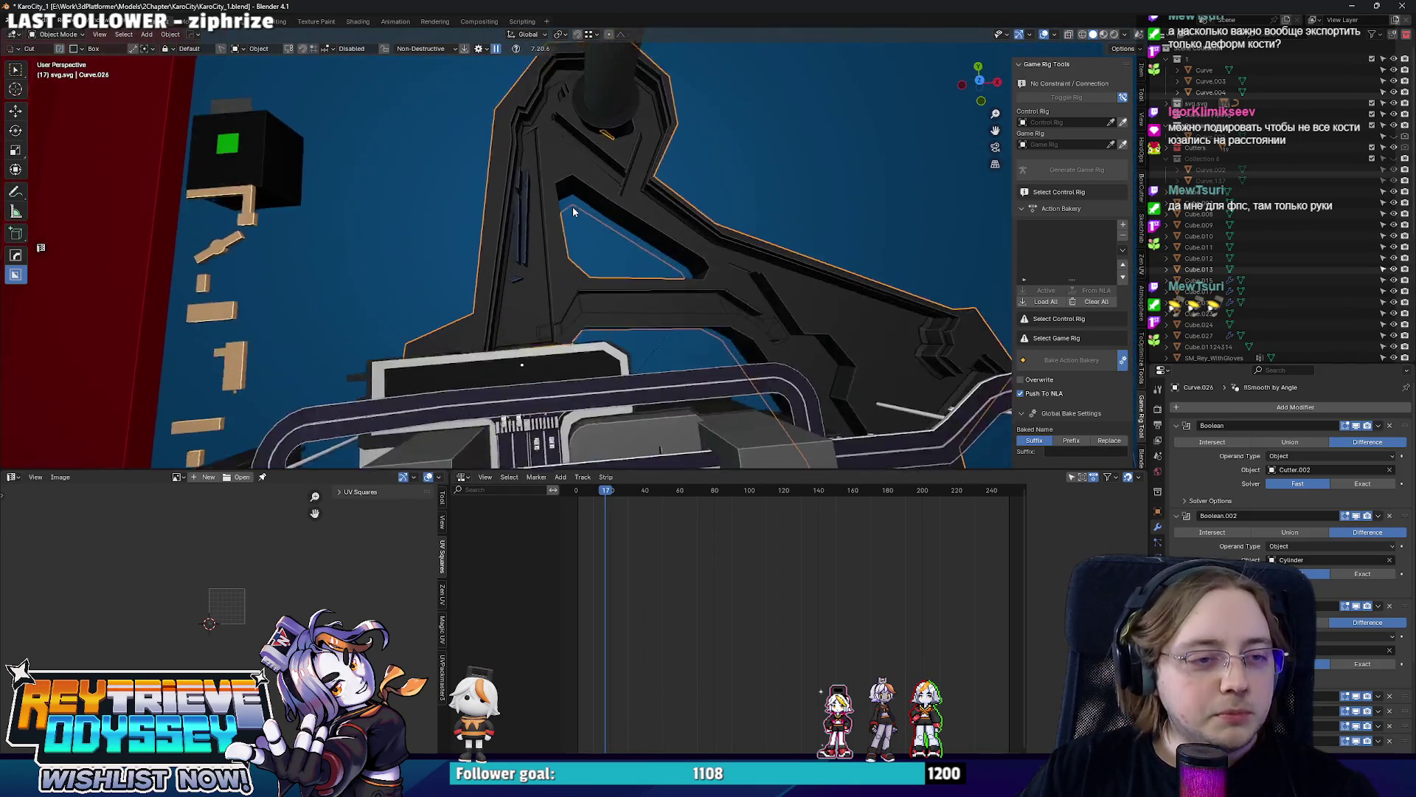
scroll(572, 207, up, 1)
scroll(585, 202, up, 1)
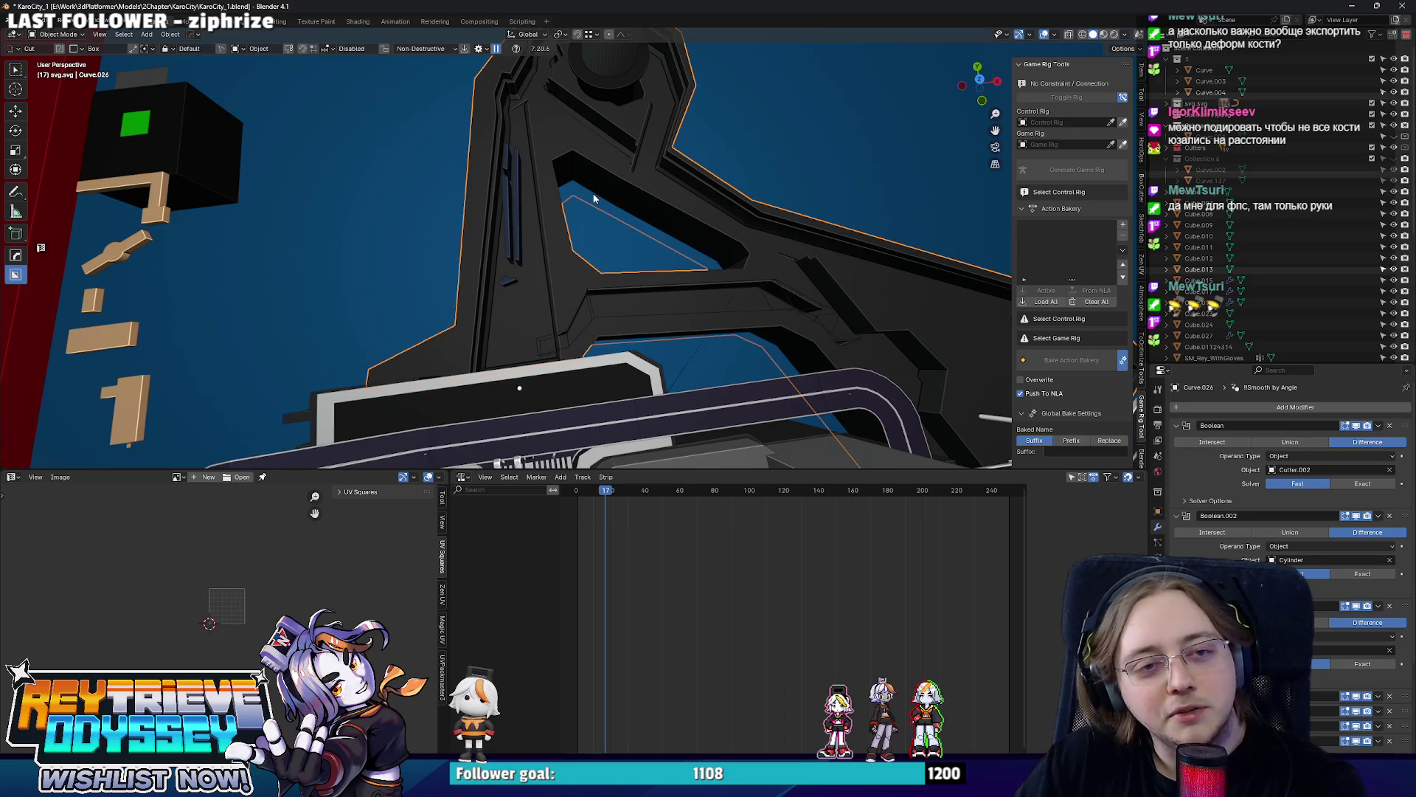
mouse_move(627, 169)
middle_down()
mouse_move(650, 165)
mouse_move(595, 168)
mouse_move(495, 252)
mouse_move(344, 248)
middle_up()
scroll(344, 249, up, 2)
scroll(394, 240, up, 2)
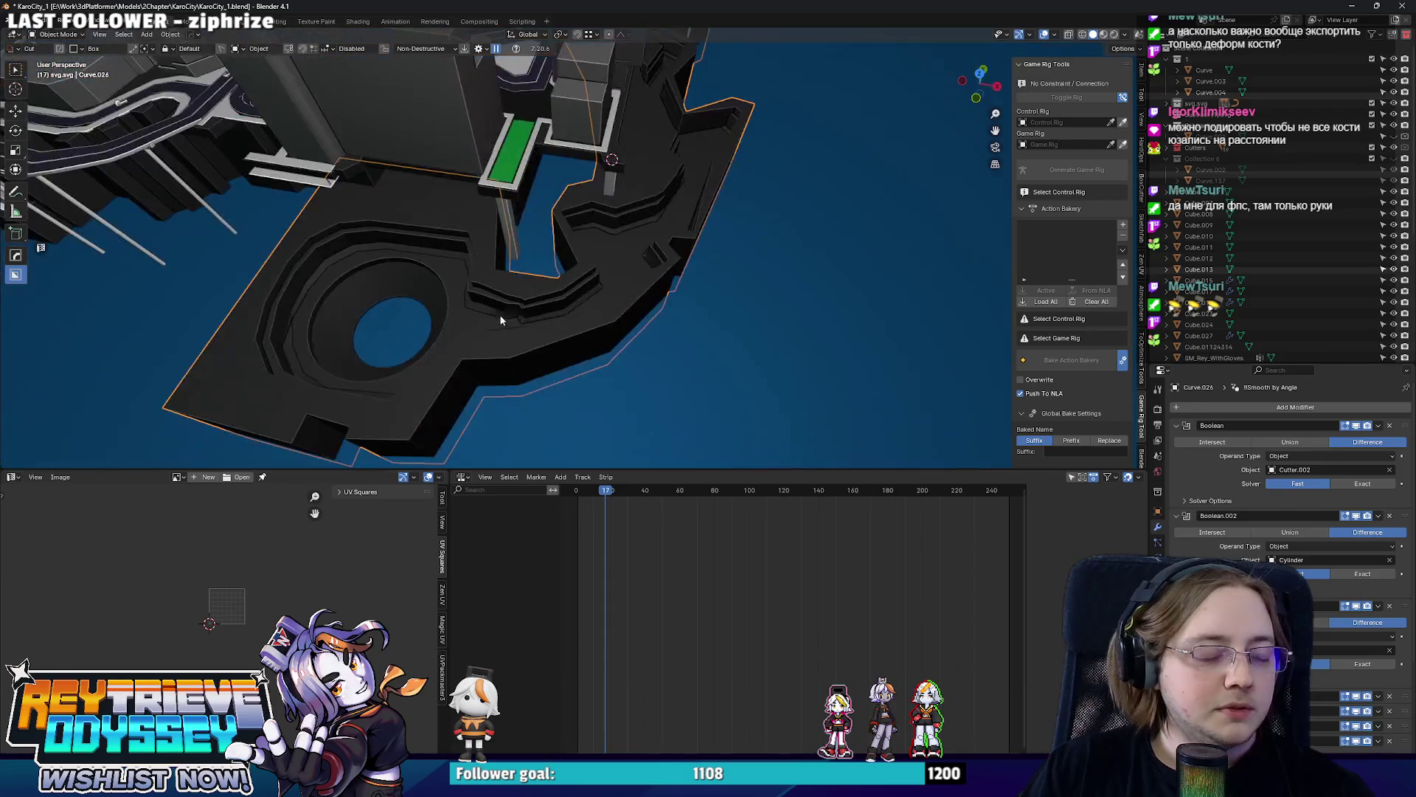
scroll(499, 314, up, 2)
scroll(539, 279, up, 2)
scroll(557, 322, up, 2)
key(Tab)
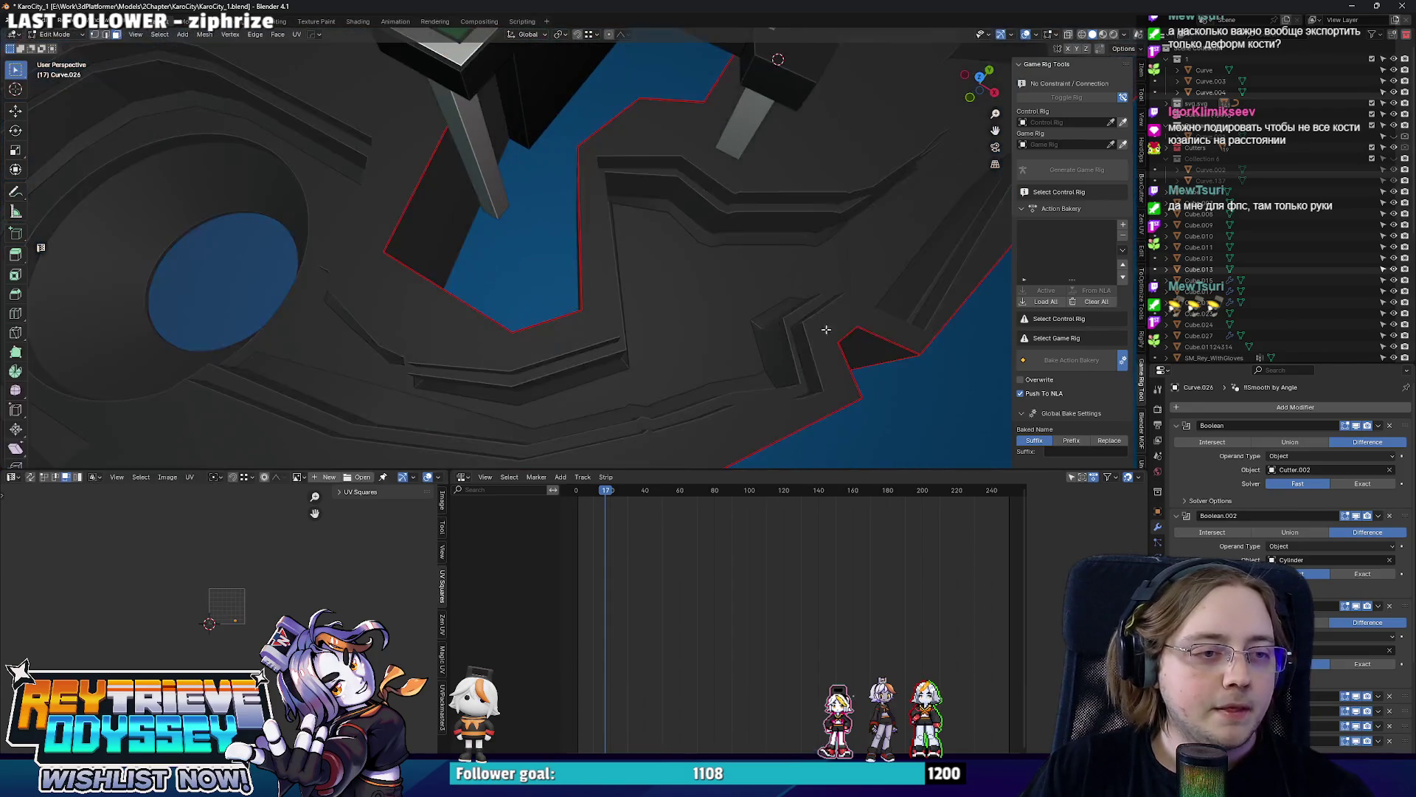
Inspect the gap's inner corner and test an edge slide there without changing it.
middle_drag(556, 322, 638, 301)
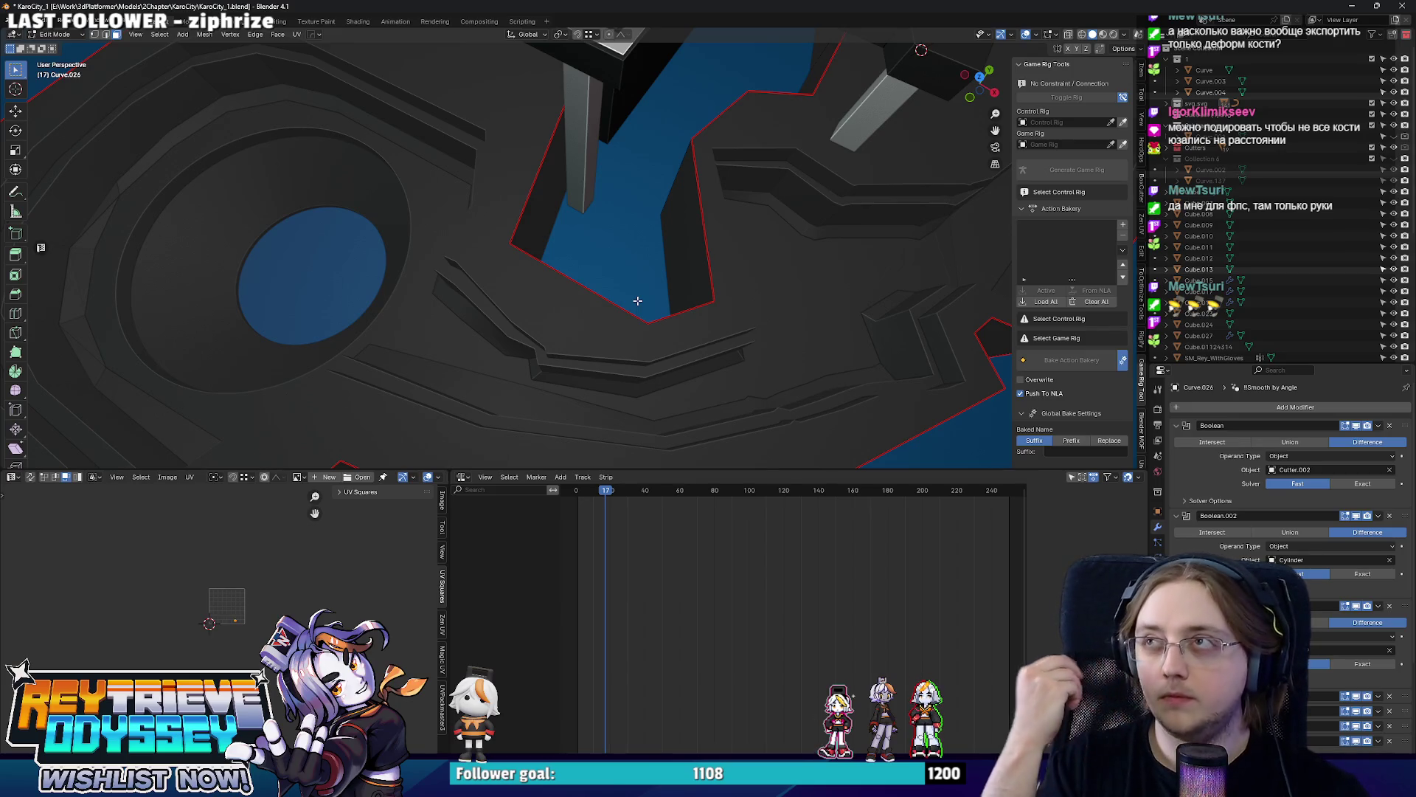
middle_drag(637, 300, 729, 291)
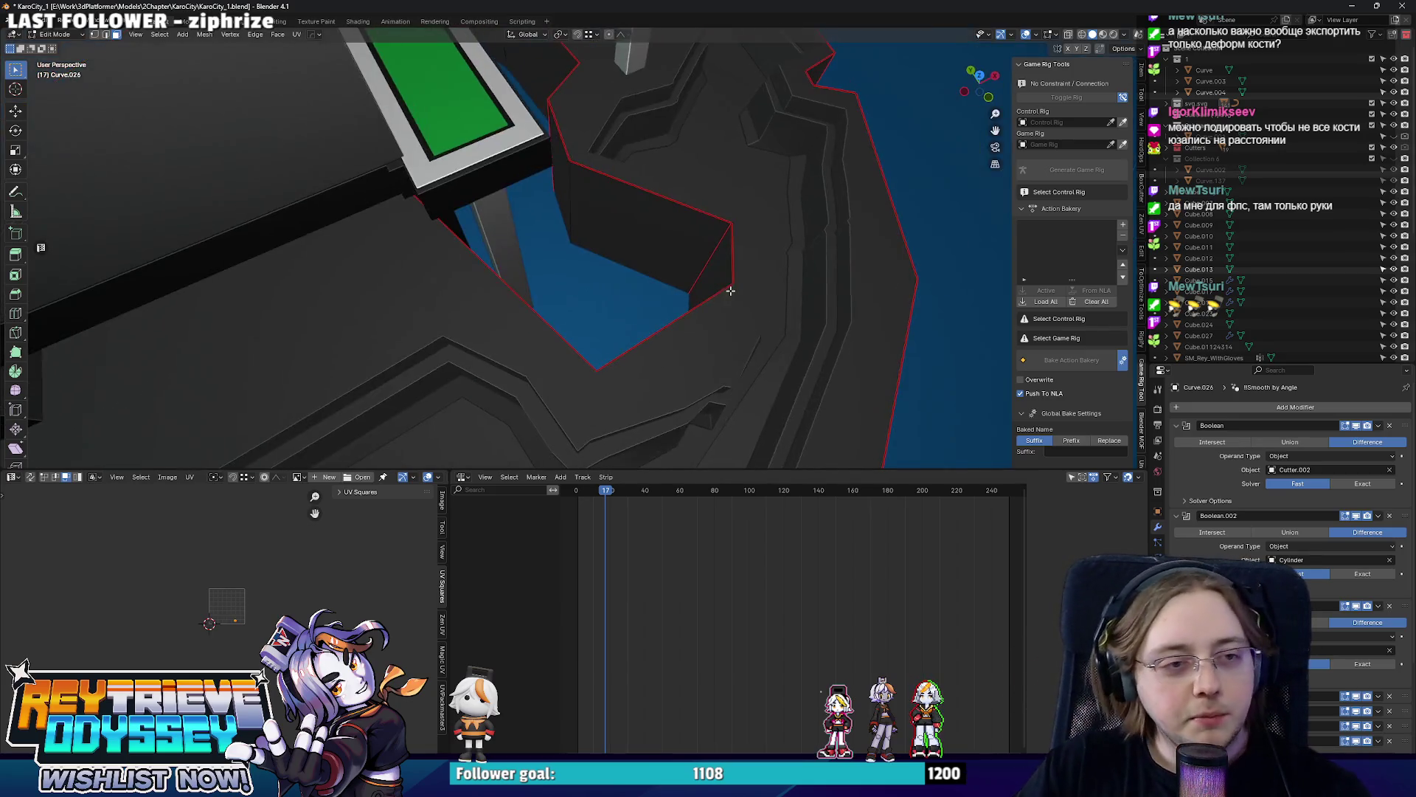
click(716, 273)
key(g)
key(g)
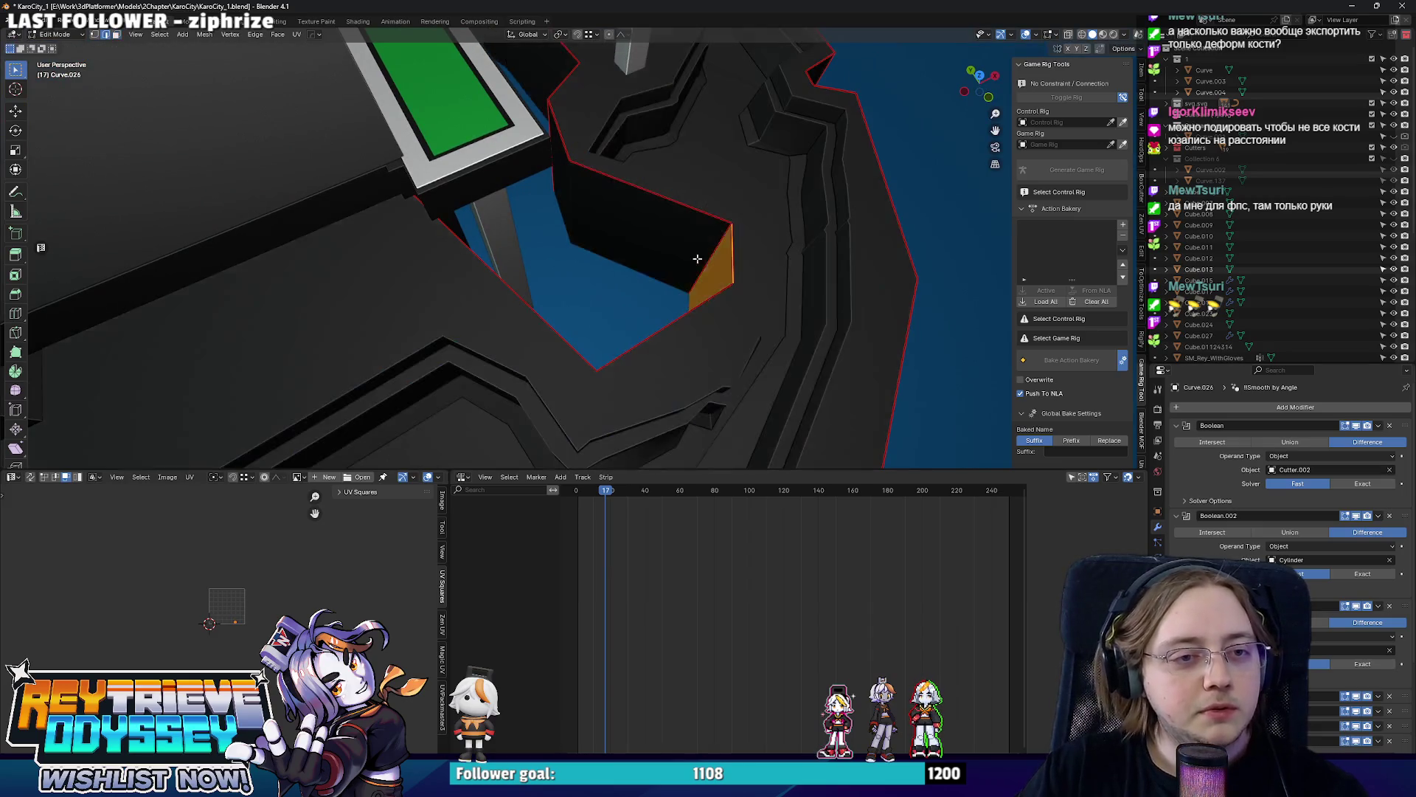
click(679, 230)
mouse_move(680, 230)
middle_down()
mouse_move(670, 216)
mouse_move(832, 266)
mouse_move(743, 237)
middle_up()
Move the notch corner points in see-through top view so the gap is sharper.
key(alt+z)
key(alt+z)
key(alt+z)
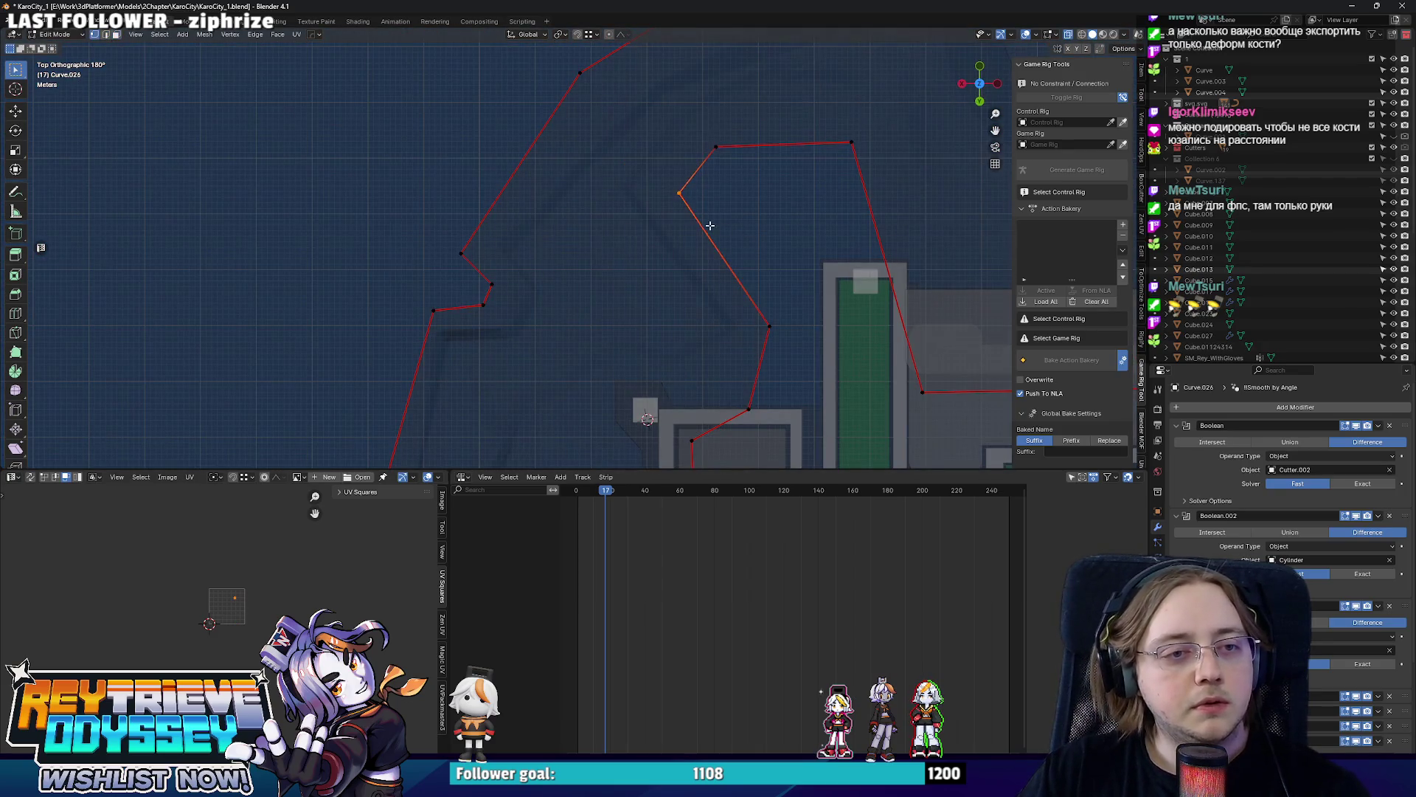
click(765, 301)
key(alt+z)
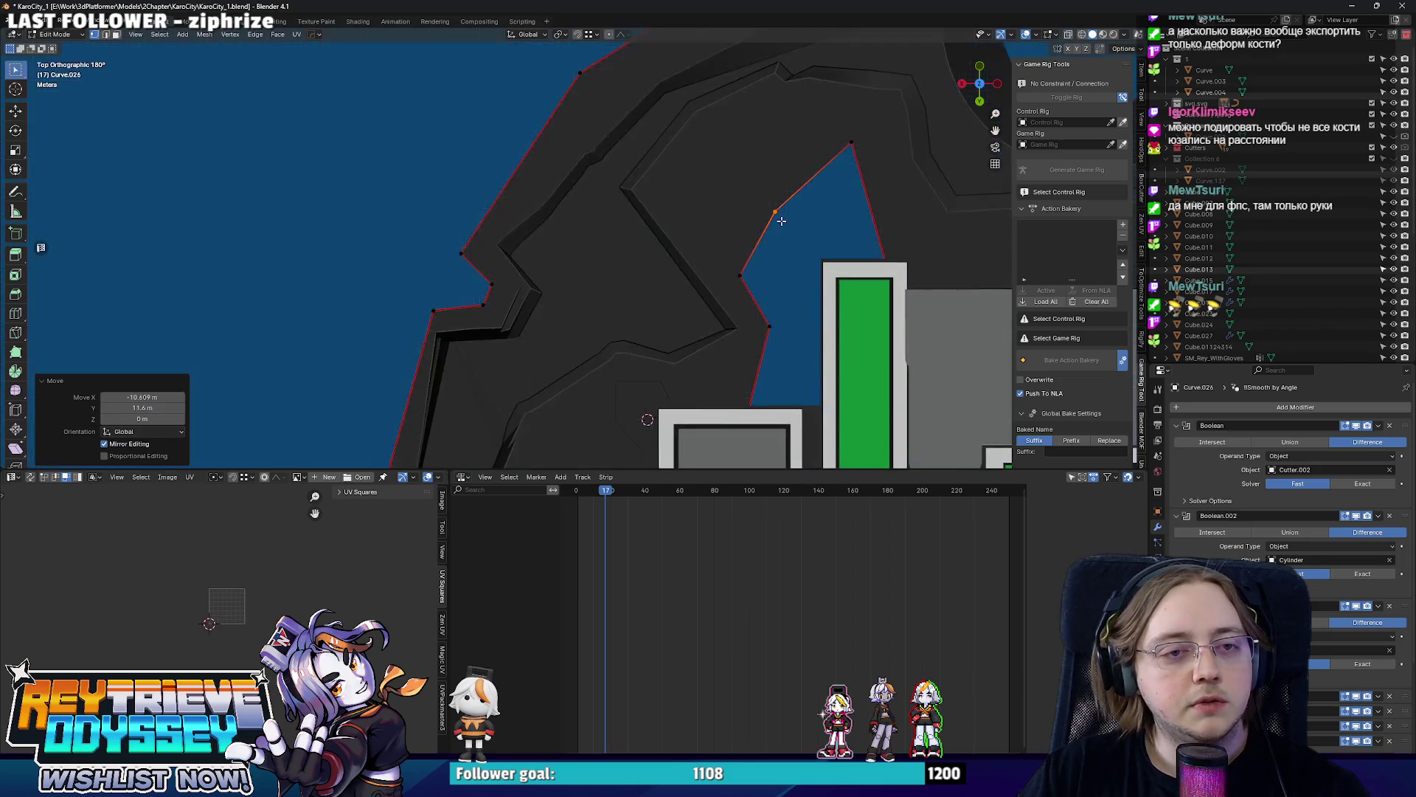
scroll(727, 251, up, 2)
key(g)
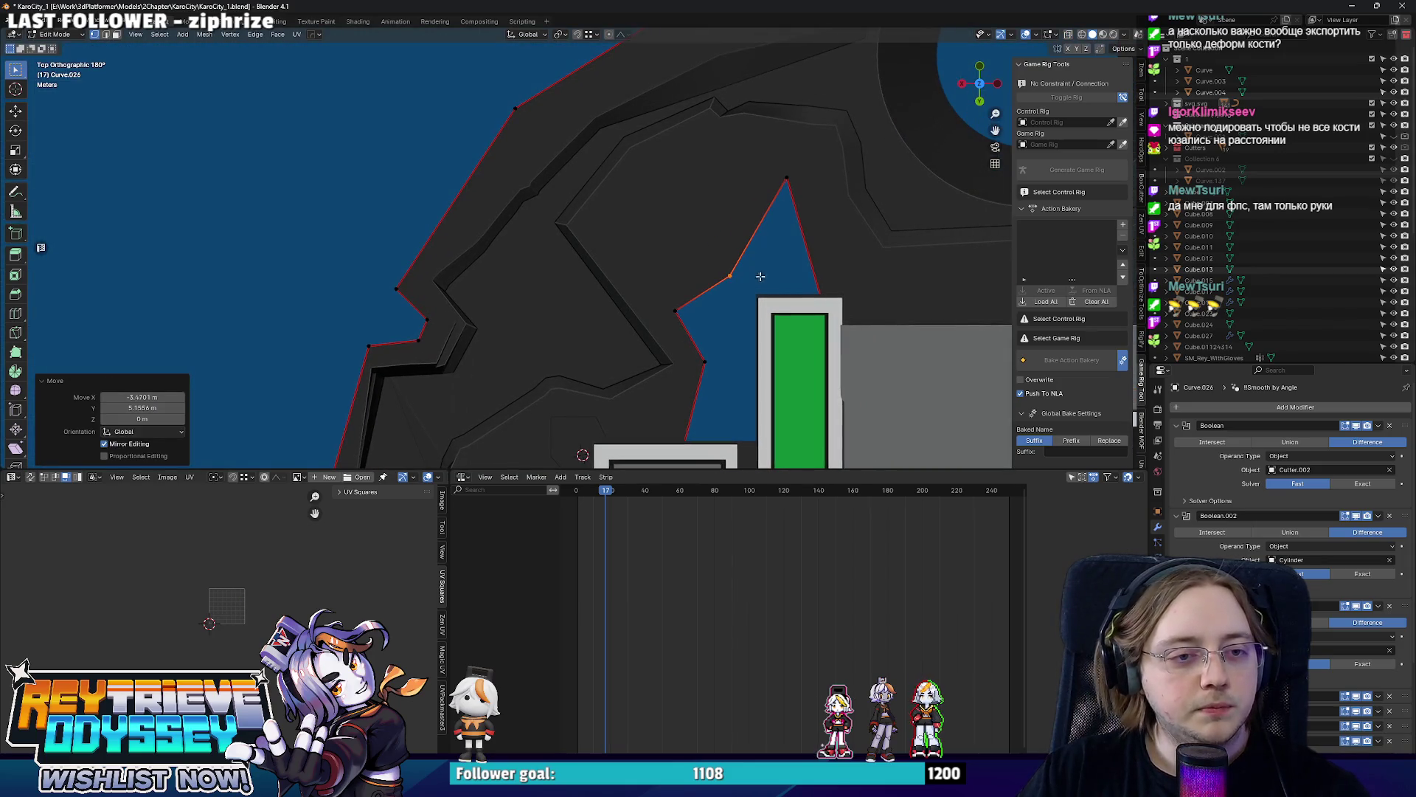
key(g)
key(alt+z)
drag(628, 252, 741, 316)
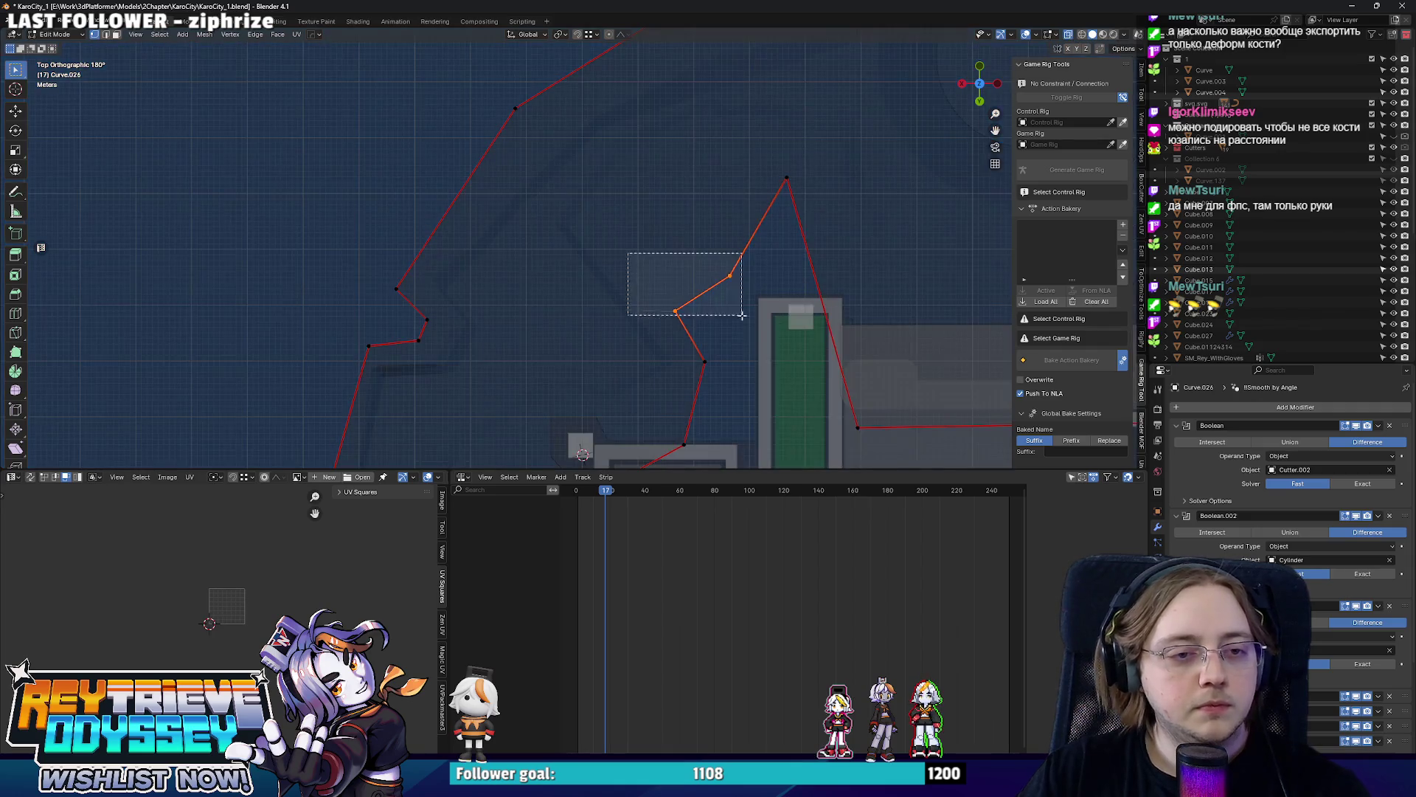
click(764, 341)
Leave outline editing, return to a solid perspective view and hide the side panel.
key(Tab)
key(alt+z)
mouse_move(764, 341)
middle_down()
mouse_move(658, 268)
mouse_move(656, 283)
middle_up()
key(n)
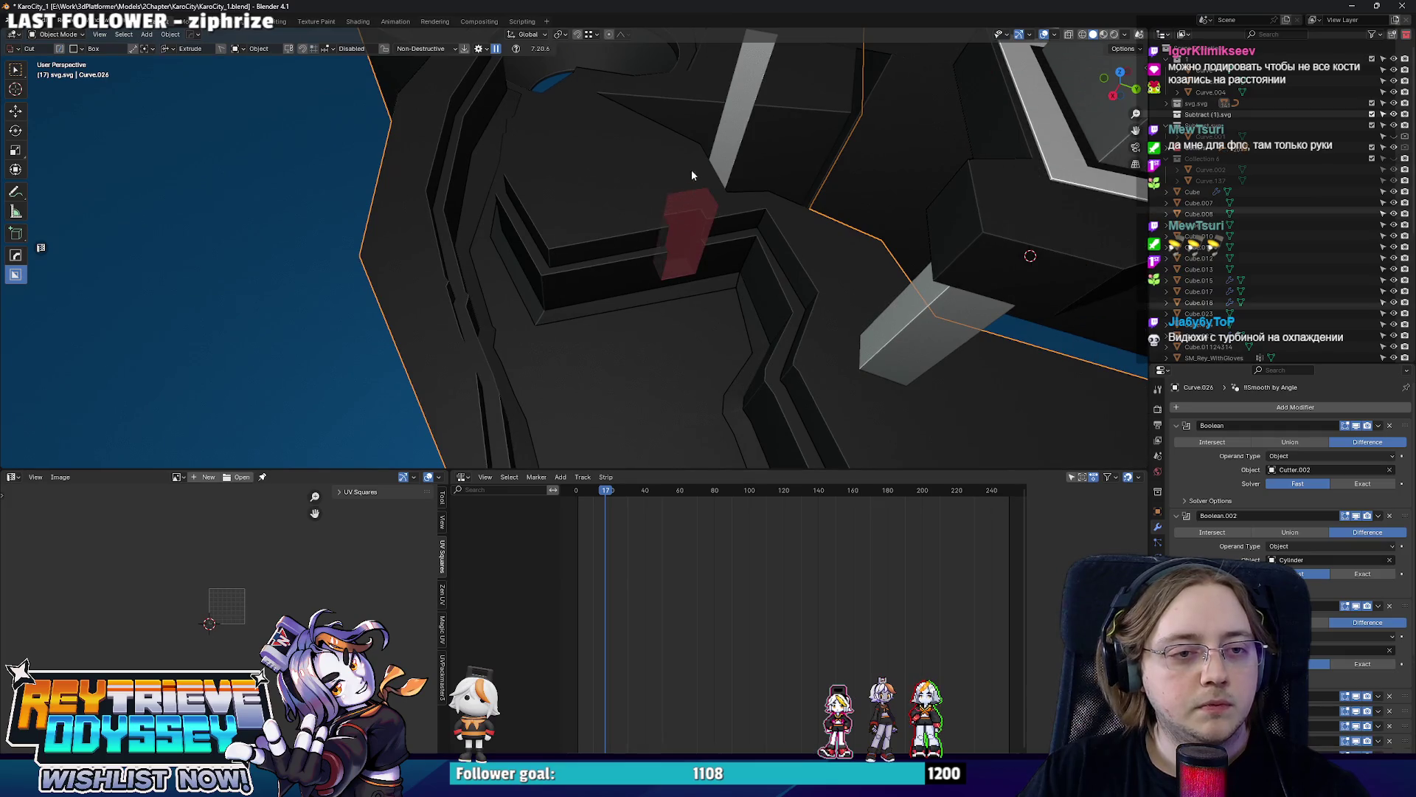
scroll(666, 136, up, 3)
Select the red Cutter.015 block and reposition it on the platform's stepped ledge.
key(n)
click(680, 254)
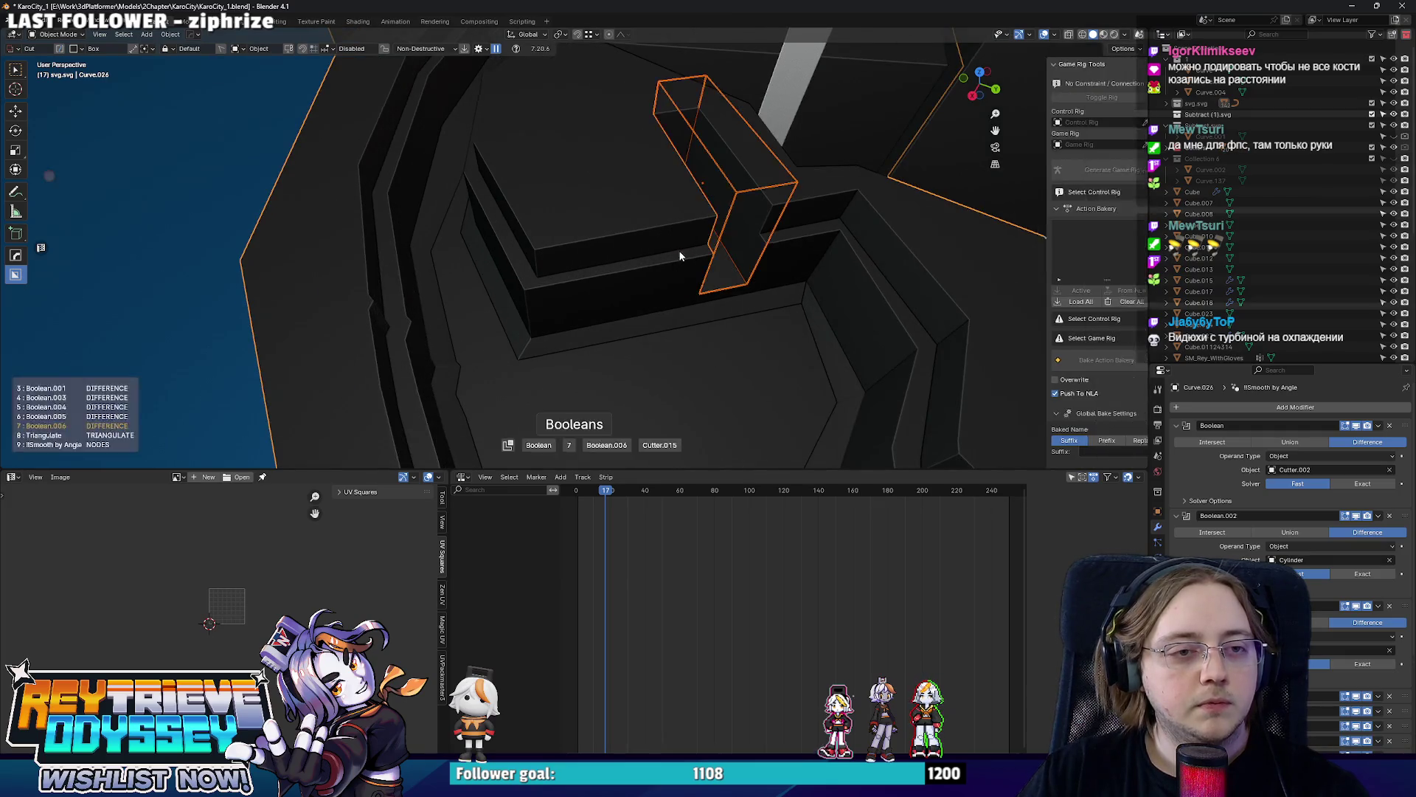
key(g)
click(737, 238)
key(g)
click(665, 255)
mouse_move(665, 254)
middle_down()
mouse_move(623, 270)
mouse_move(529, 186)
middle_up()
Extrude one face of the cutter and move it in top view to form an L-shaped block.
key(Tab)
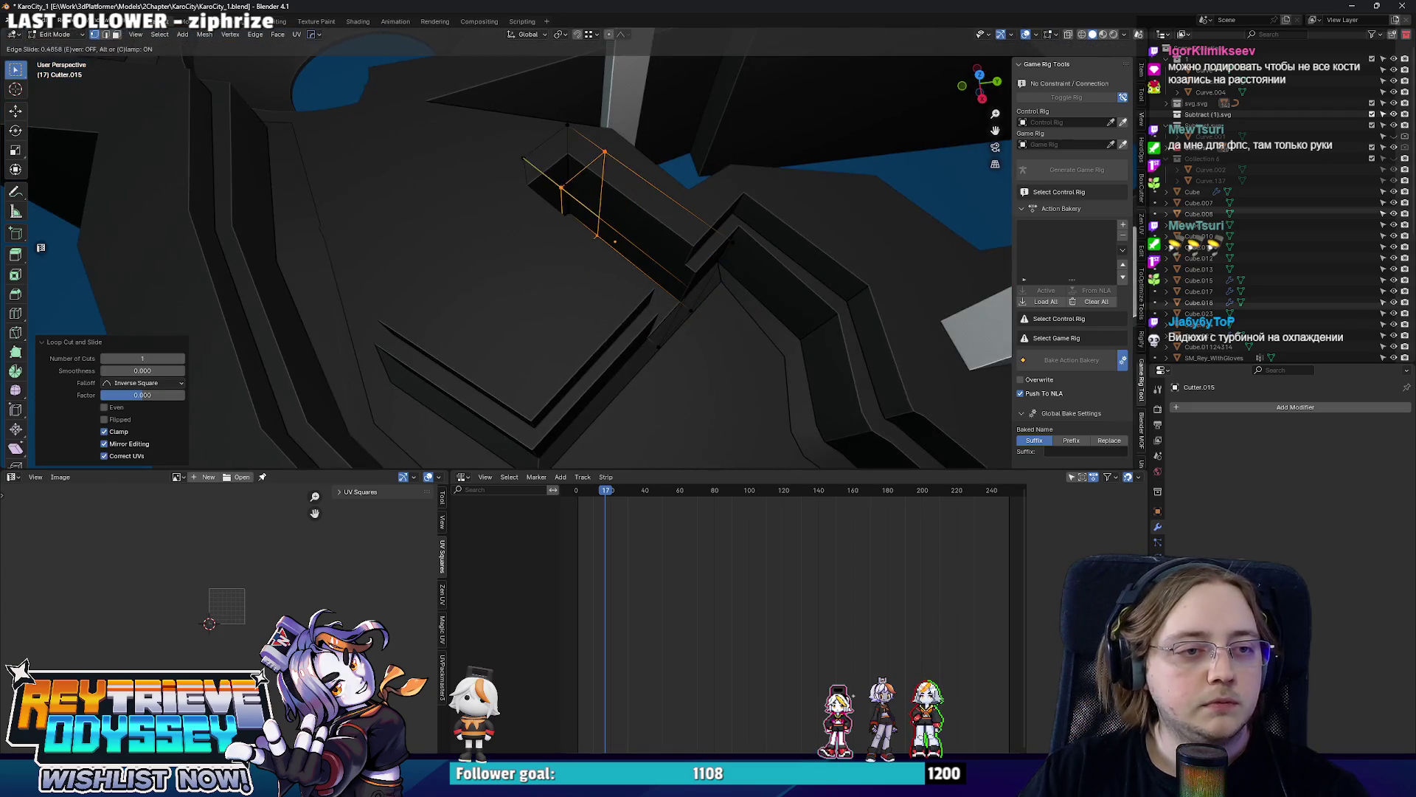
click(529, 187)
key(e)
click(443, 299)
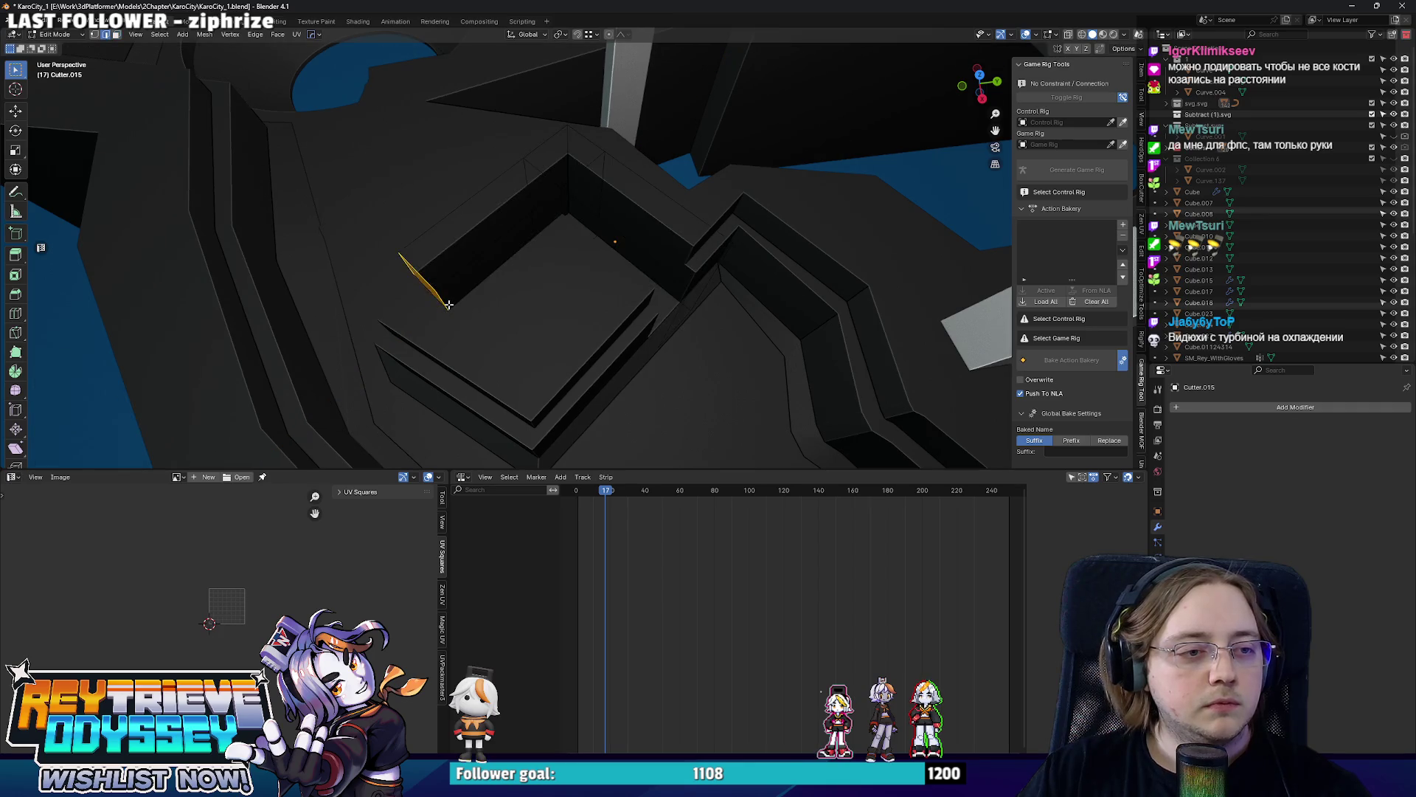
middle_drag(455, 304, 507, 317)
key(g)
key(y)
key(Escape)
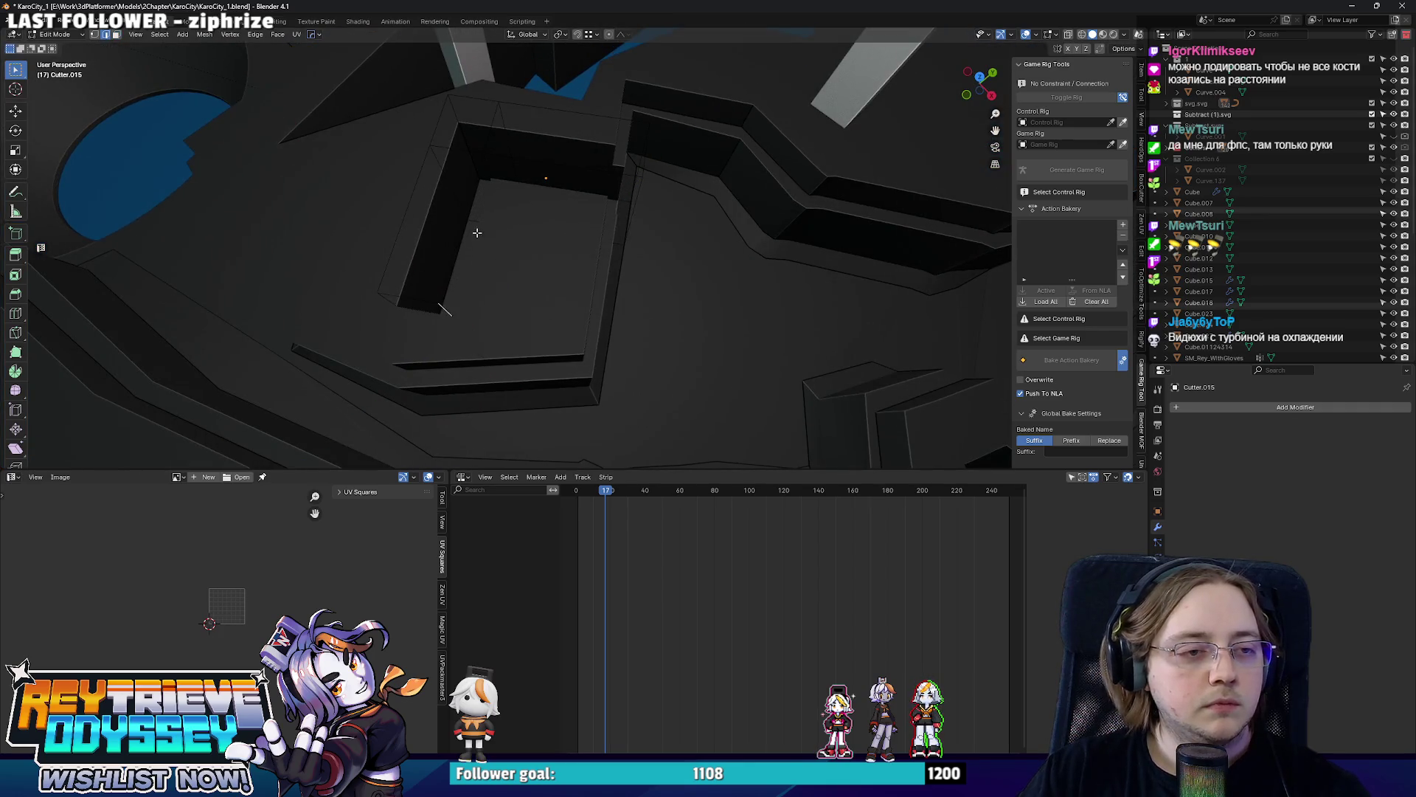
key(g)
middle_drag(522, 246, 655, 256)
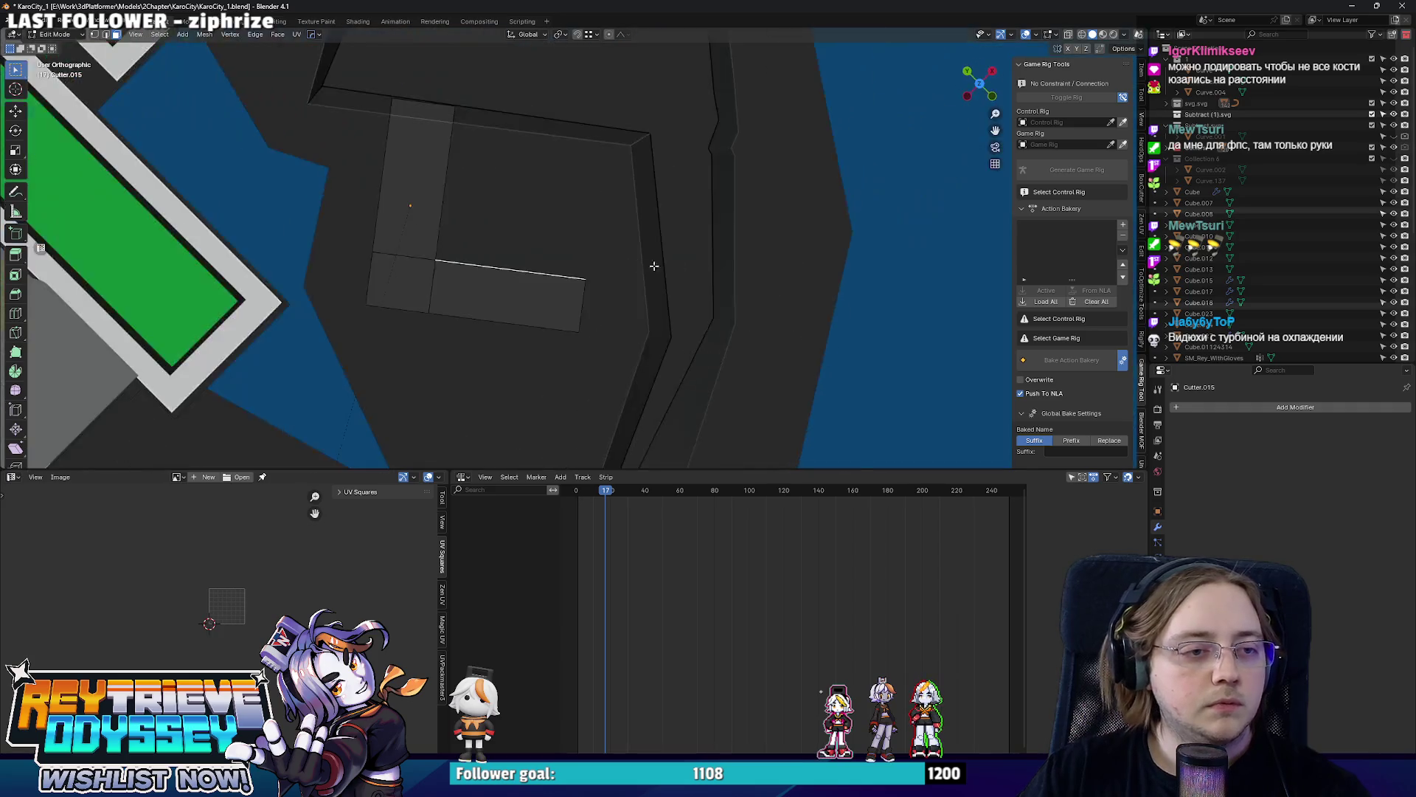
click(648, 214)
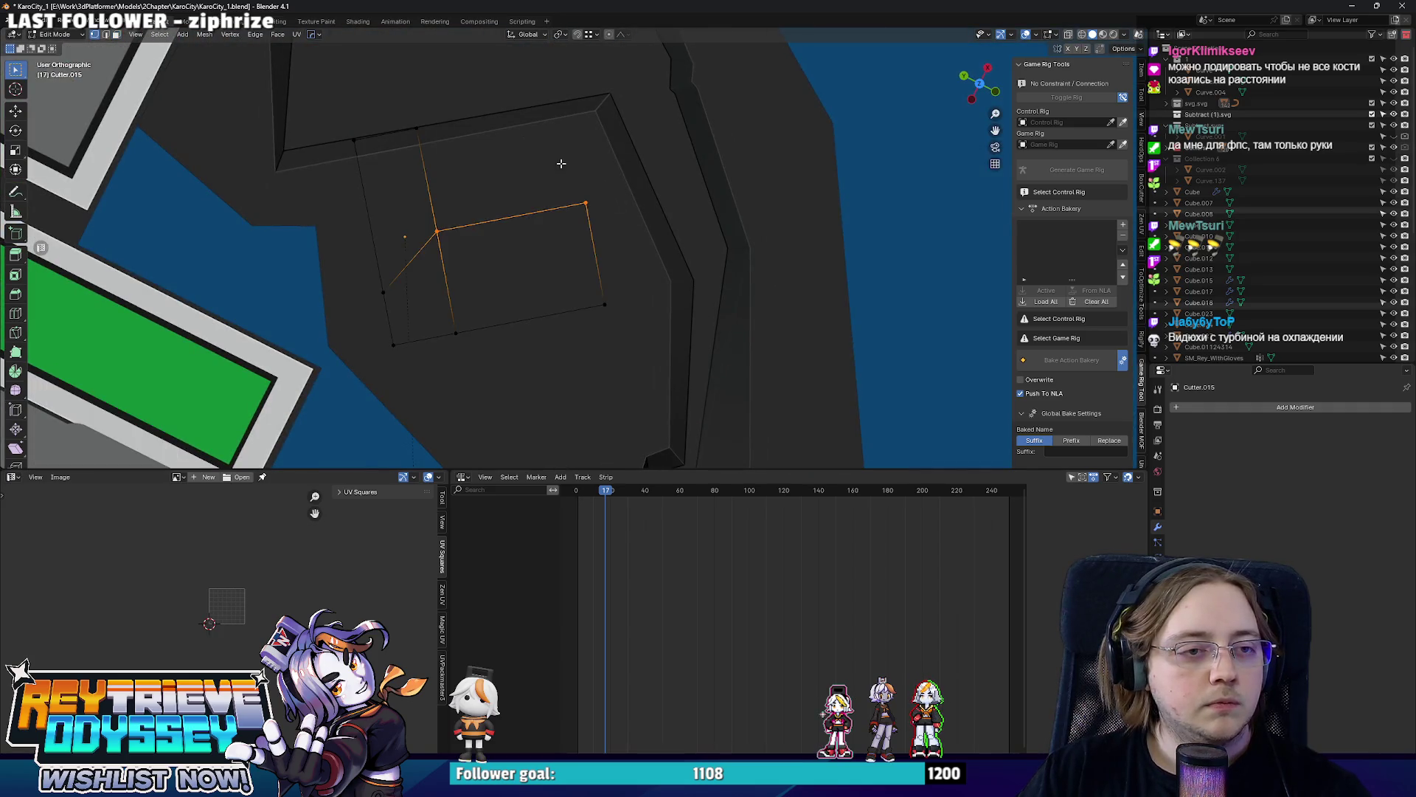
Refine the L-cutter's corner in see-through top view, nudging one narrow face about 6 m sideways.
key(alt+z)
key(f)
key(alt+z)
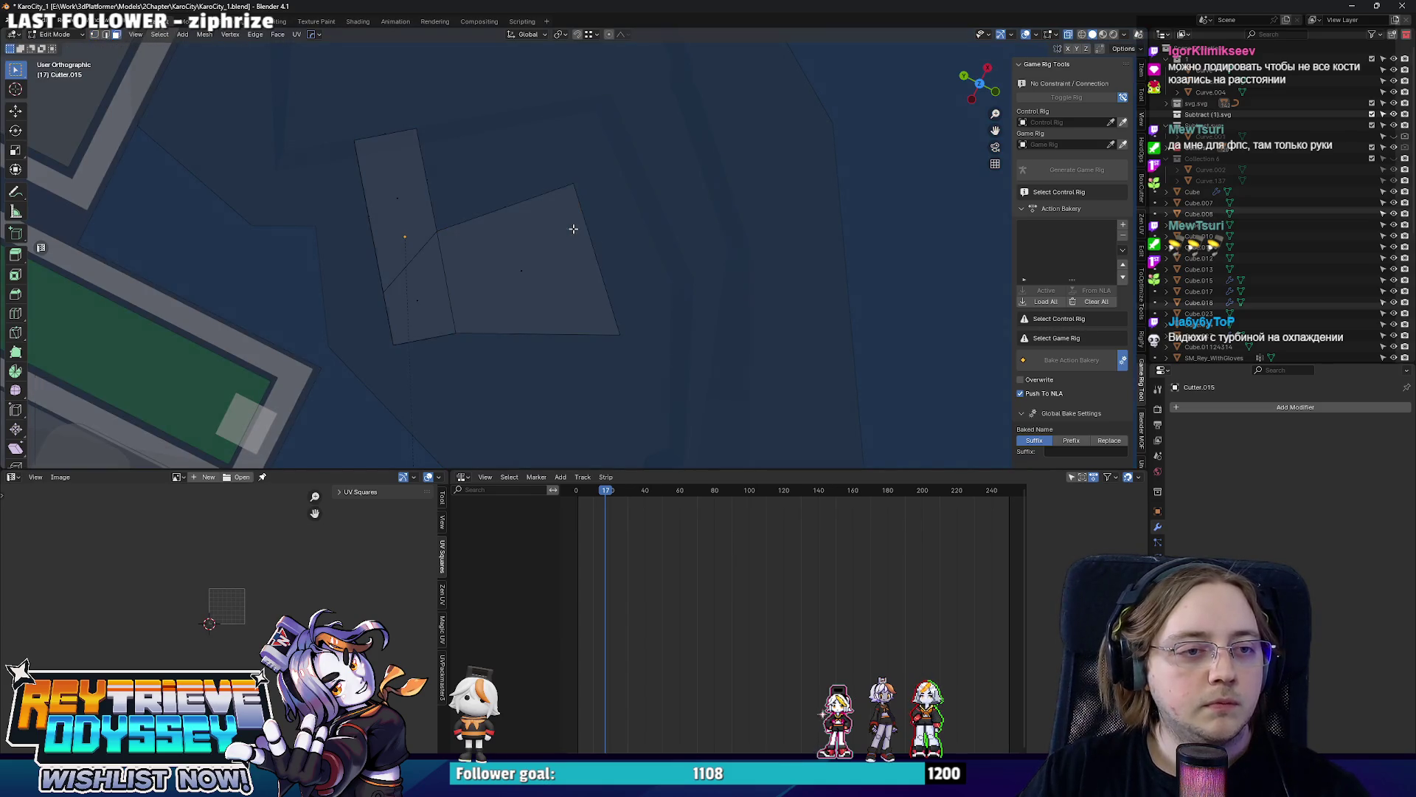
key(Tab)
mouse_move(541, 250)
middle_down()
mouse_move(516, 195)
mouse_move(973, 180)
mouse_move(557, 203)
mouse_move(779, 241)
middle_up()
key(Tab)
key(alt+z)
key(alt+z)
mouse_move(518, 262)
middle_down()
mouse_move(593, 256)
mouse_move(623, 278)
mouse_move(712, 278)
mouse_move(664, 282)
mouse_move(650, 260)
middle_up()
key(alt+z)
key(KP_5)
click(684, 299)
key(Tab)
key(alt+z)
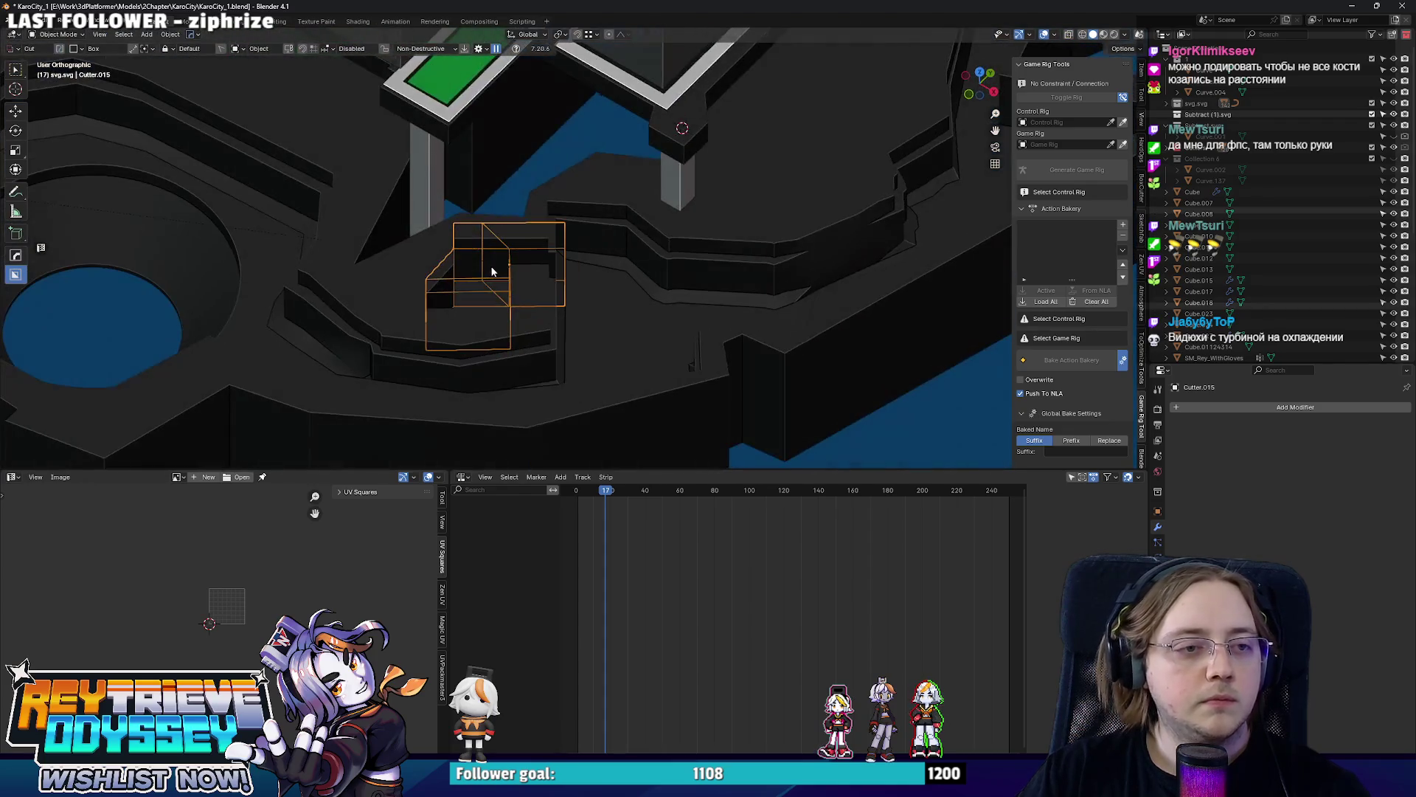
Orbit around the L-shaped cut to check it, then select the large Curve.024 platform.
key(KP_5)
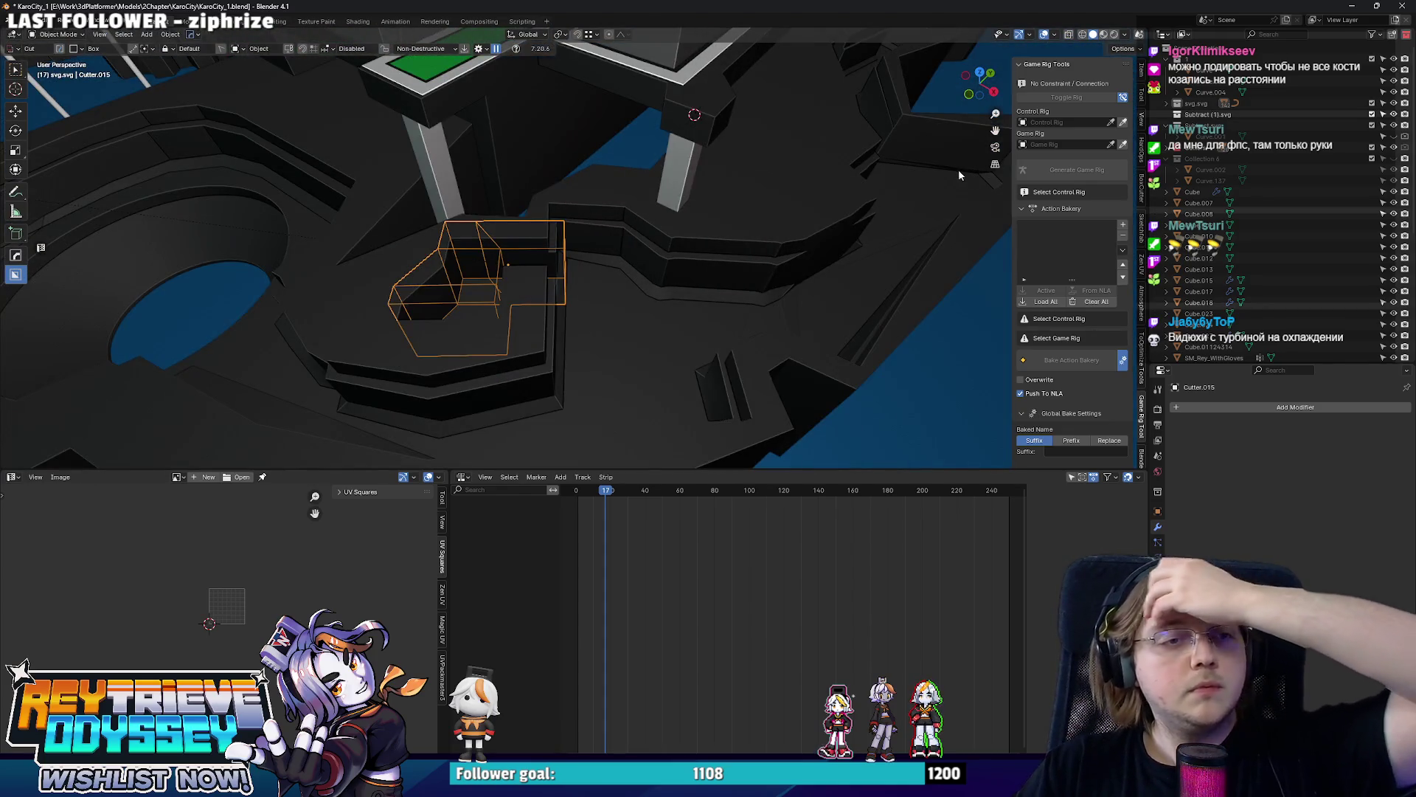
scroll(943, 178, down, 2)
mouse_move(935, 178)
middle_down()
mouse_move(776, 206)
mouse_move(751, 250)
mouse_move(827, 283)
mouse_move(666, 243)
middle_up()
scroll(765, 221, up, 3)
scroll(665, 242, up, 2)
middle_drag(706, 289, 632, 274)
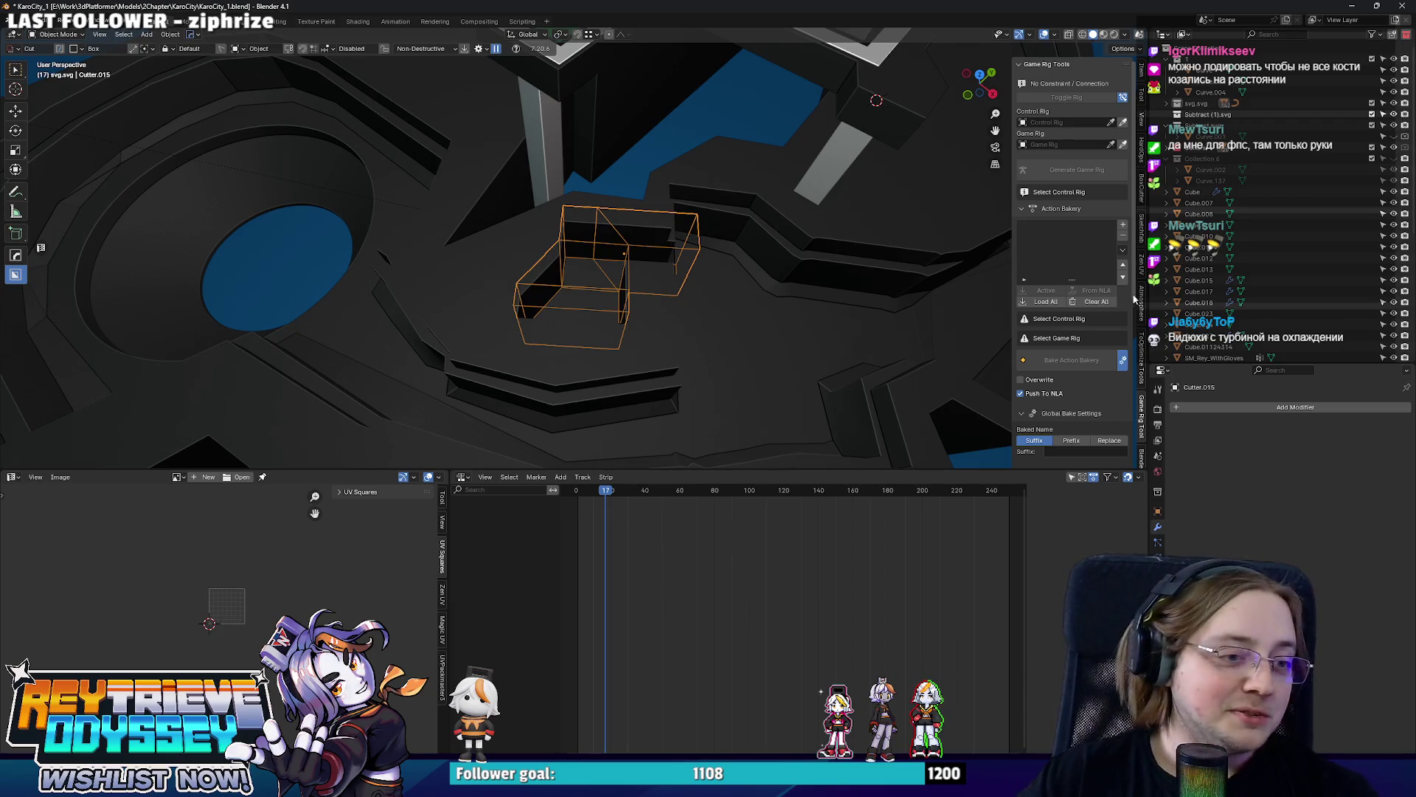
scroll(709, 222, down, 2)
mouse_move(708, 222)
middle_down()
mouse_move(647, 202)
mouse_move(725, 252)
mouse_move(692, 183)
mouse_move(659, 234)
mouse_move(665, 148)
mouse_move(790, 251)
mouse_move(747, 234)
mouse_move(784, 240)
mouse_move(538, 236)
middle_up()
scroll(646, 203, up, 2)
scroll(666, 147, down, 2)
scroll(785, 240, up, 2)
click(805, 223)
scroll(538, 235, up, 2)
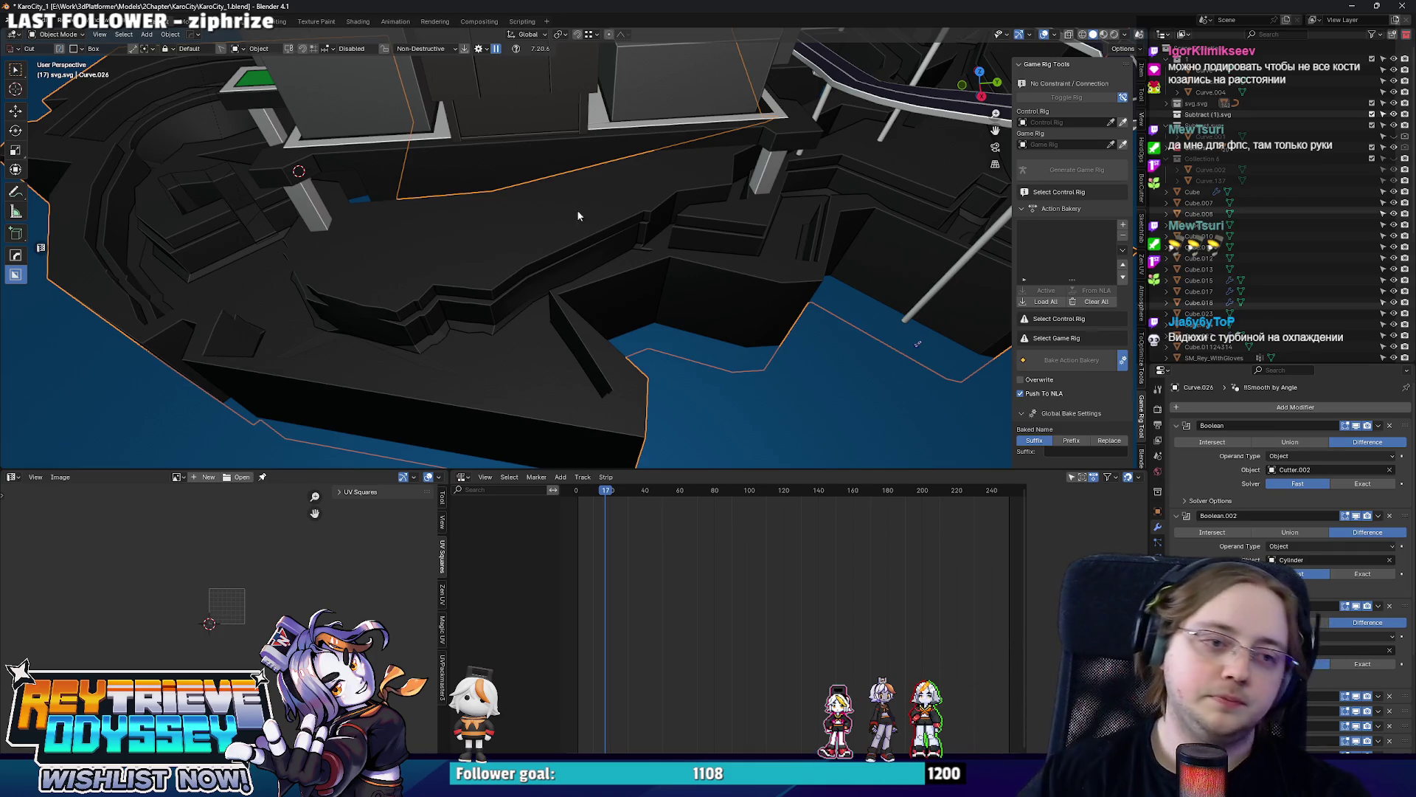
scroll(538, 237, up, 3)
key(Tab)
mouse_move(404, 306)
middle_down()
mouse_move(409, 289)
mouse_move(685, 191)
mouse_move(721, 64)
mouse_move(551, 290)
mouse_move(653, 281)
mouse_move(560, 303)
mouse_move(463, 224)
mouse_move(462, 147)
middle_up()
key(Tab)
mouse_move(815, 164)
middle_down()
mouse_move(850, 138)
mouse_move(906, 204)
middle_up()
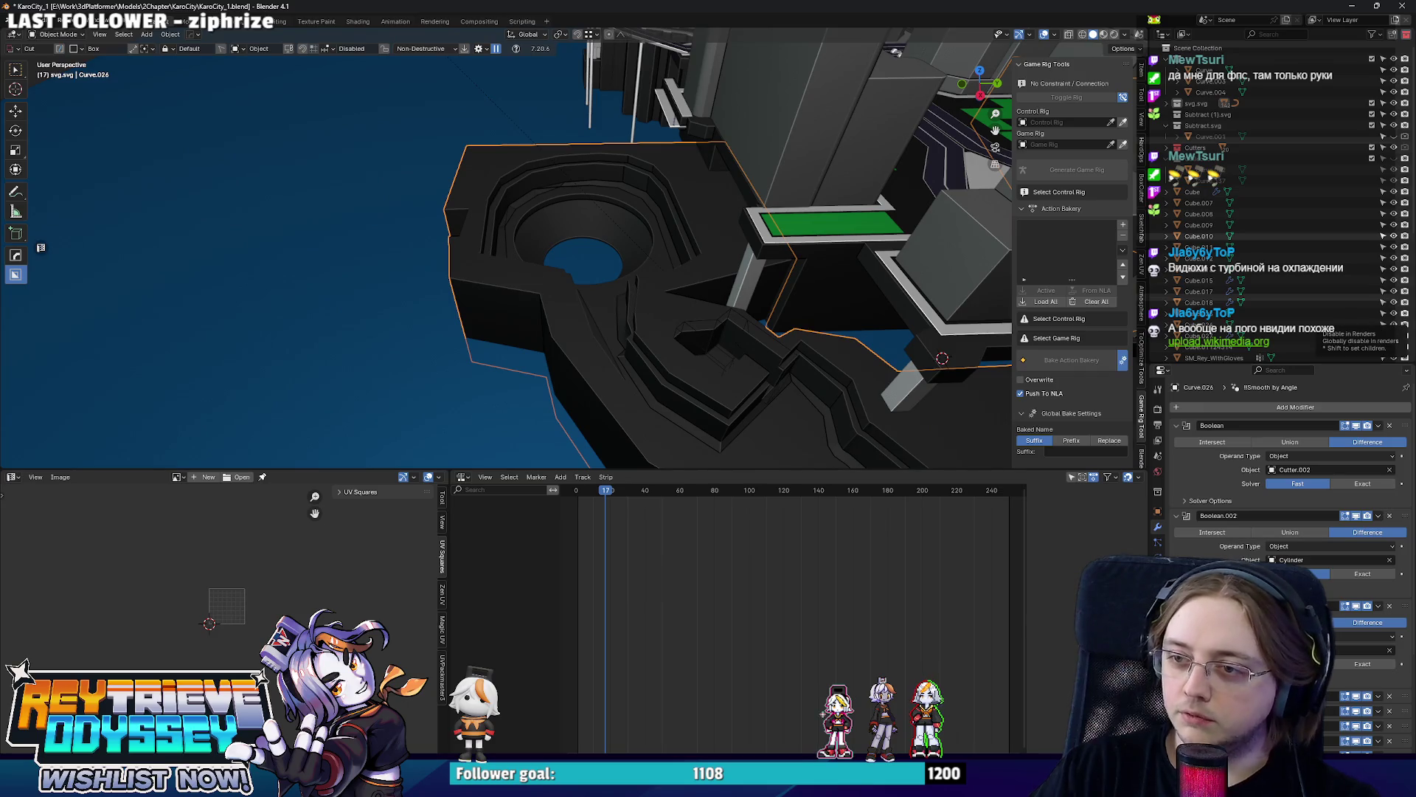
mouse_move(664, 332)
middle_down()
mouse_move(621, 322)
mouse_move(648, 316)
middle_up()
key(KP_Decimal)
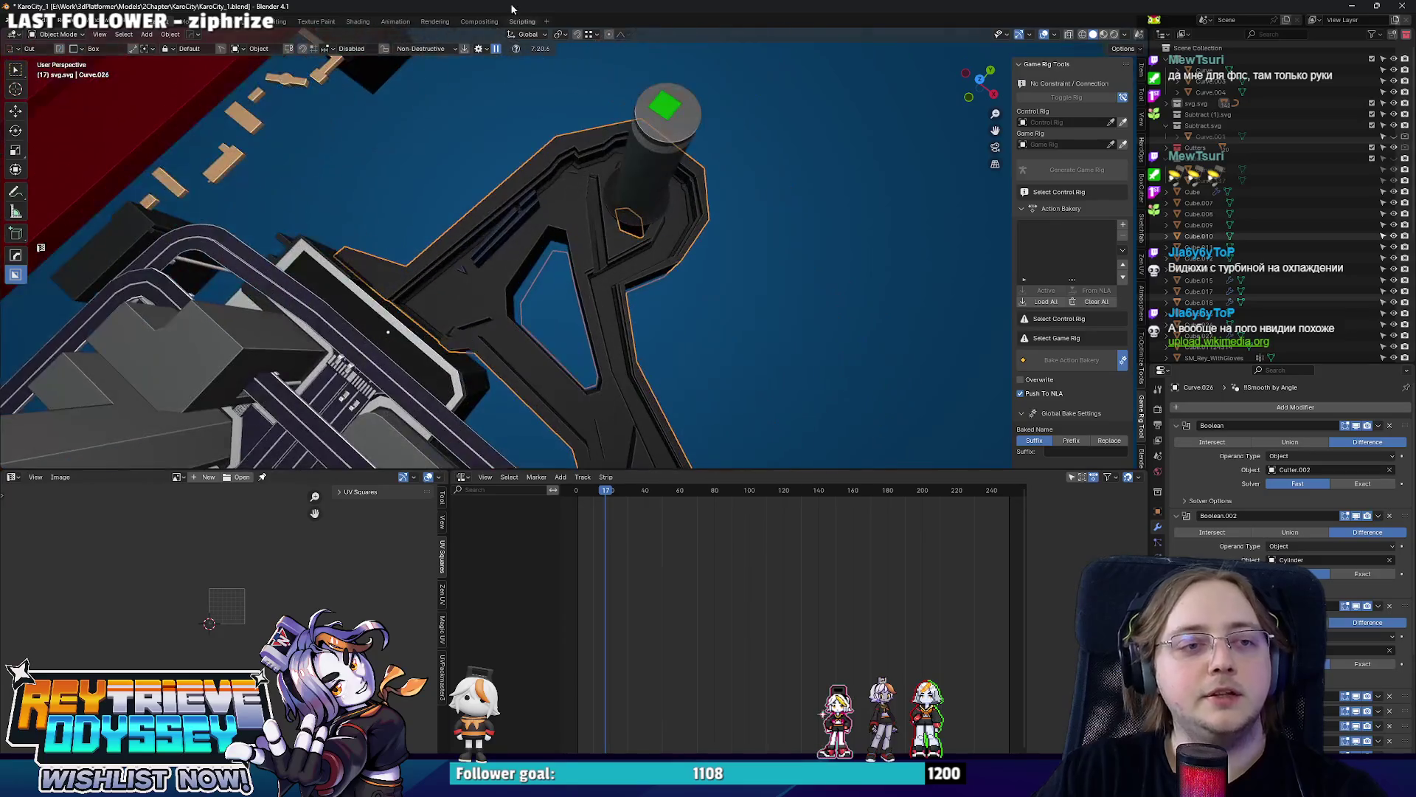
mouse_move(550, 272)
middle_down()
mouse_move(596, 265)
mouse_move(545, 418)
middle_up()
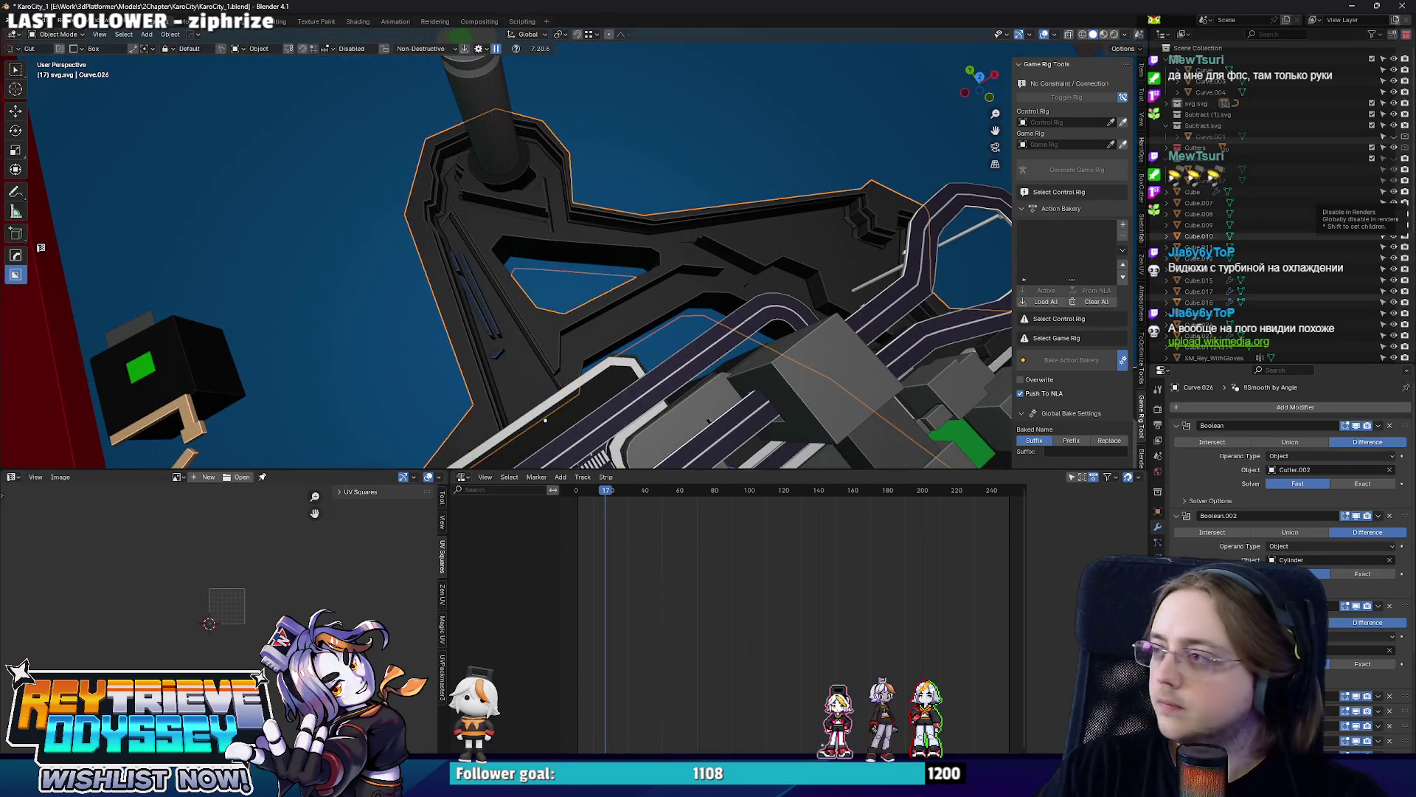
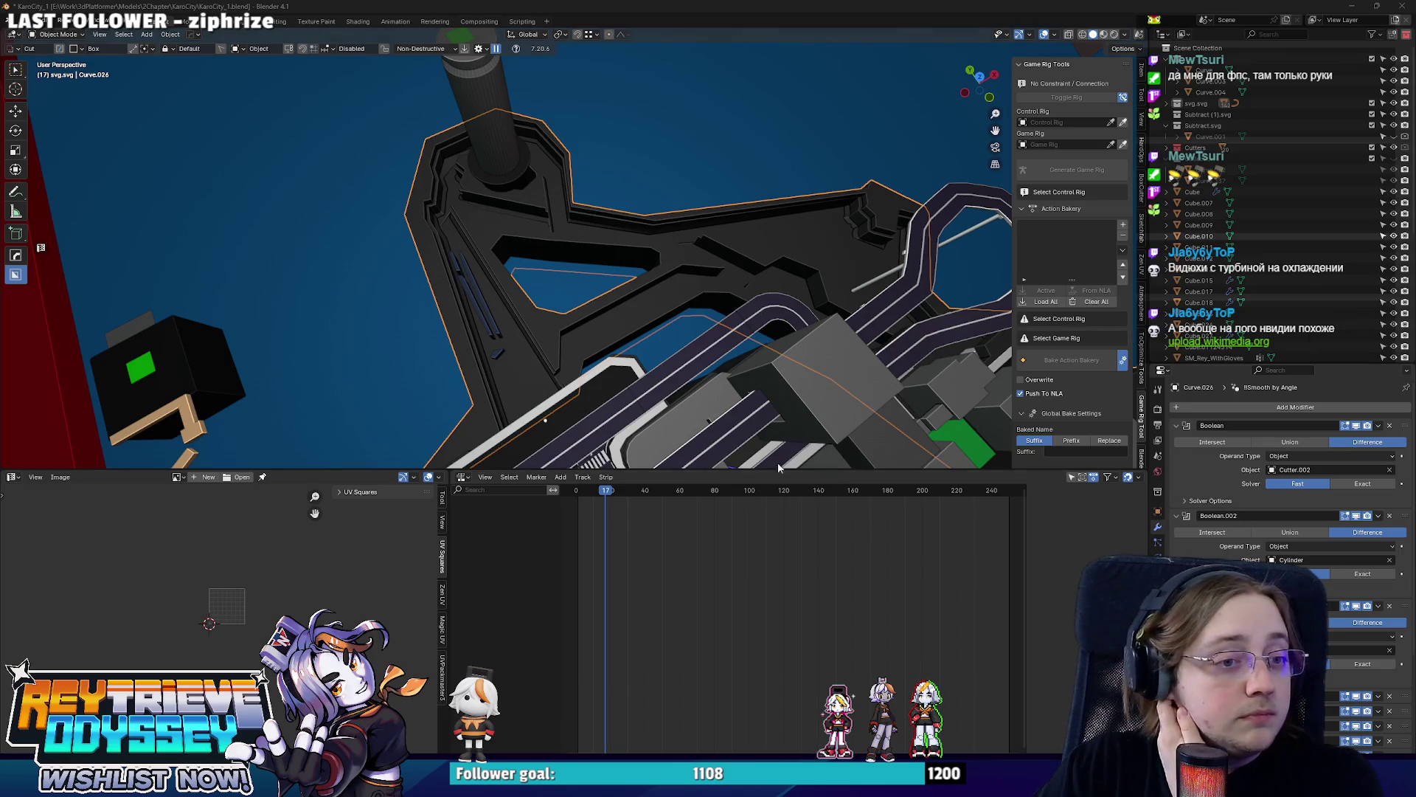
Lower the stair-area faces of the dark wall Curve.007 in Edit Mode.
mouse_move(658, 299)
middle_down()
mouse_move(688, 256)
mouse_move(606, 282)
mouse_move(524, 200)
mouse_move(694, 307)
mouse_move(406, 130)
middle_up()
mouse_move(405, 197)
middle_down()
mouse_move(592, 176)
mouse_move(612, 263)
mouse_move(617, 213)
mouse_move(631, 302)
mouse_move(683, 274)
middle_up()
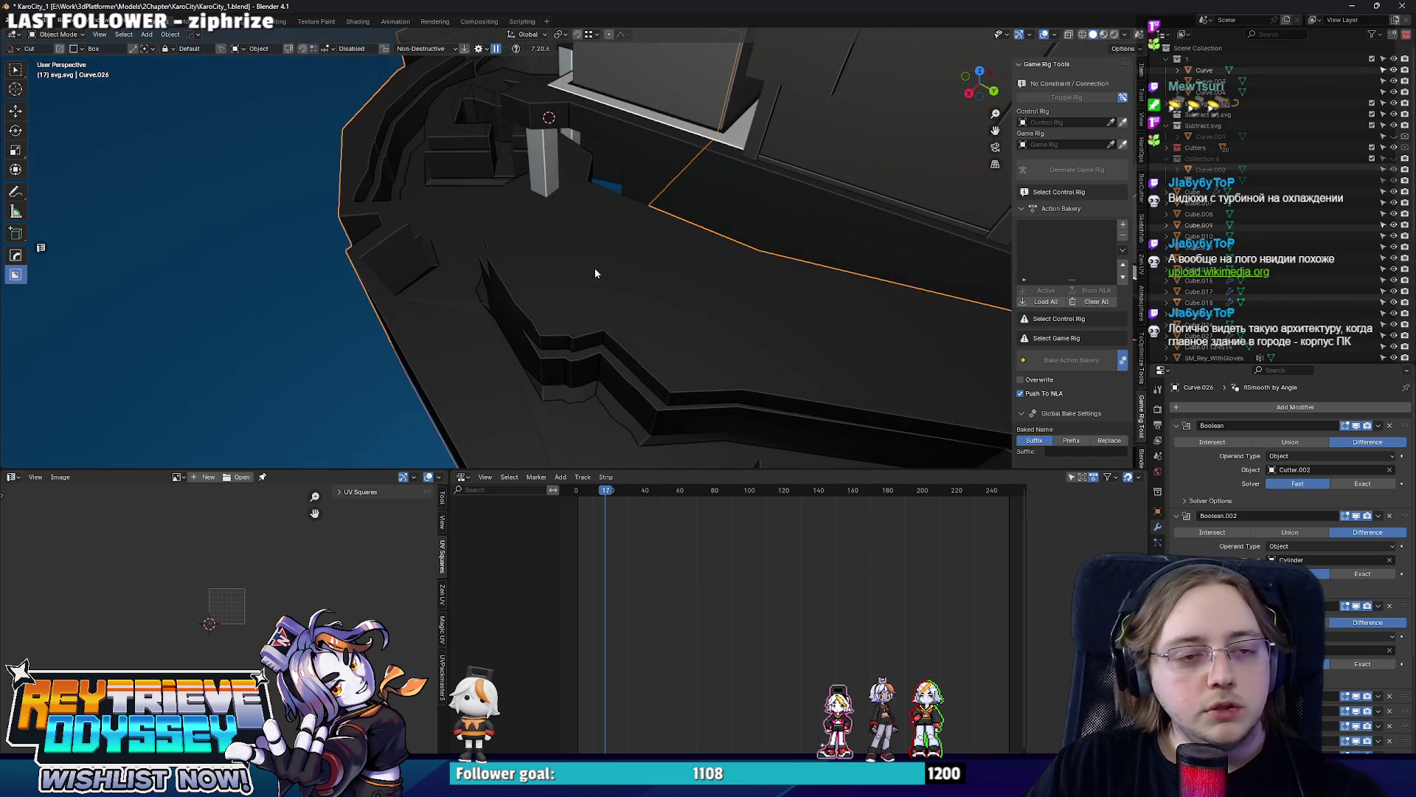
middle_drag(595, 272, 637, 315)
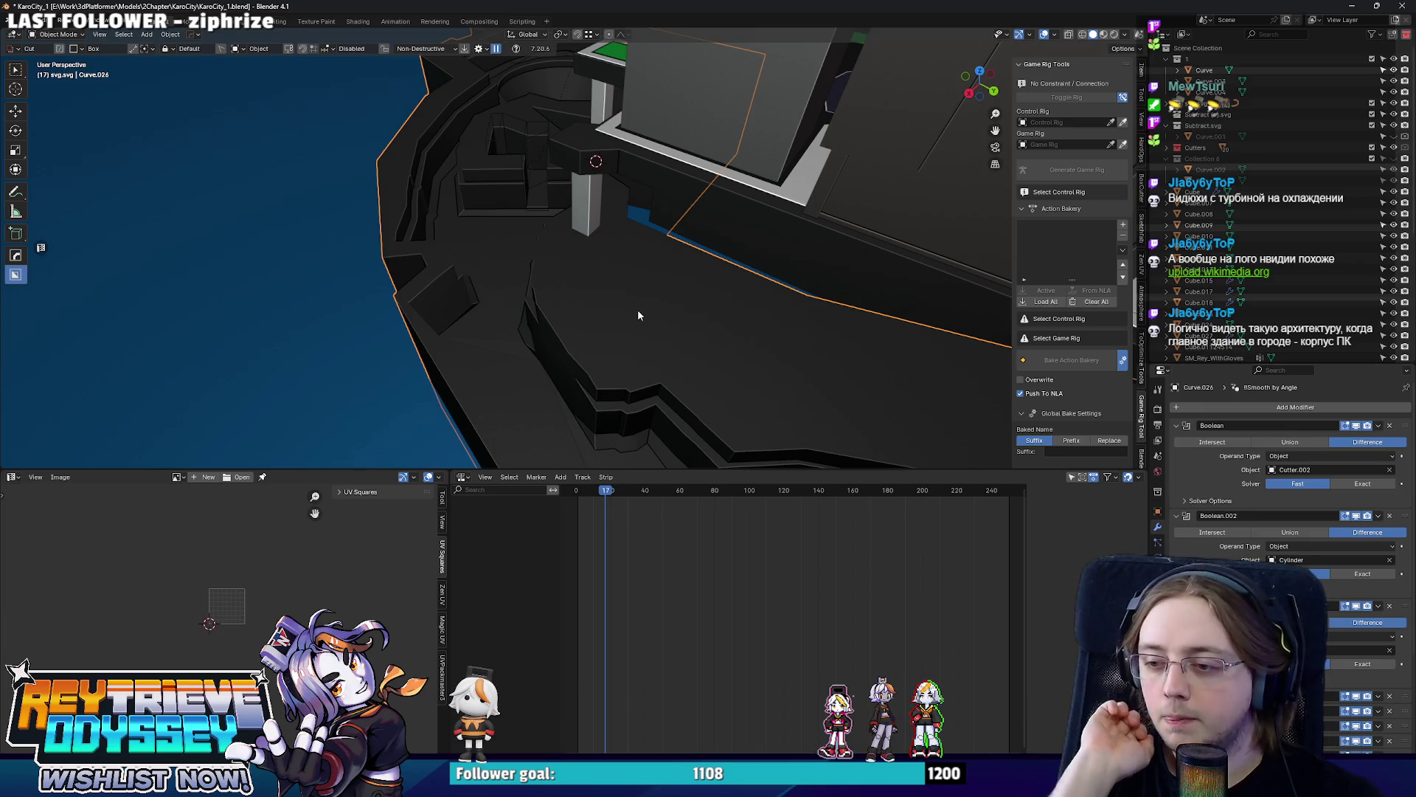
mouse_move(638, 315)
middle_down()
mouse_move(710, 215)
mouse_move(634, 199)
mouse_move(682, 190)
mouse_move(703, 200)
mouse_move(697, 230)
mouse_move(606, 251)
mouse_move(682, 199)
mouse_move(661, 159)
mouse_move(654, 200)
middle_up()
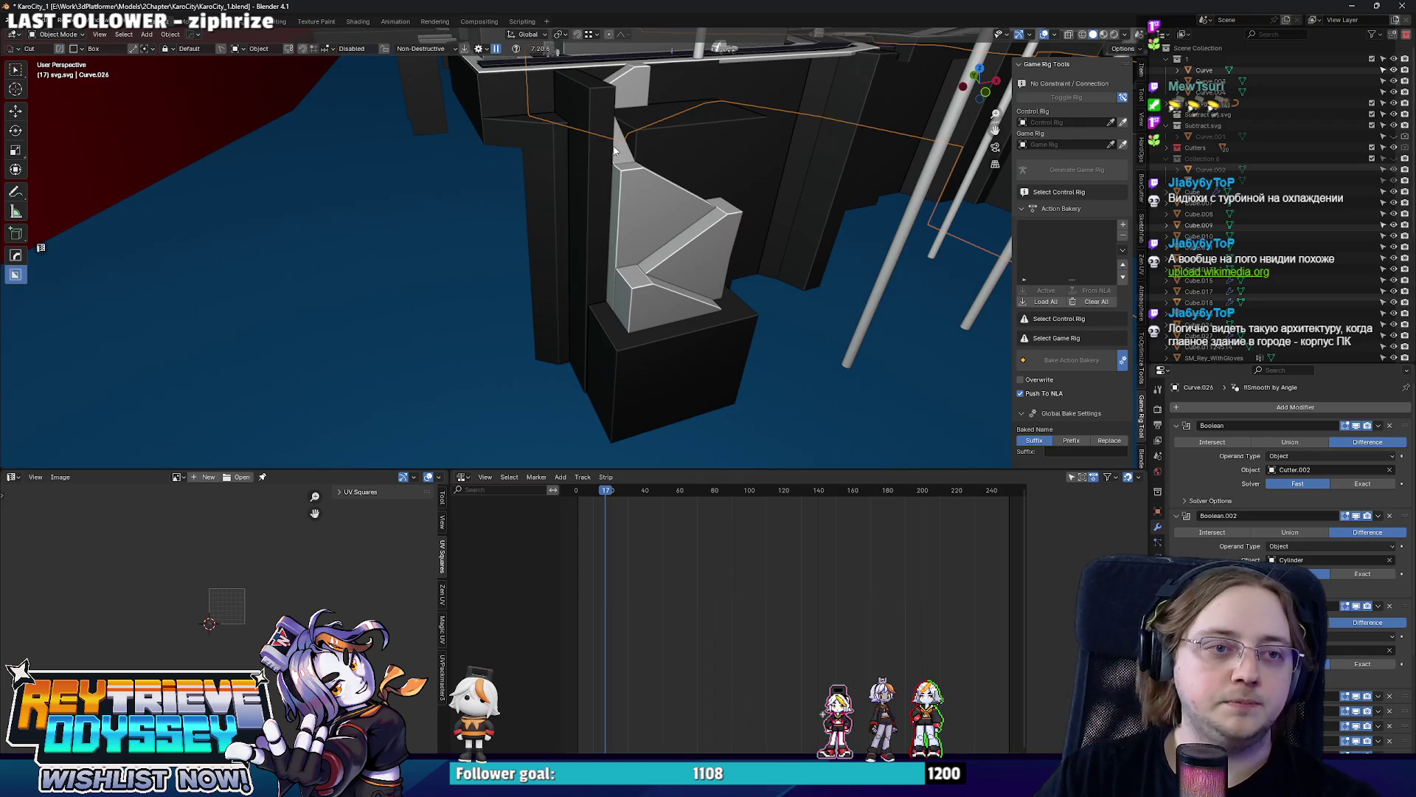
click(592, 134)
key(Tab)
middle_drag(591, 134, 559, 174)
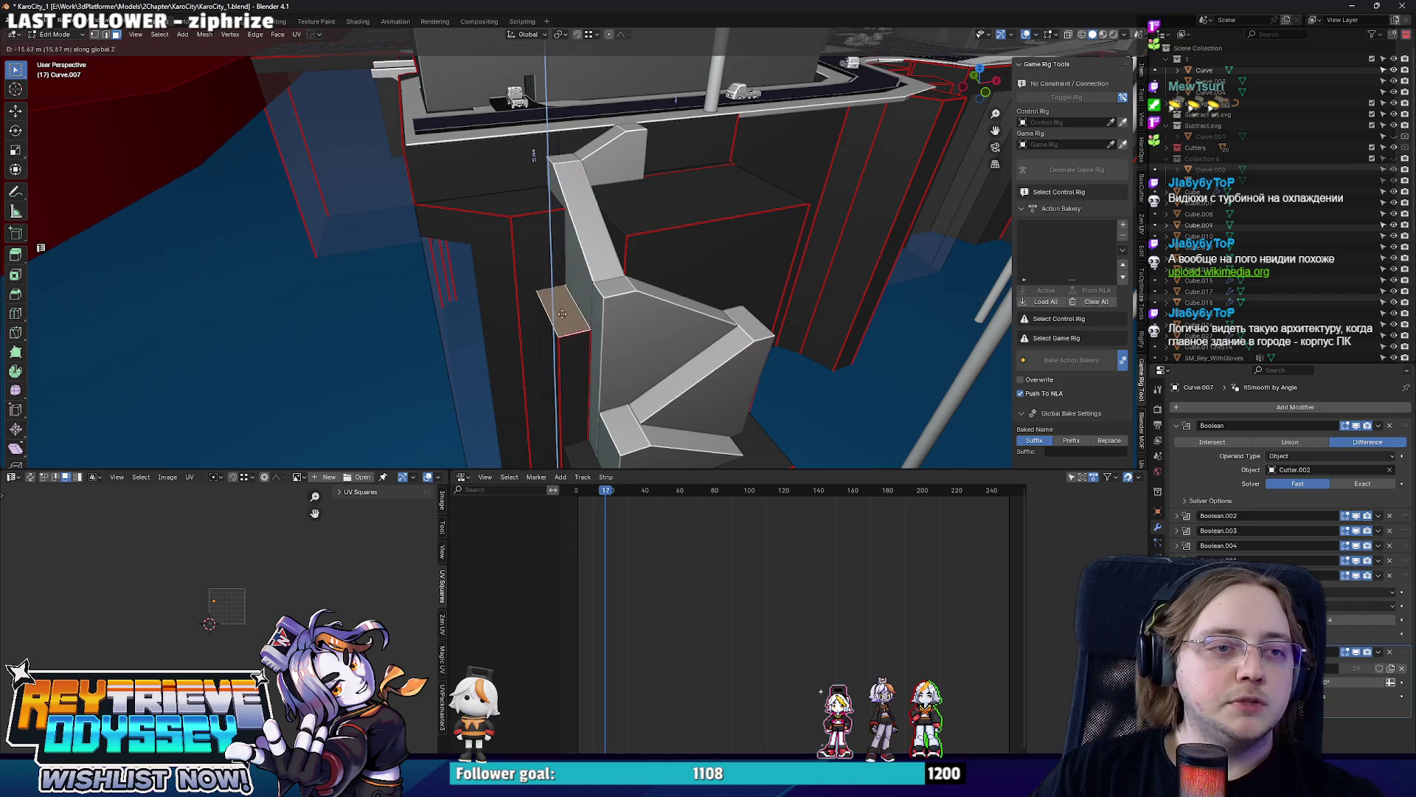
click(555, 278)
Reposition the wall's bottom face from underneath using see-through selection.
middle_drag(556, 279, 629, 230)
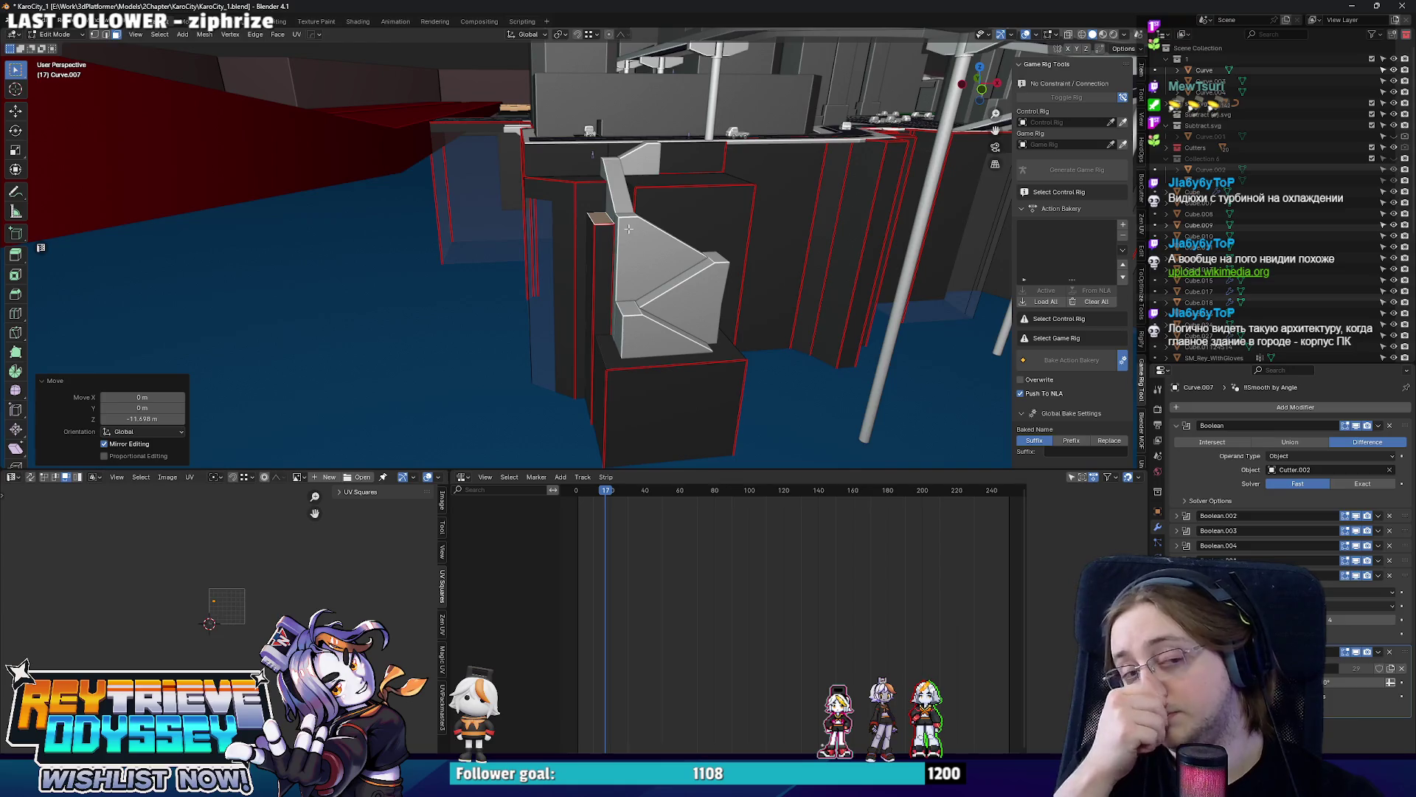
middle_drag(627, 228, 650, 421)
key(alt+z)
click(650, 422)
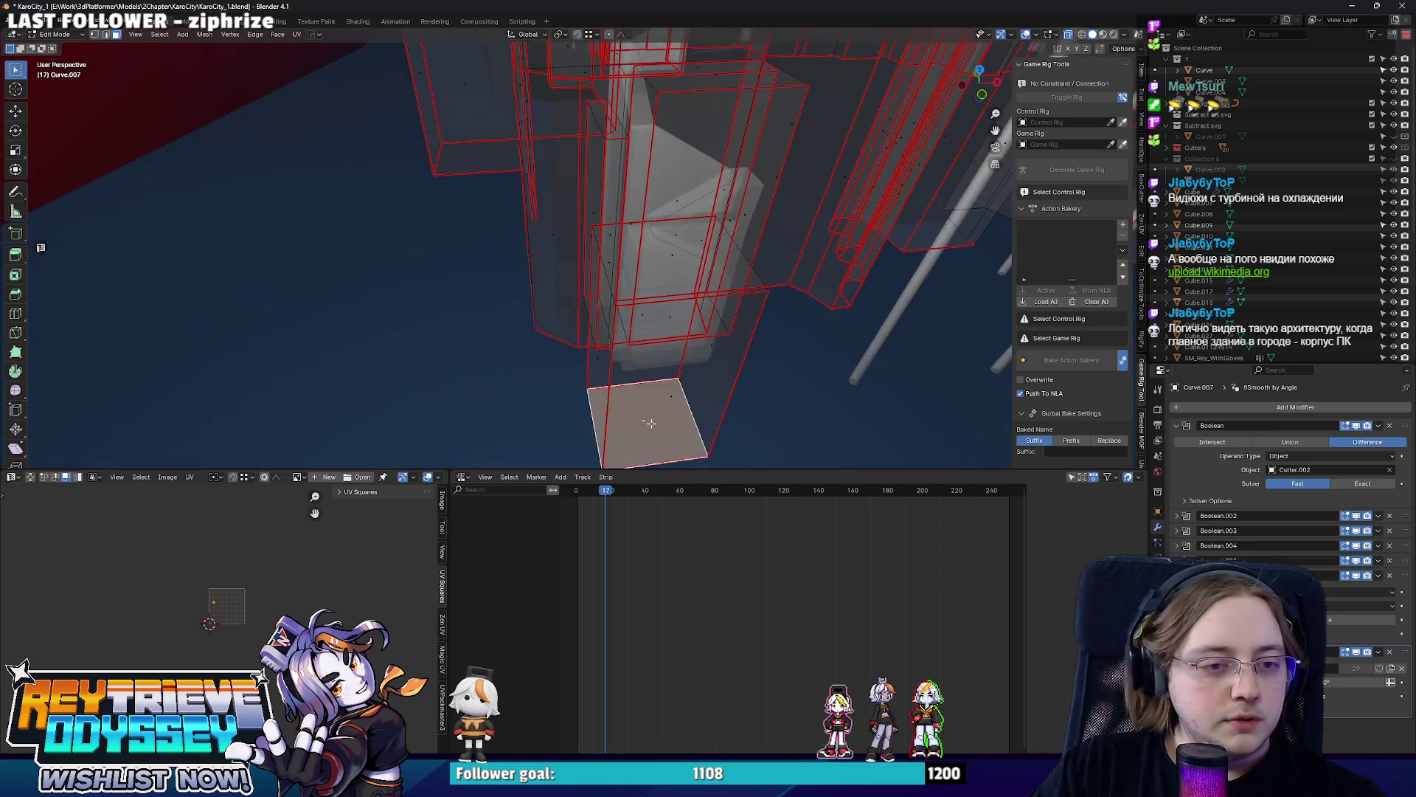
key(alt+z)
key(g)
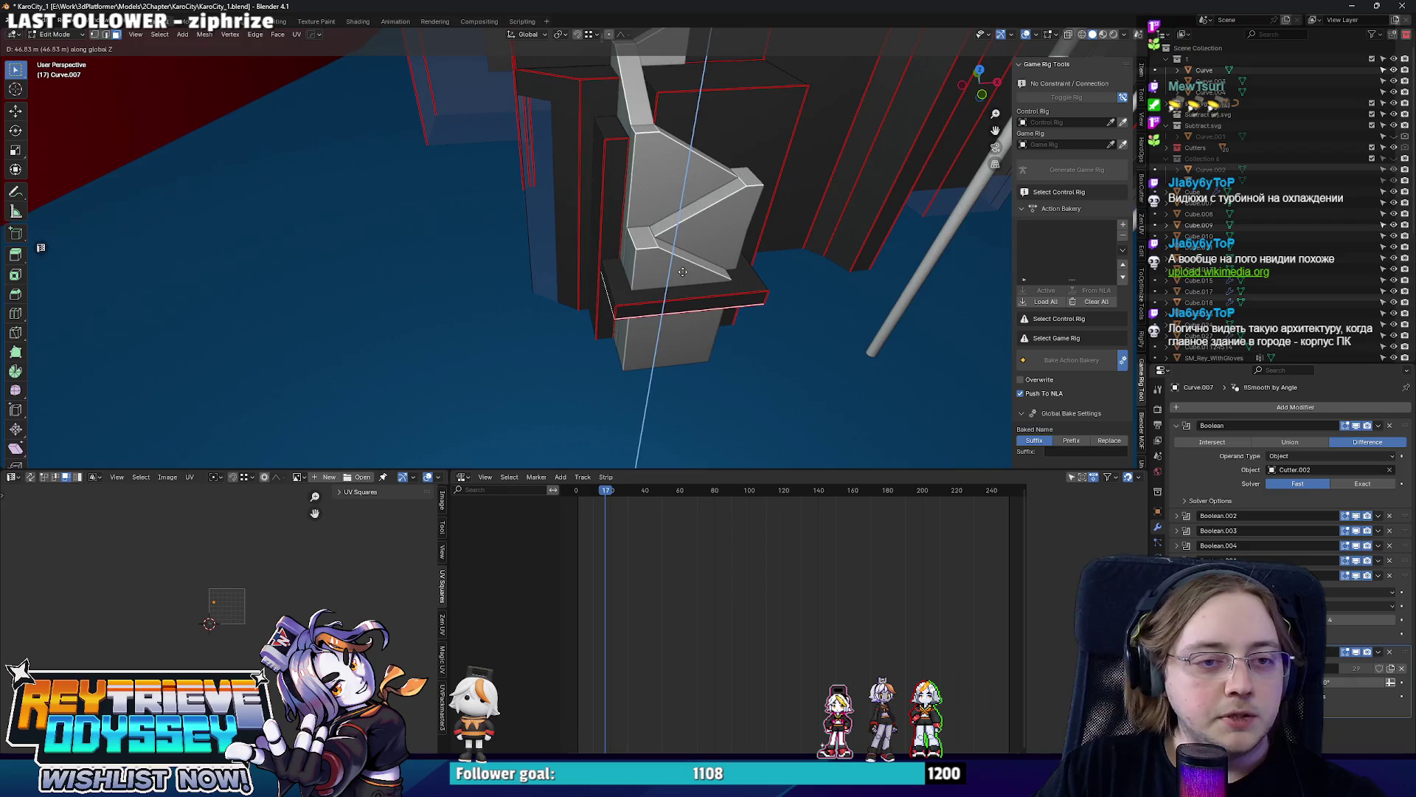
click(683, 271)
middle_drag(683, 271, 543, 329)
key(Tab)
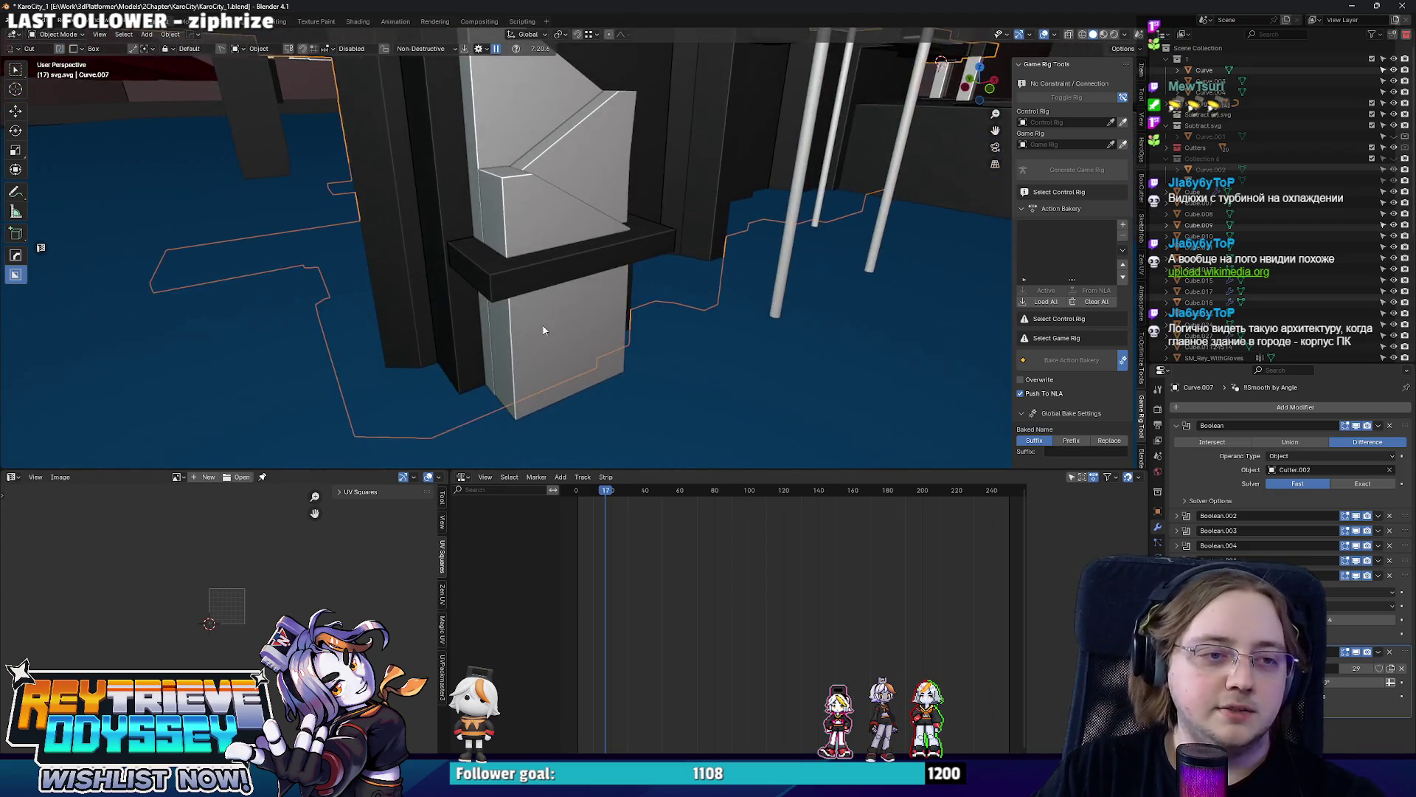
Flatten the lower grey block Cube.028's faces to zero height with S Z 0 after checking Cube.030.
click(543, 330)
key(Tab)
key(alt+z)
click(587, 363)
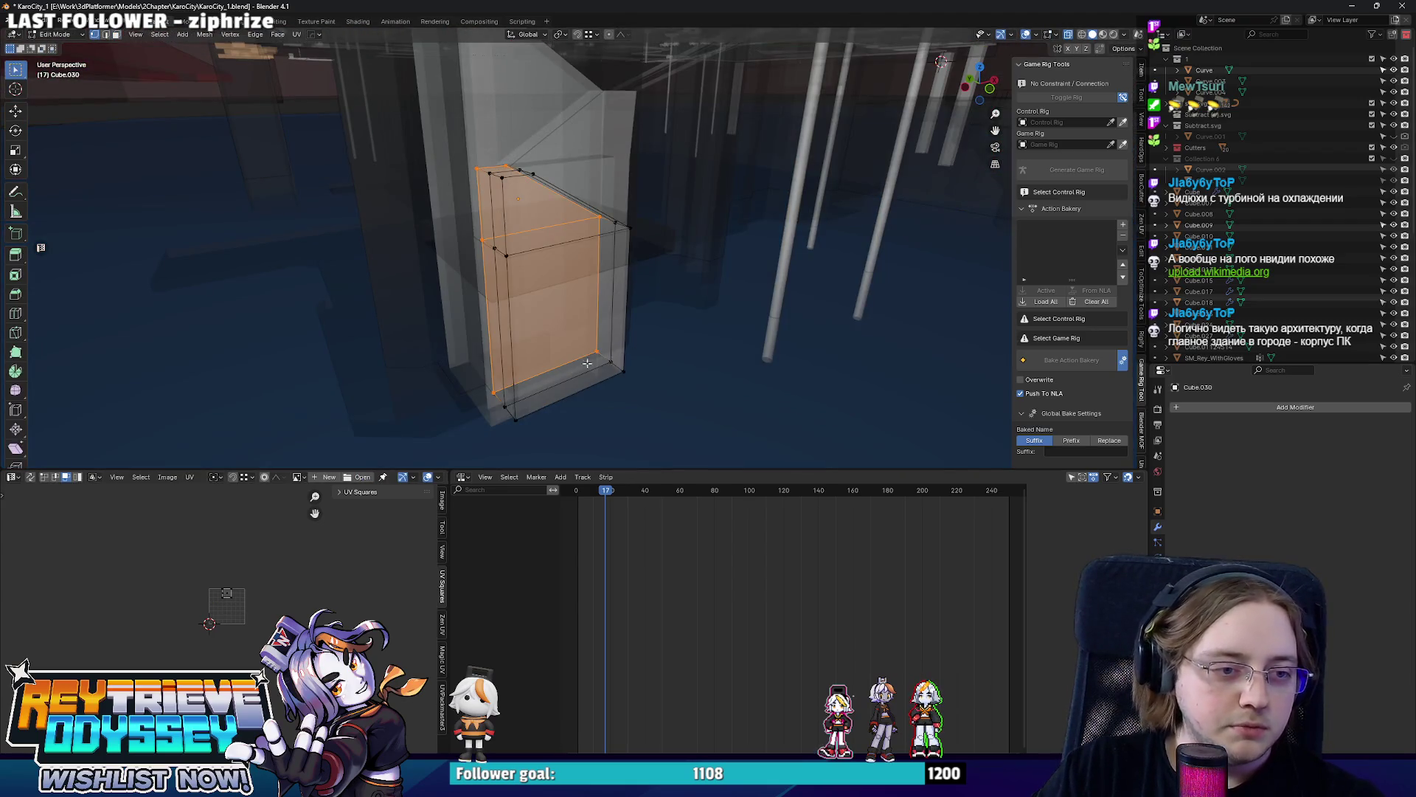
key(Tab)
click(551, 144)
click(576, 332)
key(Tab)
key(alt+z)
key(s)
key(z)
key(0)
key(Return)
Raise the flattened faces of Cube.028 along Z.
key(alt+z)
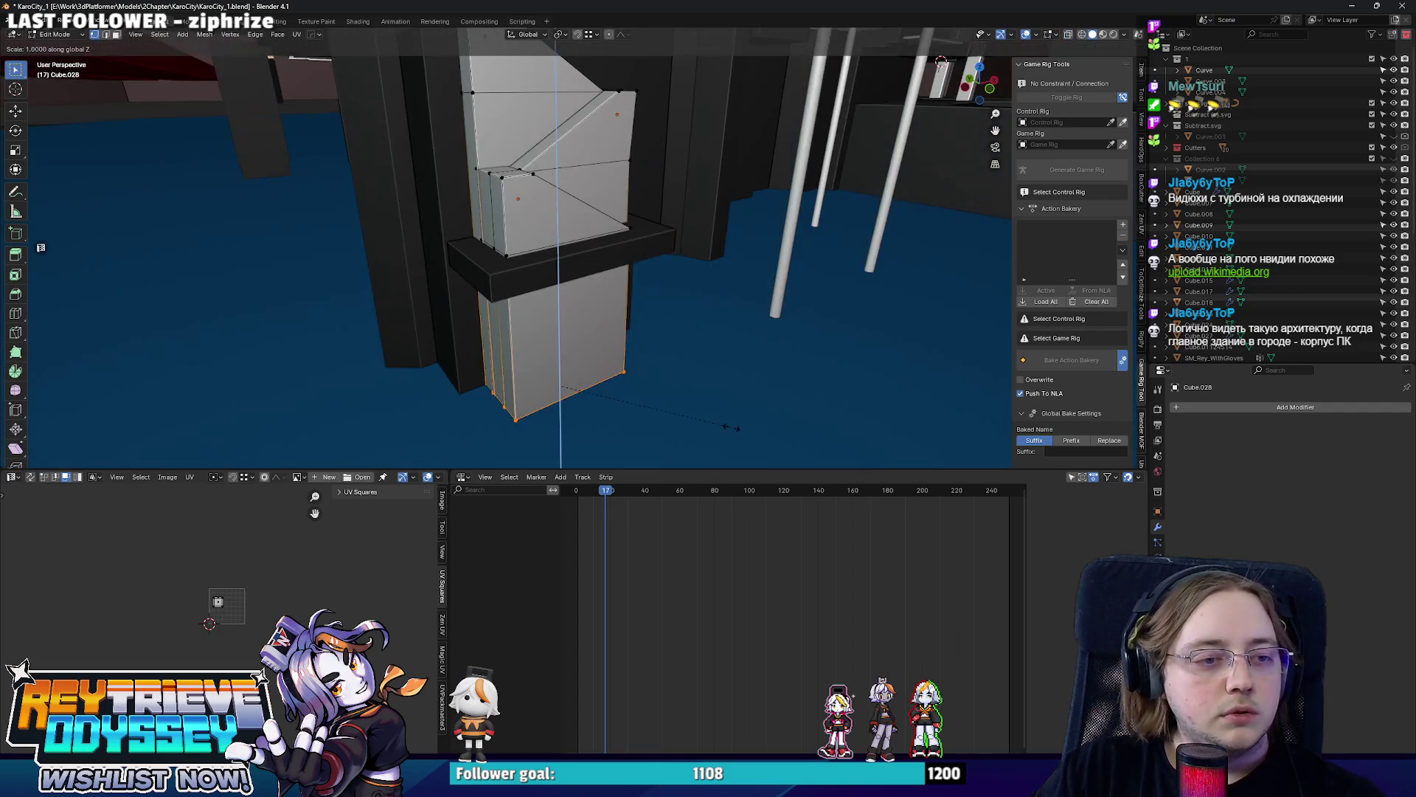
key(g)
key(z)
click(653, 306)
mouse_move(649, 307)
middle_down()
mouse_move(559, 262)
mouse_move(497, 315)
middle_up()
key(Tab)
Move the tall grey column Cube.026's geometry vertically to a new height.
key(alt+z)
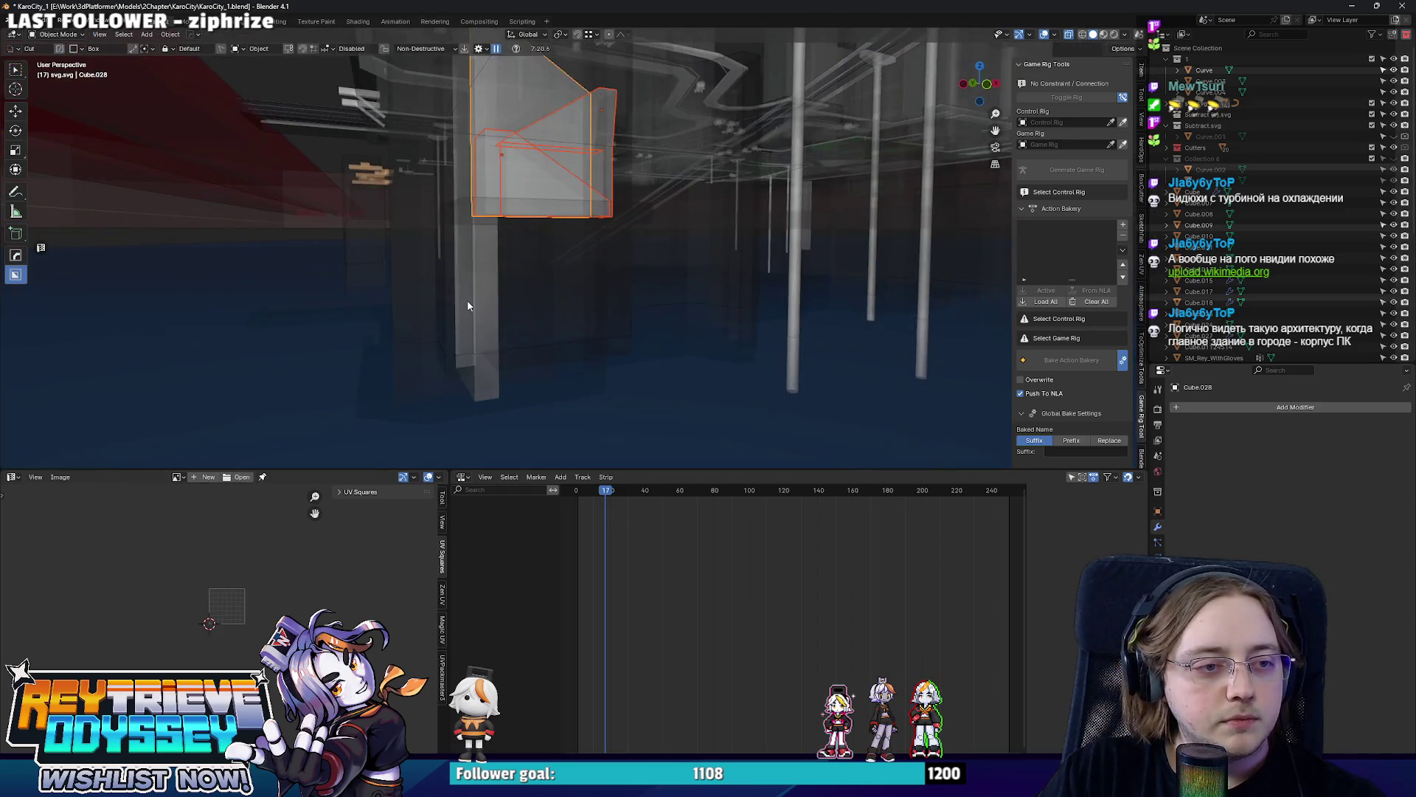
click(497, 239)
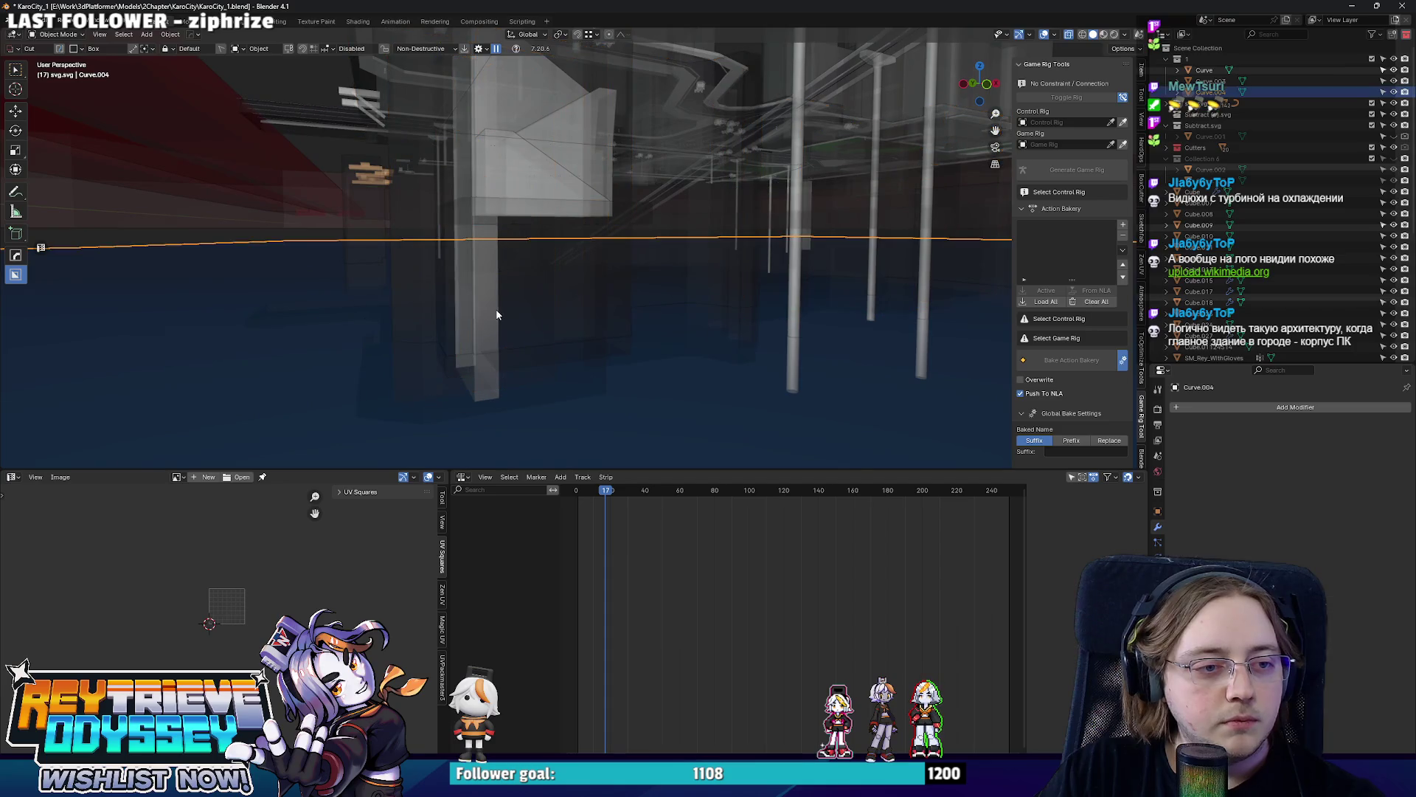
click(482, 382)
key(Tab)
key(alt+z)
mouse_move(481, 382)
middle_down()
mouse_move(565, 208)
mouse_move(651, 330)
middle_up()
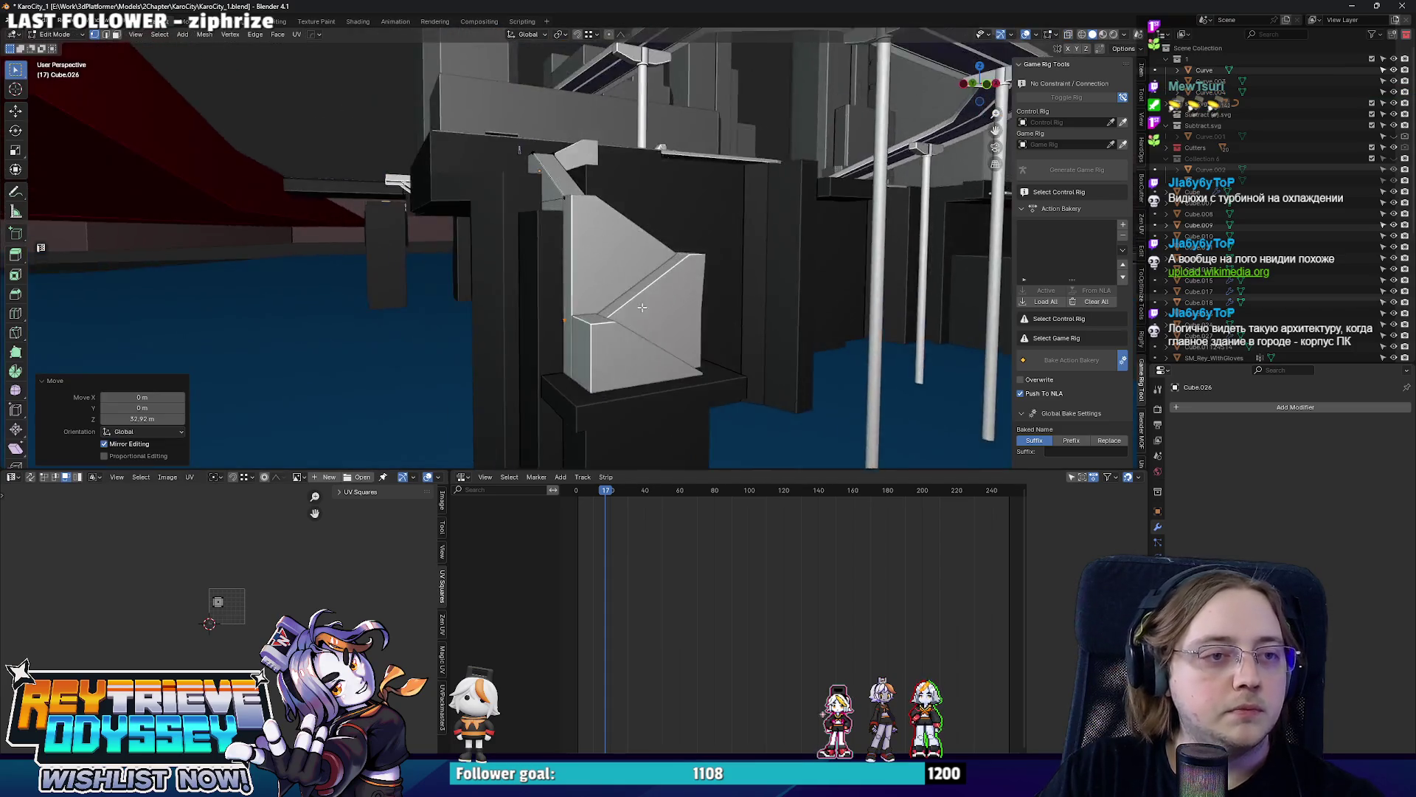
key(g)
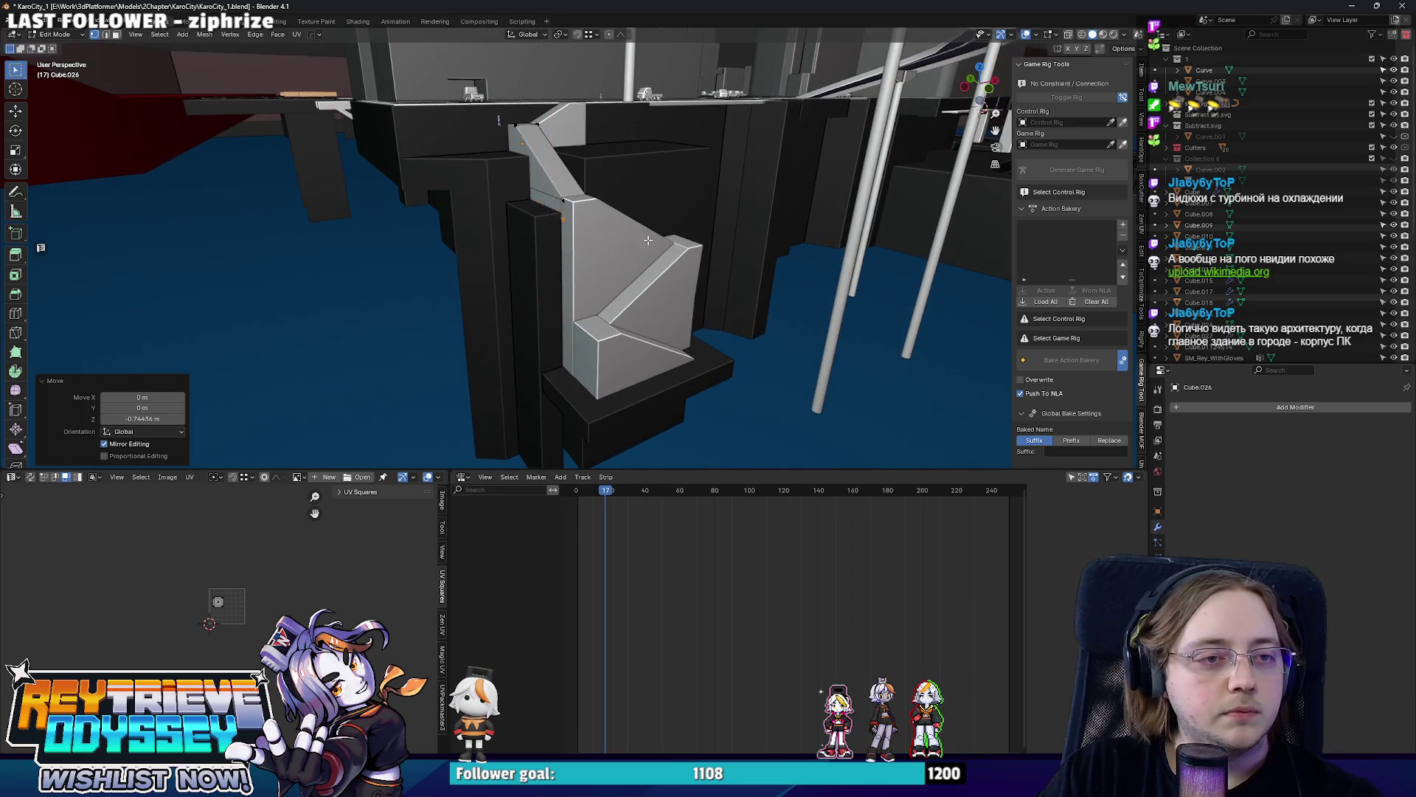
key(g)
key(z)
click(711, 435)
Adjust the heights of the dark ledge and the slab face under the stairs on Curve.007.
mouse_move(710, 435)
middle_down()
mouse_move(565, 232)
mouse_move(562, 171)
mouse_move(647, 197)
mouse_move(658, 255)
mouse_move(529, 259)
middle_up()
click(564, 232)
key(g)
key(z)
click(647, 194)
click(657, 238)
key(g)
key(z)
click(658, 253)
key(Tab)
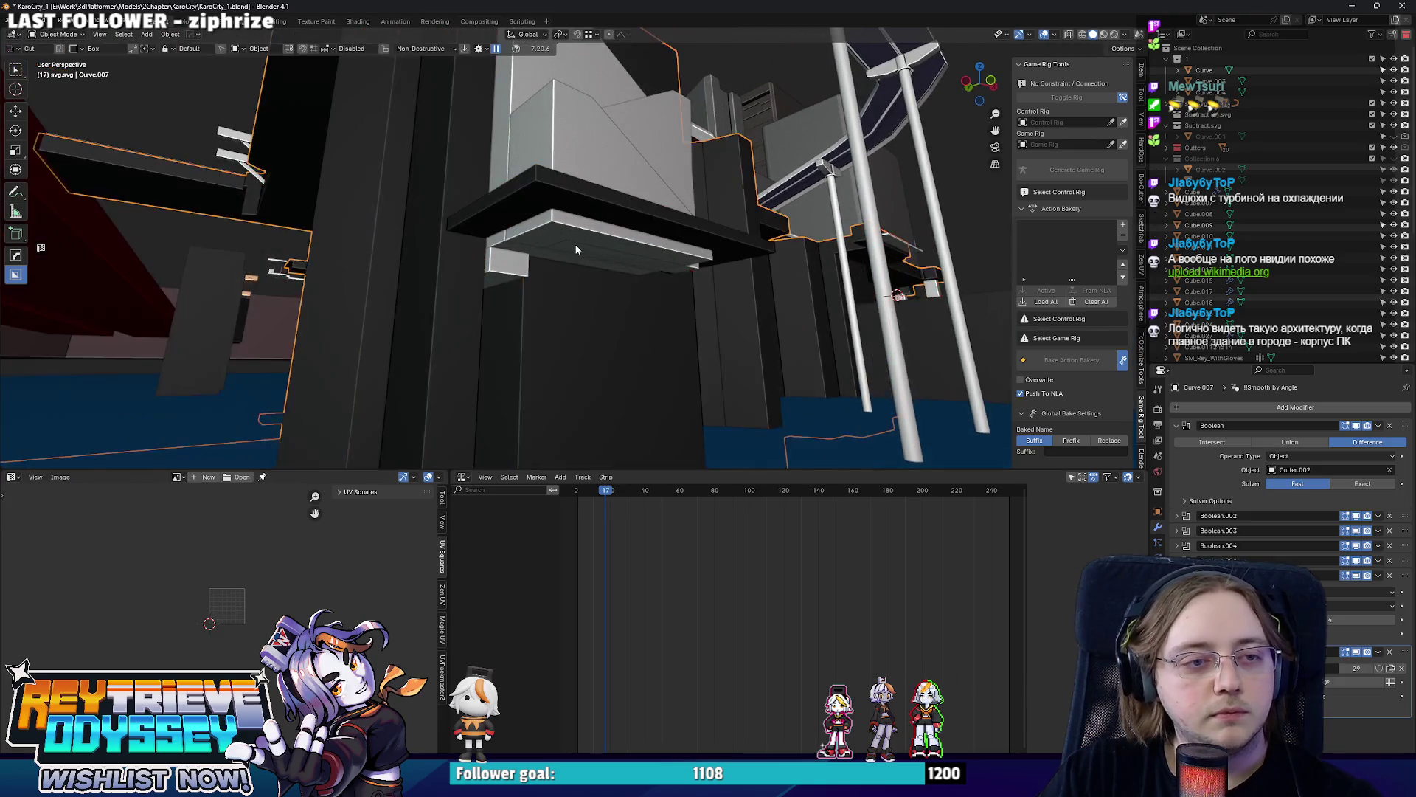
Narrow the grey block under the ledge with S Shift+Z, keeping its height.
click(528, 258)
middle_drag(501, 242, 534, 271)
key(Tab)
key(alt+z)
key(s)
key(shift+z)
click(533, 271)
key(alt+z)
Shift the block's faces into place, then duplicate the block along Y.
key(g)
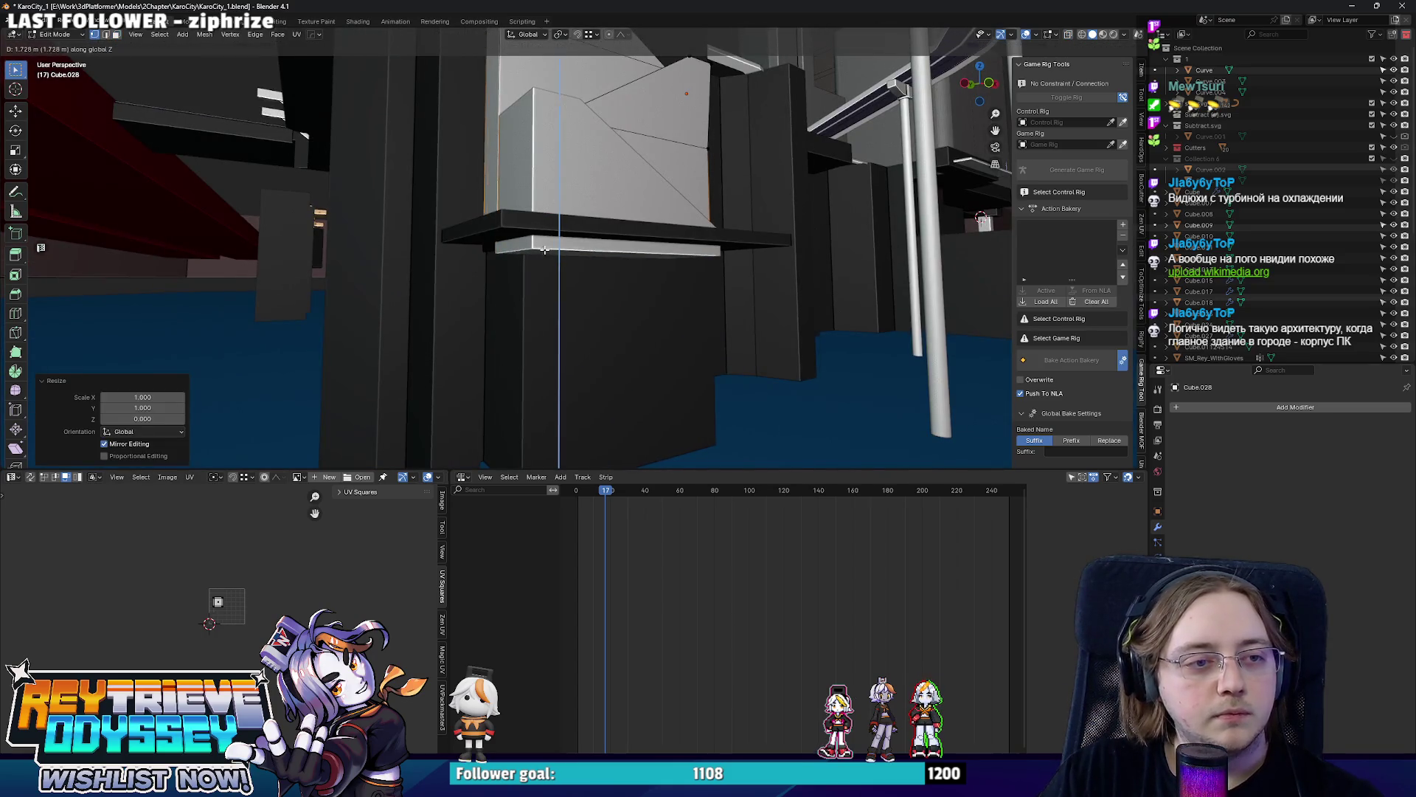
click(544, 250)
key(g)
click(661, 251)
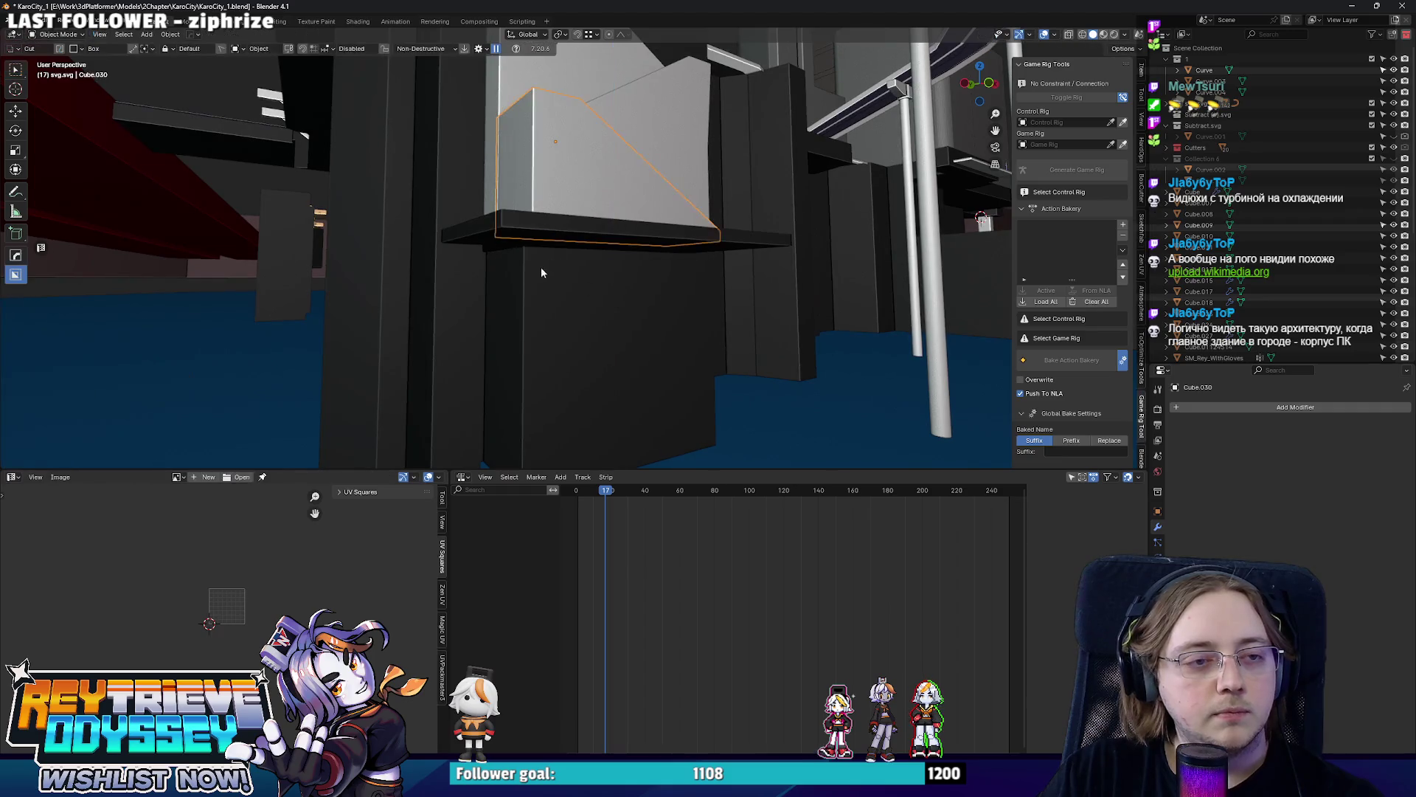
mouse_move(542, 267)
middle_down()
mouse_move(621, 278)
mouse_move(635, 318)
mouse_move(878, 189)
middle_up()
key(Tab)
scroll(636, 317, down, 5)
key(shift+d)
key(y)
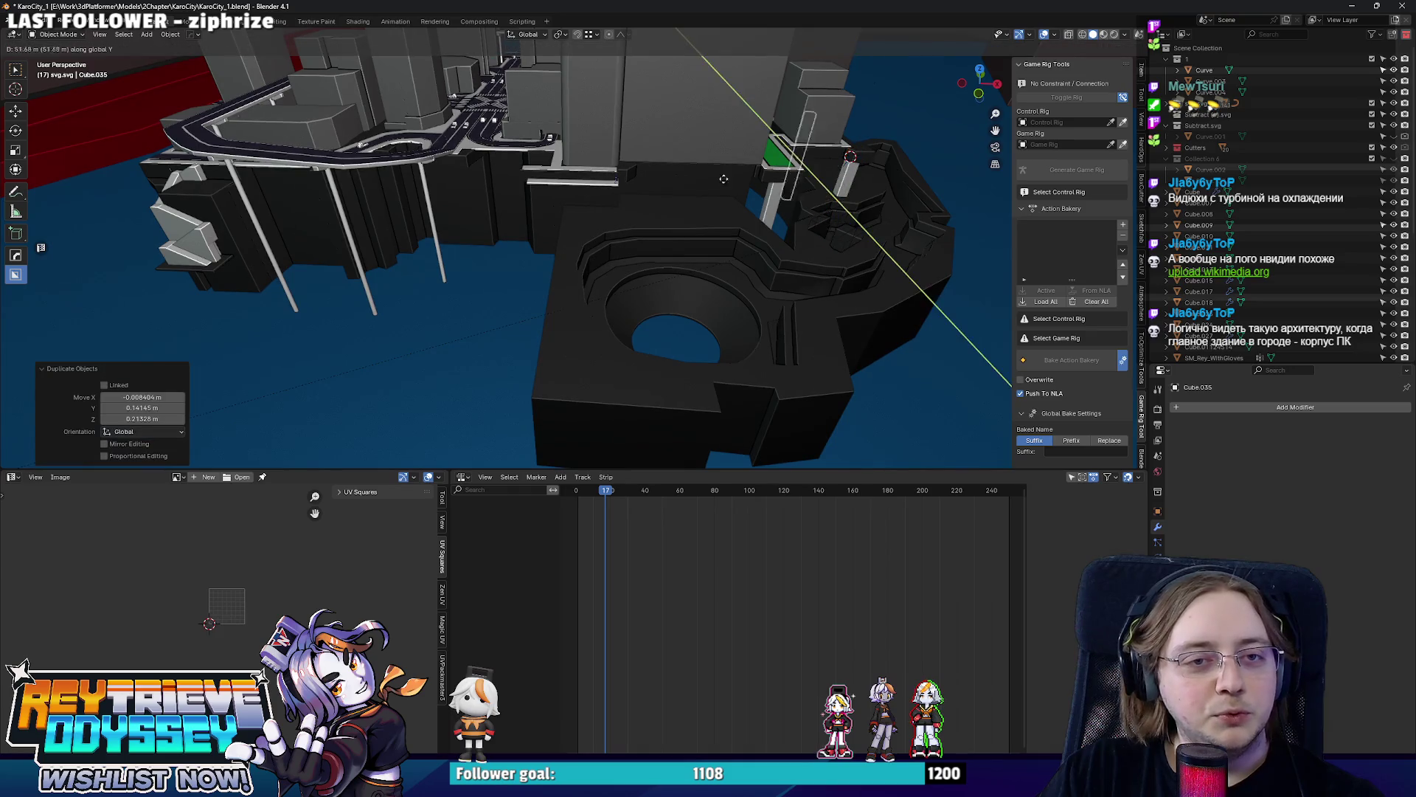
Place the duplicated beam and lower it to stand as a pillar under the ledge.
click(313, 172)
middle_drag(314, 172, 575, 183)
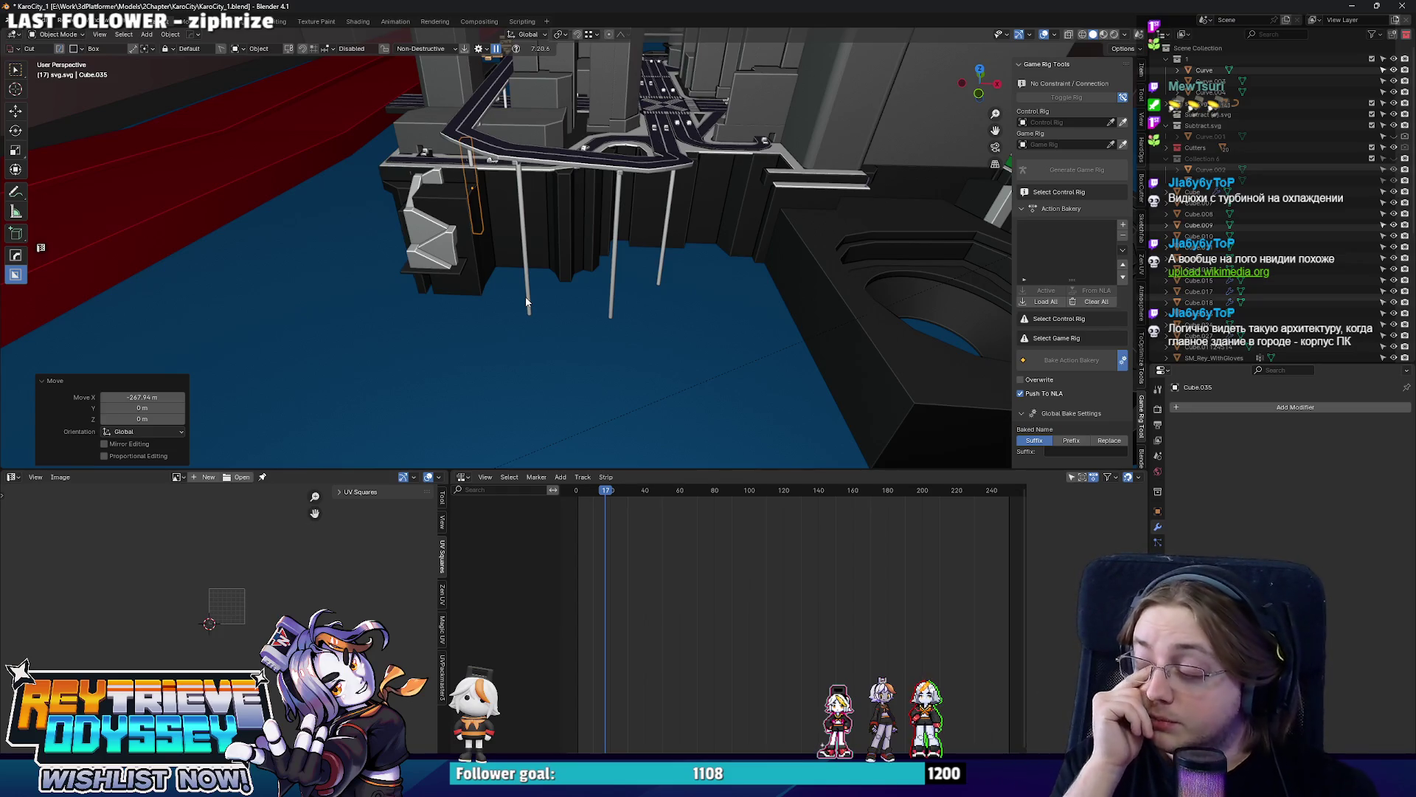
mouse_move(527, 302)
middle_down()
mouse_move(652, 269)
mouse_move(679, 240)
middle_up()
scroll(652, 269, up, 5)
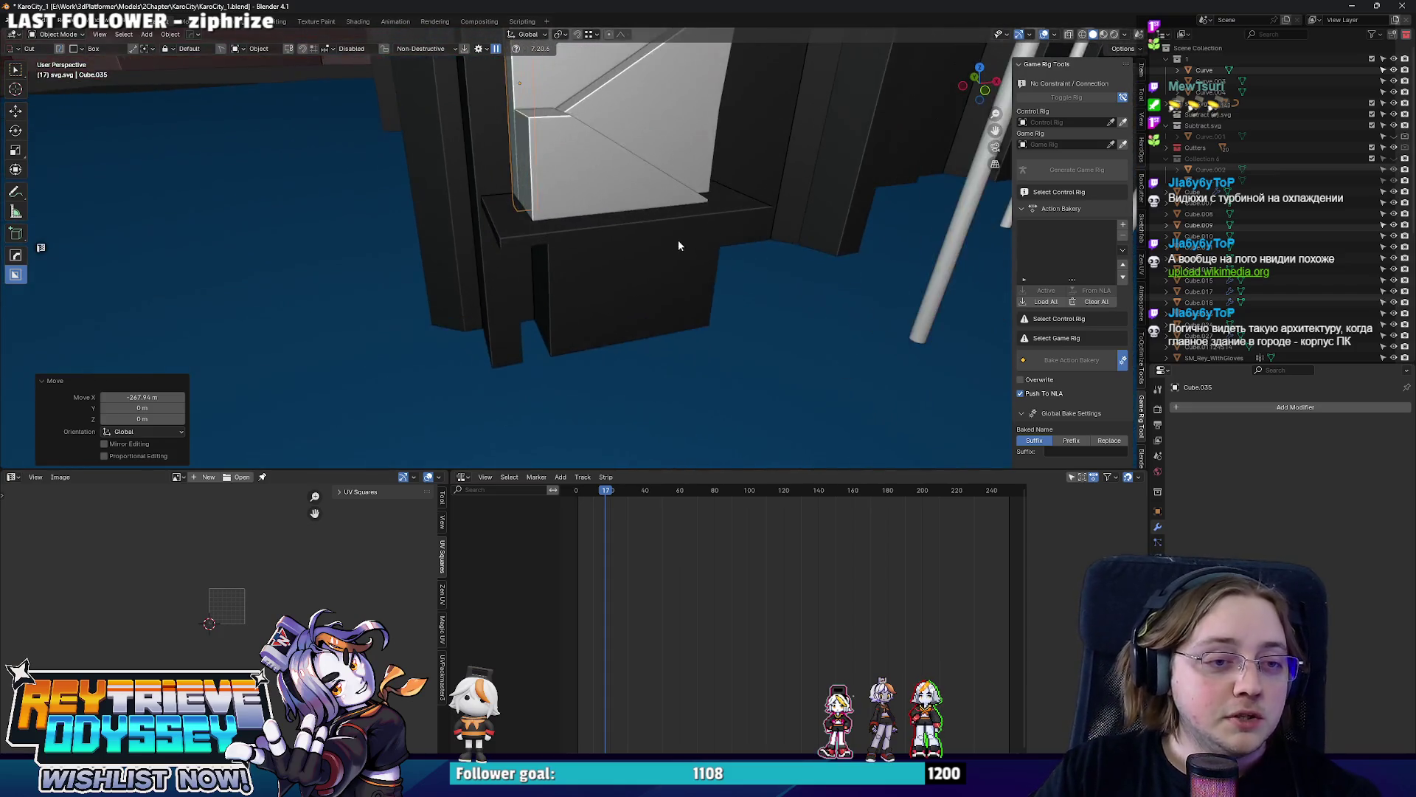
scroll(561, 280, down, 6)
middle_drag(561, 280, 653, 269)
scroll(652, 269, up, 2)
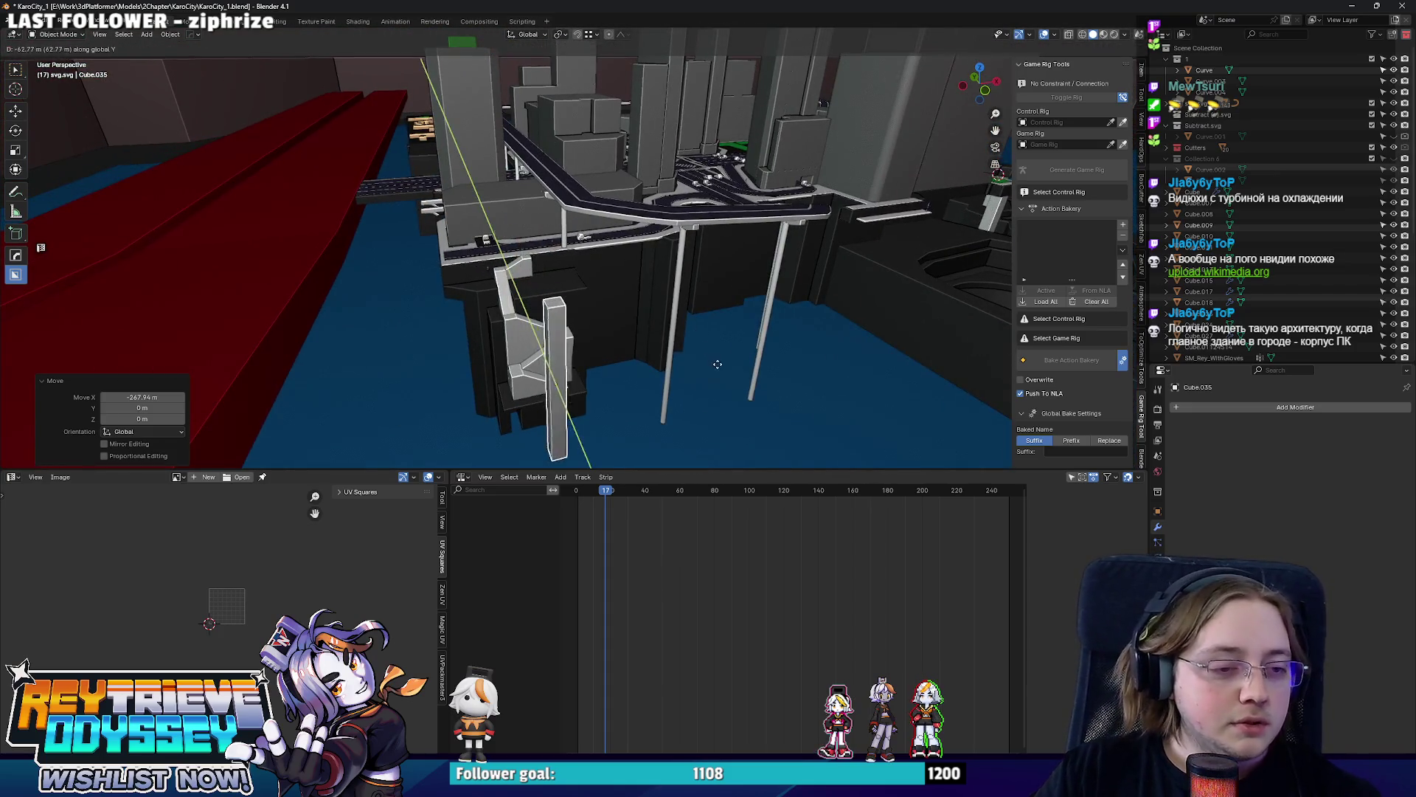
scroll(641, 352, up, 4)
key(g)
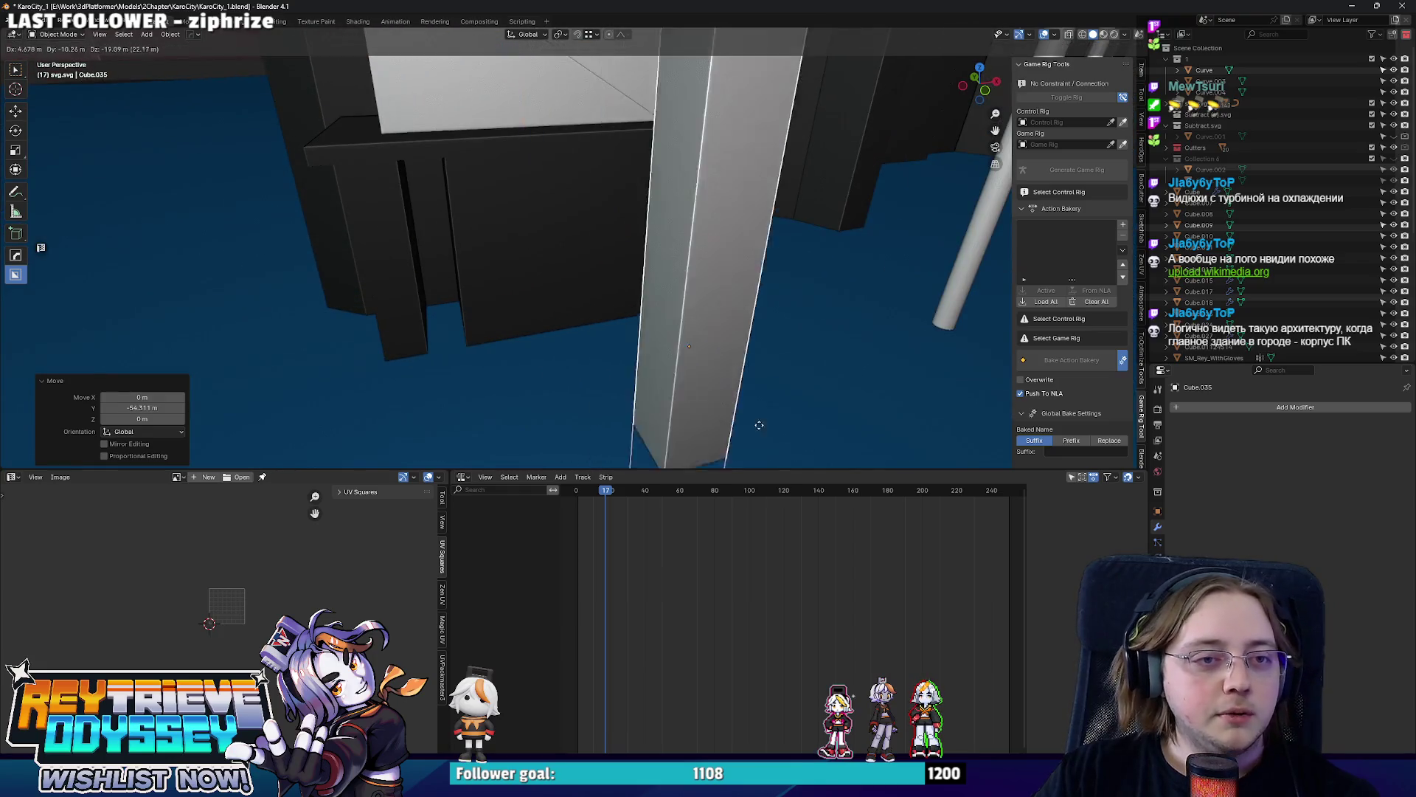
click(727, 192)
middle_drag(727, 192, 576, 176)
key(g)
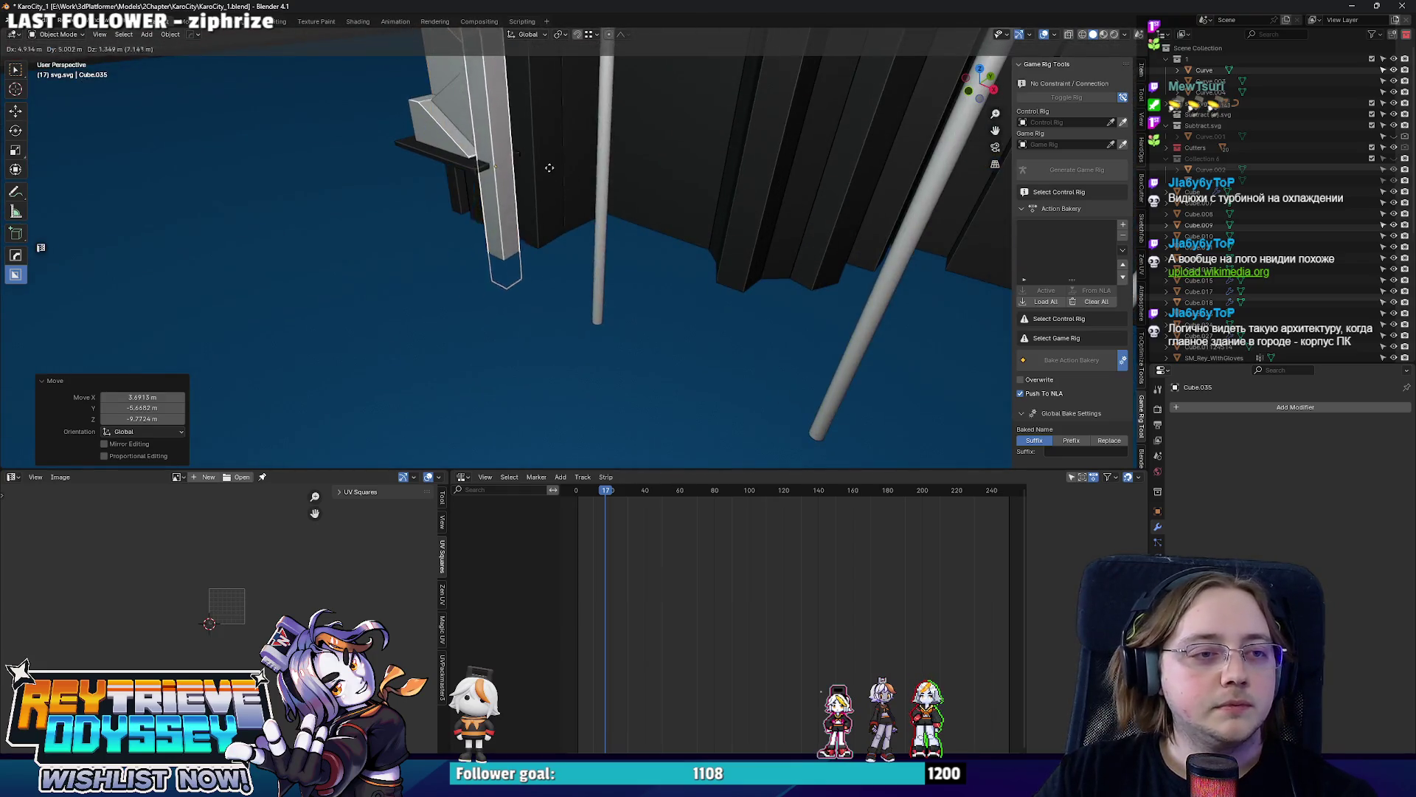
click(543, 277)
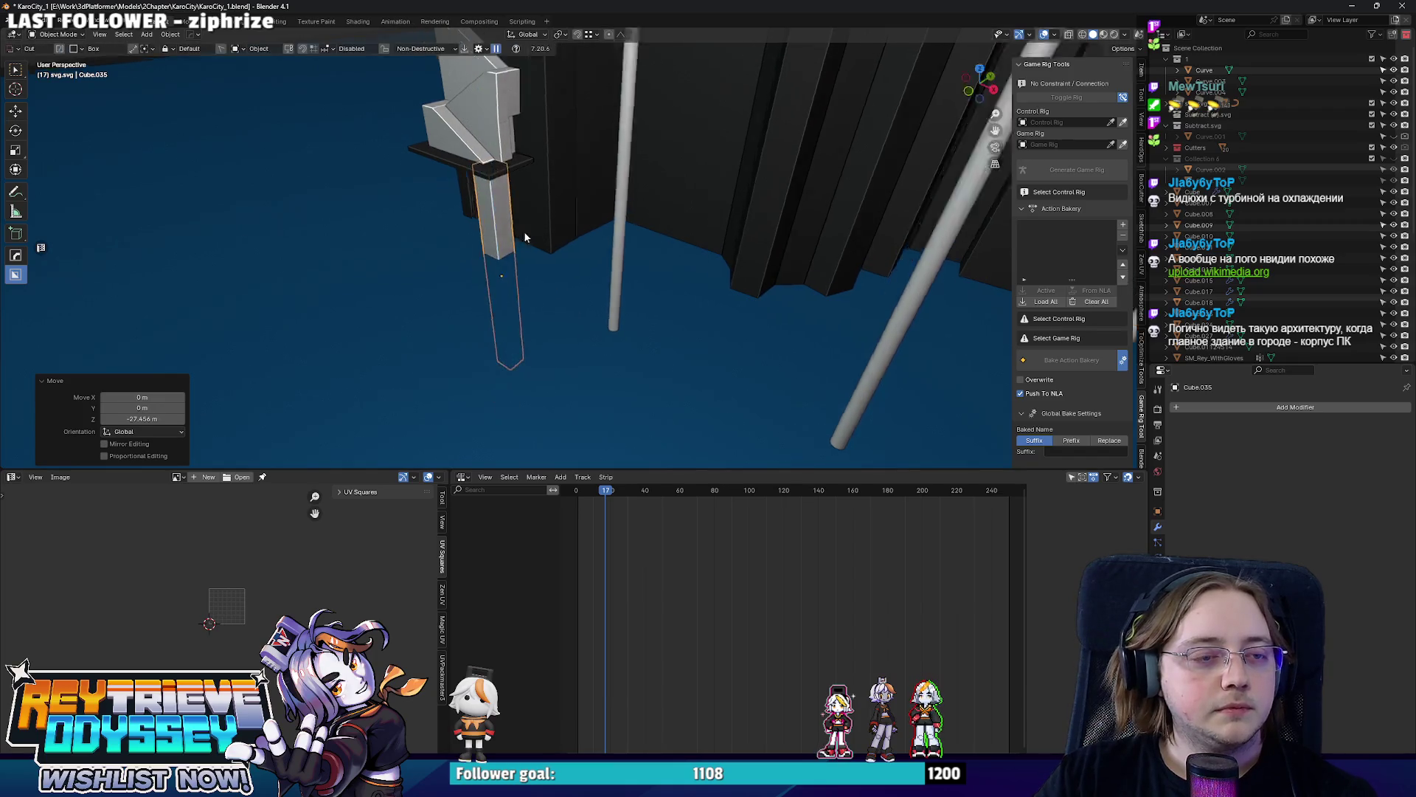
Duplicate the pillar along X and refine its X and Y offset beside the first.
middle_drag(523, 231, 699, 285)
scroll(770, 222, up, 3)
scroll(770, 222, down, 2)
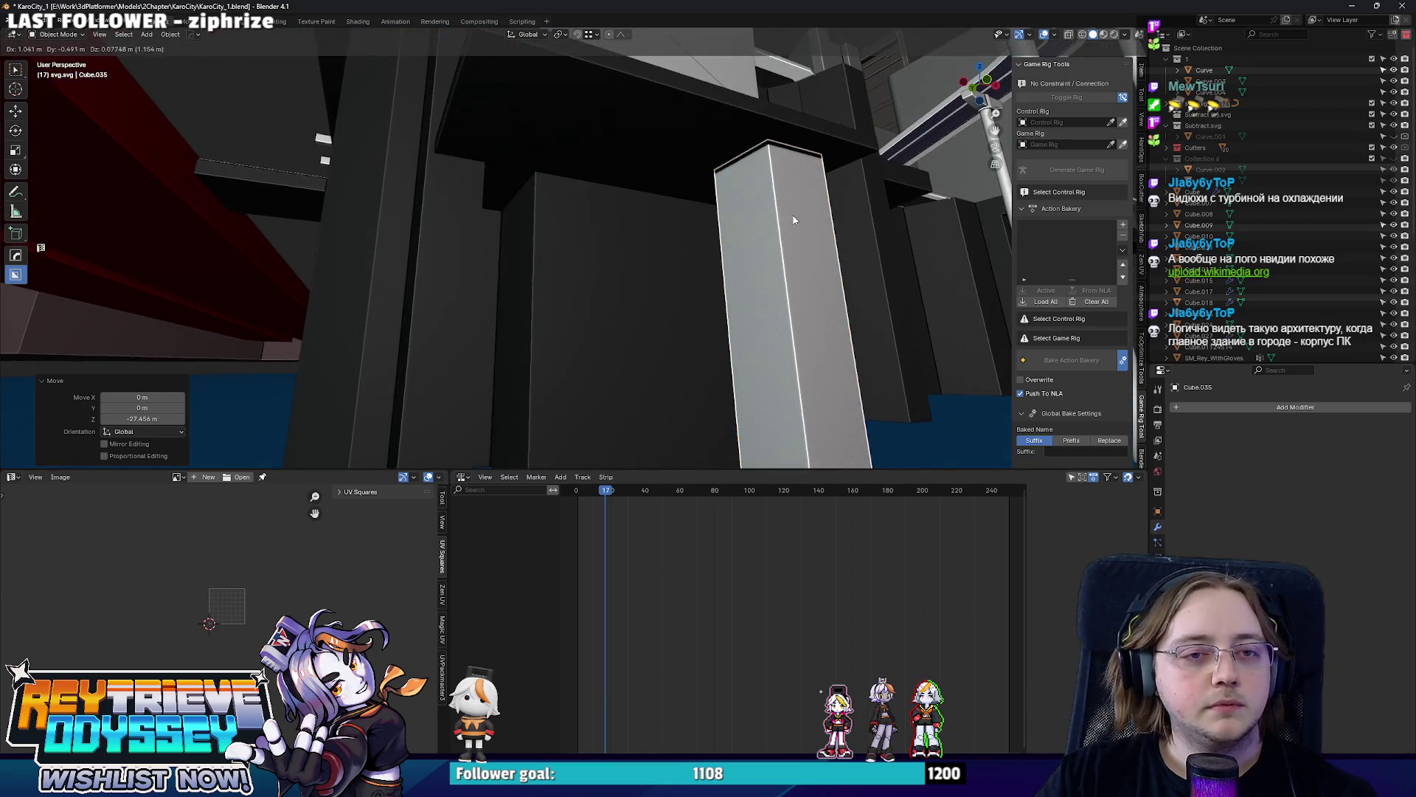
middle_drag(770, 221, 793, 265)
key(shift+d)
key(x)
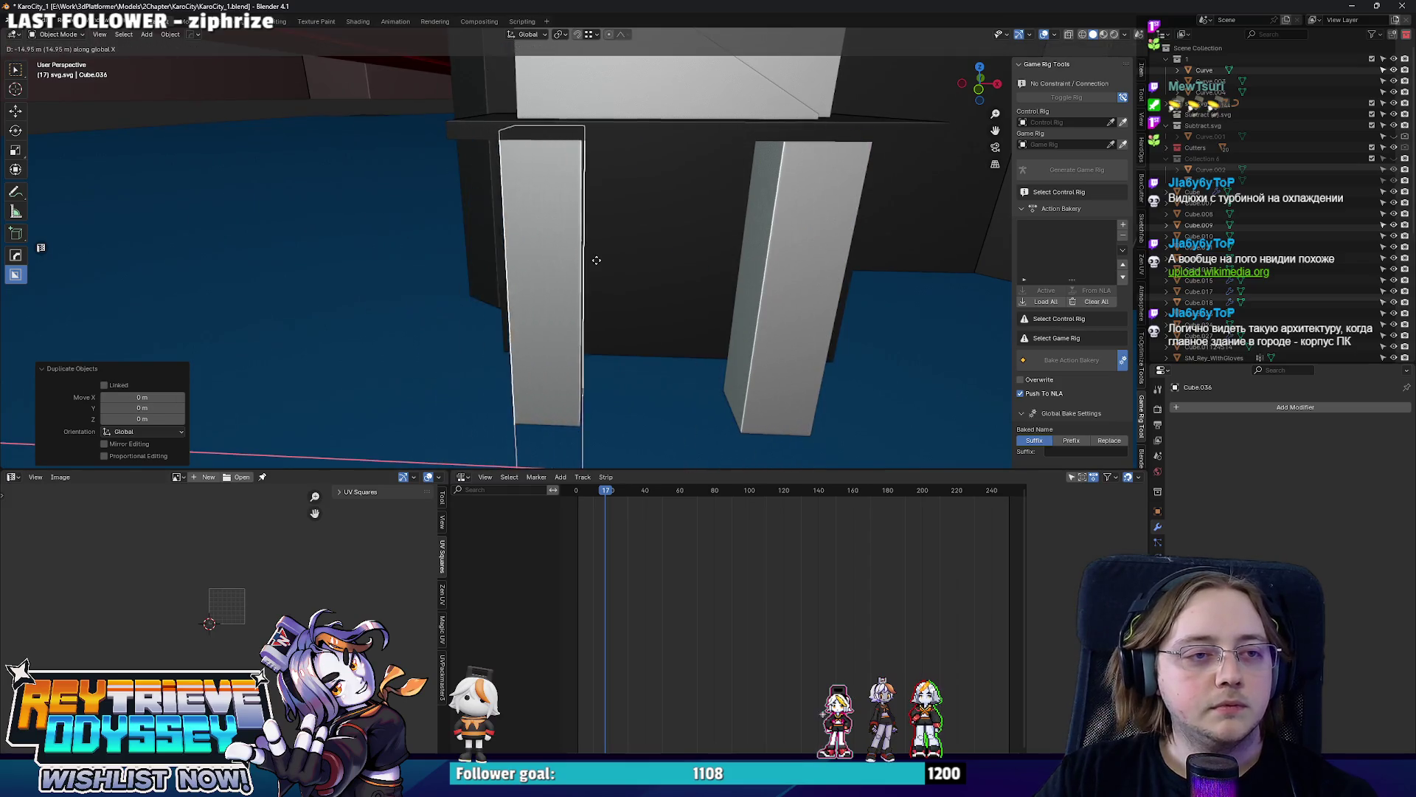
scroll(599, 264, down, 3)
mouse_move(599, 264)
middle_down()
mouse_move(627, 268)
mouse_move(574, 216)
mouse_move(675, 227)
mouse_move(588, 233)
mouse_move(532, 170)
middle_up()
scroll(650, 224, up, 3)
key(g)
key(x)
key(g)
key(y)
Set down the second pillar, then select the extra linked pillar mesh and delete it.
click(696, 229)
click(533, 169)
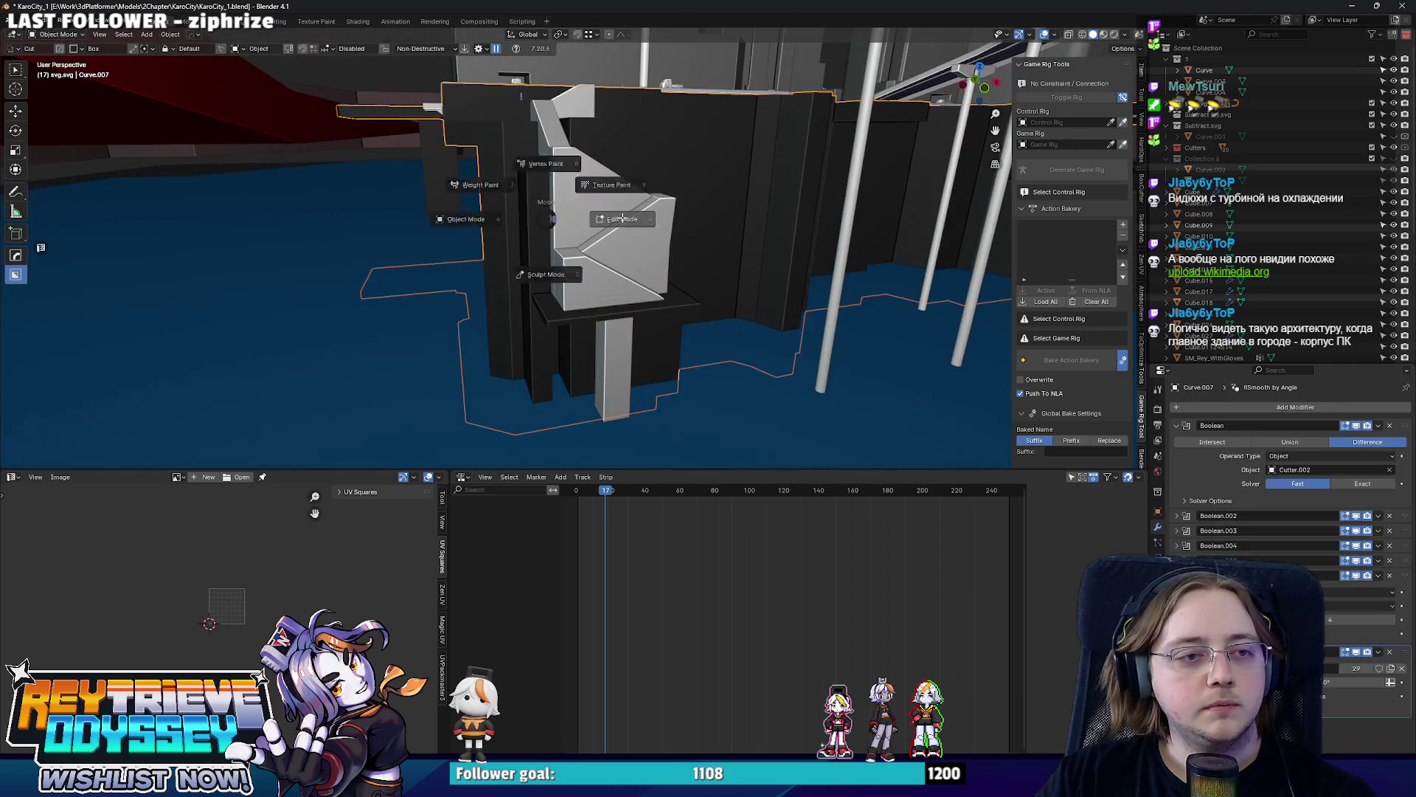
key(Tab)
click(534, 160)
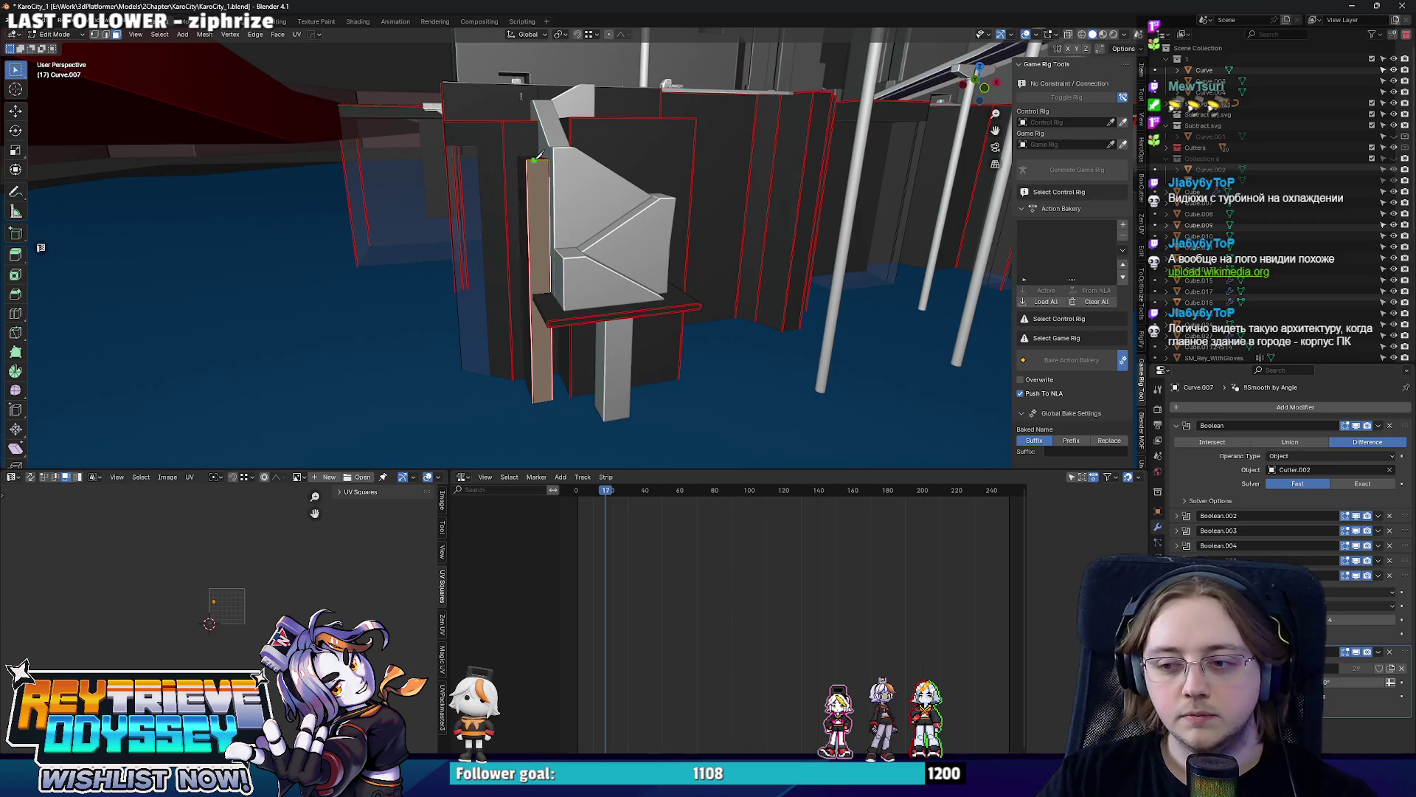
key(l)
middle_drag(535, 161, 558, 162)
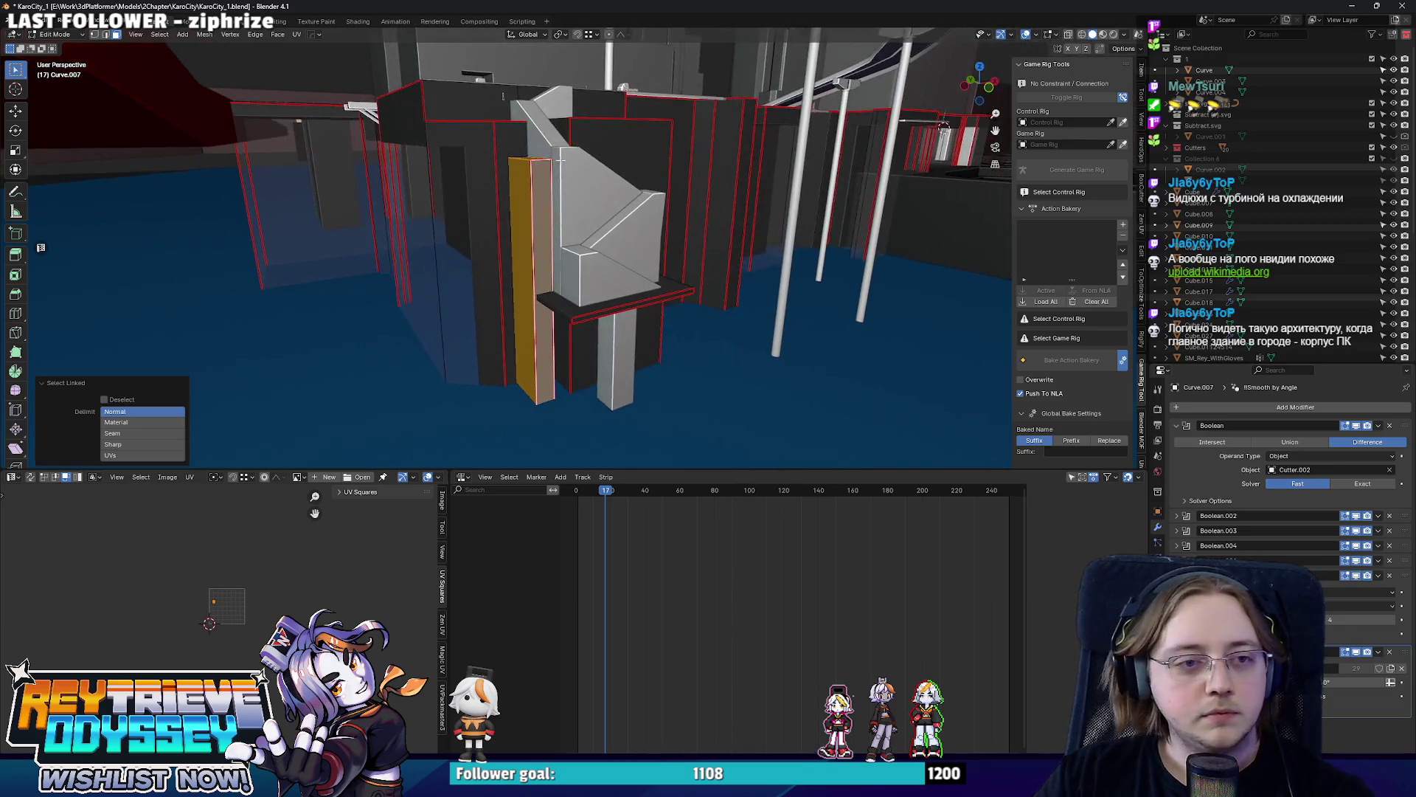
scroll(560, 269, up, 5)
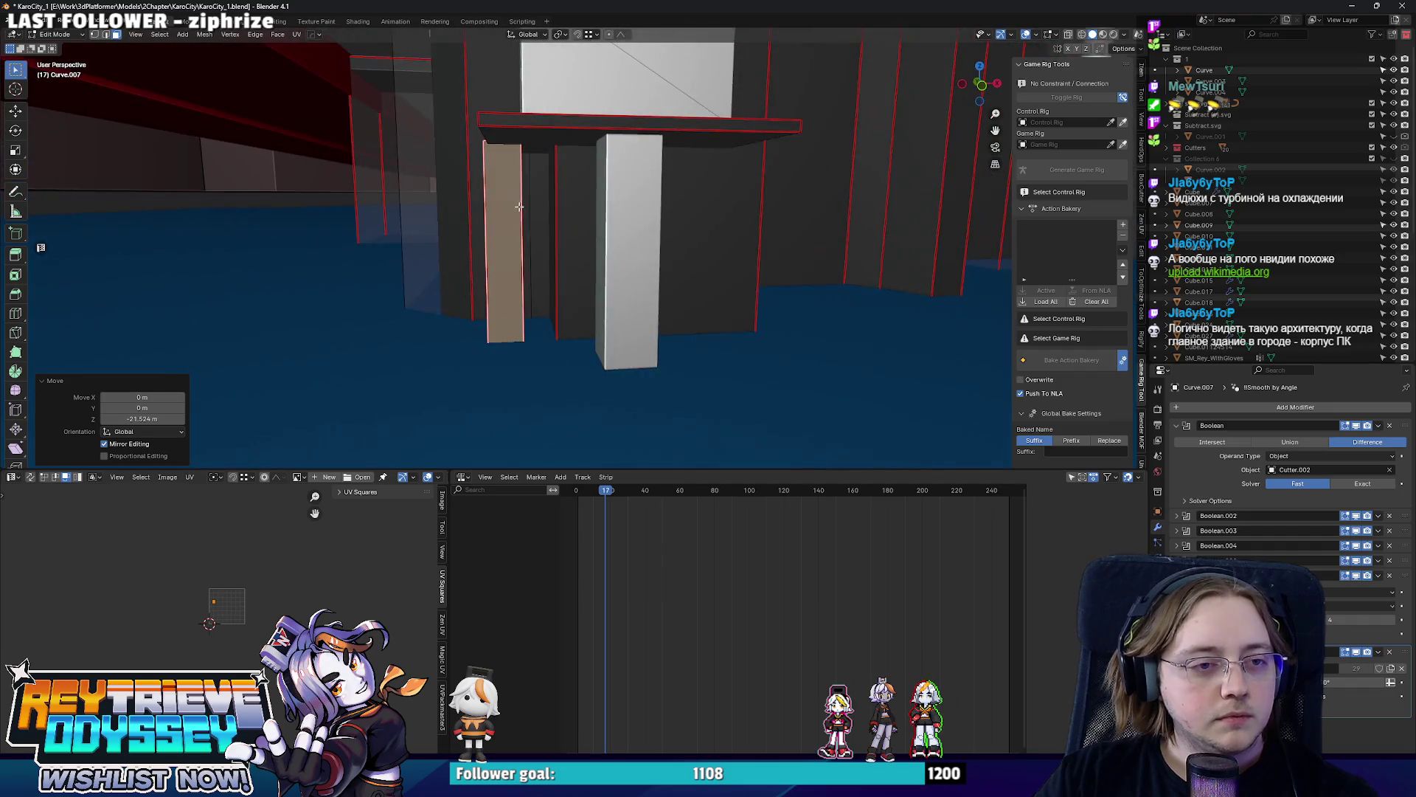
key(h)
mouse_move(560, 269)
middle_down()
mouse_move(640, 224)
mouse_move(670, 286)
mouse_move(620, 296)
middle_up()
key(l)
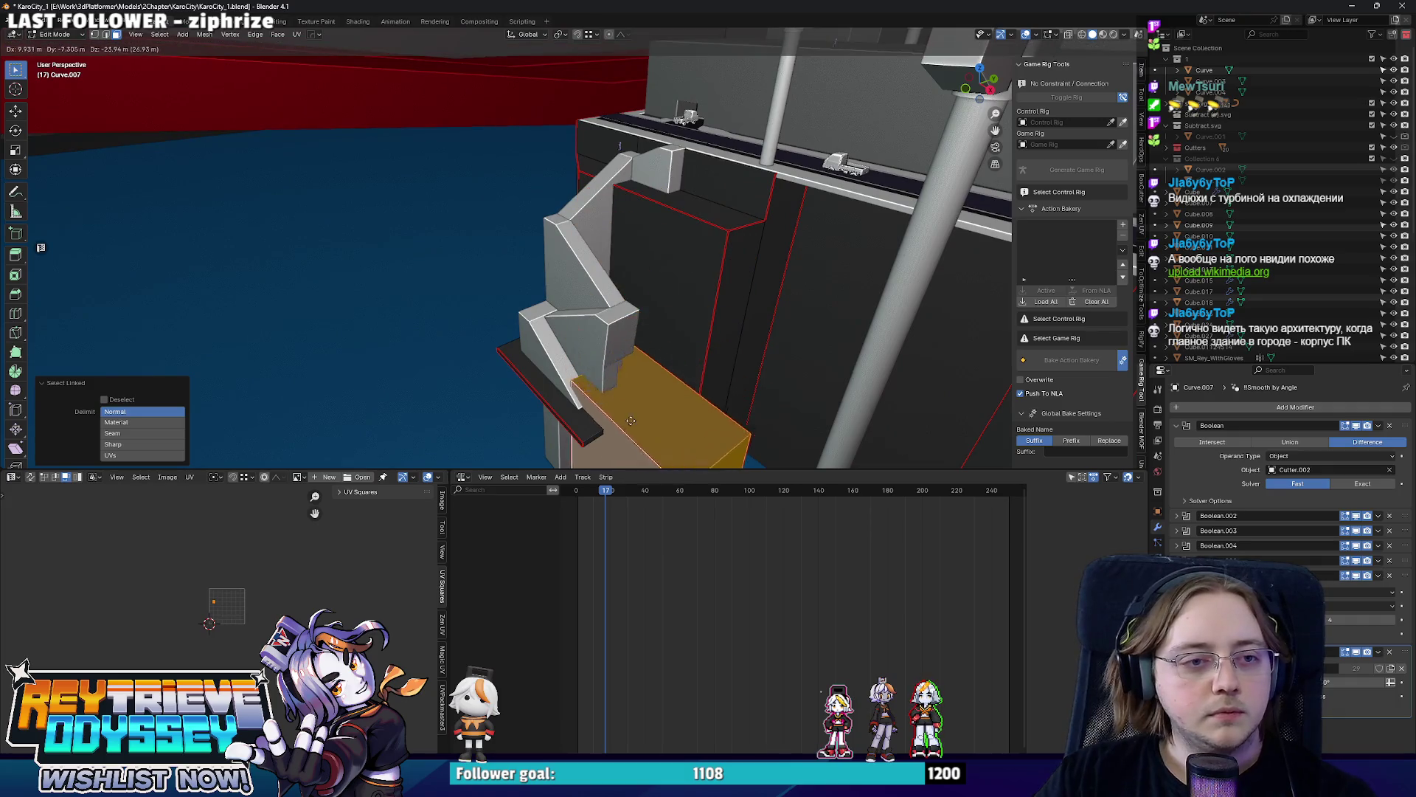
key(x)
click(621, 296)
Shift the angled ledge piece and its vertical piece along Y in Edit Mode.
mouse_move(620, 296)
middle_down()
mouse_move(595, 271)
mouse_move(675, 244)
mouse_move(639, 247)
middle_up()
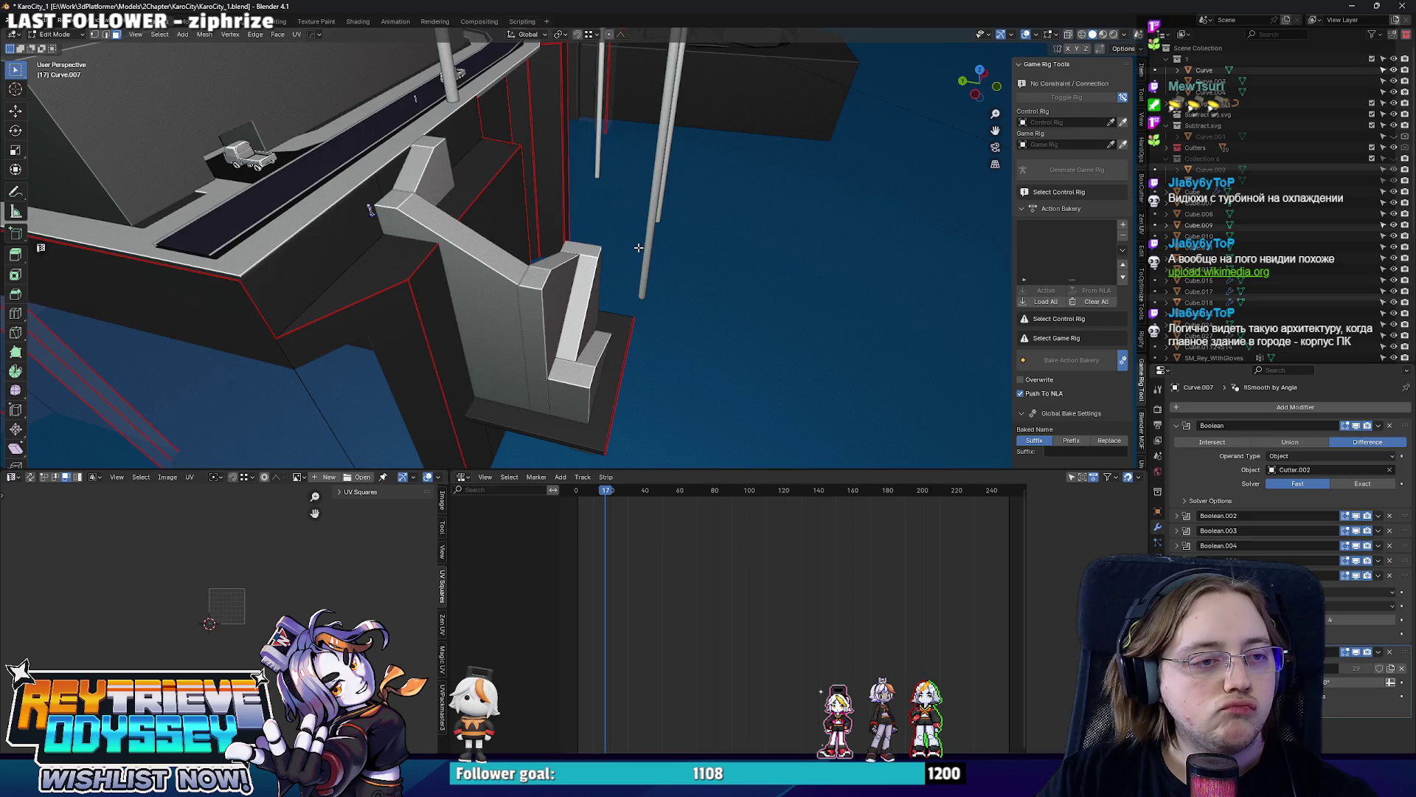
middle_drag(639, 246, 601, 287)
key(Tab)
click(604, 290)
shift+click(629, 226)
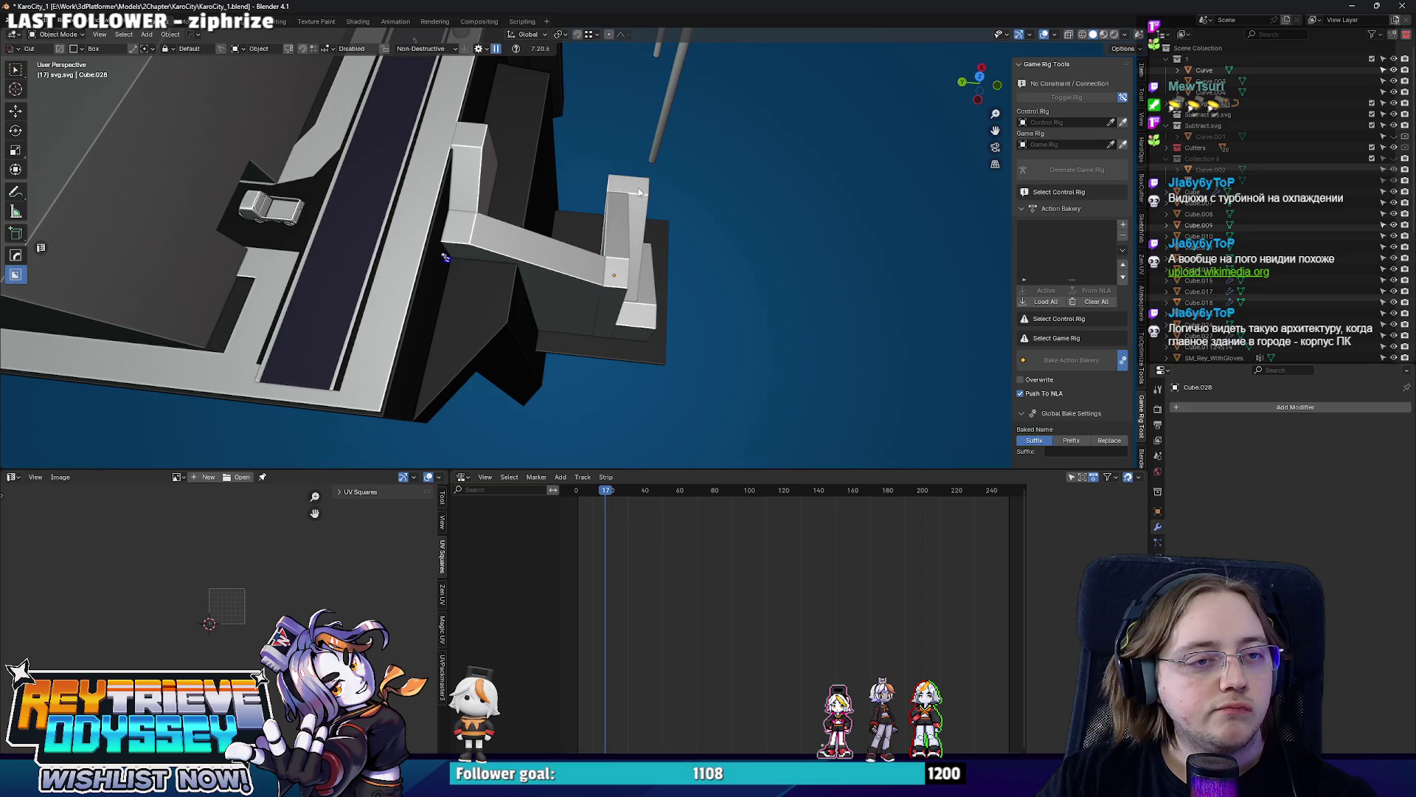
mouse_move(444, 257)
middle_down()
mouse_move(543, 233)
mouse_move(572, 166)
mouse_move(620, 255)
middle_up()
key(Tab)
key(alt+z)
key(alt+z)
key(g)
key(y)
click(614, 263)
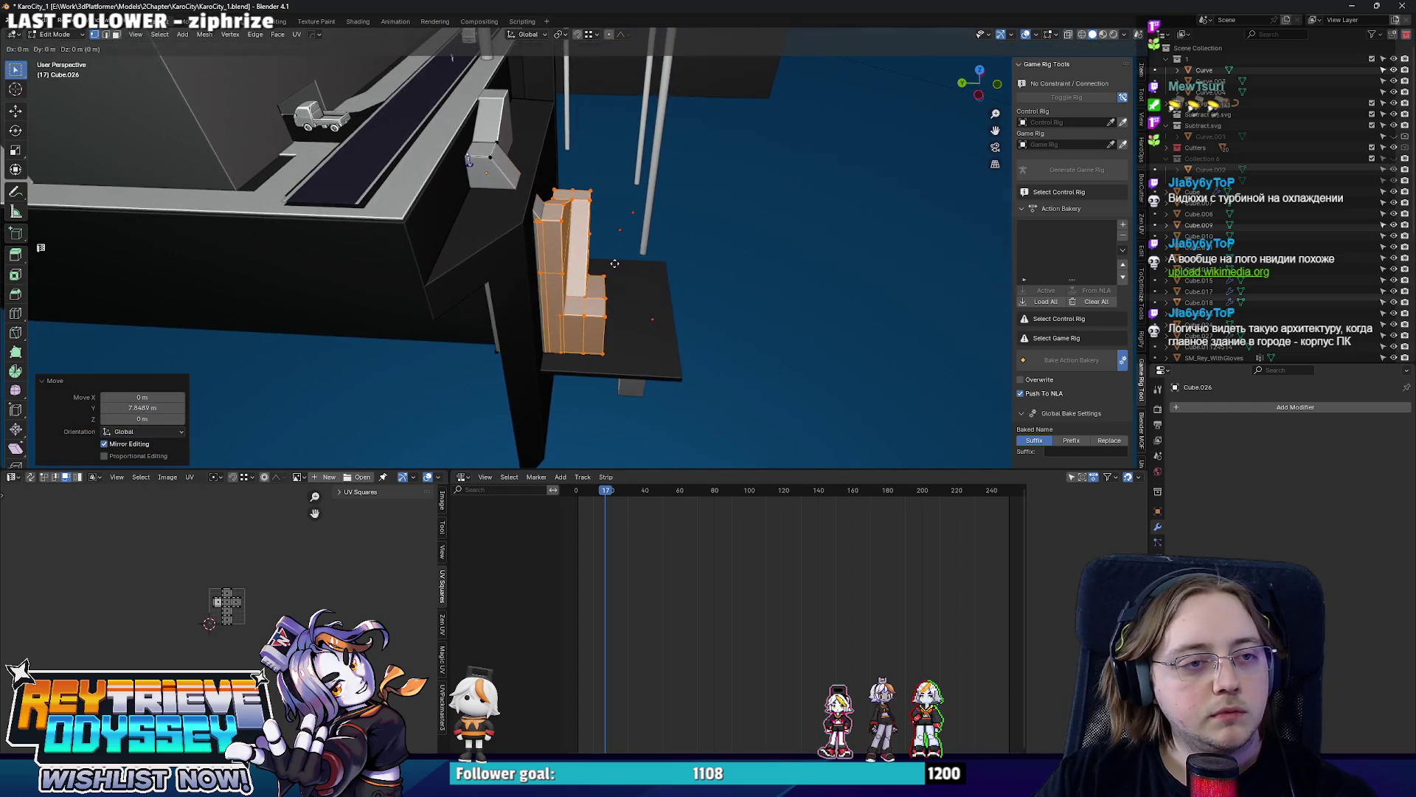
Raise the slab beneath the ledge pieces along Z and check pillar Cube.036.
middle_drag(617, 243, 418, 173)
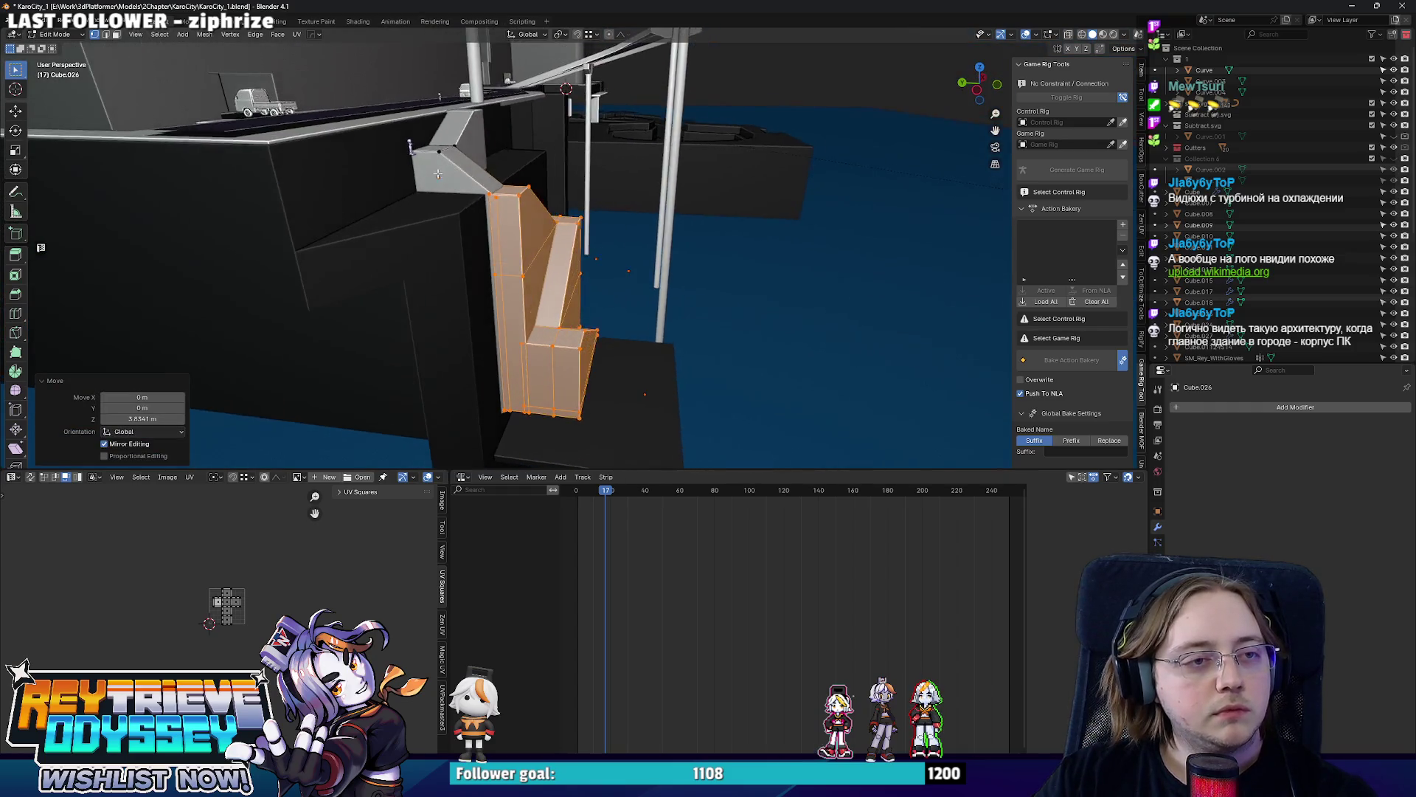
middle_drag(544, 329, 593, 300)
key(Tab)
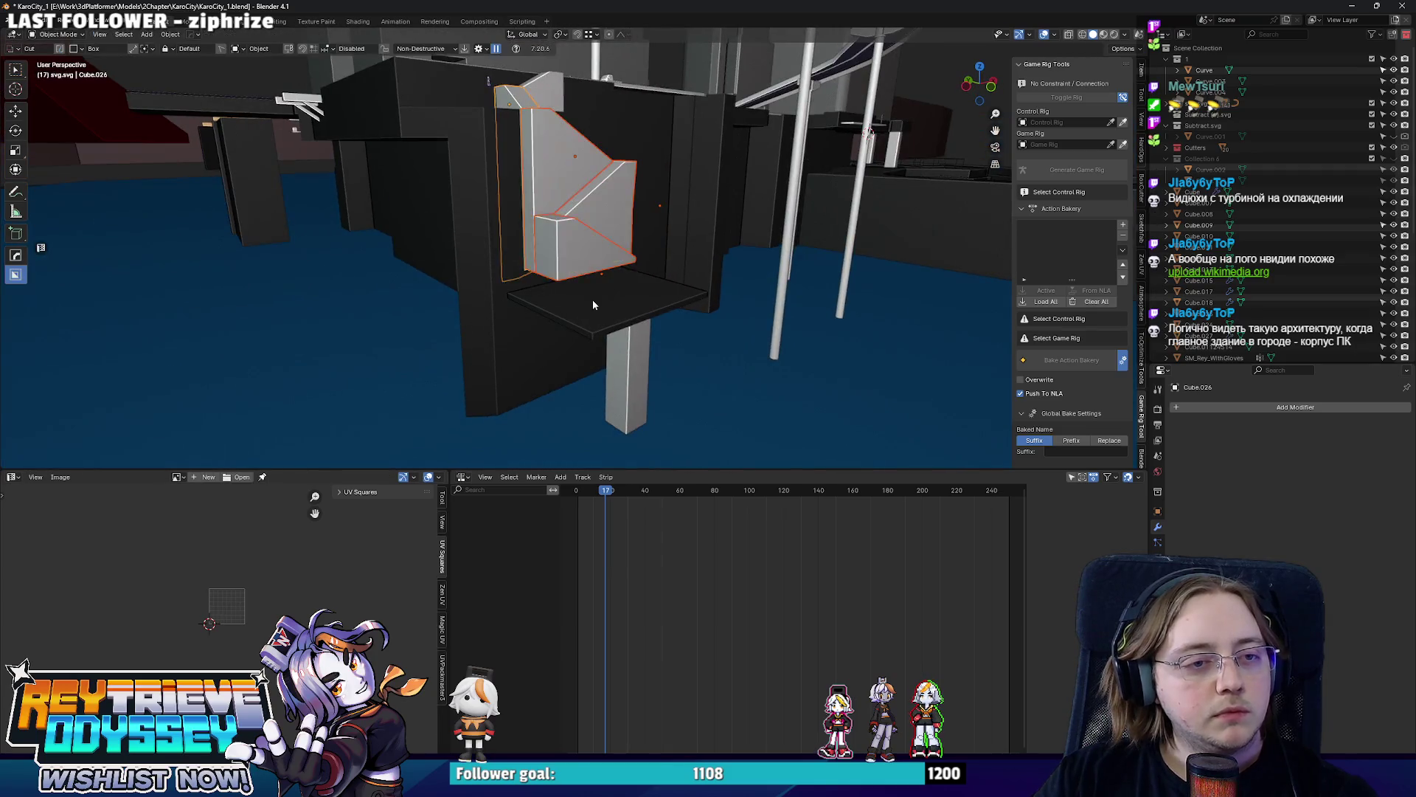
click(592, 300)
scroll(601, 309, up, 2)
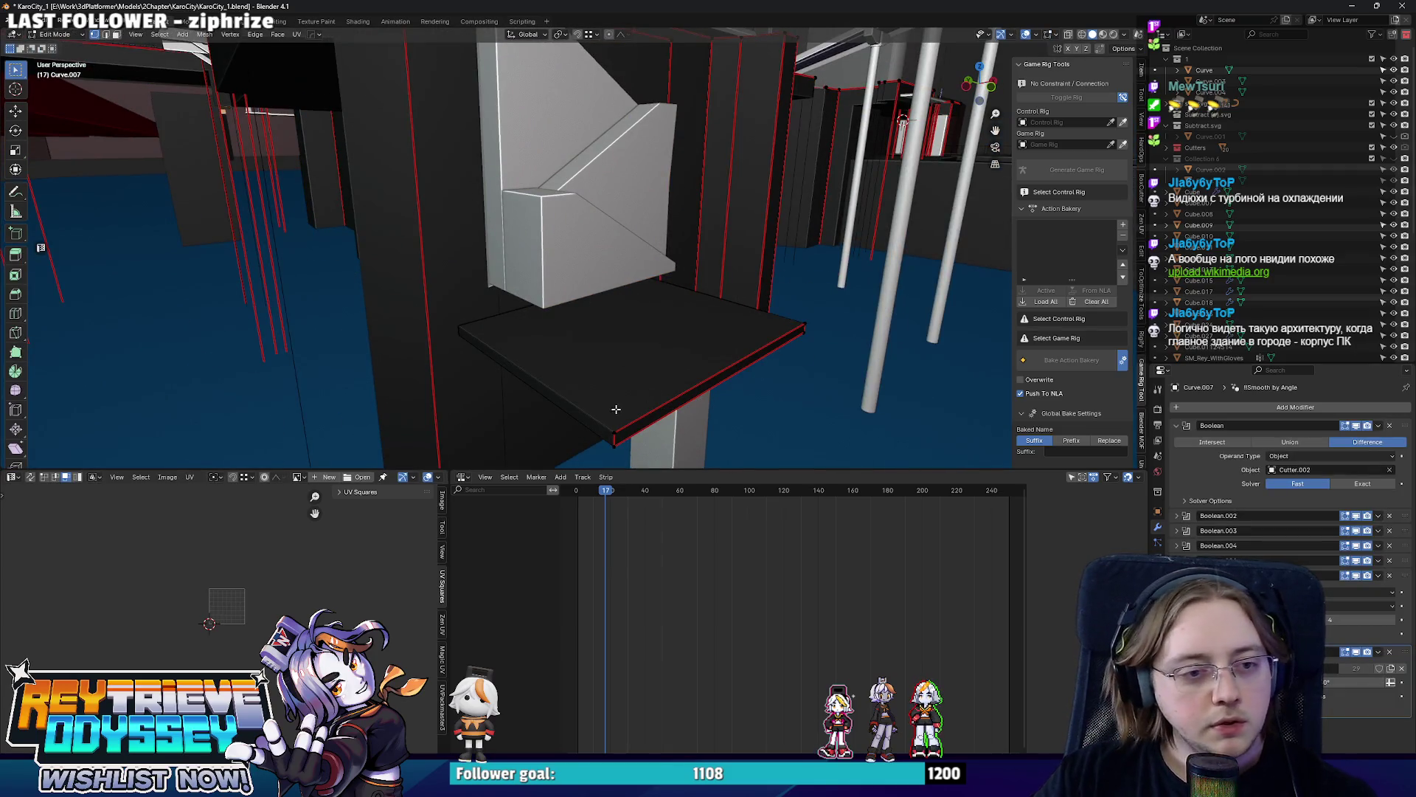
click(616, 408)
mouse_move(615, 408)
middle_down()
mouse_move(607, 336)
mouse_move(631, 381)
middle_up()
key(g)
key(z)
click(607, 335)
key(Tab)
click(631, 388)
key(Tab)
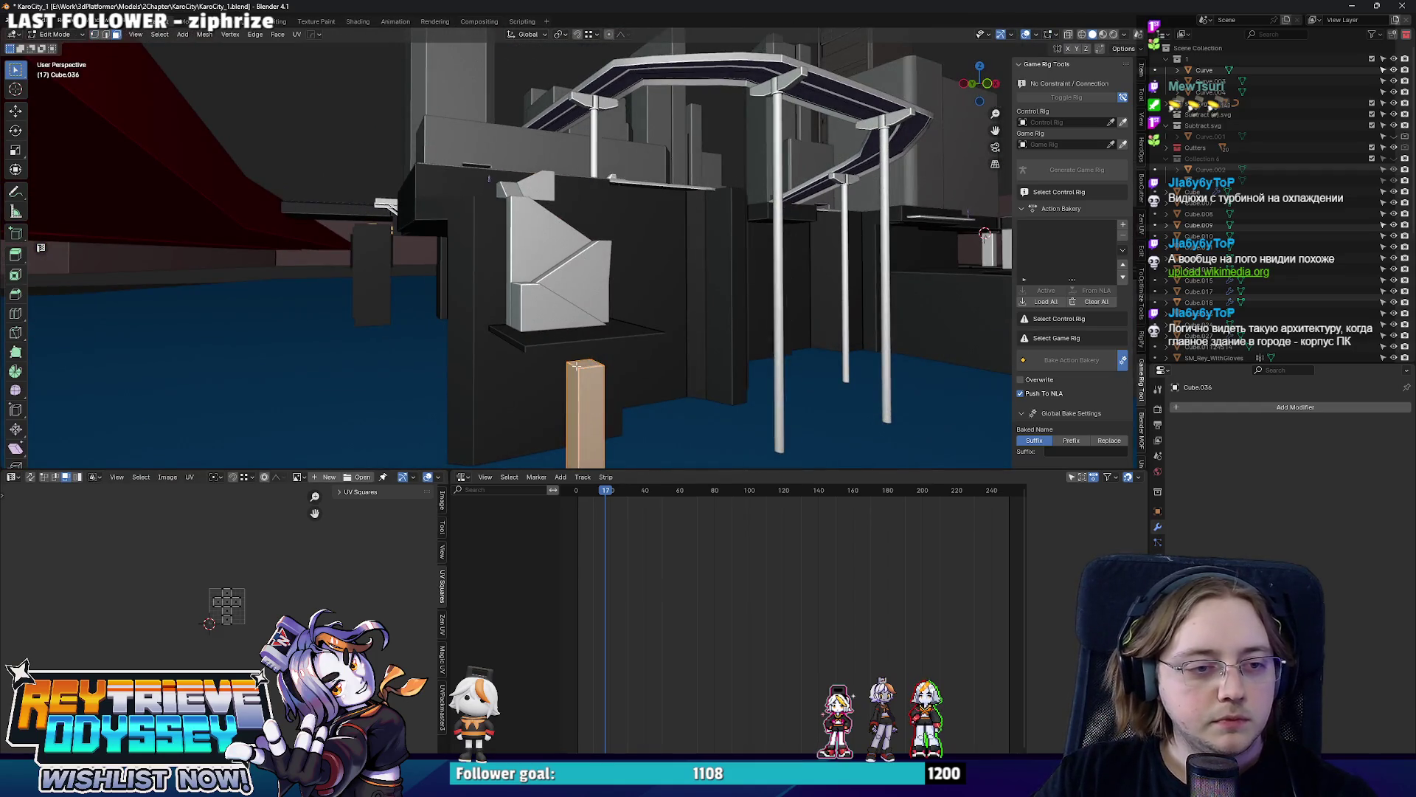
key(Tab)
mouse_move(451, 312)
middle_down()
mouse_move(606, 351)
mouse_move(626, 334)
mouse_move(562, 287)
middle_up()
scroll(518, 271, up, 5)
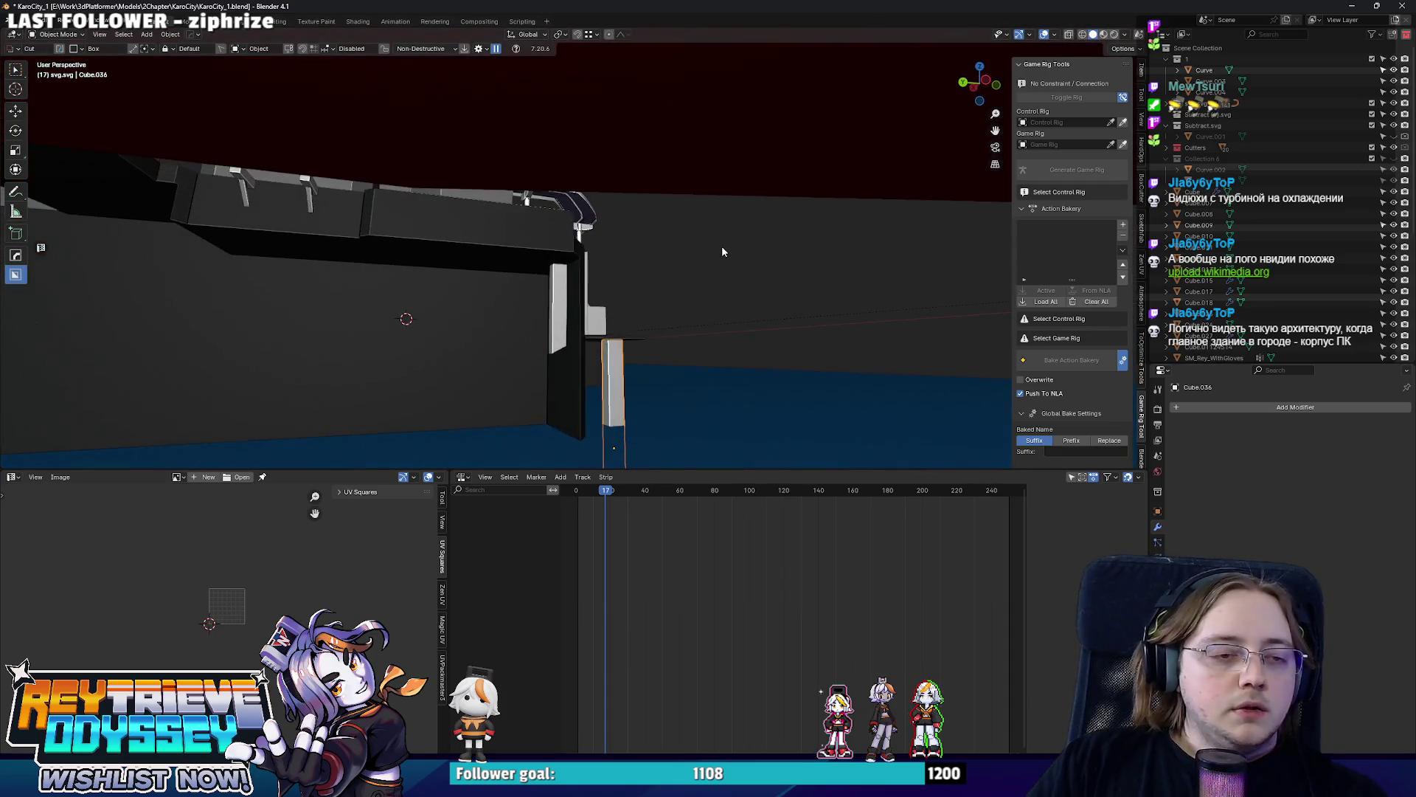
Slide the wall's boolean cutter Cutter.010 along Y in Edit Mode.
middle_drag(722, 252, 628, 277)
click(630, 277)
right_click(637, 227)
click(636, 230)
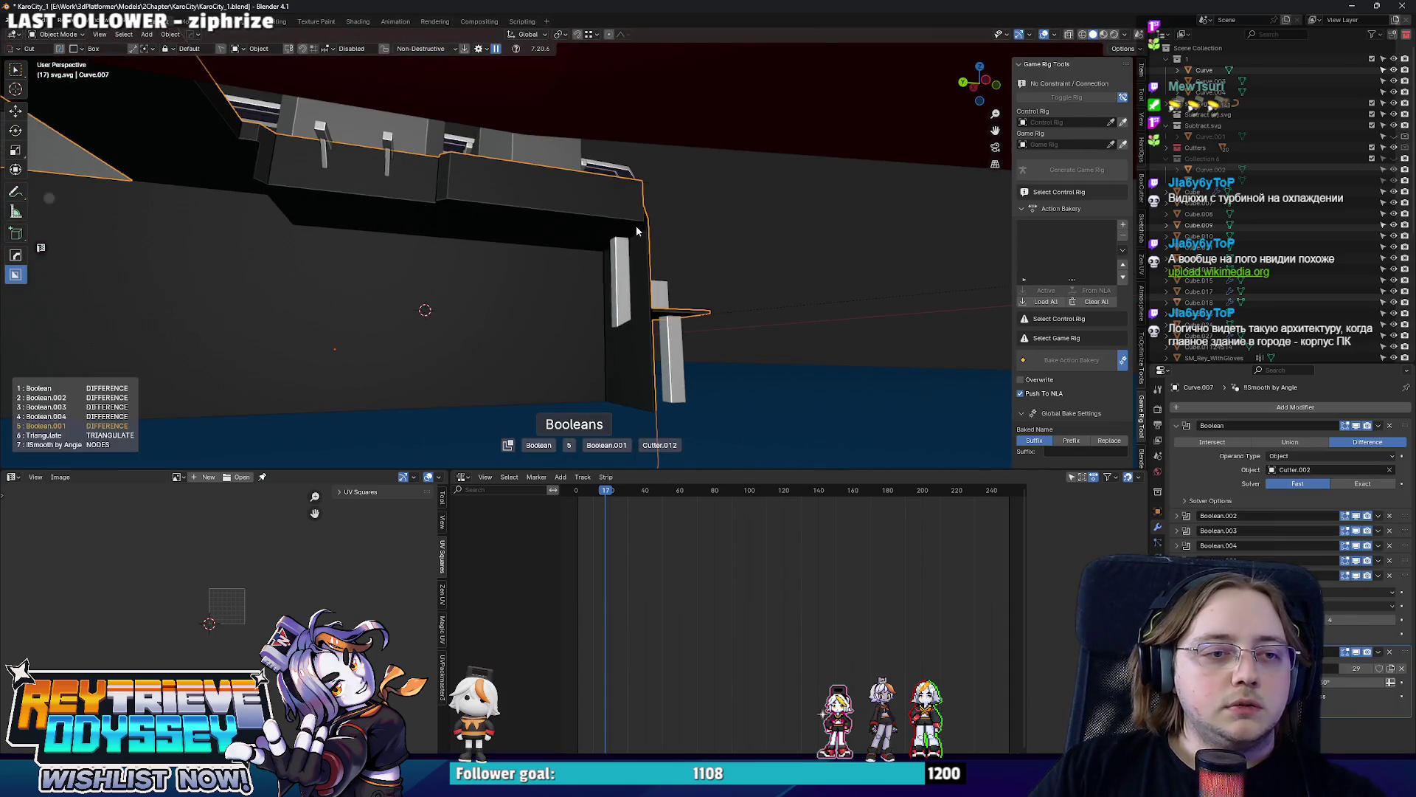
key(Tab)
mouse_move(637, 230)
middle_down()
mouse_move(702, 355)
mouse_move(687, 376)
middle_up()
key(g)
key(y)
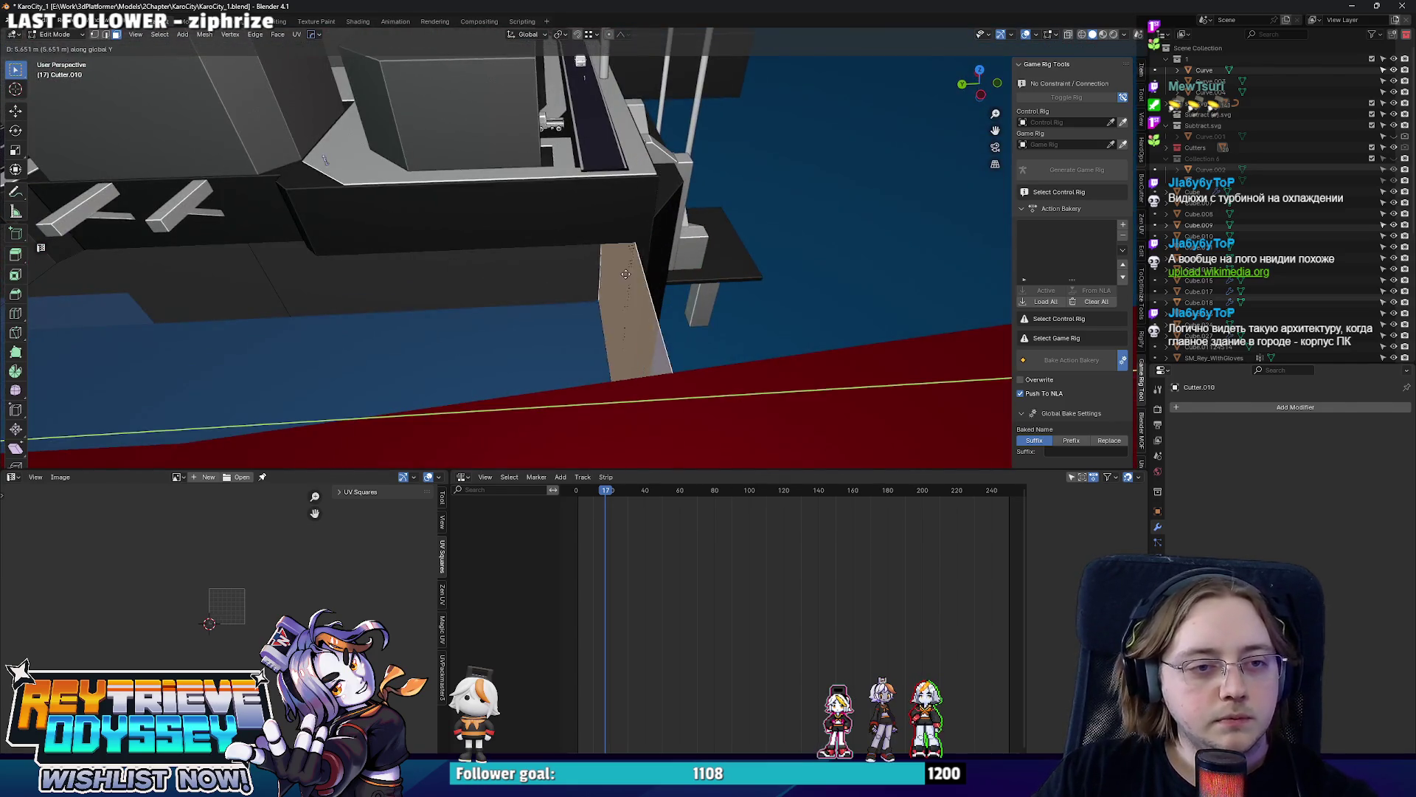
click(626, 273)
key(Tab)
Duplicate the tall column and stand the copy under the elevated road beside the wall.
mouse_move(626, 274)
middle_down()
mouse_move(416, 191)
mouse_move(516, 231)
mouse_move(592, 173)
mouse_move(704, 212)
middle_up()
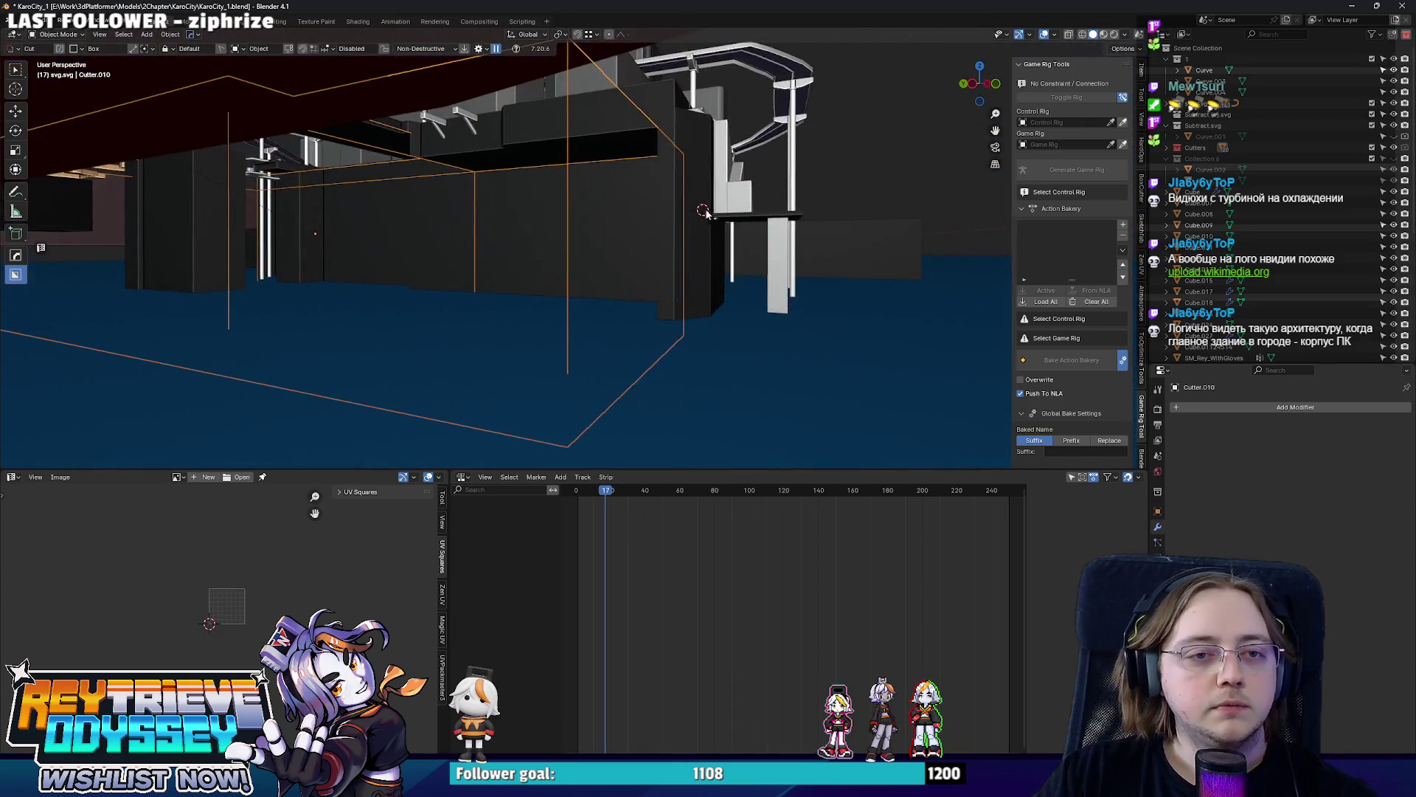
key(shift+d)
click(430, 227)
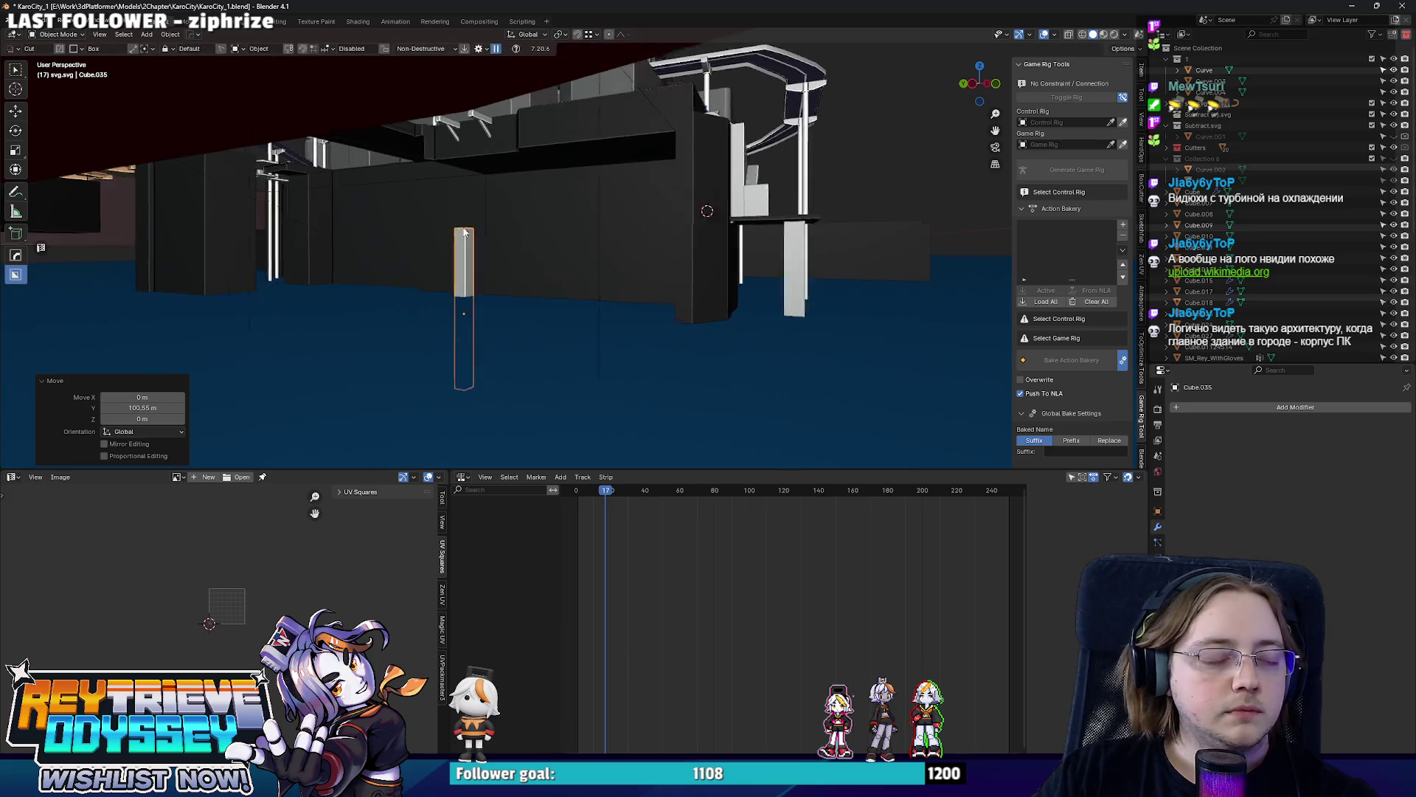
middle_drag(431, 227, 600, 161)
key(g)
key(z)
key(g)
key(y)
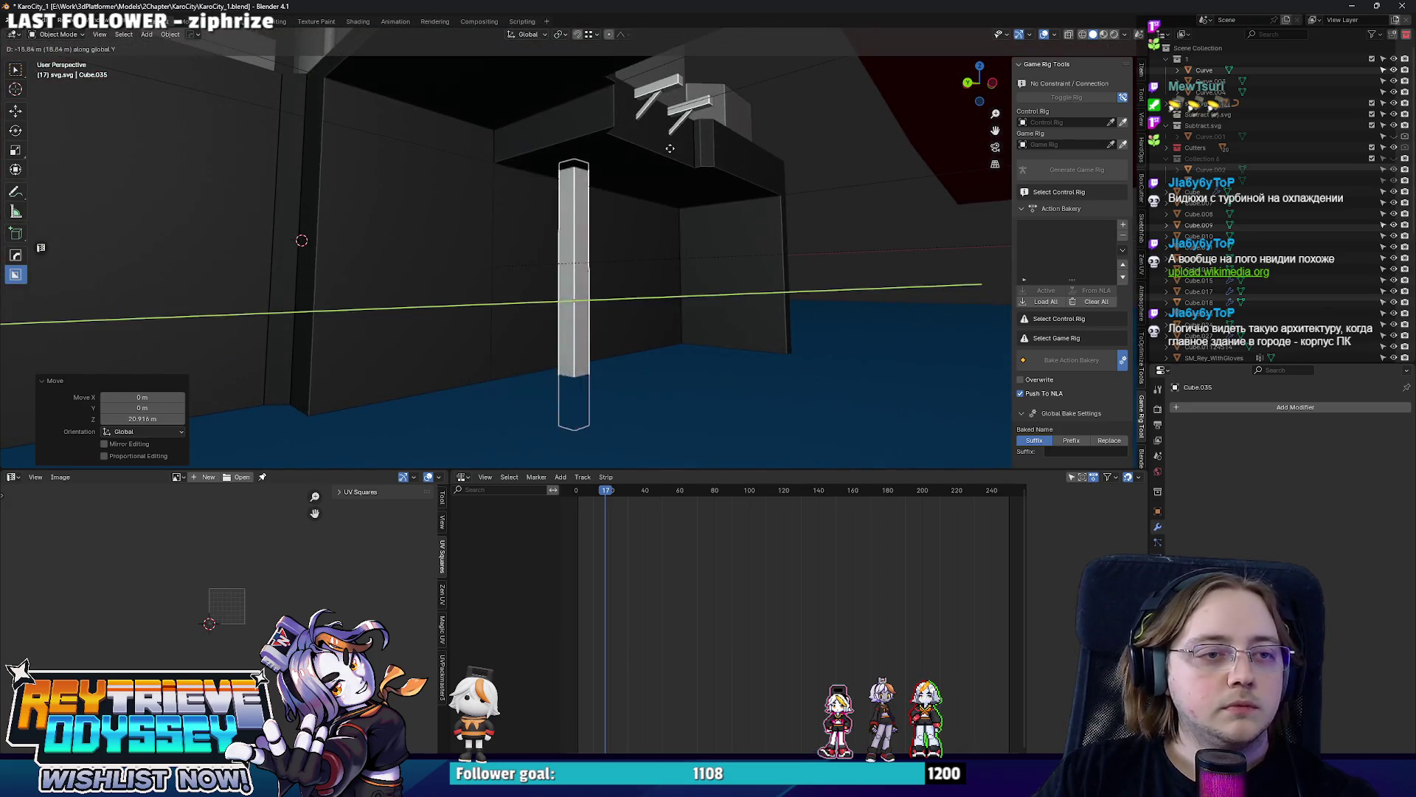
key(x)
click(602, 141)
middle_drag(604, 141, 561, 129)
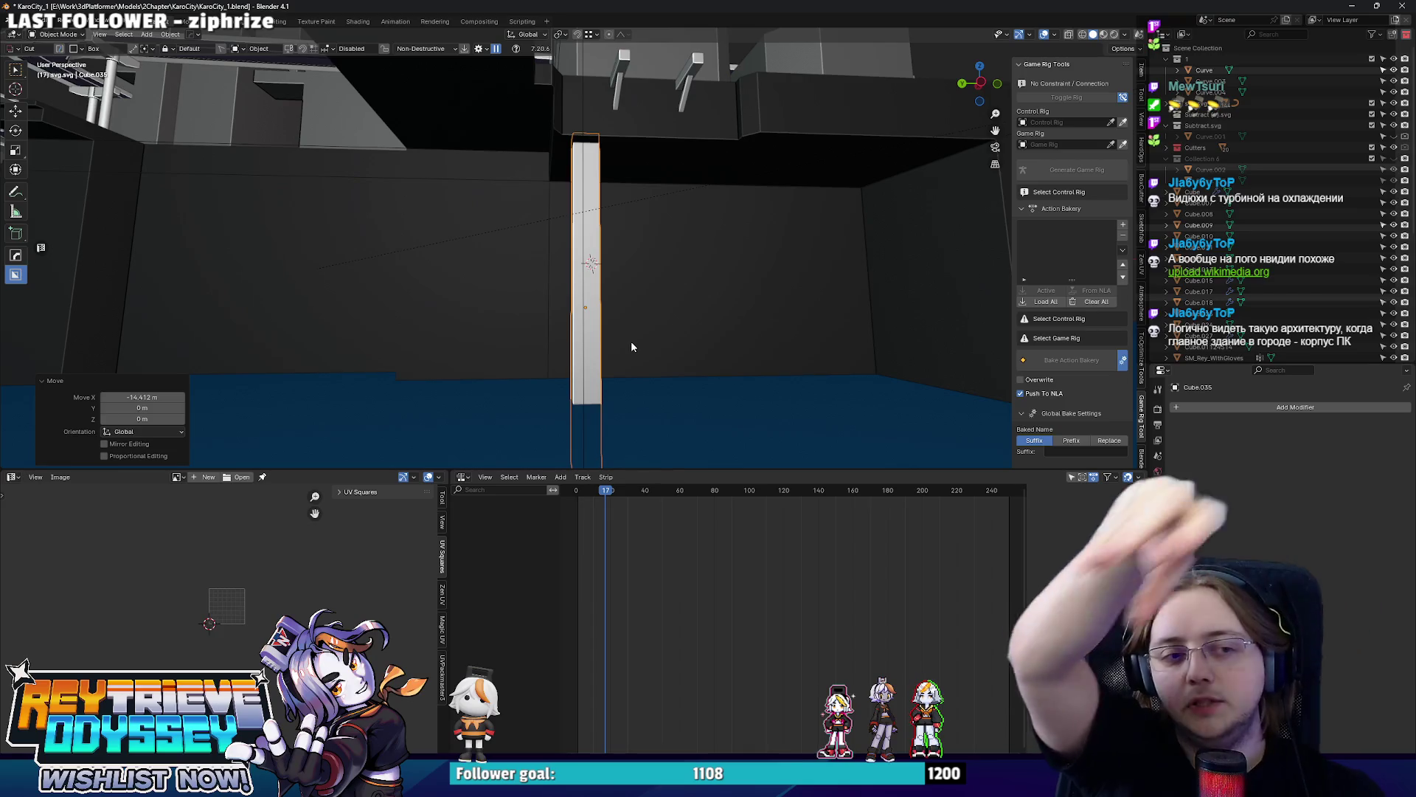
mouse_move(475, 260)
middle_down()
mouse_move(717, 143)
mouse_move(682, 217)
mouse_move(728, 197)
mouse_move(625, 196)
mouse_move(542, 223)
mouse_move(617, 265)
middle_up()
key(g)
key(y)
Slide the cutter's long beam face about 2.56 m along its length using see-through view.
click(542, 223)
click(591, 214)
key(Tab)
mouse_move(589, 214)
middle_down()
mouse_move(450, 229)
mouse_move(808, 255)
middle_up()
key(alt+z)
click(538, 270)
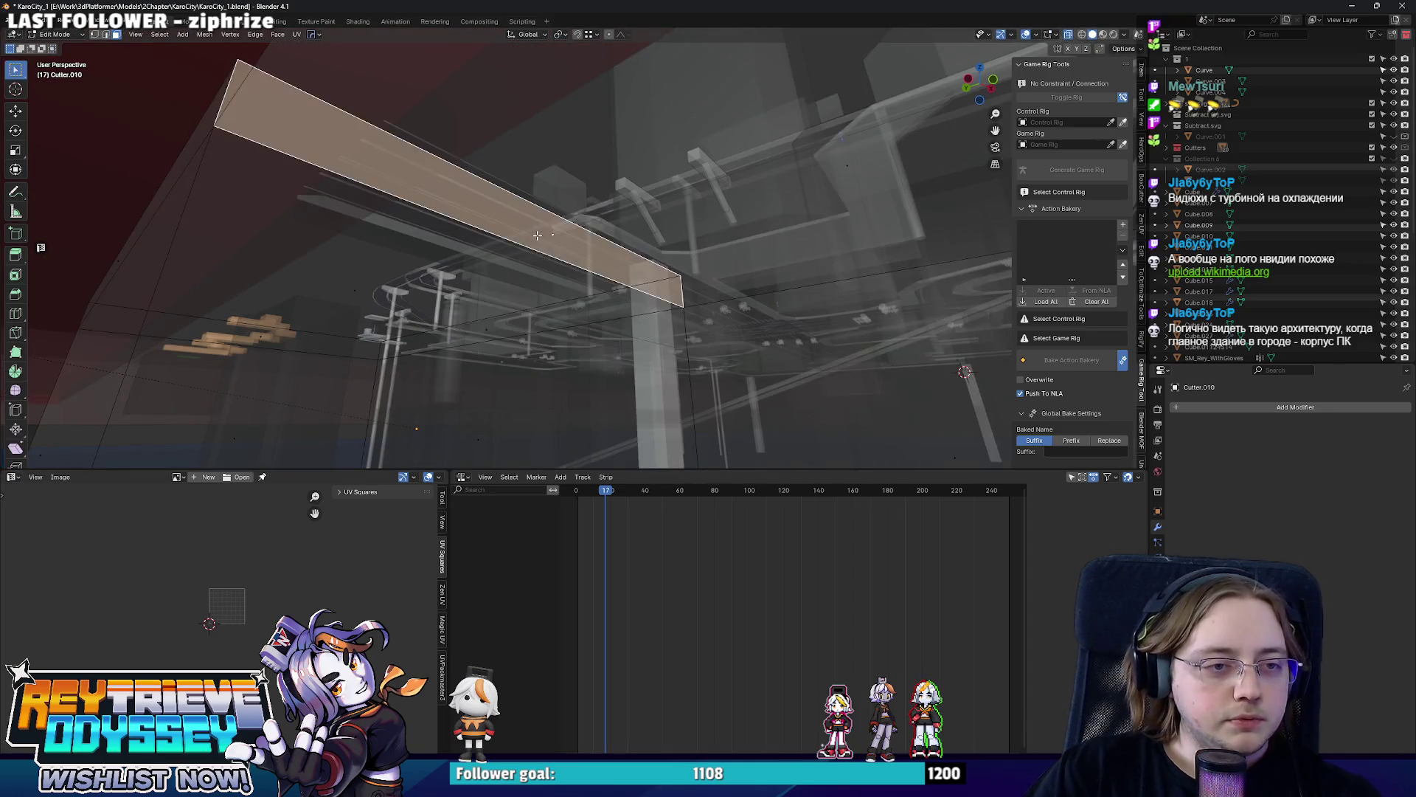
key(alt+z)
middle_drag(538, 269, 592, 232)
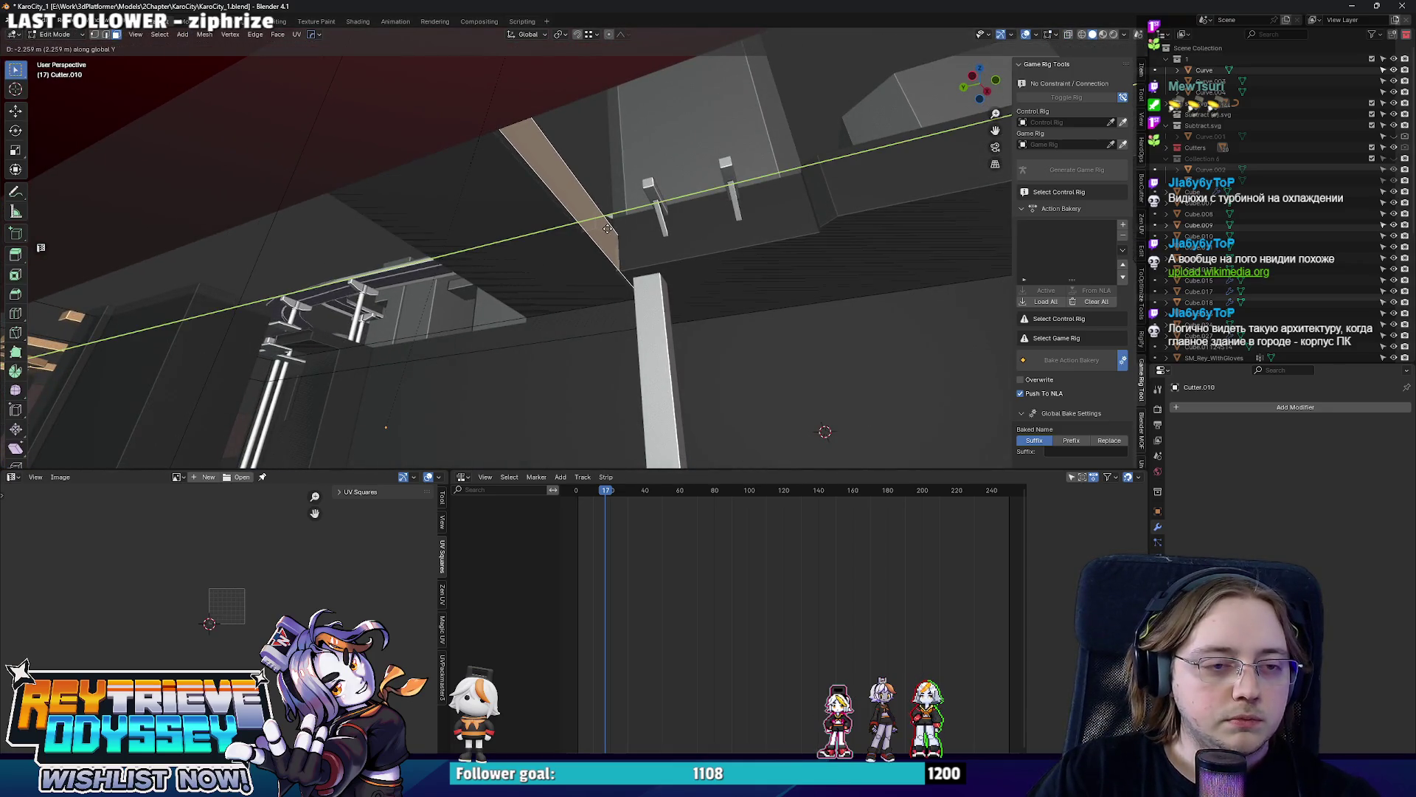
click(607, 227)
mouse_move(607, 227)
middle_down()
mouse_move(672, 260)
mouse_move(833, 300)
mouse_move(659, 268)
mouse_move(290, 104)
middle_up()
key(Tab)
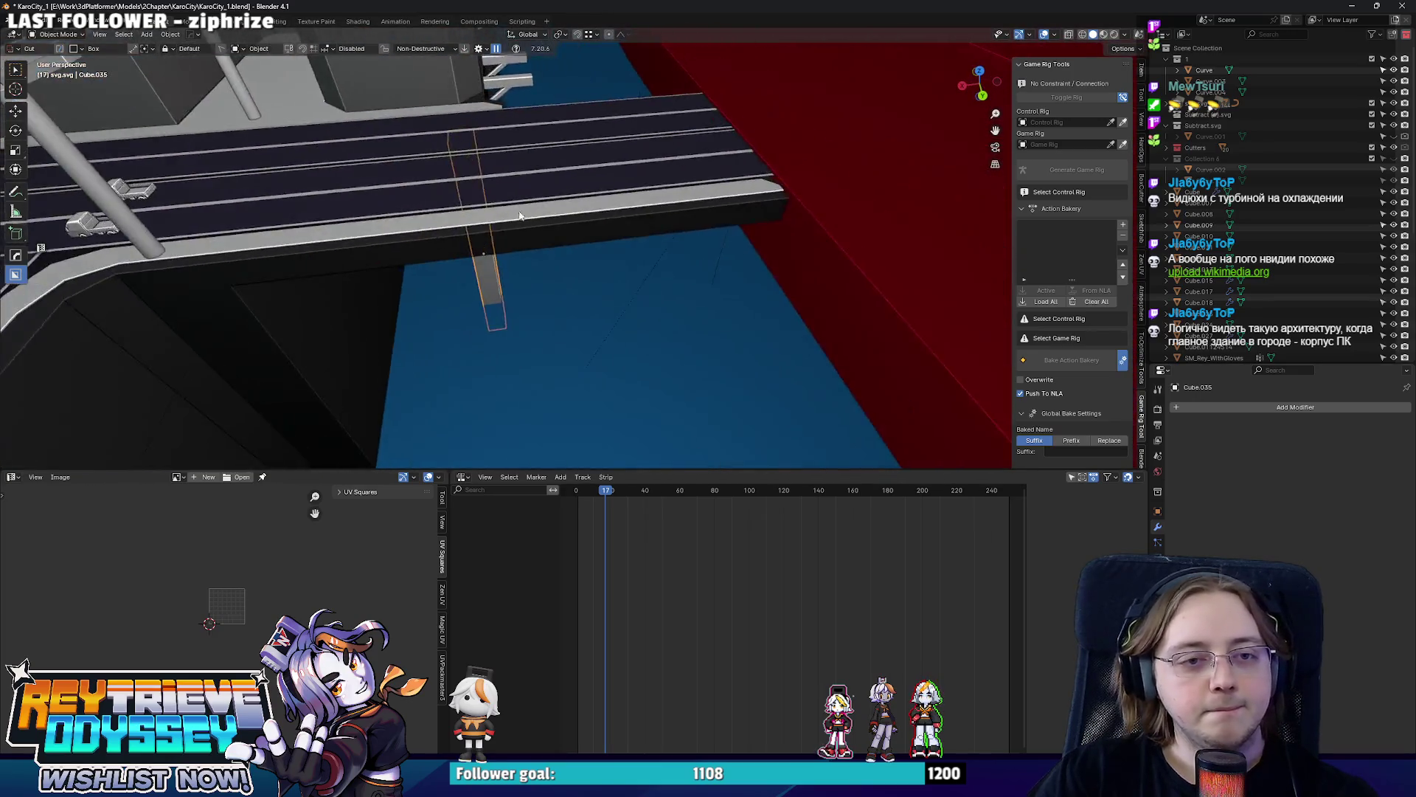
Duplicate the T-topped post Cylinder.017, turn it 90° on Z, scale it up and raise it.
click(289, 102)
key(shift+d)
click(720, 421)
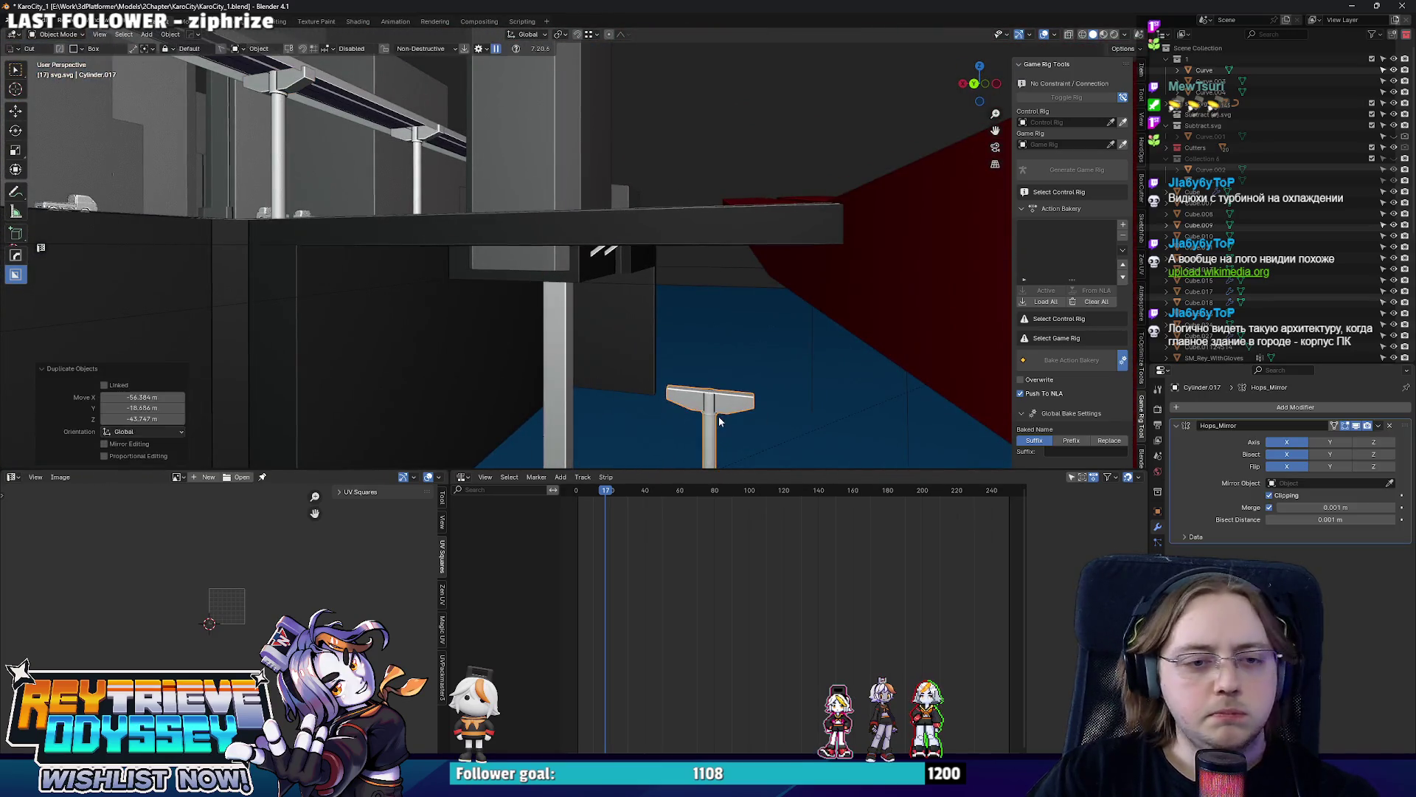
key(Return)
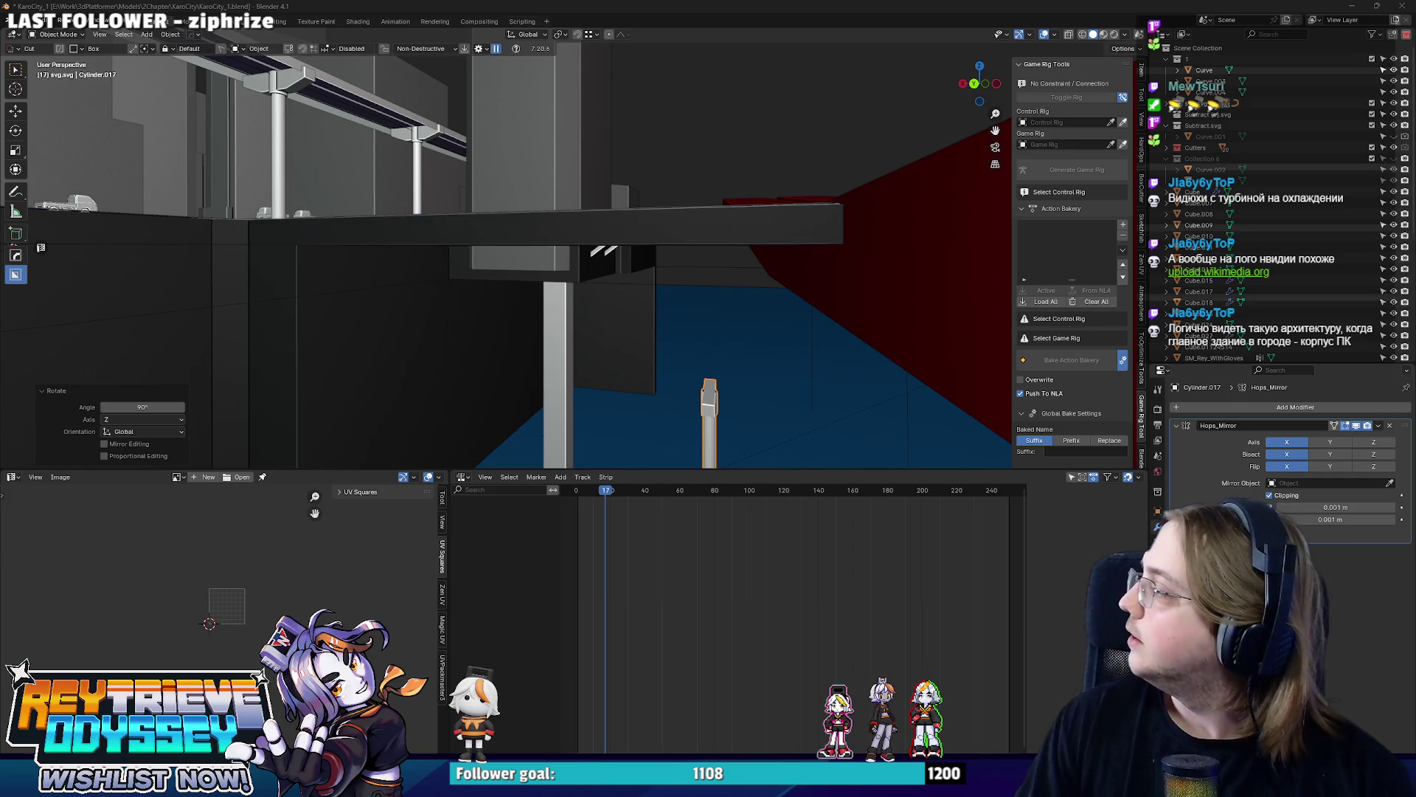
key(KP_Decimal)
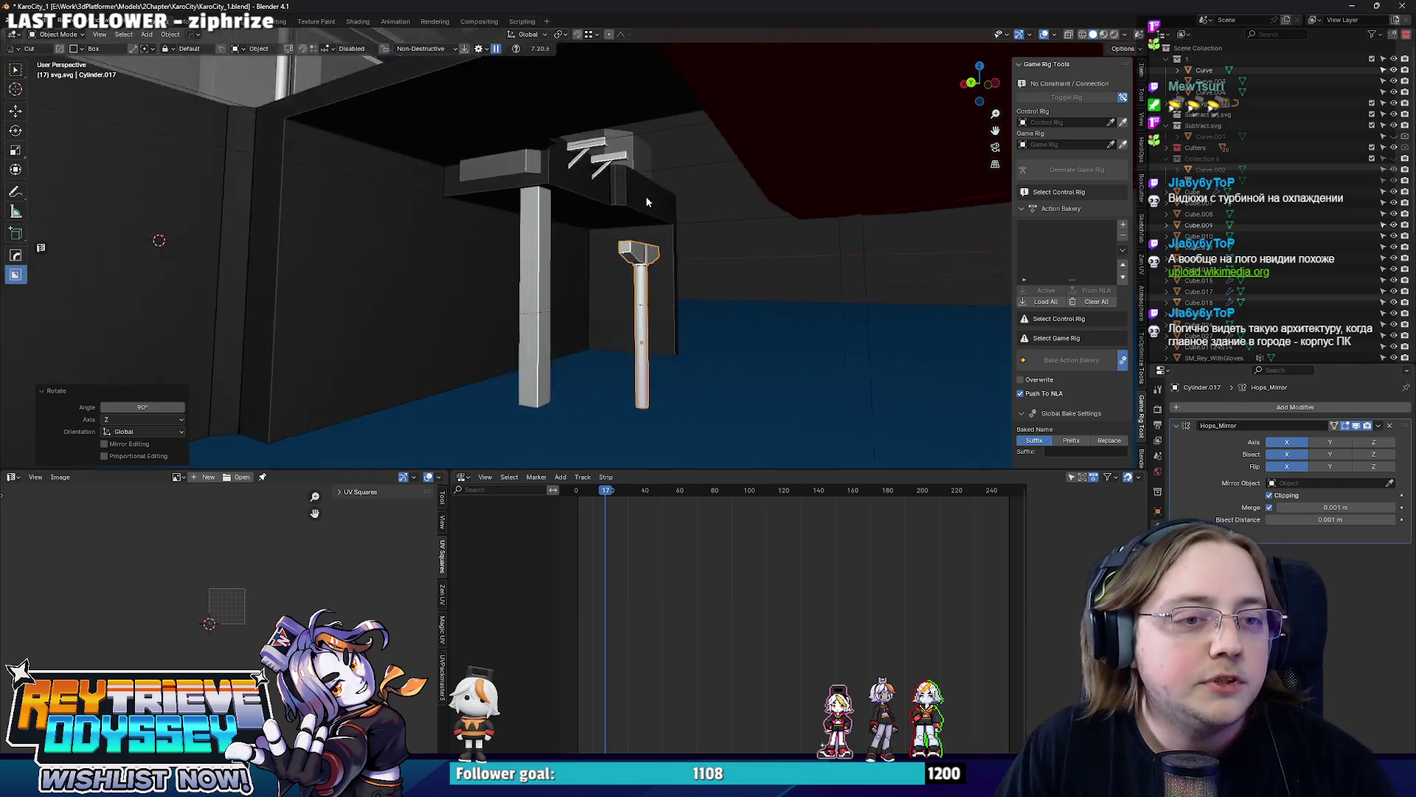
key(s)
click(834, 212)
scroll(834, 211, up, 3)
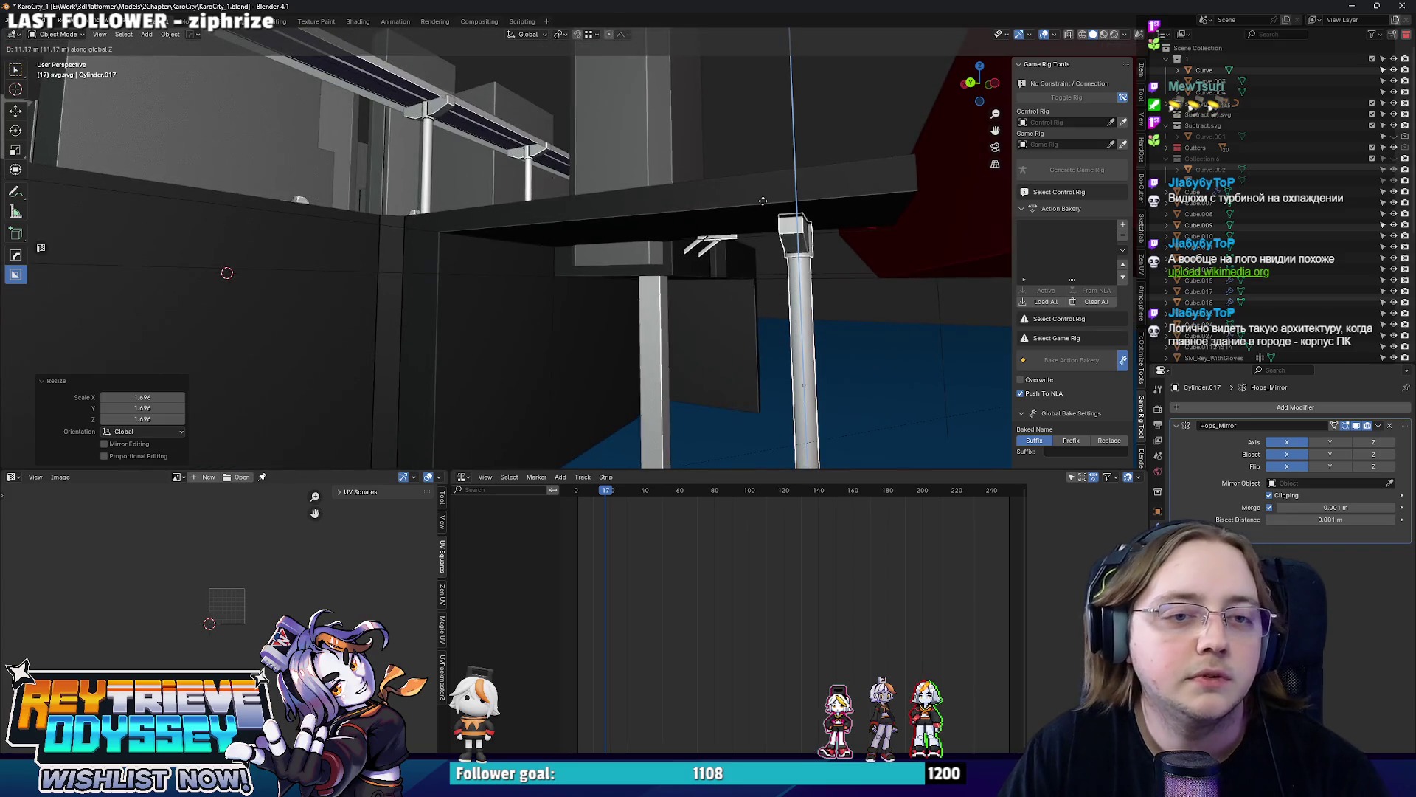
click(791, 202)
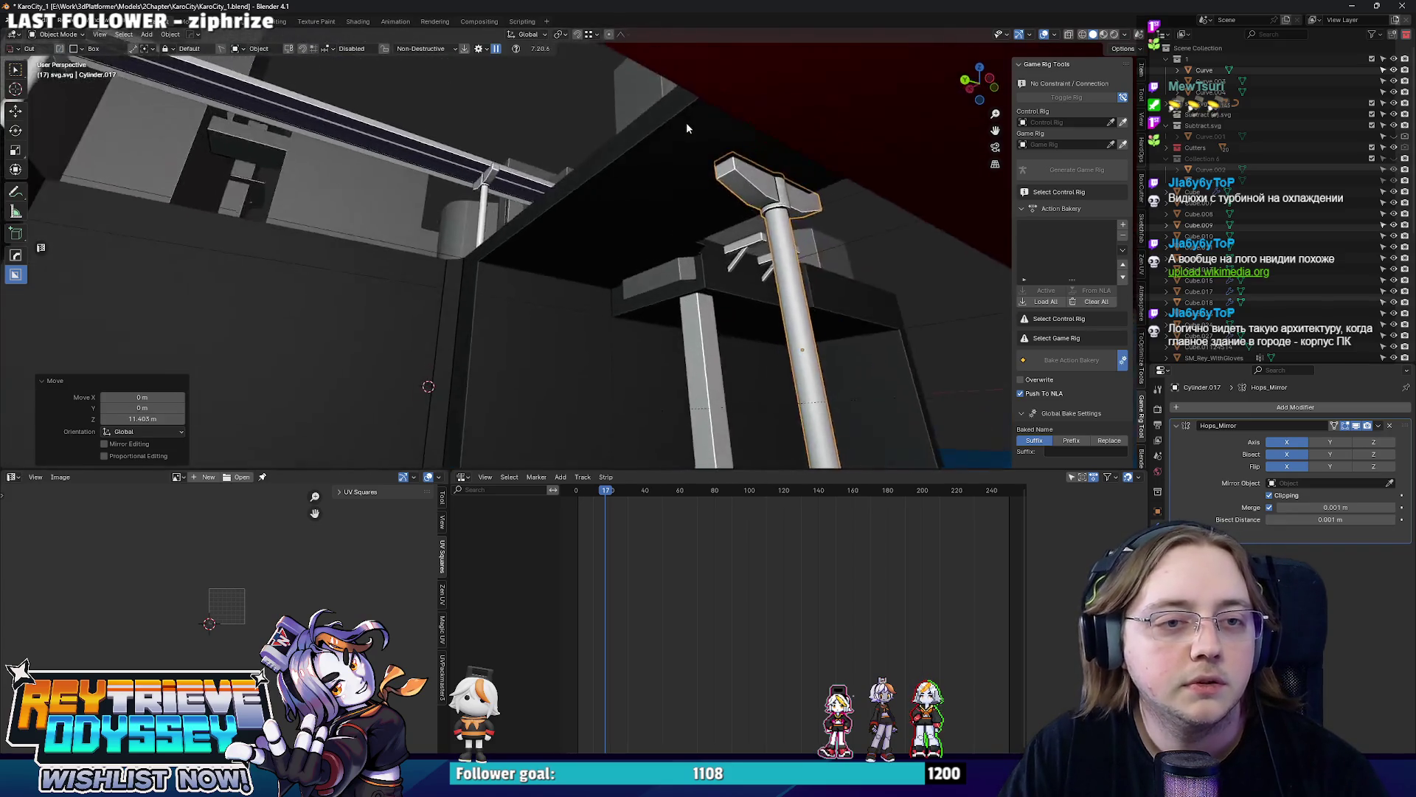
Enlarge the post slightly and move it on Z and Y to meet the road's underside.
middle_drag(792, 202, 596, 85)
key(g)
key(y)
key(Escape)
key(s)
click(730, 133)
key(g)
key(z)
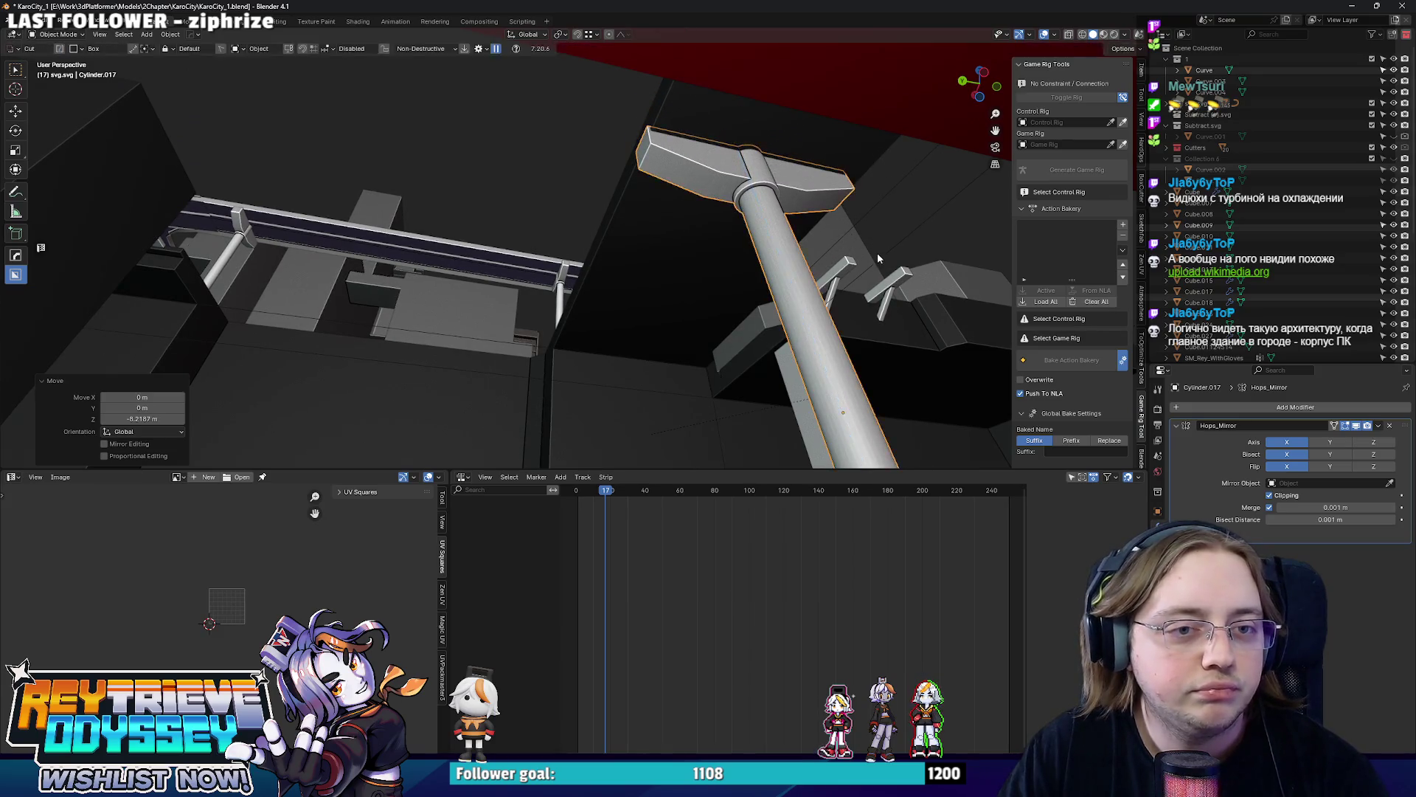
key(y)
click(884, 255)
Duplicate the placed post and set the second one along X beside it.
mouse_move(884, 256)
middle_down()
mouse_move(832, 300)
mouse_move(650, 225)
mouse_move(828, 295)
mouse_move(634, 293)
mouse_move(653, 311)
middle_up()
key(shift+d)
key(Escape)
click(512, 285)
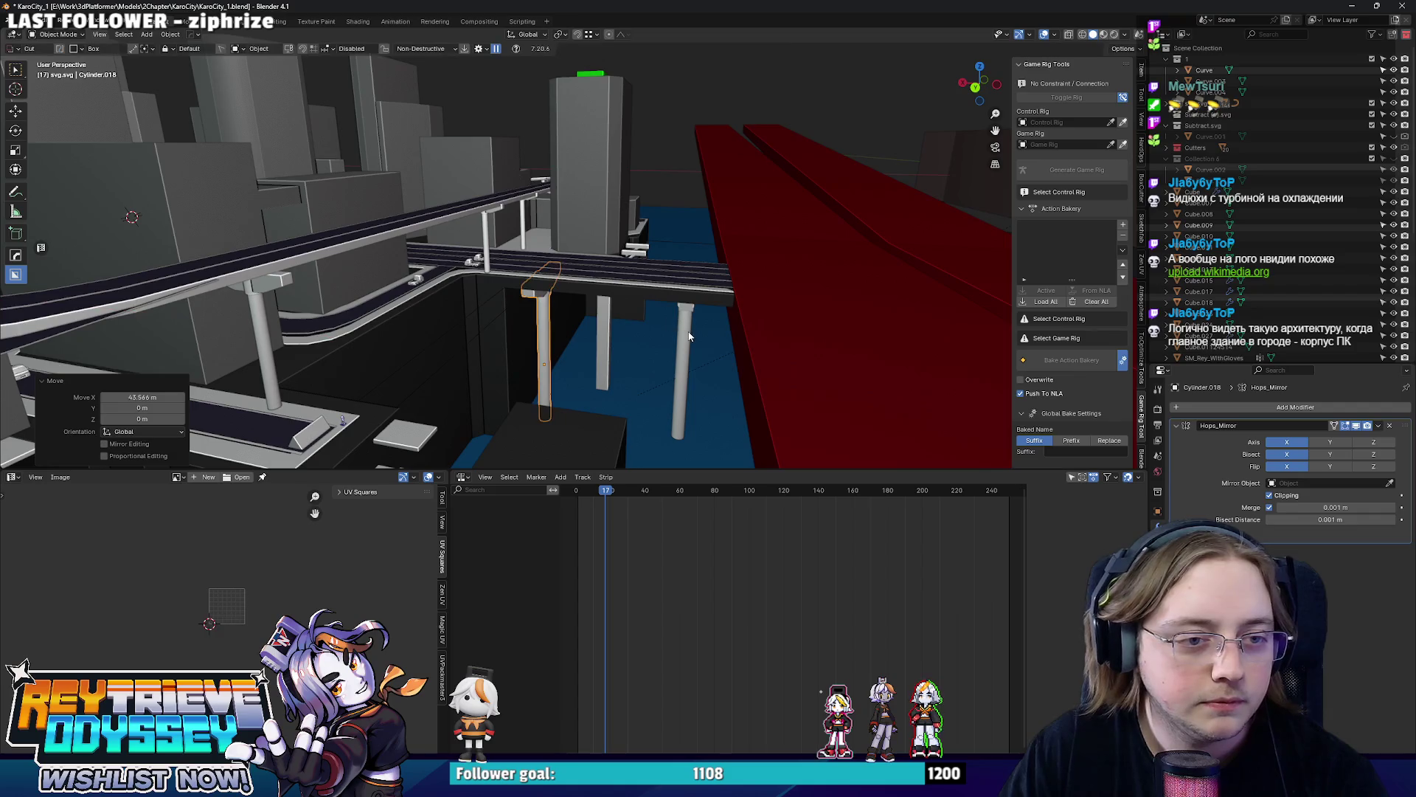
key(x)
click(697, 335)
scroll(696, 335, up, 3)
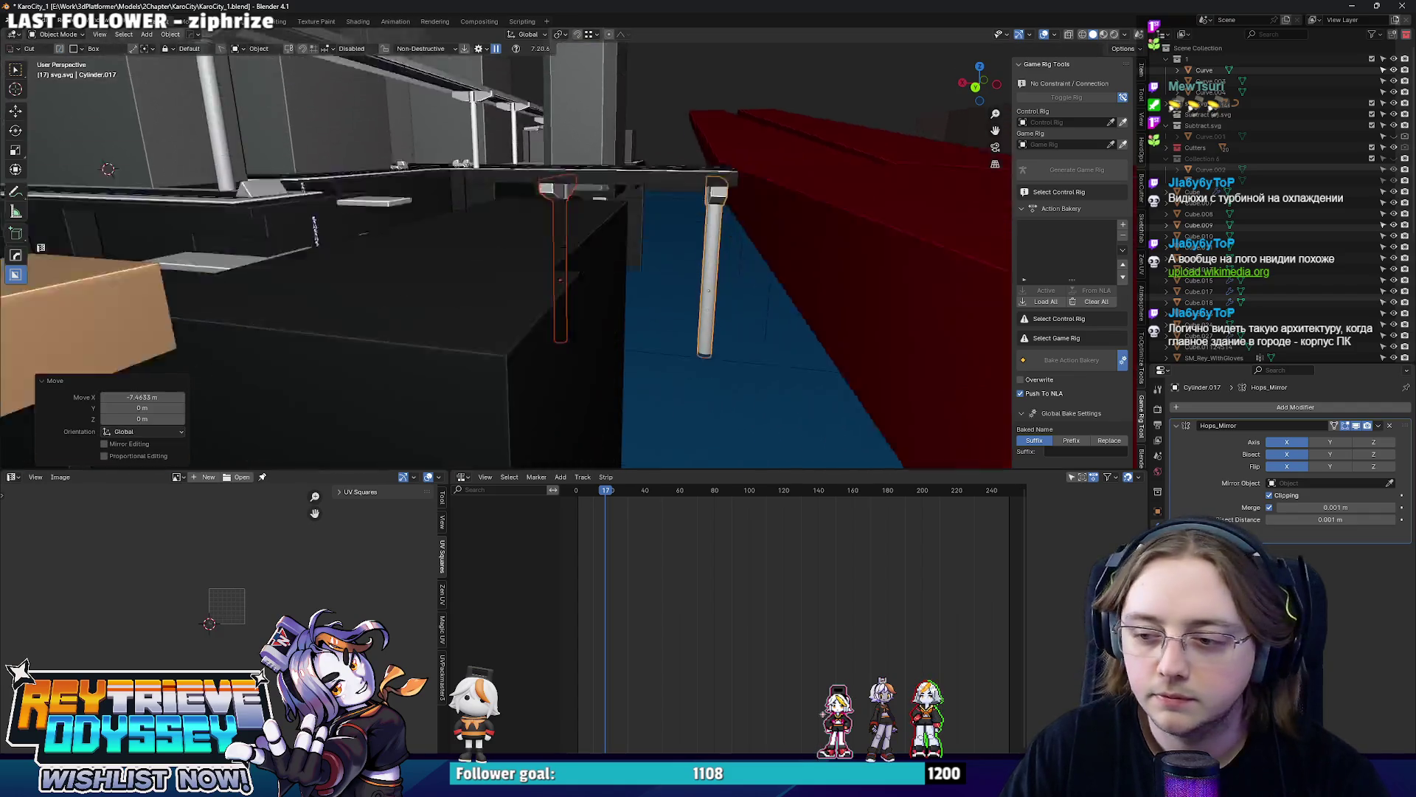
scroll(697, 335, up, 3)
mouse_move(508, 248)
middle_down()
mouse_move(531, 283)
mouse_move(520, 316)
mouse_move(662, 314)
middle_up()
scroll(525, 340, down, 5)
click(575, 316)
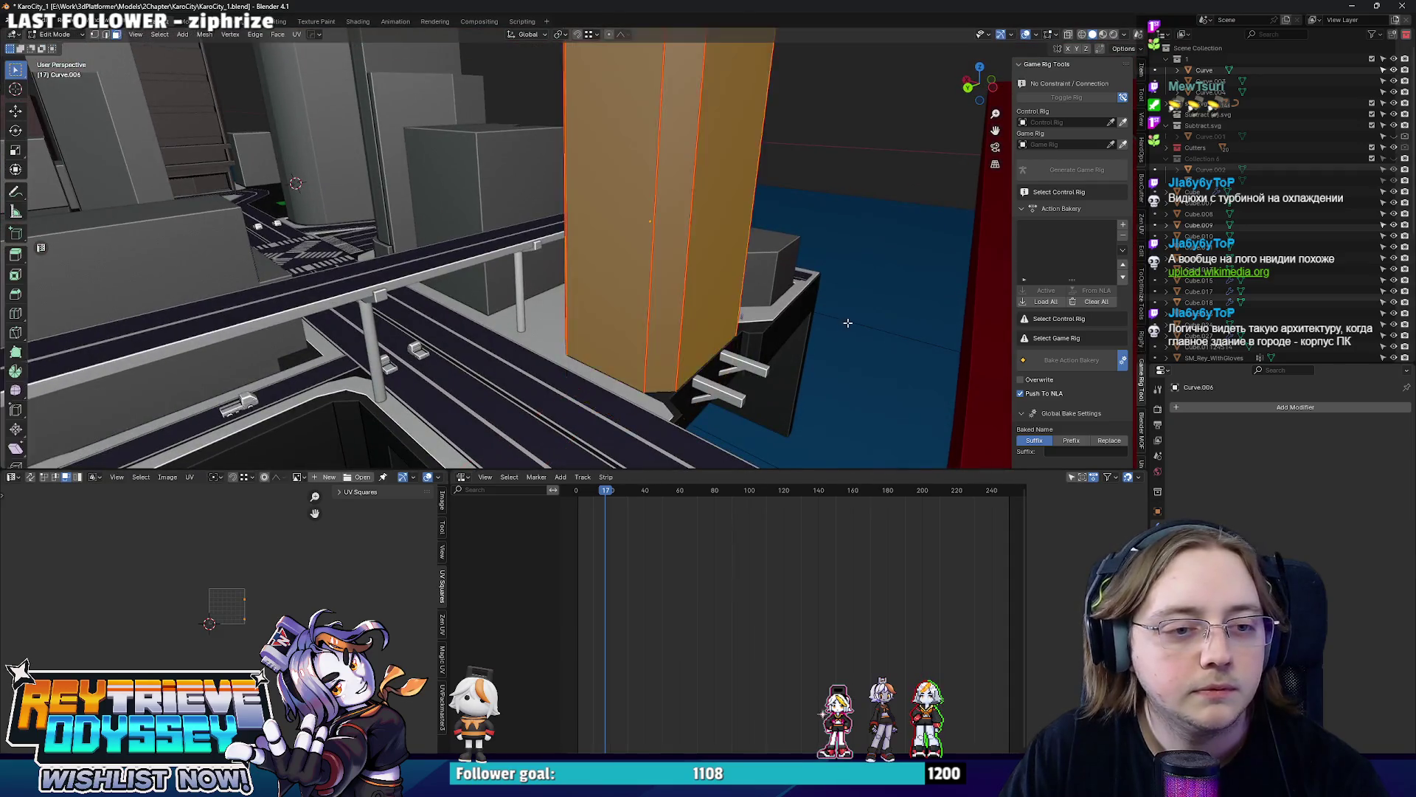
Raise the tall building's base geometry on Z in see-through Edit Mode.
key(Tab)
key(alt+z)
key(alt+z)
scroll(576, 315, up, 4)
mouse_move(575, 316)
middle_down()
mouse_move(703, 328)
mouse_move(664, 278)
middle_up()
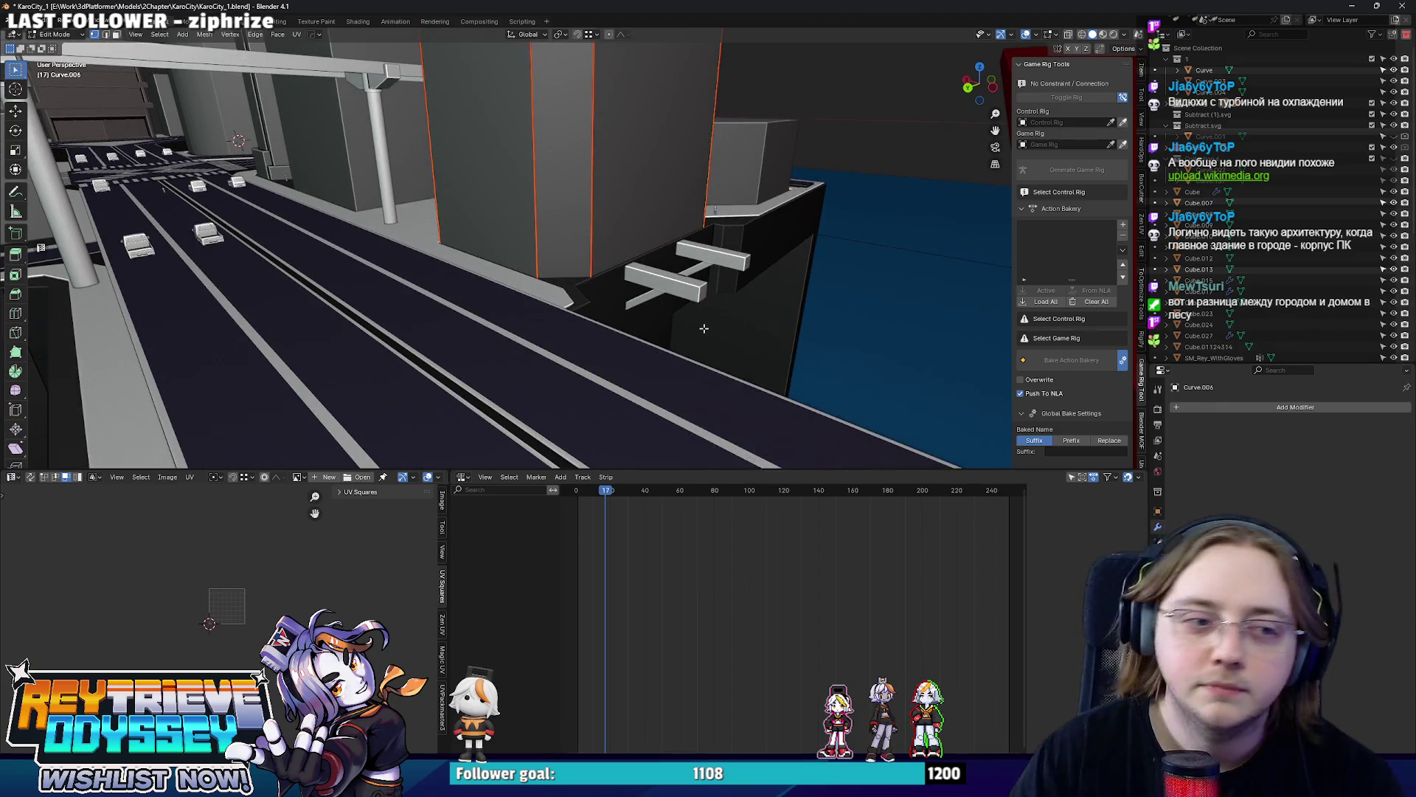
key(alt+z)
key(g)
key(z)
click(623, 220)
key(Tab)
key(alt+z)
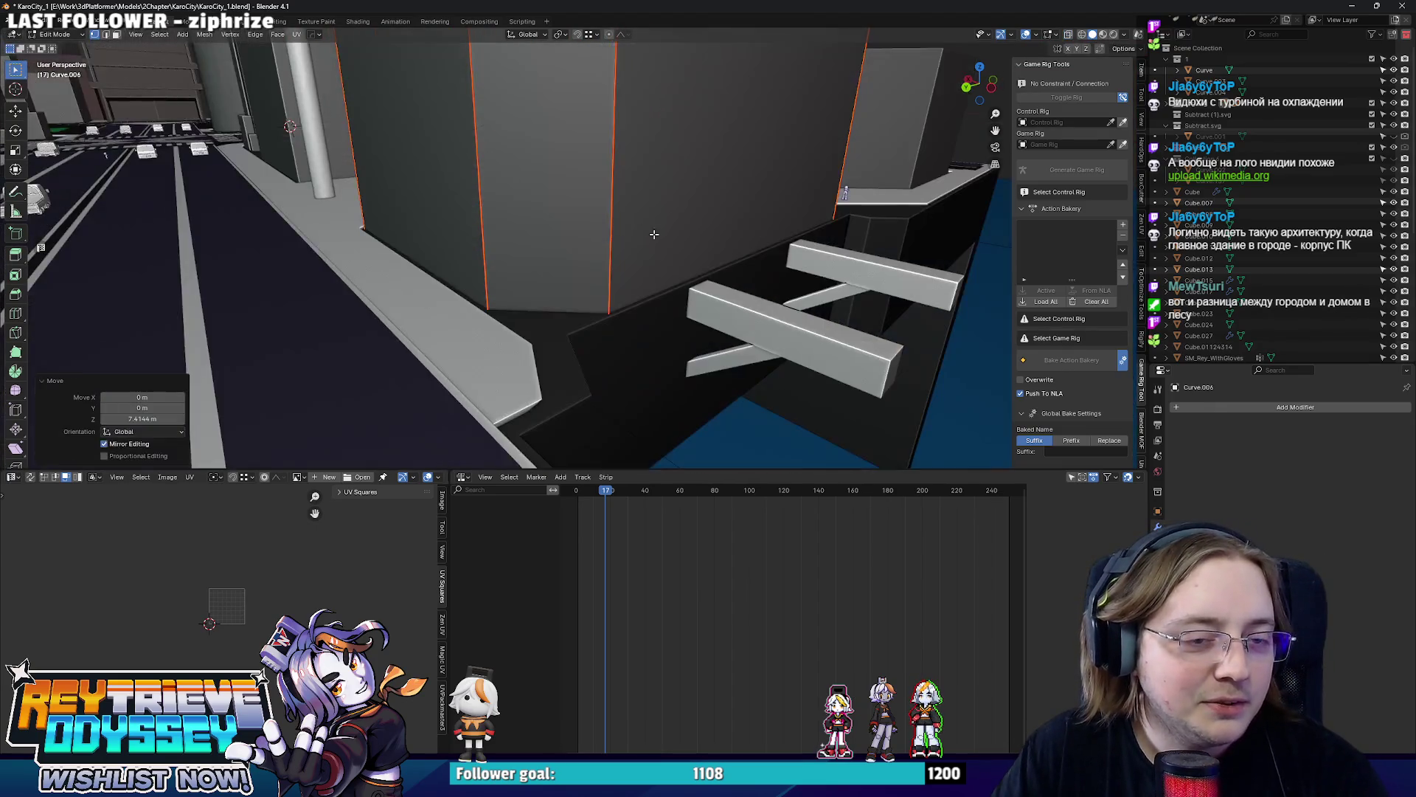
Duplicate the tall angled pillar beside the blue water, sliding the copy along Y.
middle_drag(624, 221, 701, 266)
click(762, 236)
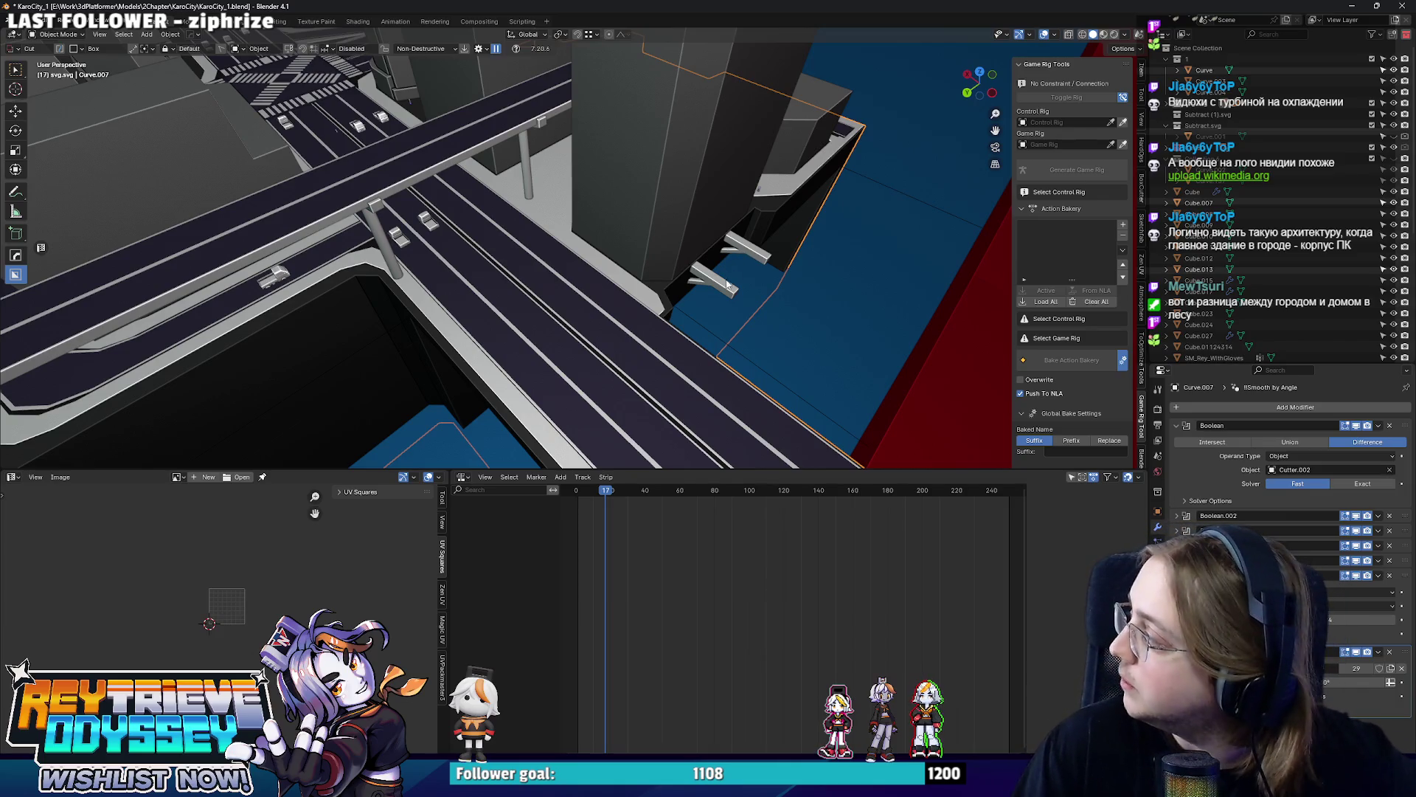
mouse_move(711, 295)
middle_down()
mouse_move(640, 245)
mouse_move(582, 253)
mouse_move(665, 258)
middle_up()
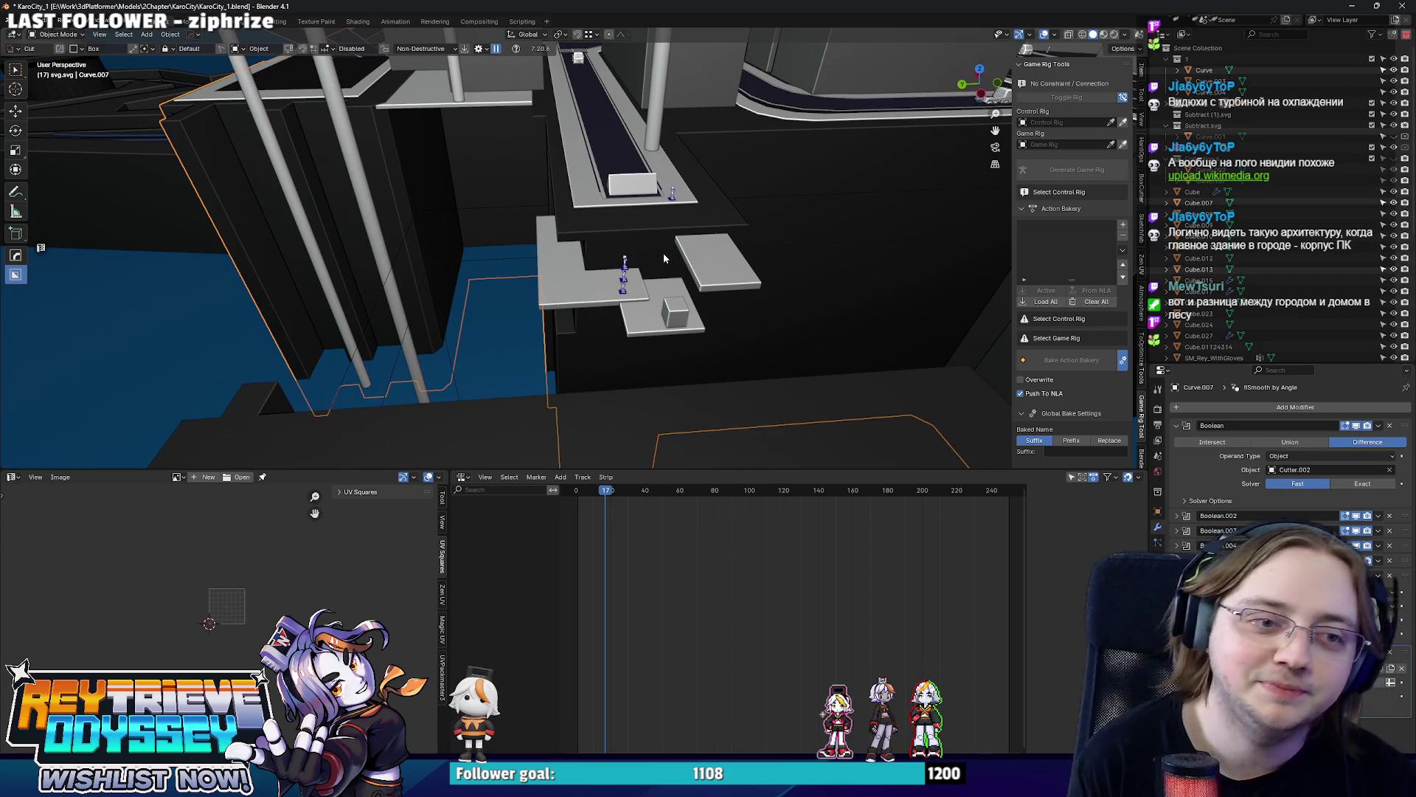
mouse_move(664, 253)
middle_down()
mouse_move(792, 266)
mouse_move(689, 245)
mouse_move(683, 259)
mouse_move(626, 231)
mouse_move(686, 231)
middle_up()
click(912, 255)
key(shift+d)
key(y)
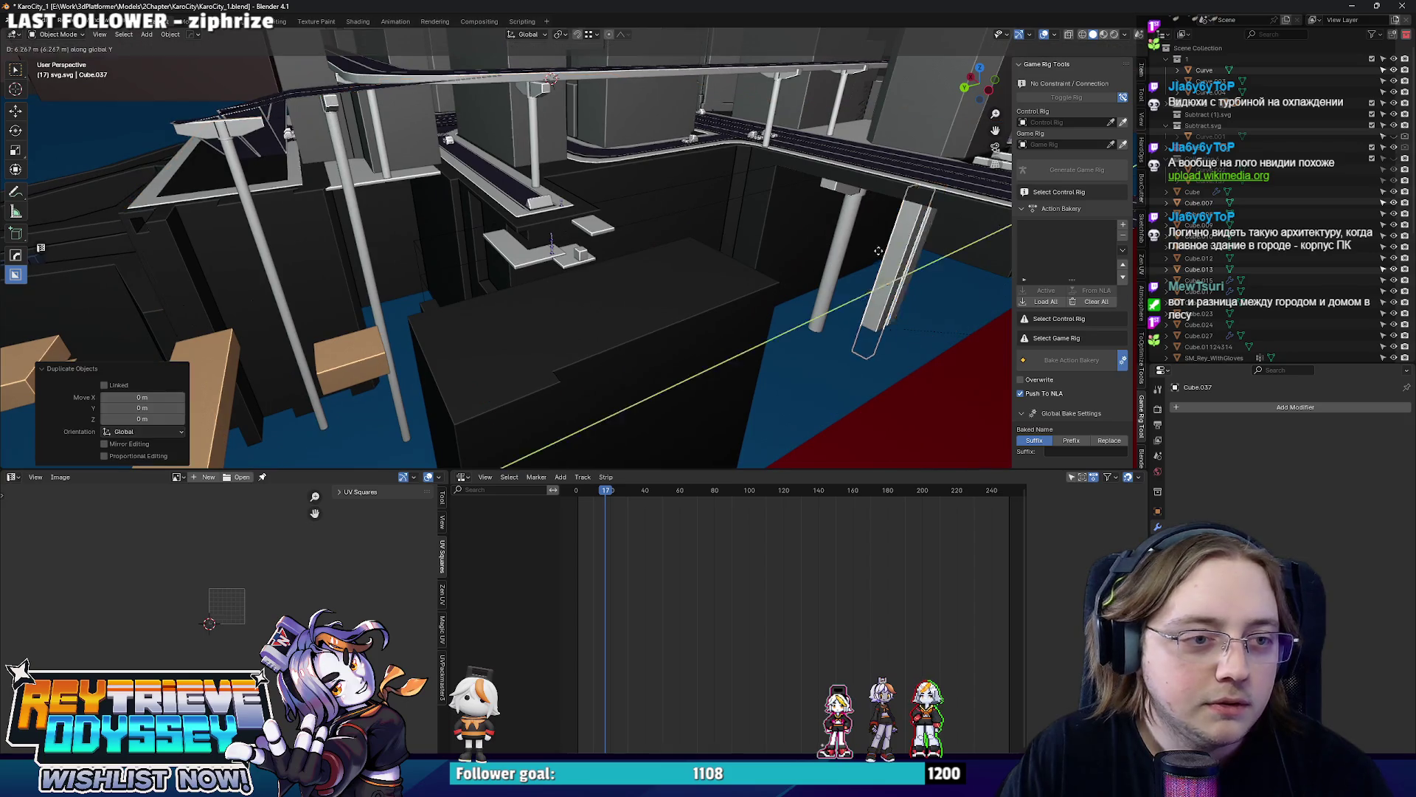
Place the copied pillar under the road and stretch it taller on Z.
middle_drag(582, 319, 620, 280)
key(g)
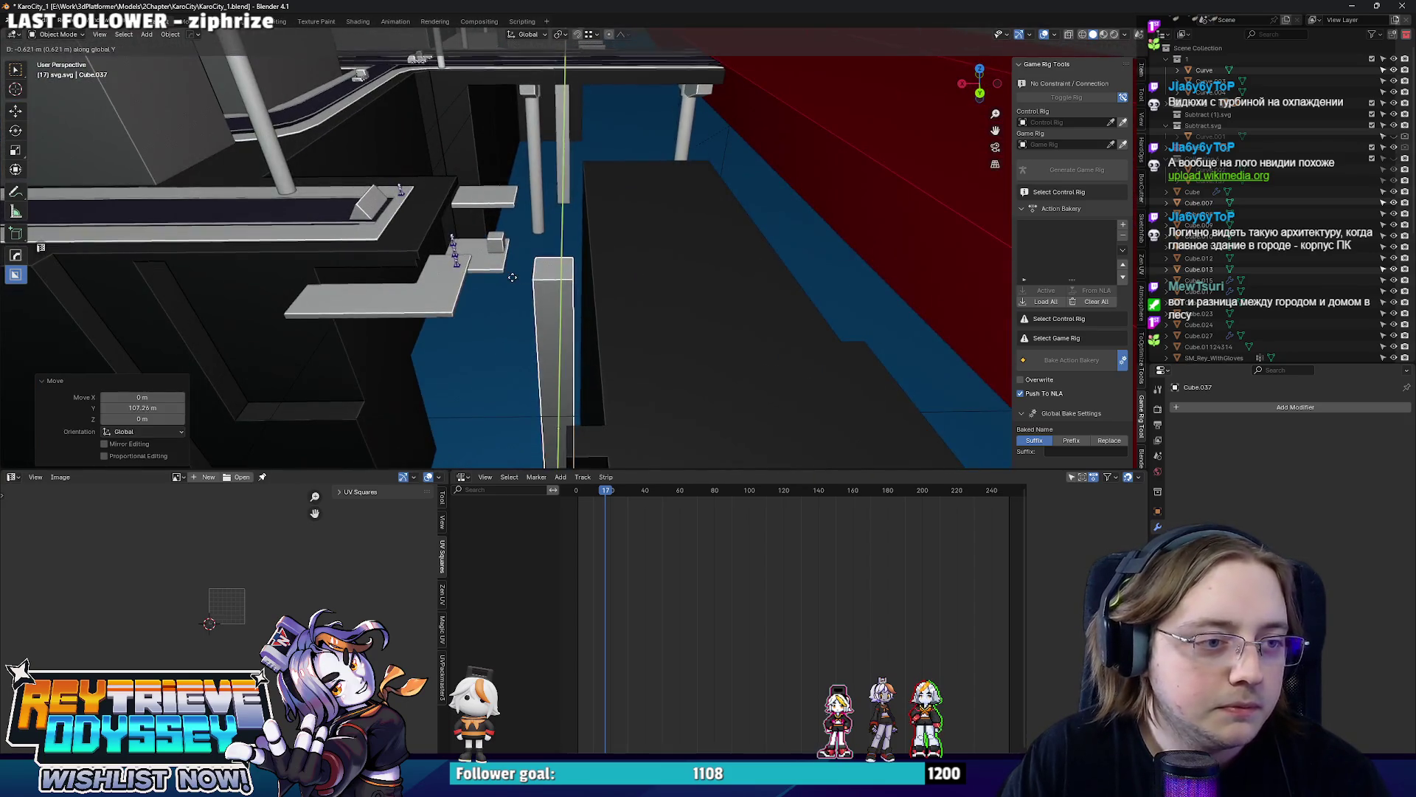
key(y)
click(517, 277)
middle_drag(521, 274, 554, 284)
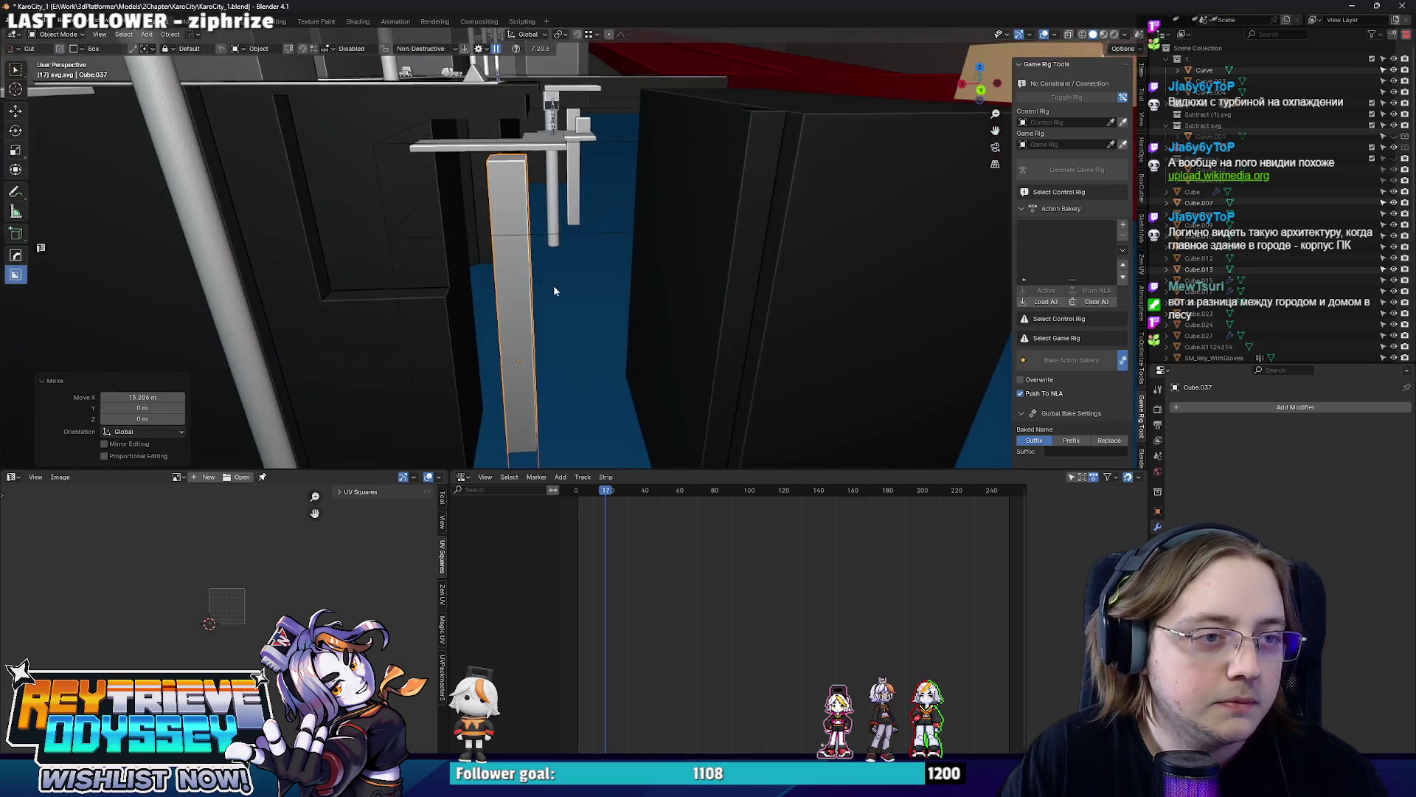
key(s)
key(z)
click(587, 285)
mouse_move(586, 286)
middle_down()
mouse_move(559, 308)
mouse_move(491, 300)
mouse_move(524, 389)
middle_up()
scroll(567, 252, up, 2)
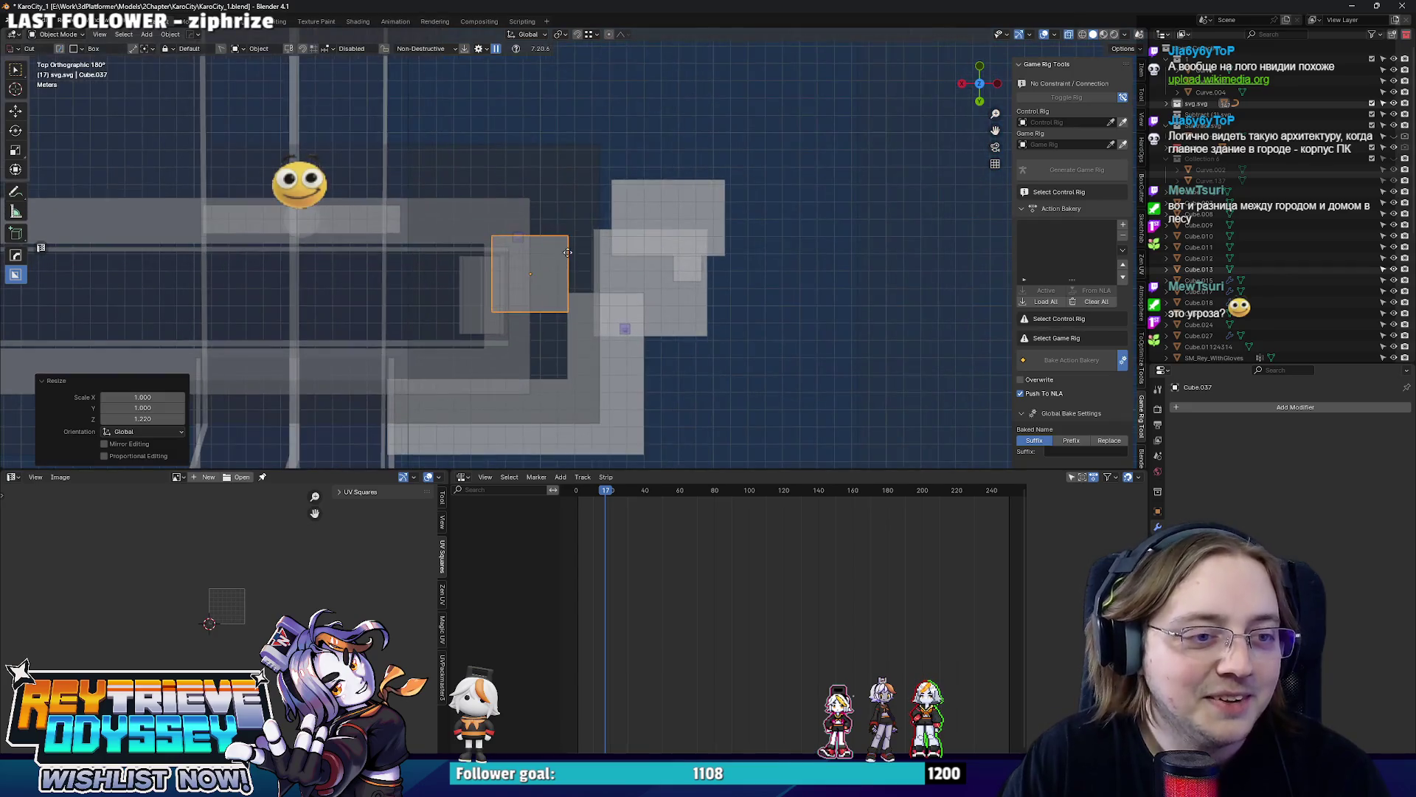
click(568, 271)
mouse_move(591, 268)
middle_down()
mouse_move(789, 239)
mouse_move(793, 338)
mouse_move(707, 224)
mouse_move(621, 278)
mouse_move(610, 230)
mouse_move(614, 255)
mouse_move(647, 283)
middle_up()
Lower the flat road plane on Z and scale it into a thick ledge slab beneath the pillar.
click(613, 255)
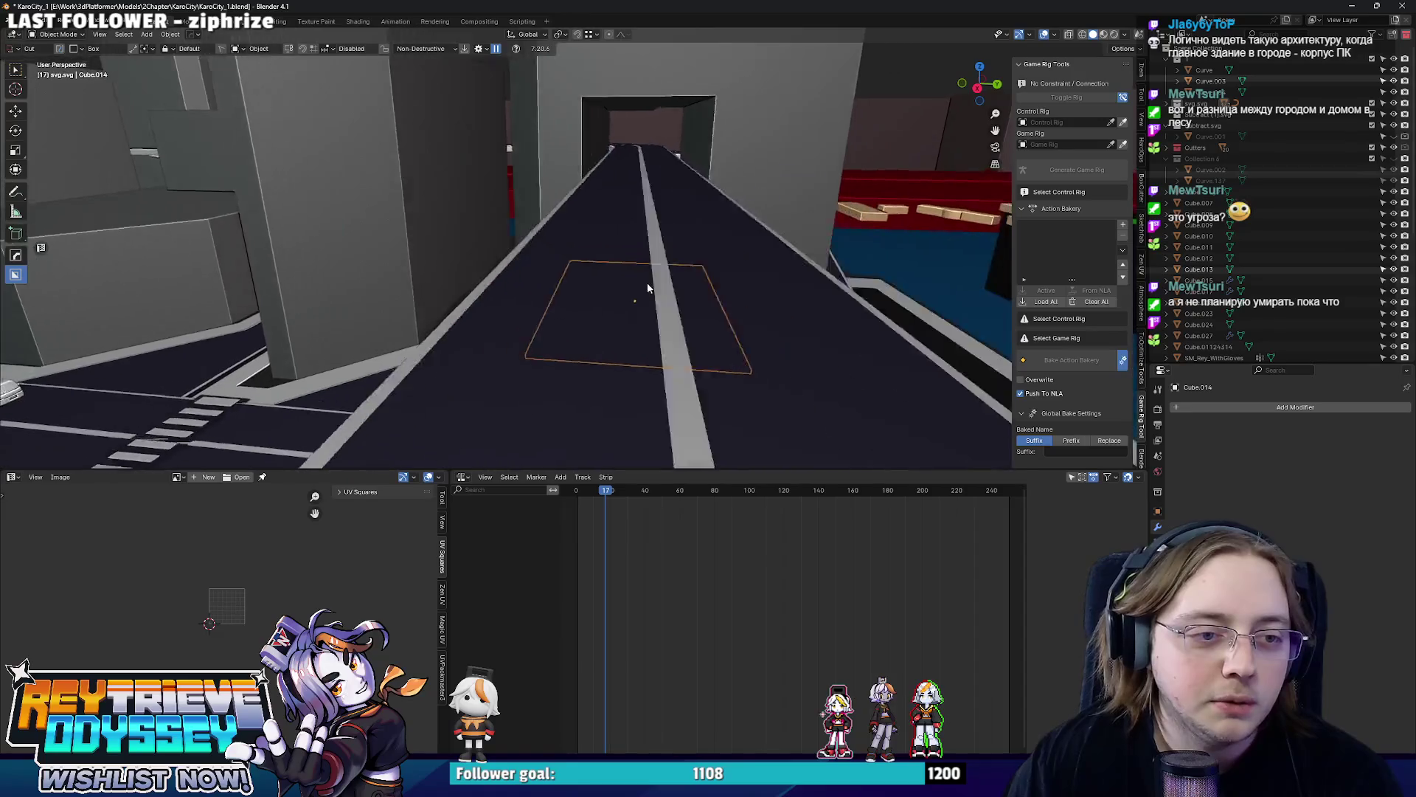
middle_drag(647, 282, 493, 236)
key(KP_Divide)
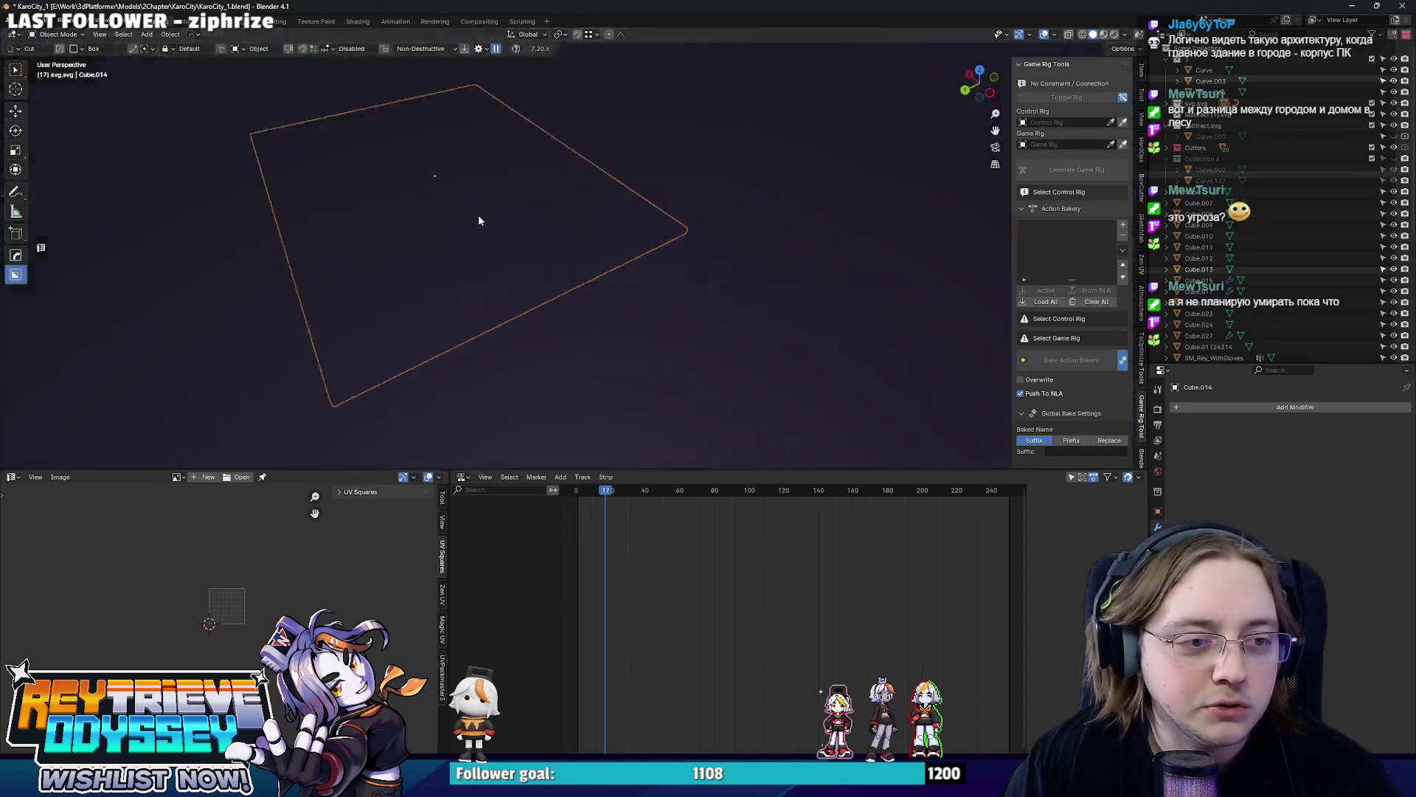
key(KP_Divide)
key(g)
key(z)
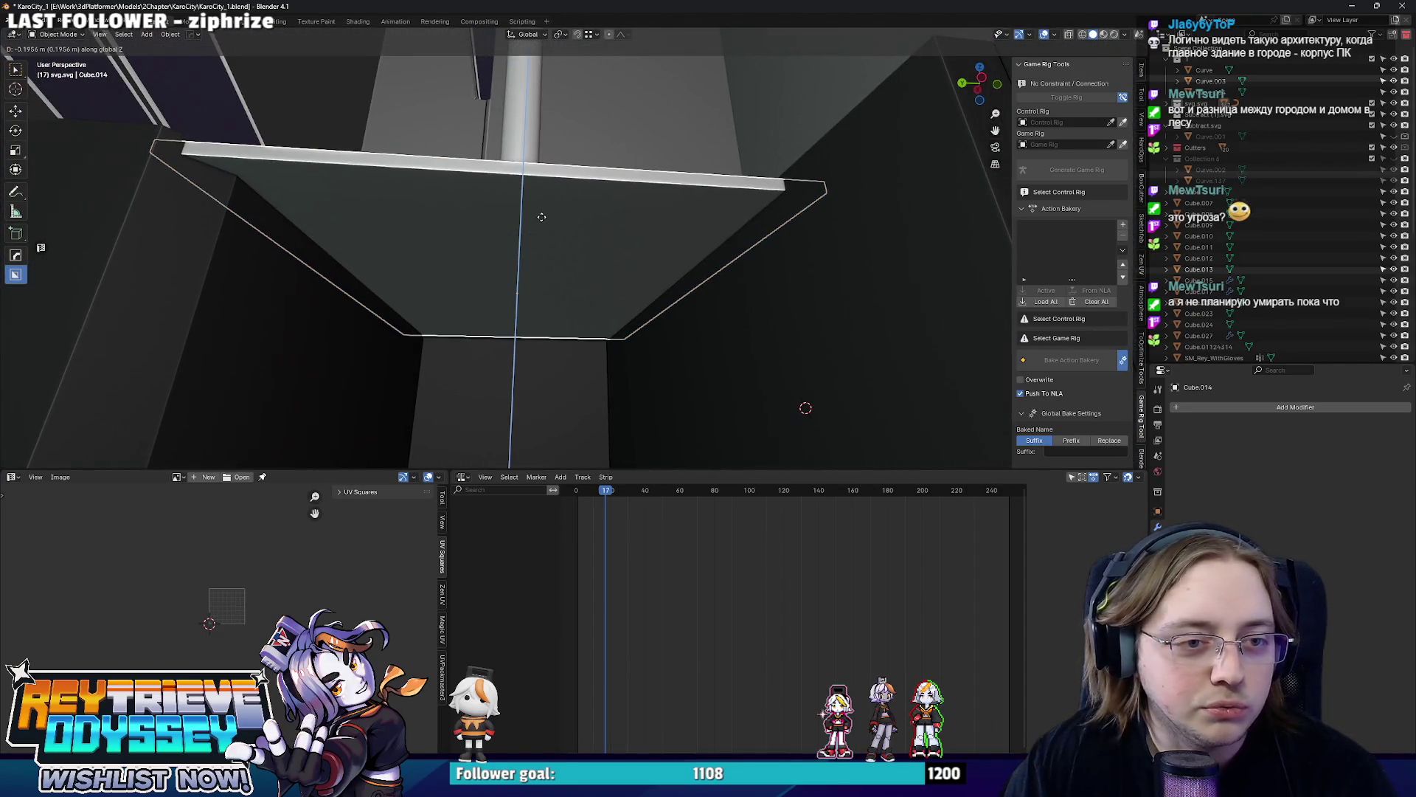
click(541, 216)
mouse_move(537, 216)
middle_down()
mouse_move(576, 225)
mouse_move(686, 199)
middle_up()
key(s)
key(z)
click(684, 185)
scroll(690, 191, up, 2)
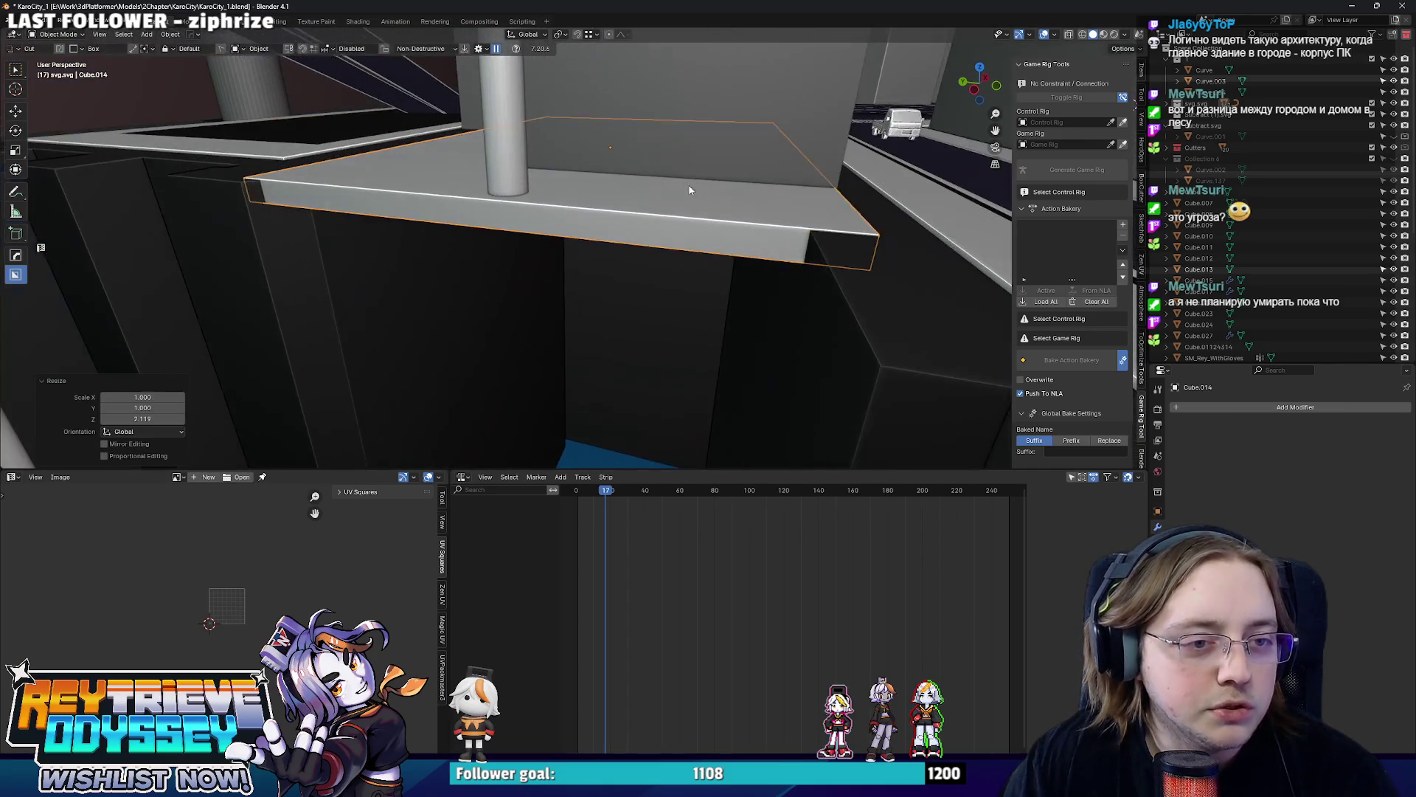
click(680, 222)
middle_drag(680, 221, 531, 221)
scroll(577, 237, down, 4)
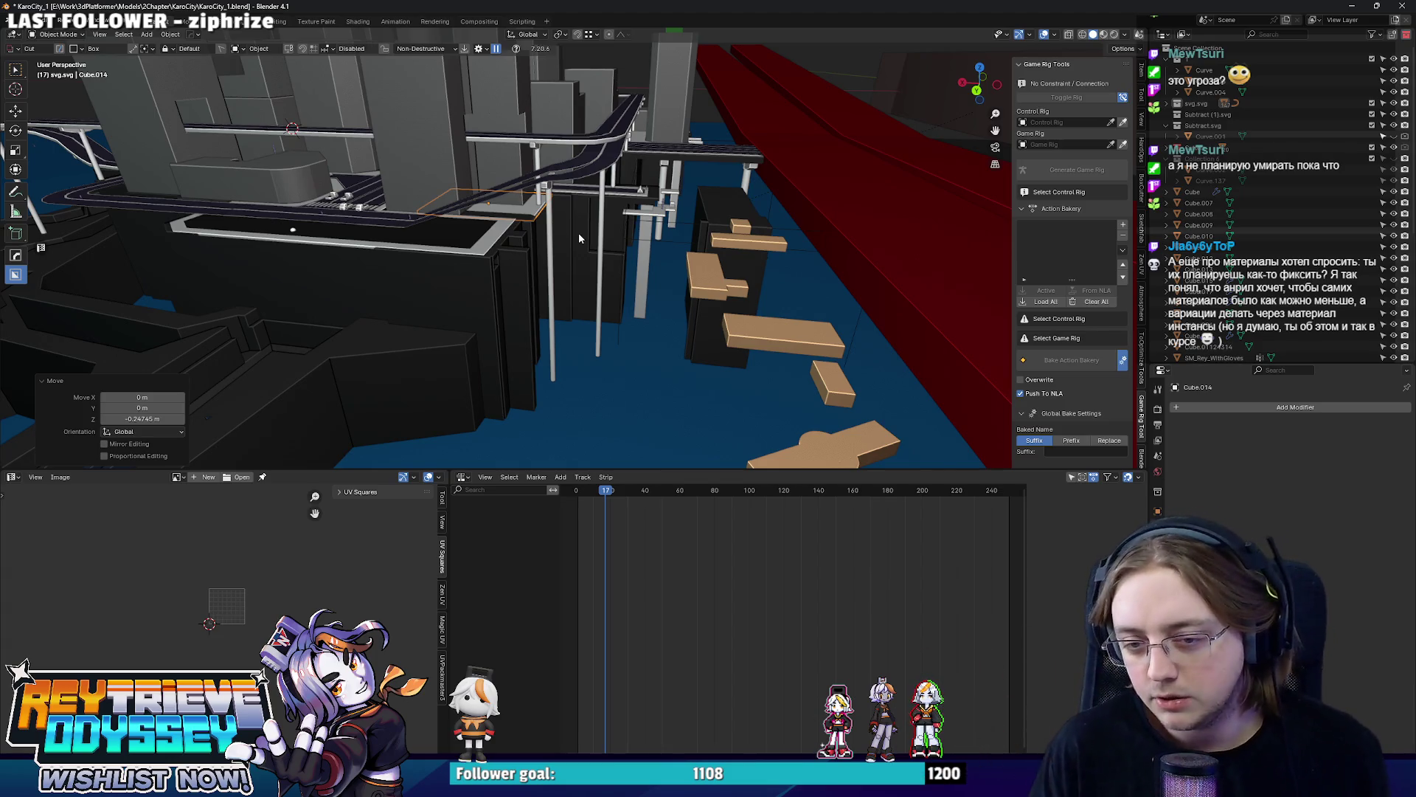
Make a knife cut in the dark wall shape Curve.026 and inspect beneath the overpass.
mouse_move(578, 233)
middle_down()
mouse_move(718, 357)
mouse_move(765, 316)
mouse_move(582, 283)
mouse_move(605, 247)
mouse_move(539, 248)
mouse_move(647, 250)
middle_up()
click(537, 293)
mouse_move(537, 294)
middle_down()
mouse_move(716, 221)
mouse_move(609, 186)
mouse_move(538, 224)
mouse_move(484, 222)
mouse_move(546, 257)
mouse_move(669, 196)
mouse_move(643, 235)
mouse_move(698, 217)
mouse_move(591, 247)
mouse_move(537, 286)
mouse_move(559, 249)
mouse_move(657, 276)
mouse_move(581, 315)
mouse_move(478, 258)
mouse_move(667, 266)
mouse_move(725, 293)
middle_up()
key(Tab)
key(Return)
key(Tab)
scroll(656, 276, down, 2)
scroll(656, 276, down, 3)
scroll(657, 276, up, 4)
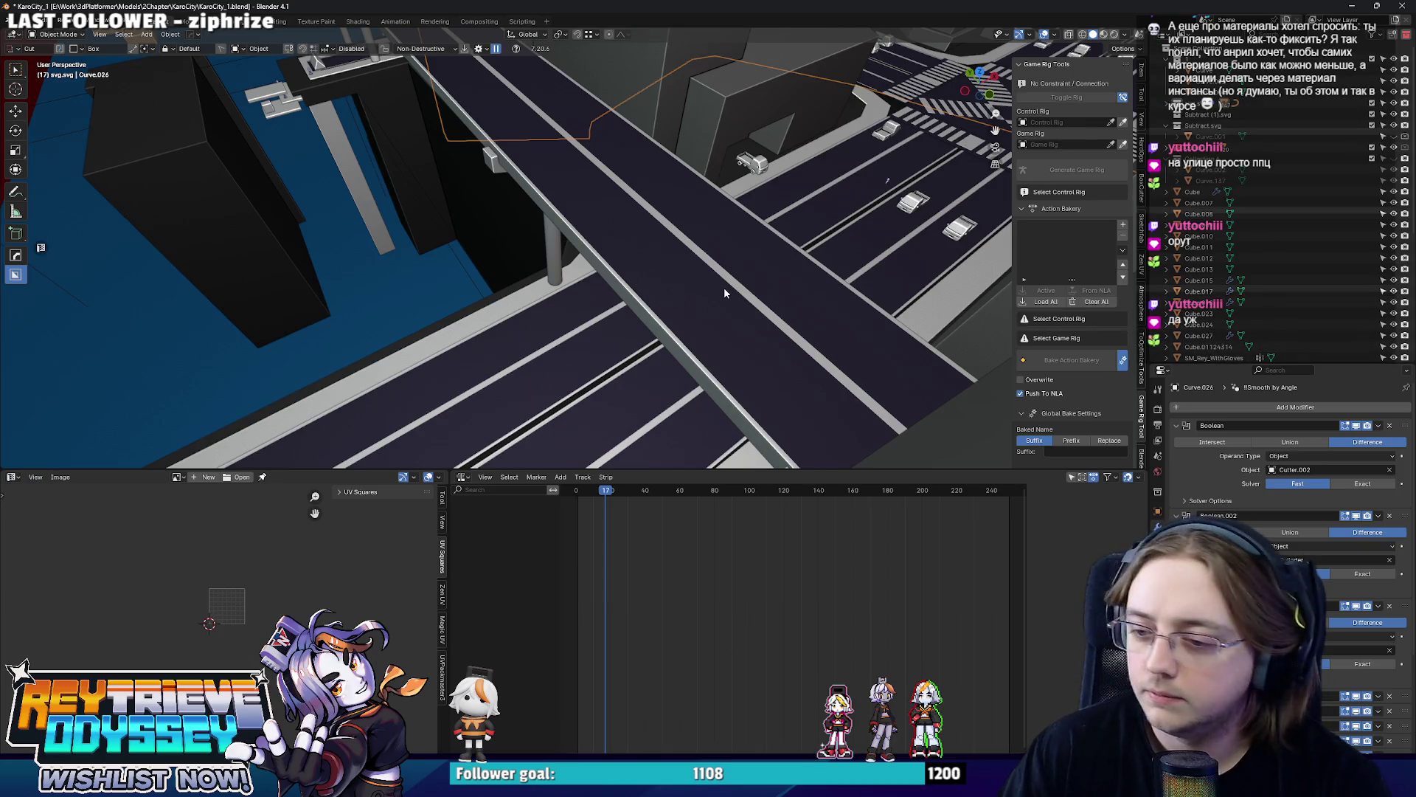
mouse_move(648, 290)
middle_down()
mouse_move(730, 299)
mouse_move(616, 346)
mouse_move(570, 226)
mouse_move(583, 255)
mouse_move(700, 260)
mouse_move(573, 274)
mouse_move(624, 306)
mouse_move(783, 292)
middle_up()
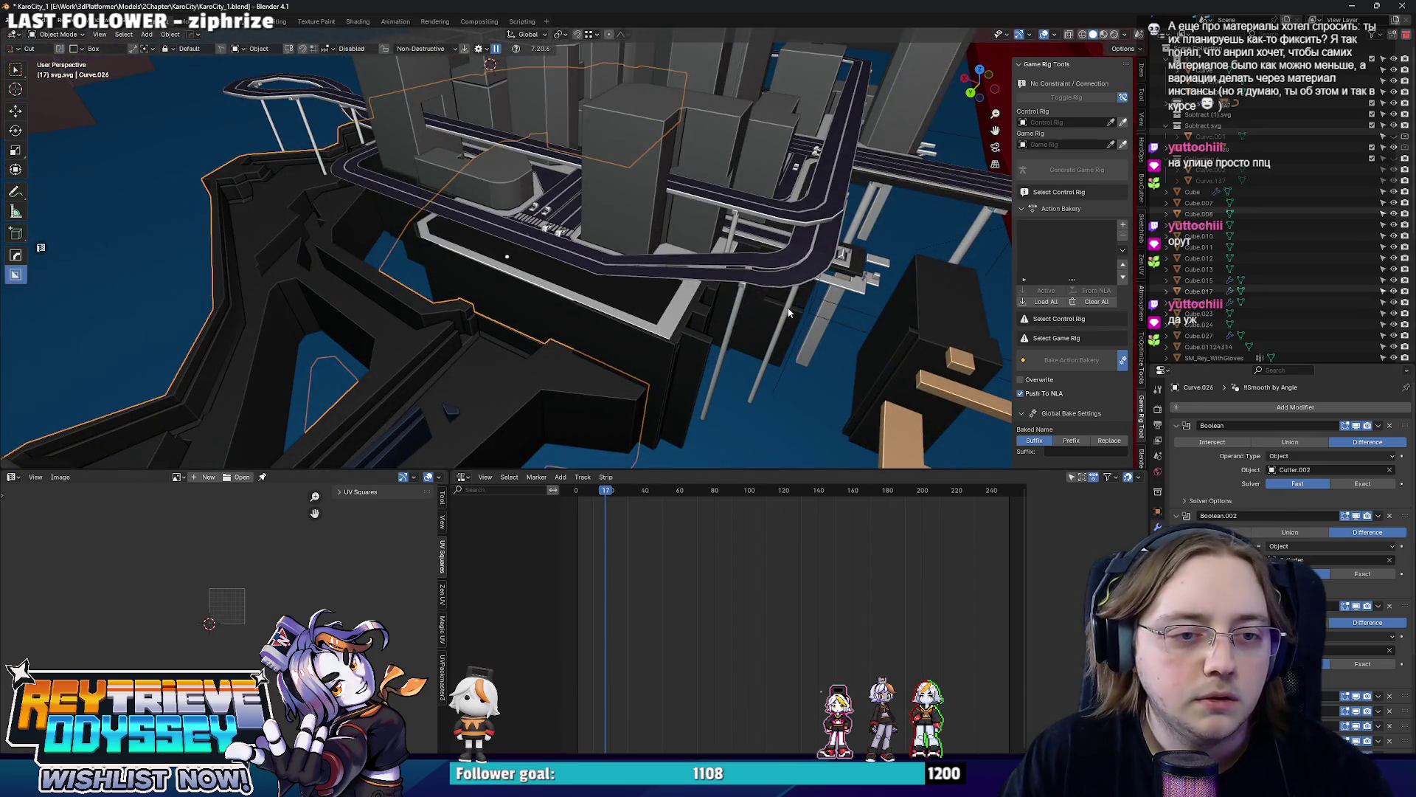
Duplicate the thin support pole and position the copy on X and Y under the road.
click(790, 313)
key(shift+d)
key(y)
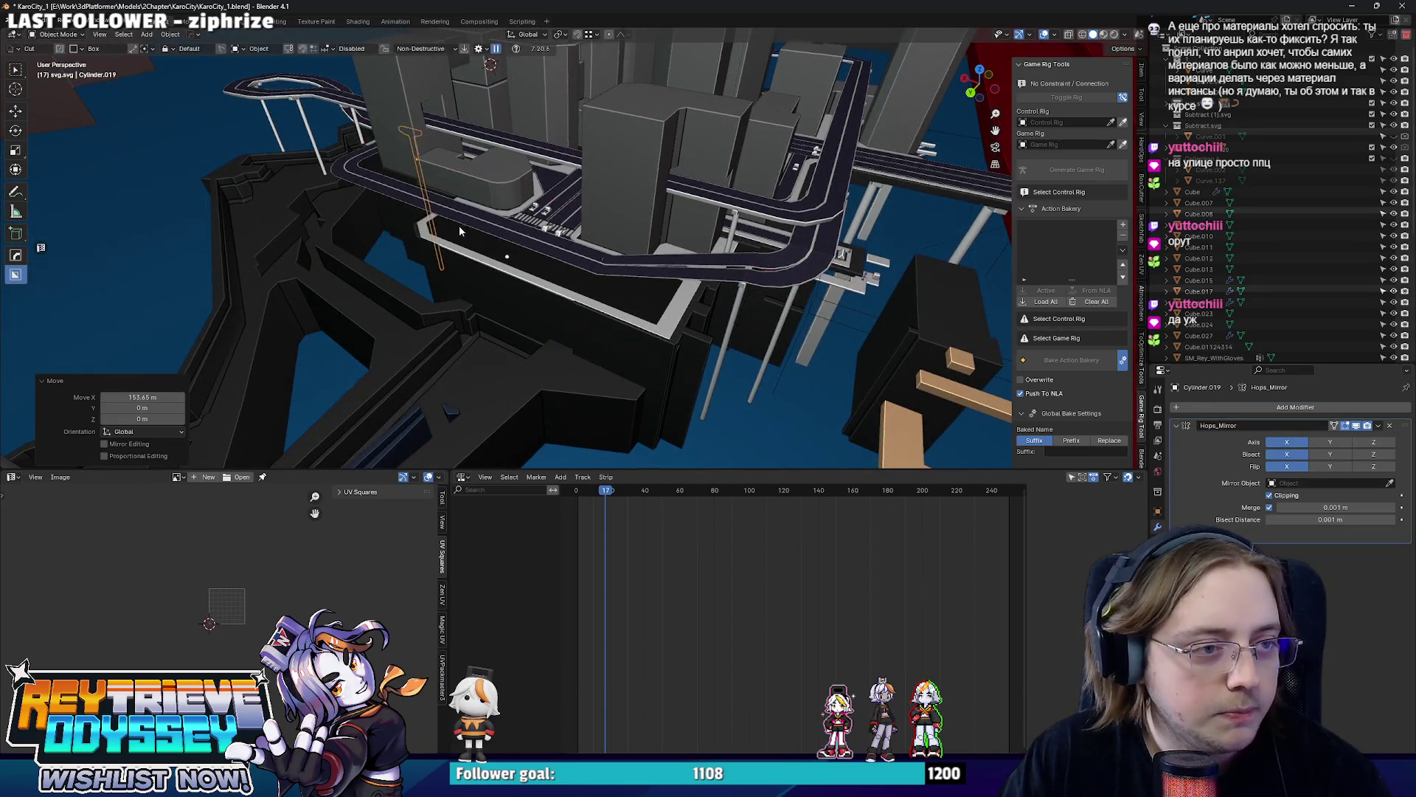
middle_drag(460, 231, 600, 302)
key(g)
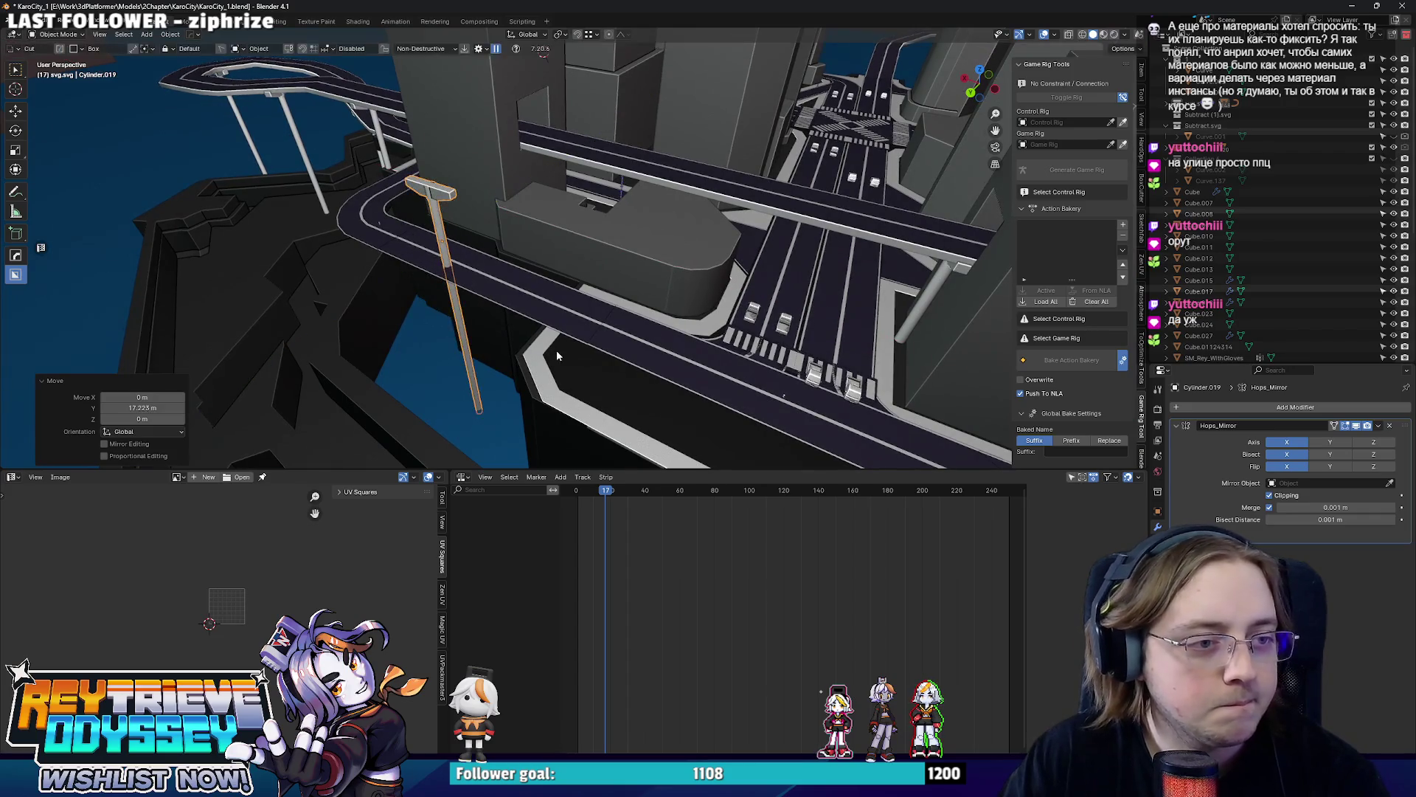
mouse_move(556, 349)
middle_down()
mouse_move(646, 316)
mouse_move(453, 141)
middle_up()
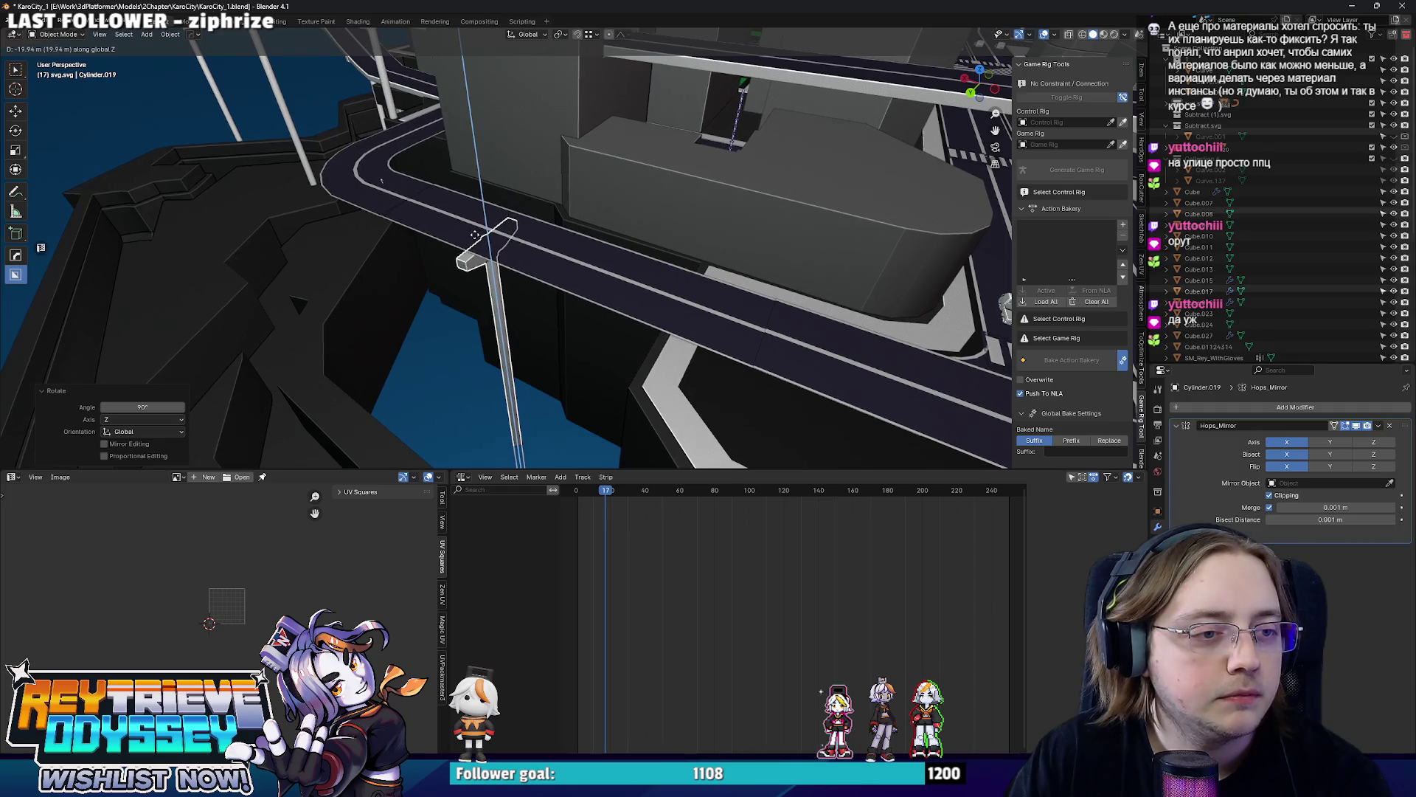
click(475, 235)
middle_drag(474, 235, 448, 271)
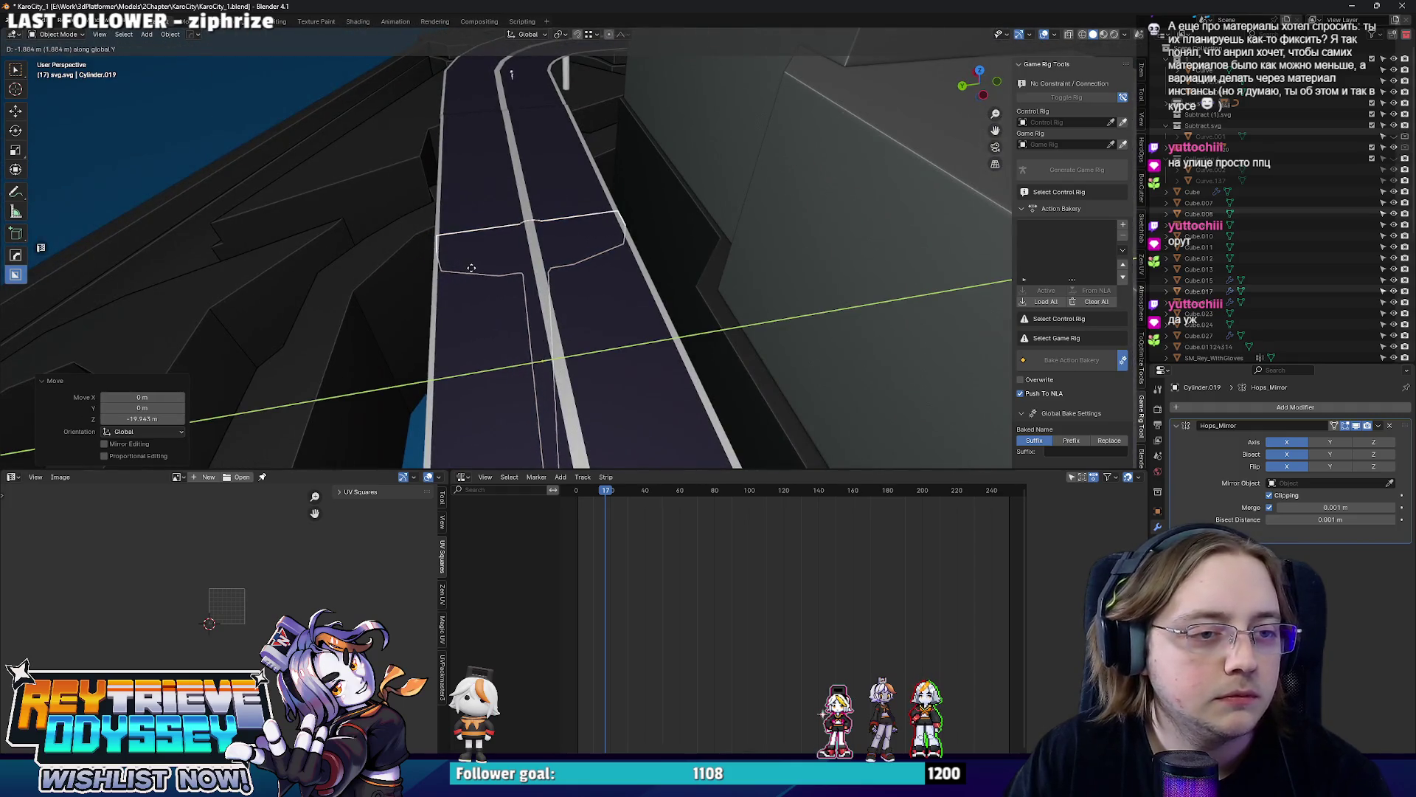
middle_drag(469, 272, 490, 242)
key(g)
key(y)
key(x)
click(745, 211)
Add another pole copy along X under the road's curve and nudge it on Y.
middle_drag(746, 212, 370, 257)
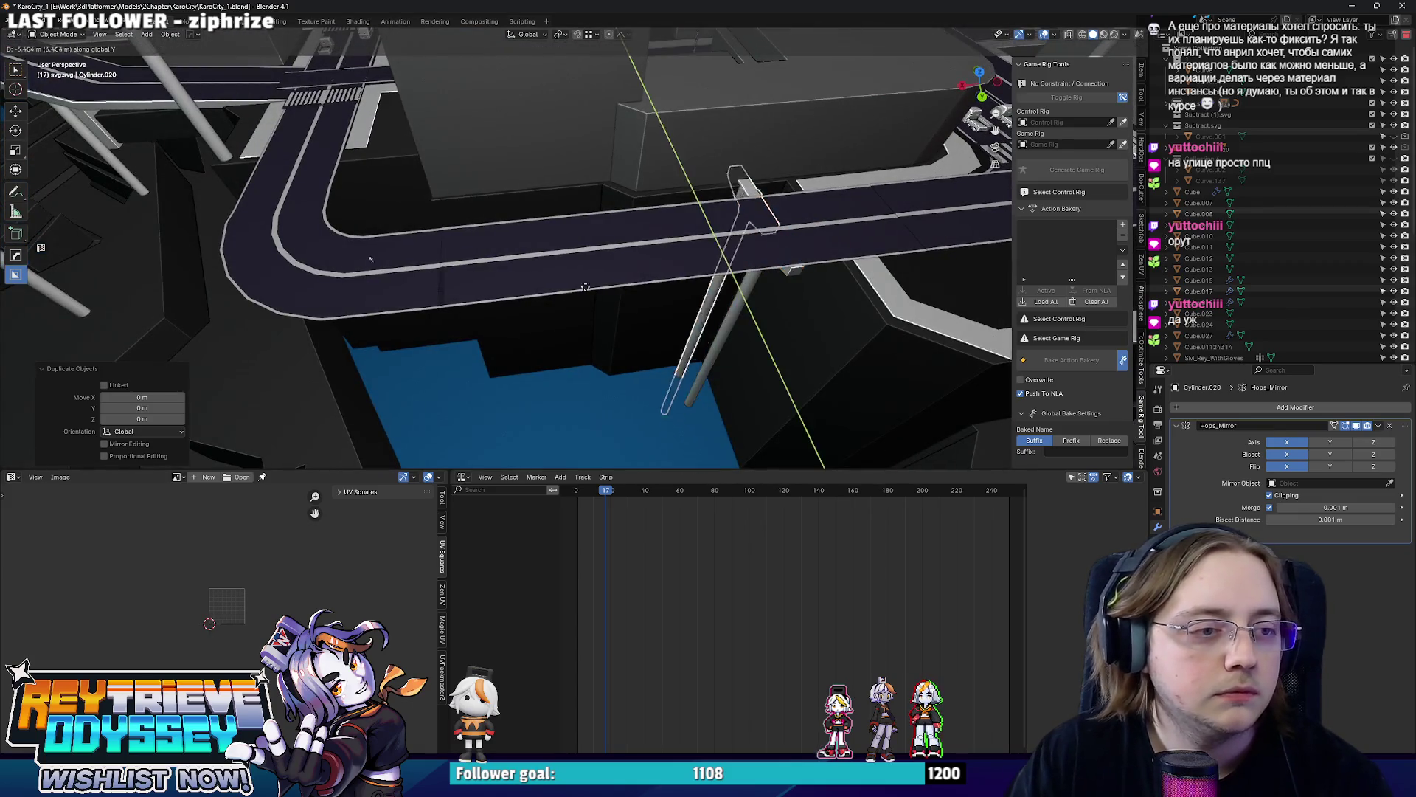
middle_drag(455, 310, 701, 256)
key(shift+d)
key(Escape)
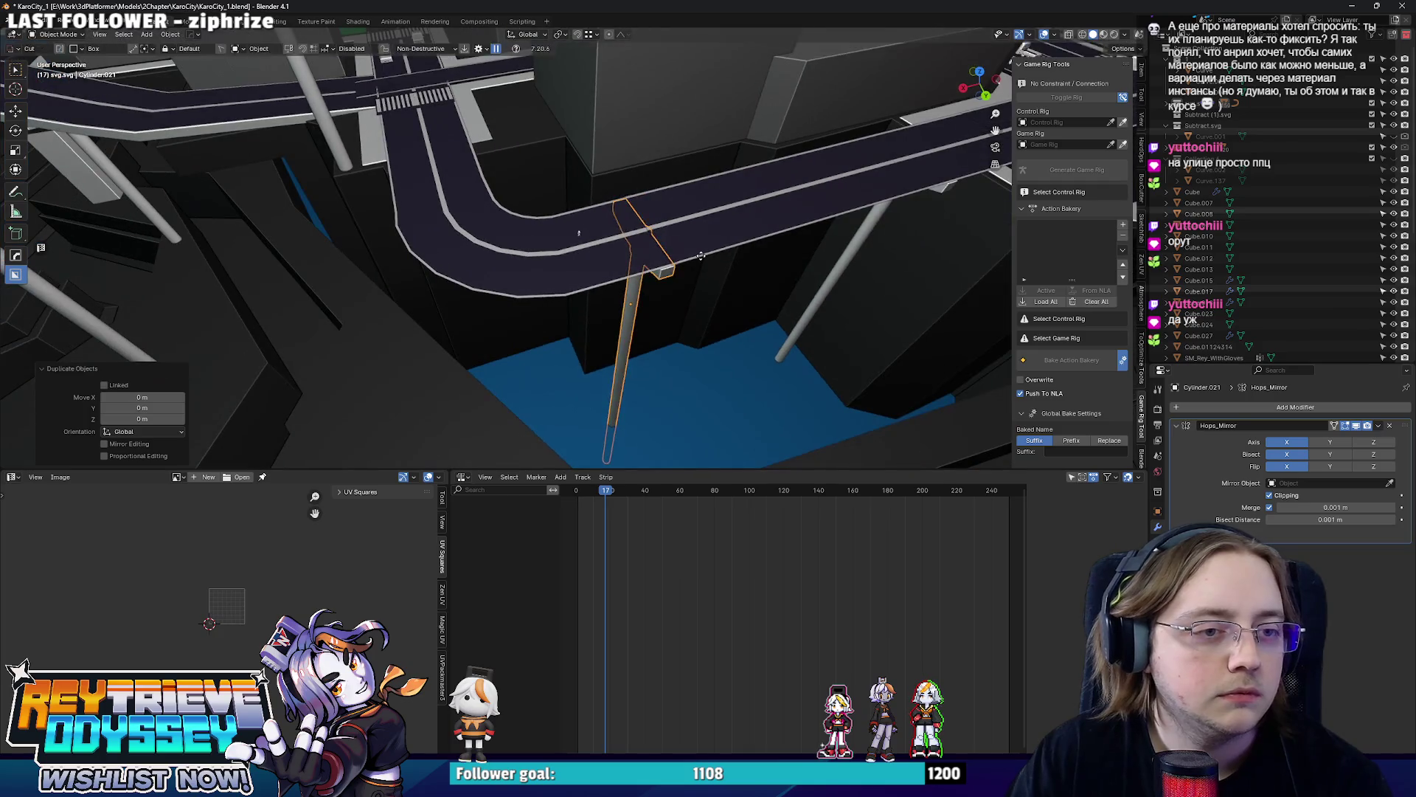
click(565, 291)
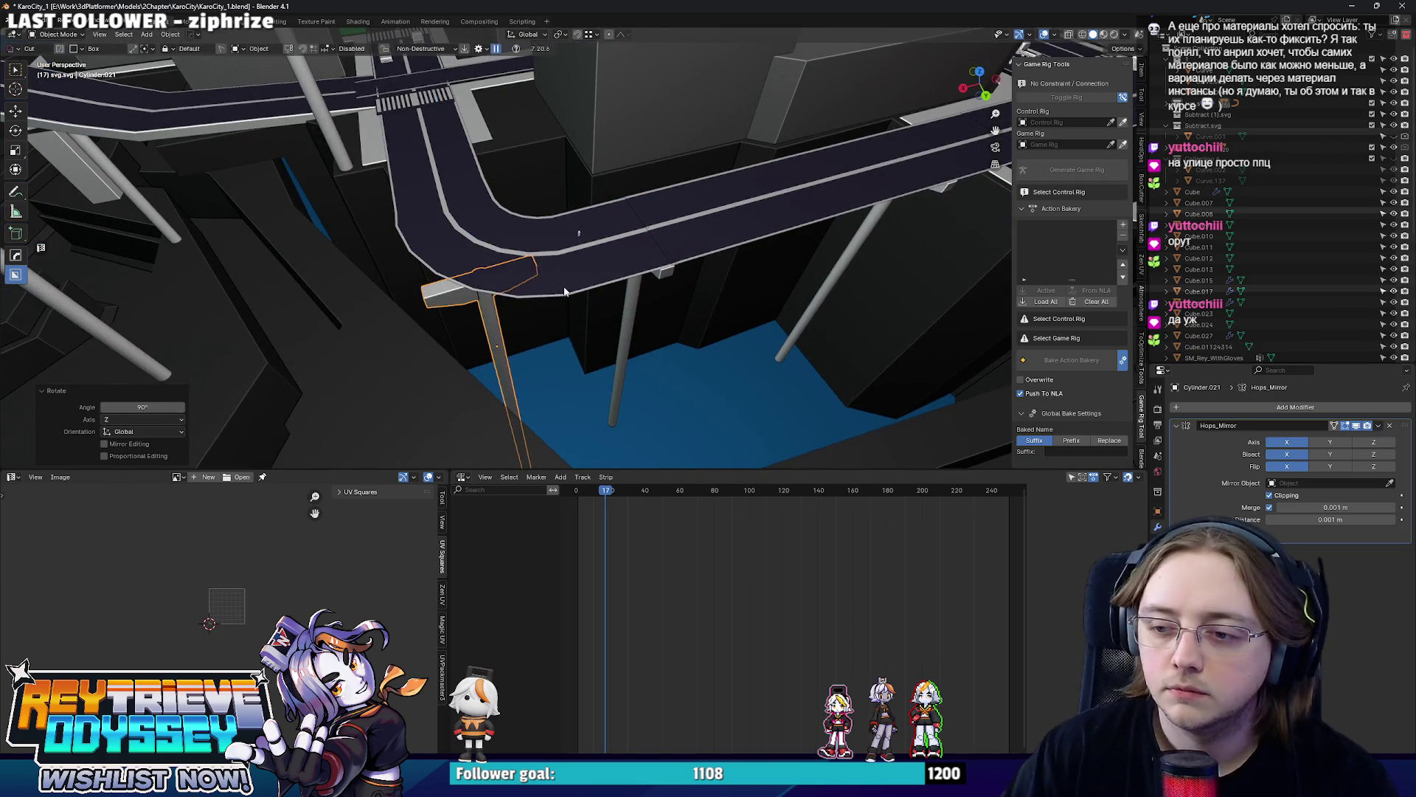
middle_drag(566, 290, 546, 310)
key(g)
click(497, 211)
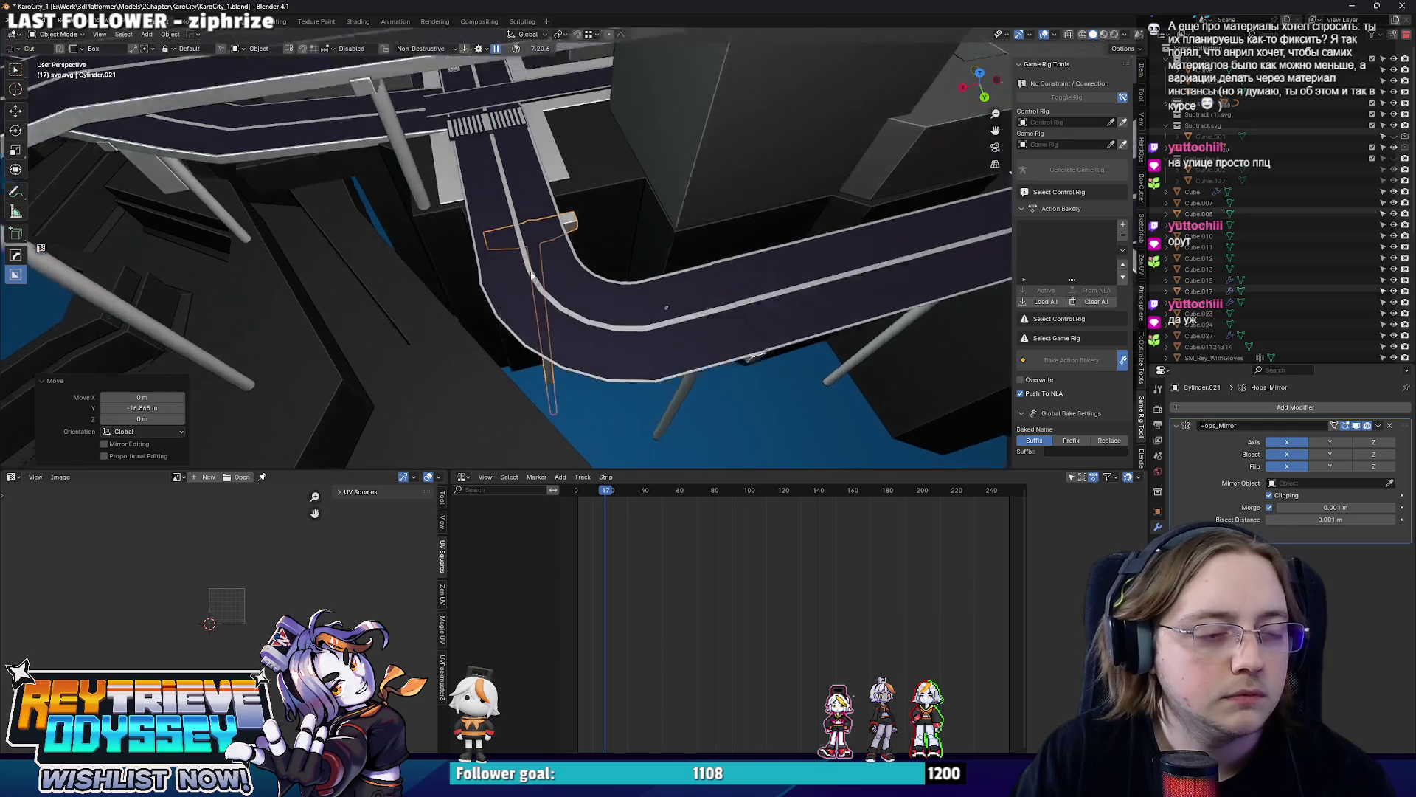
scroll(510, 244, up, 3)
key(g)
key(y)
click(543, 290)
mouse_move(543, 291)
middle_down()
mouse_move(597, 221)
mouse_move(664, 314)
mouse_move(658, 188)
mouse_move(696, 141)
mouse_move(636, 183)
mouse_move(520, 222)
mouse_move(414, 226)
mouse_move(560, 239)
mouse_move(514, 247)
mouse_move(667, 227)
mouse_move(557, 180)
mouse_move(532, 203)
mouse_move(807, 223)
mouse_move(765, 352)
mouse_move(693, 306)
middle_up()
key(g)
key(y)
scroll(587, 275, down, 3)
scroll(541, 286, down, 3)
scroll(664, 313, down, 2)
click(690, 322)
scroll(659, 189, up, 2)
scroll(636, 182, up, 1)
scroll(443, 232, up, 1)
scroll(541, 238, up, 5)
click(693, 305)
Edit Cutter.013 and slide the selected section sideways along X.
click(694, 305)
key(KP_Decimal)
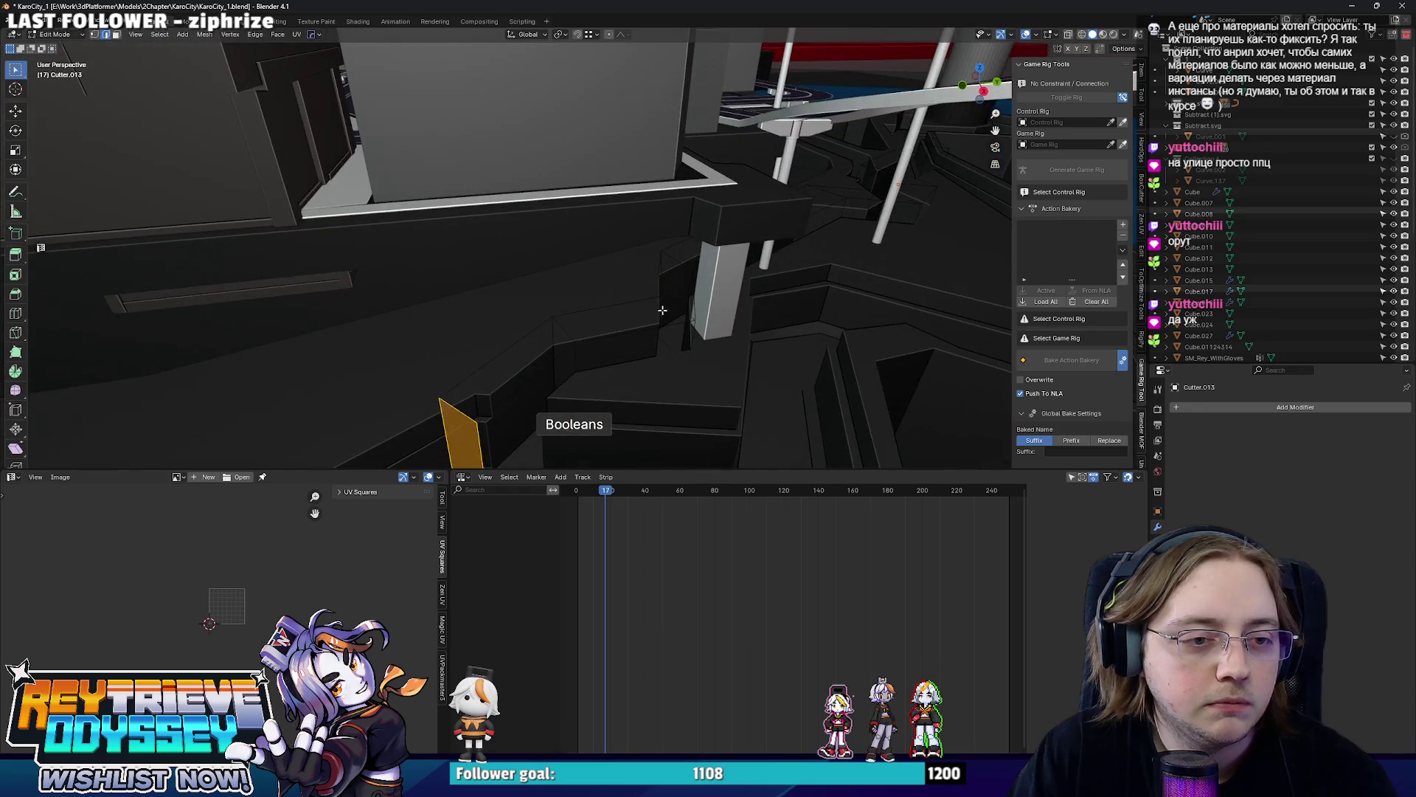
key(g)
key(y)
key(x)
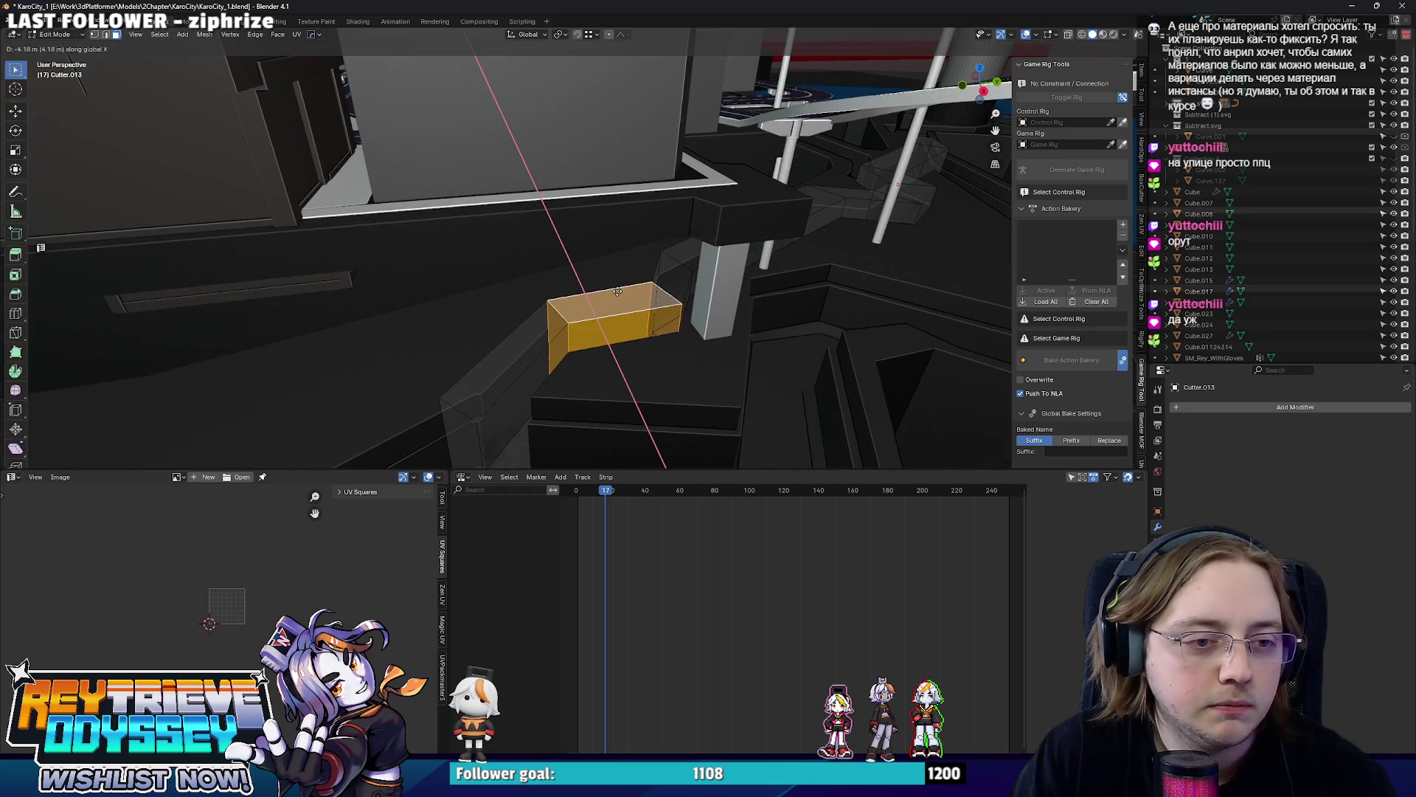
click(619, 290)
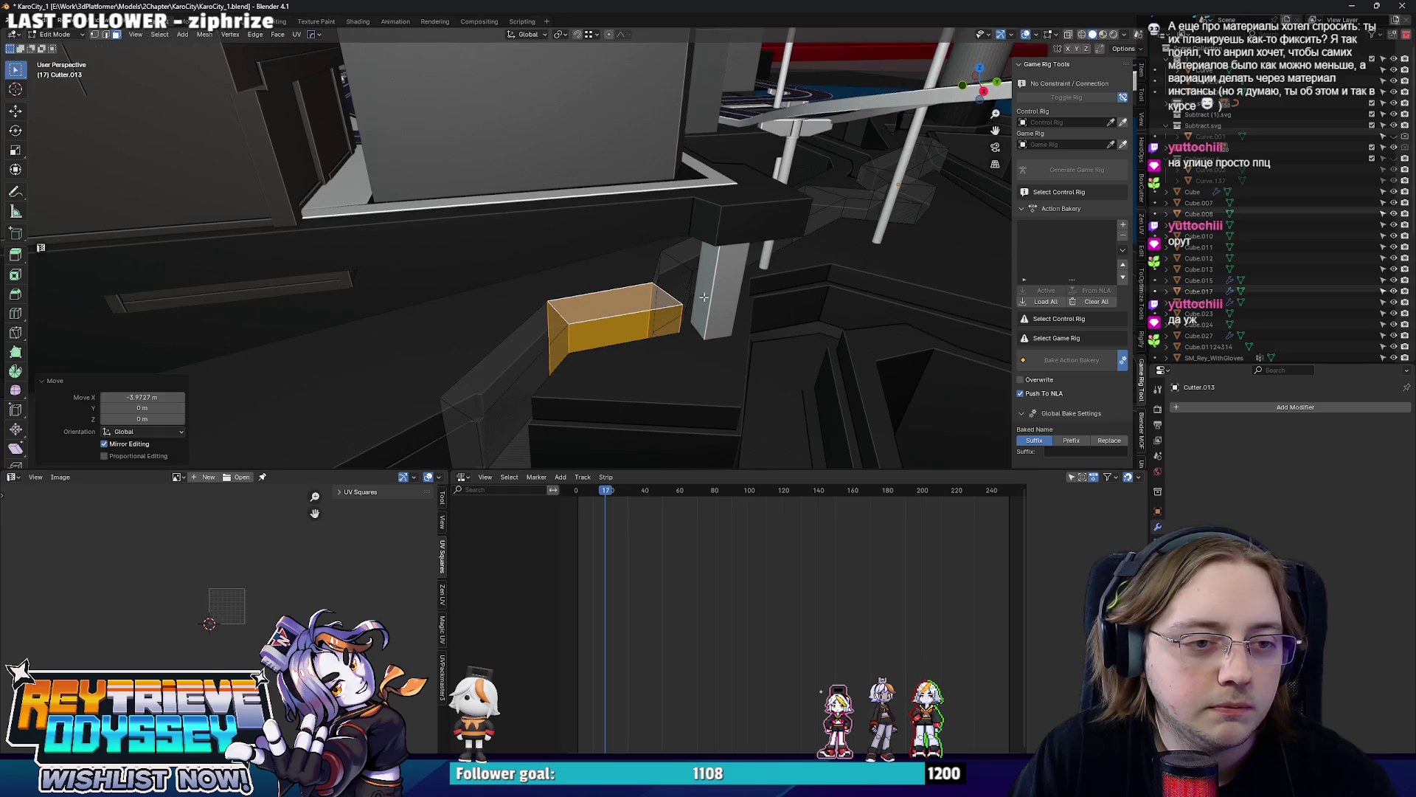
Push that cutter section into the dark wall along Y and finish editing.
key(g)
key(y)
click(665, 261)
key(Tab)
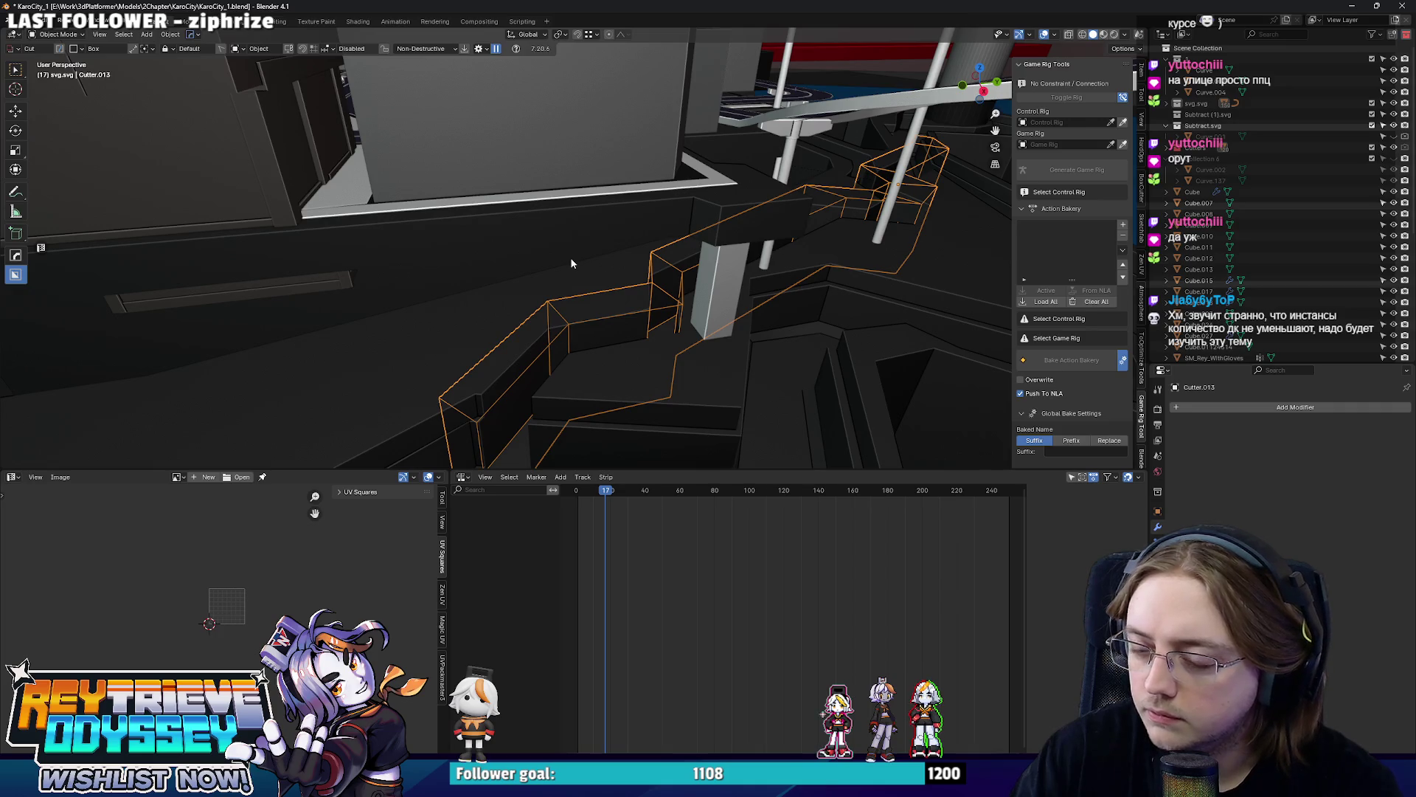
scroll(568, 237, down, 5)
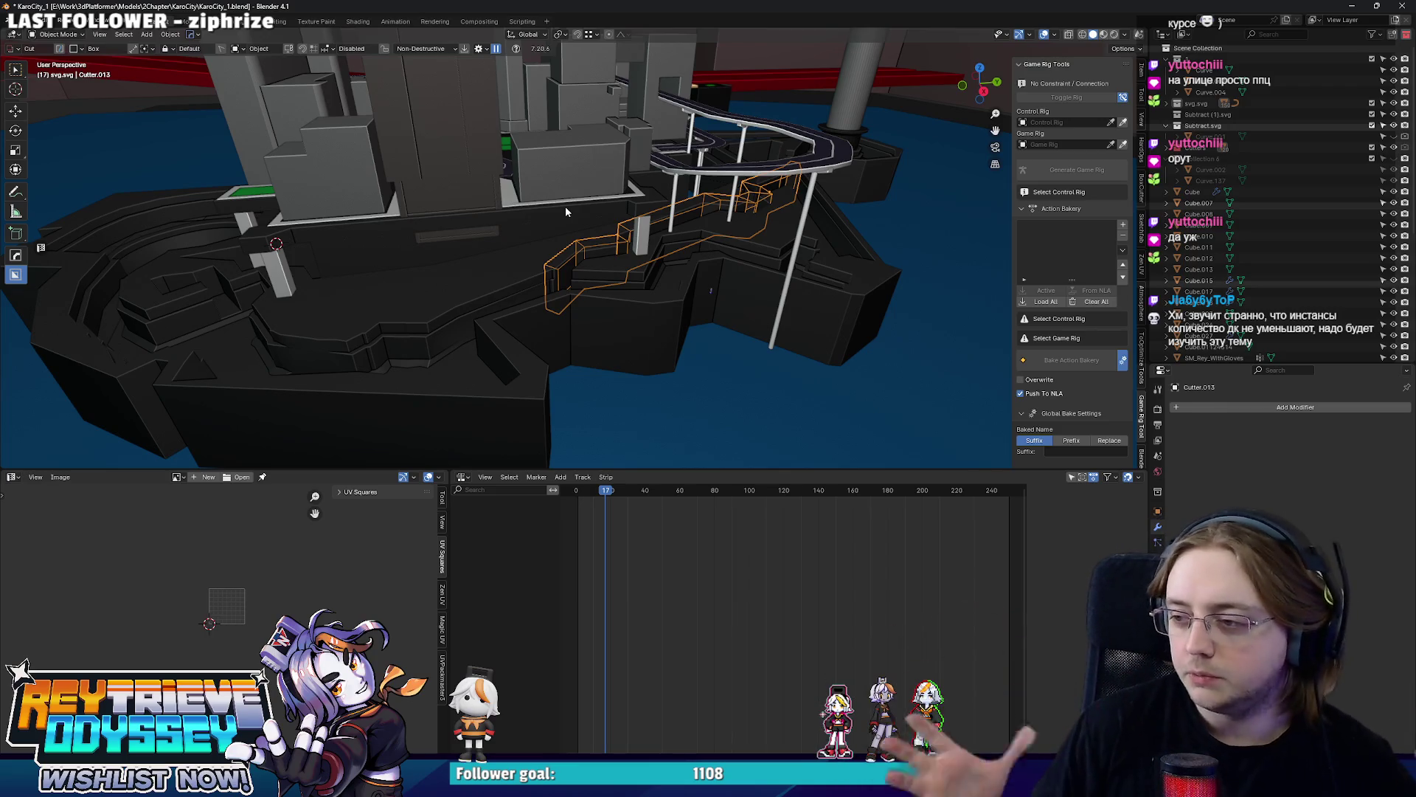
mouse_move(565, 206)
middle_down()
mouse_move(610, 209)
mouse_move(580, 246)
mouse_move(703, 272)
mouse_move(885, 246)
mouse_move(646, 245)
mouse_move(720, 256)
mouse_move(603, 264)
mouse_move(611, 254)
mouse_move(614, 308)
mouse_move(570, 321)
mouse_move(533, 285)
middle_up()
Nudge part of Curve.026 along X in Edit Mode and return to Object Mode.
click(603, 265)
key(Tab)
key(g)
key(x)
click(584, 327)
key(Tab)
scroll(553, 306, down, 3)
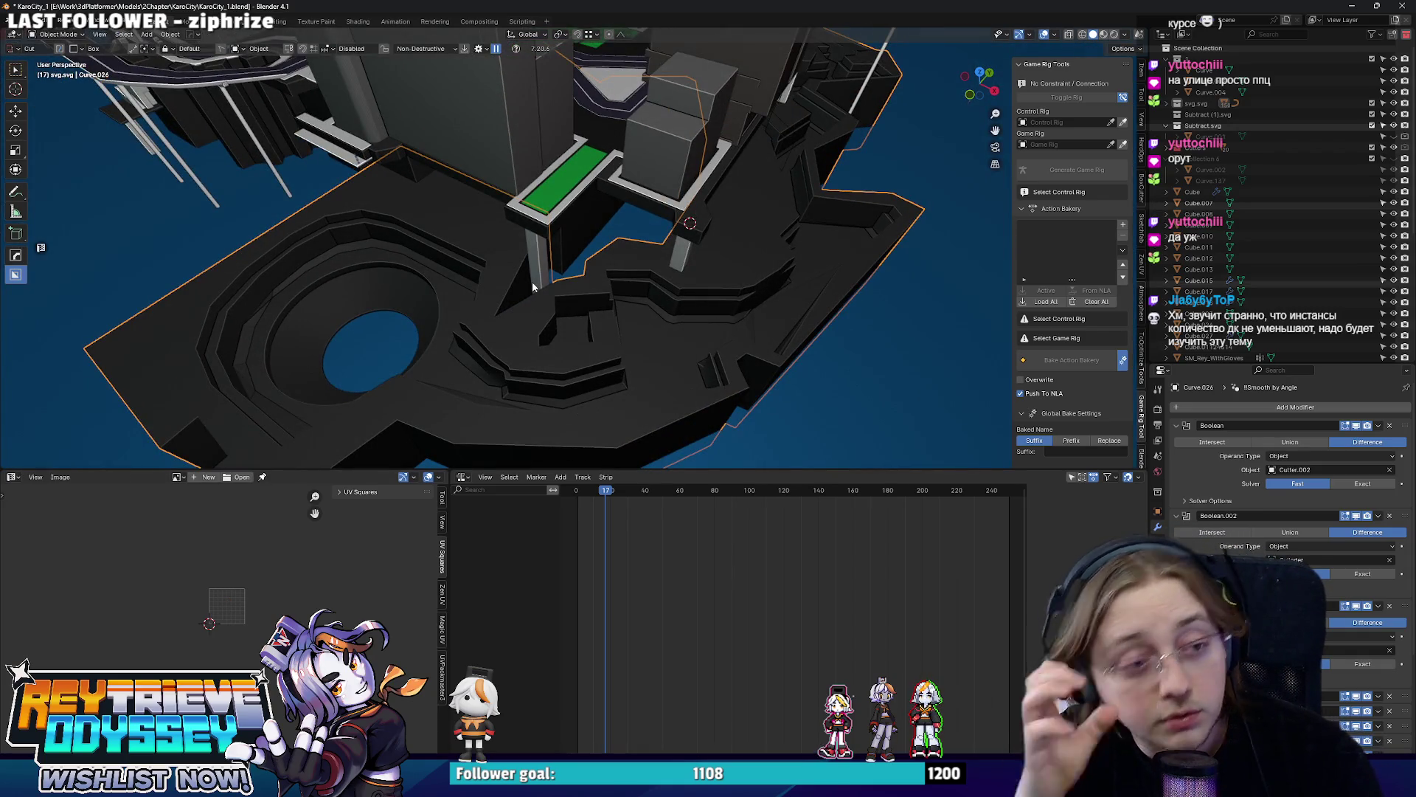
Inspect Curve.024 in X-ray from above and select one wall face.
key(Tab)
scroll(509, 249, up, 3)
mouse_move(509, 249)
middle_down()
mouse_move(624, 293)
mouse_move(624, 278)
mouse_move(644, 286)
middle_up()
key(alt+z)
click(622, 279)
key(Tab)
key(alt+z)
Start editing the neighbouring wall shape's geometry with X-ray on.
click(644, 285)
key(Tab)
key(alt+z)
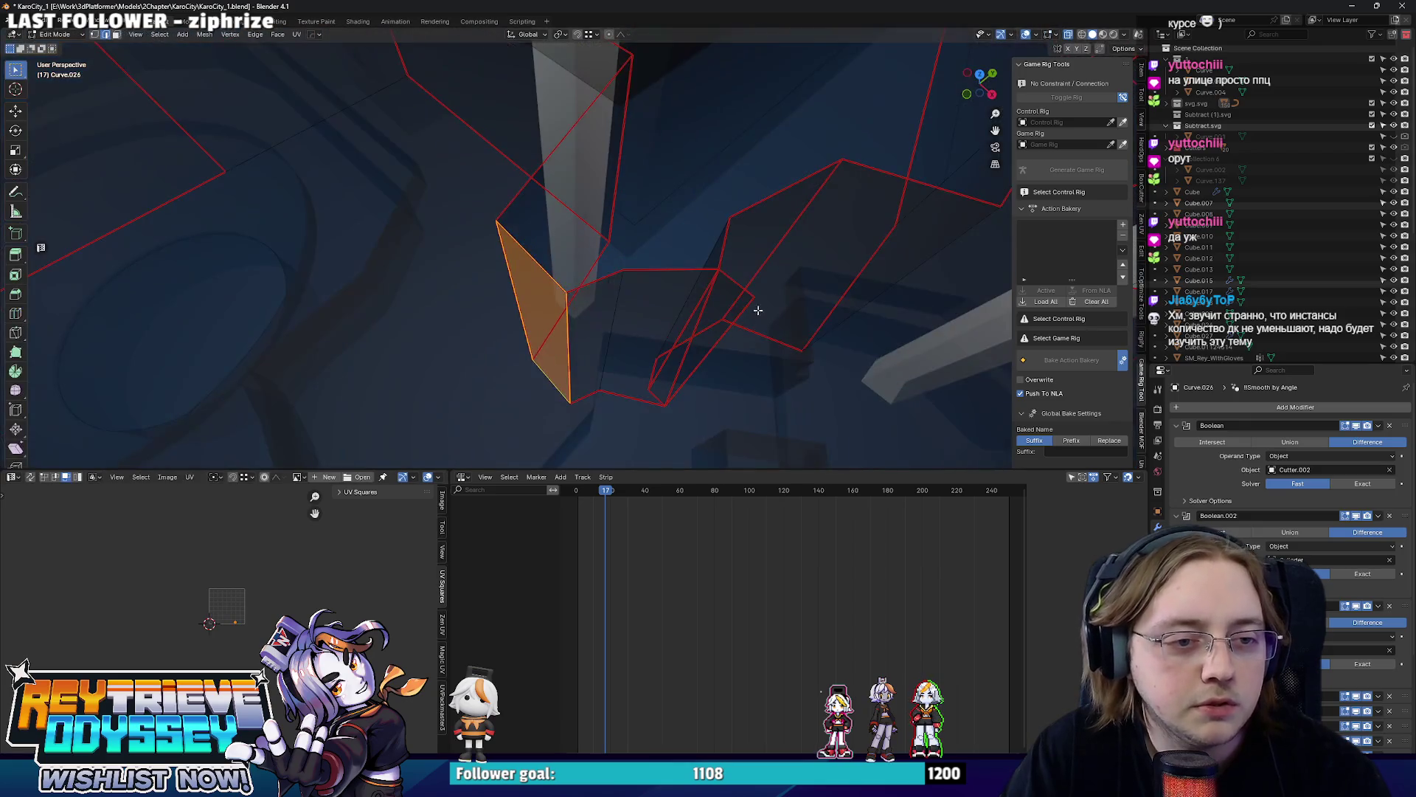